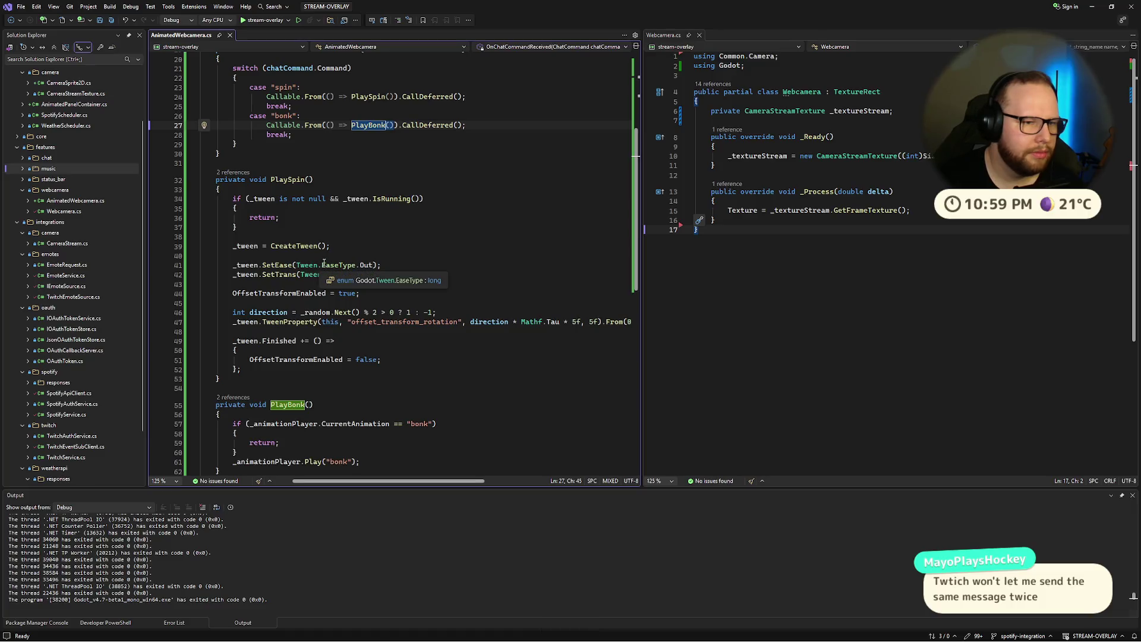
Step: Scroll the AnimatedWebcamera.cs script in Visual Studio back to its top
click(406, 175)
scroll(406, 174, up, 6)
scroll(406, 173, up, 1)
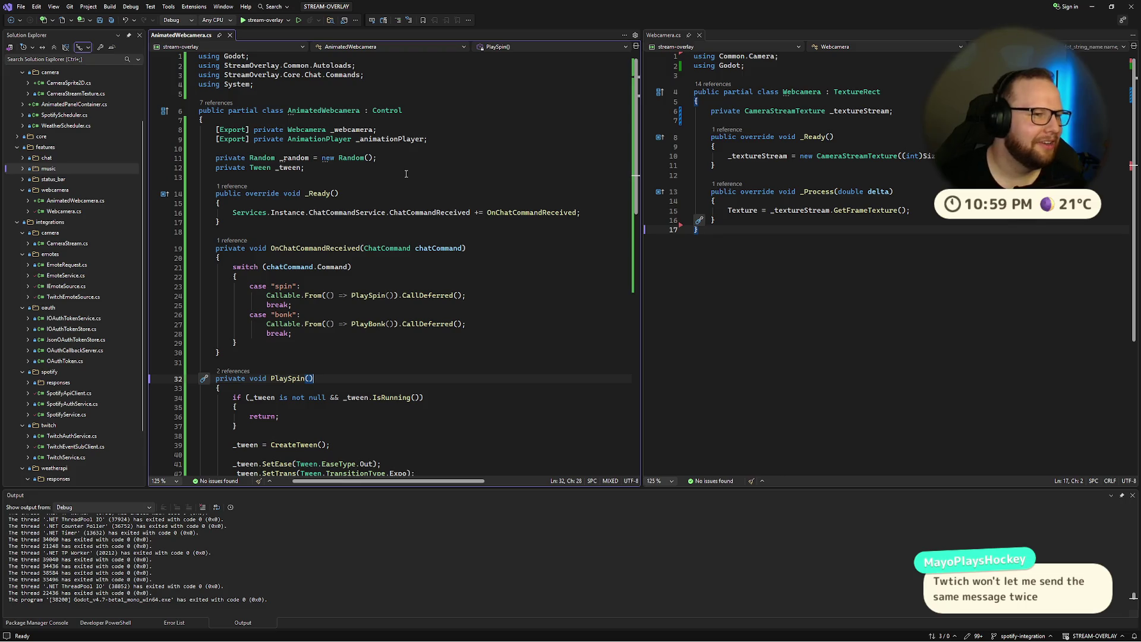
Step: Switch the desktop to the Godot editor and open its Project menu
click(88, 7)
click(88, 7)
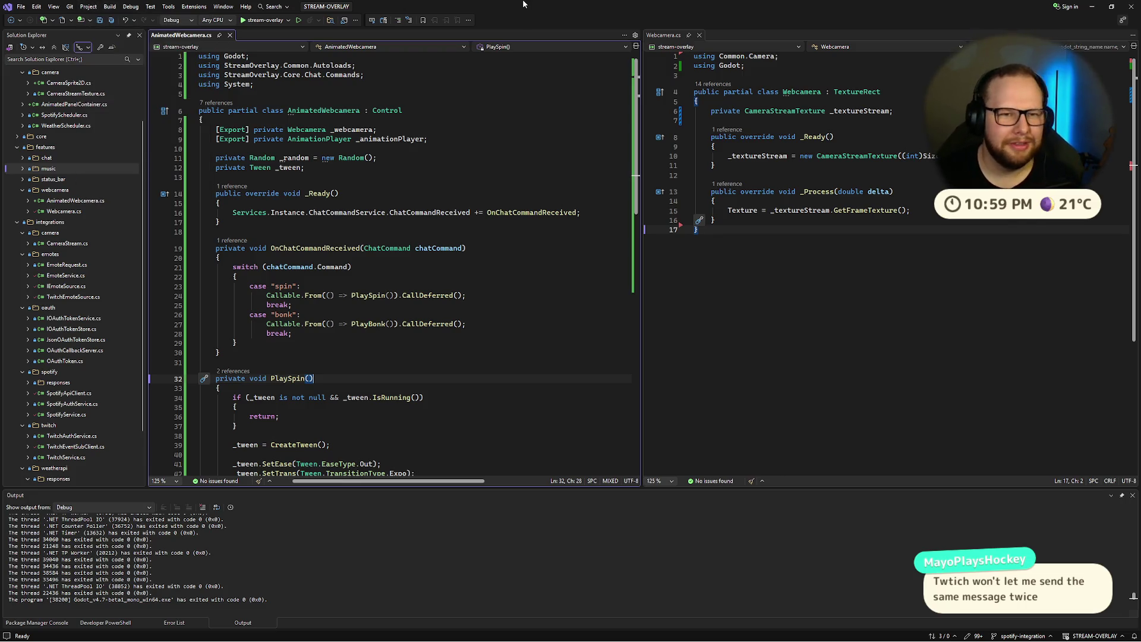
key(ctrl+super+Right)
click(49, 22)
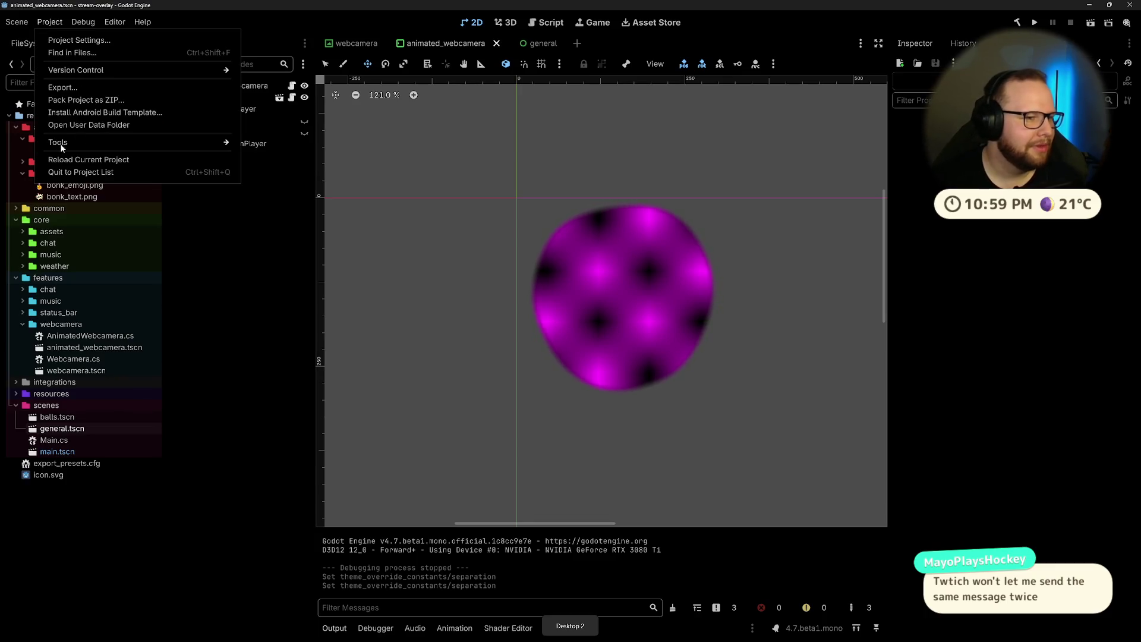
Step: Export the Windows Desktop build over export/stream-overlay.exe, confirm the overwrite, and close the Export dialog
click(76, 87)
click(360, 593)
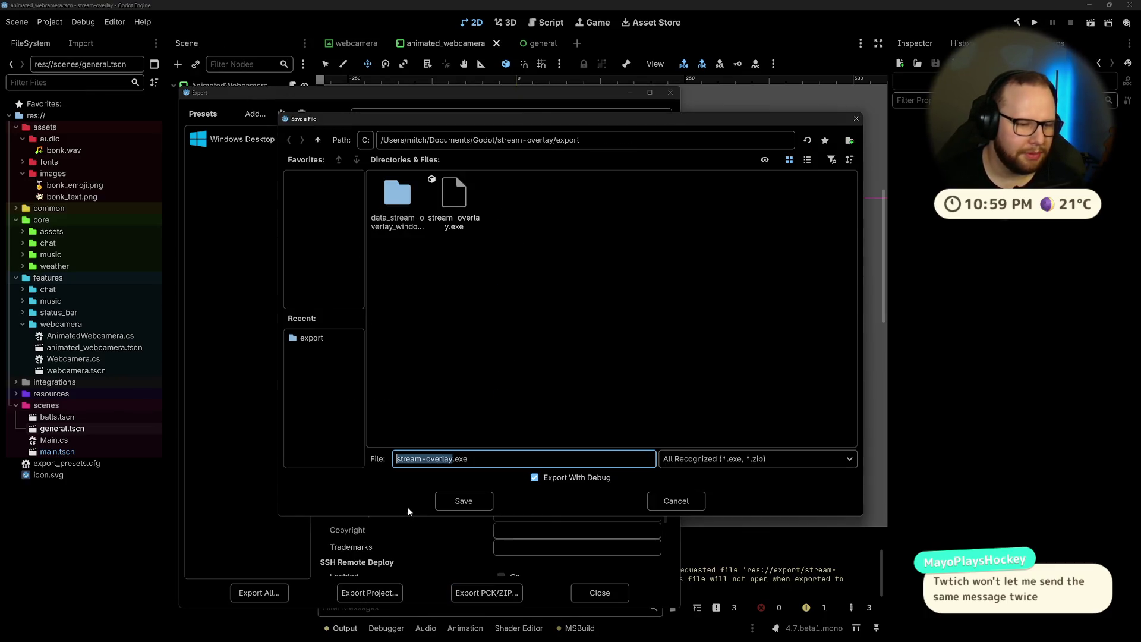
click(461, 506)
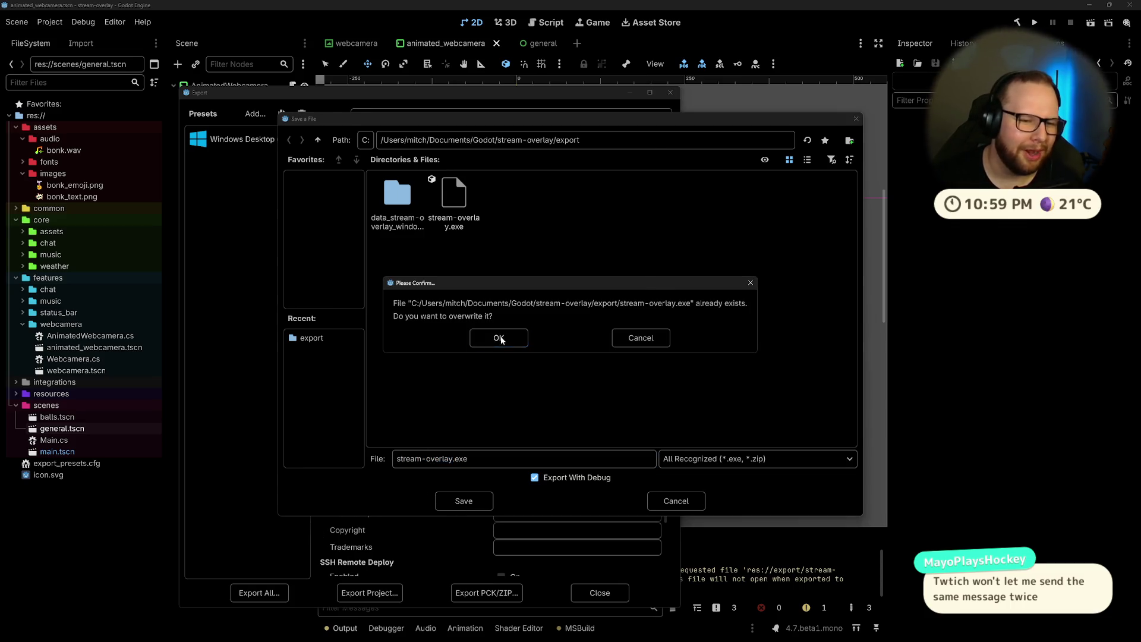
click(498, 338)
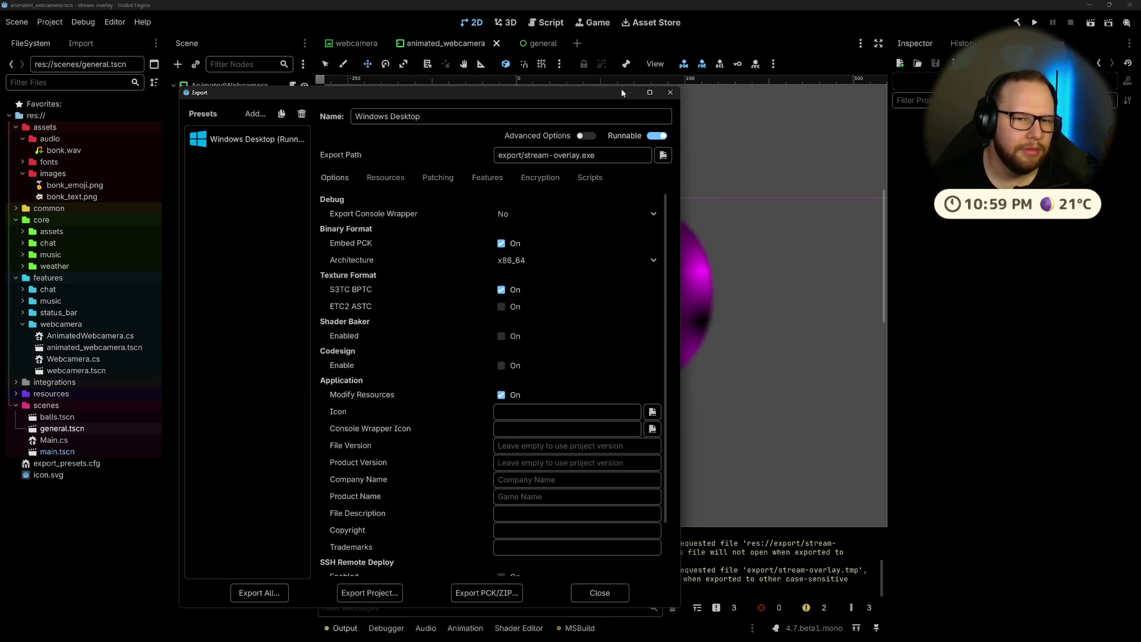
click(670, 92)
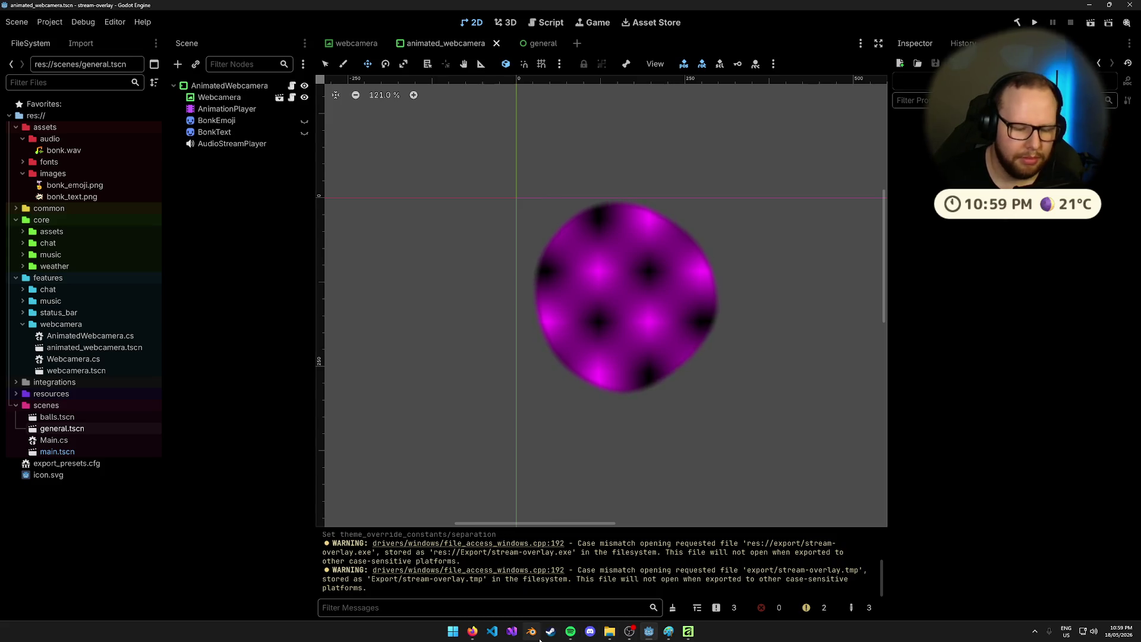
key(ctrl+super+Left)
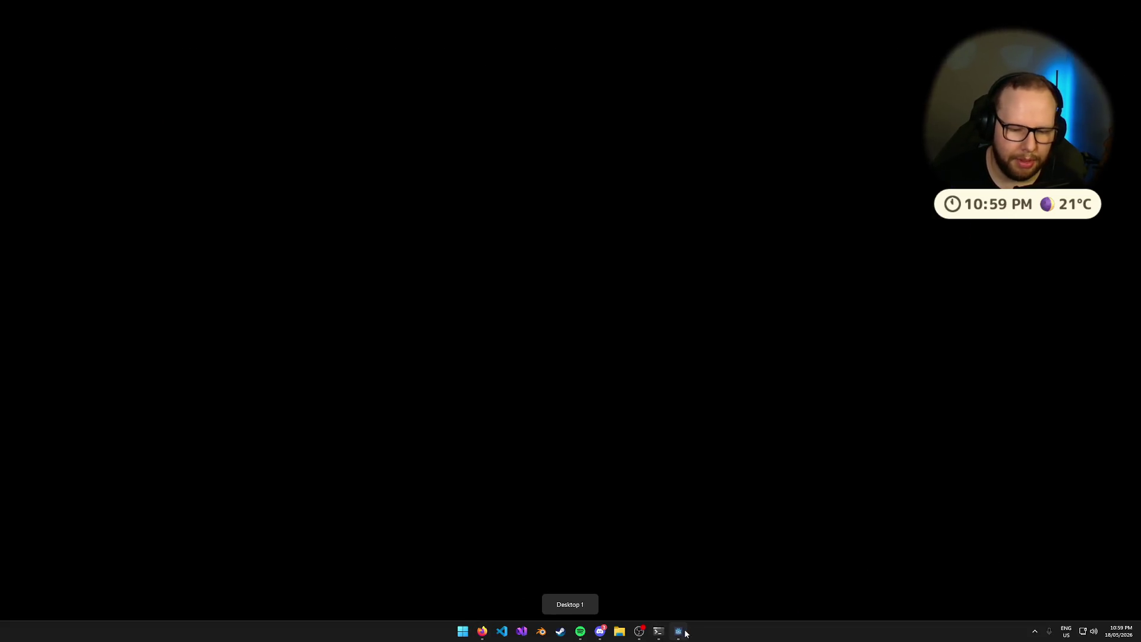
key(ctrl+super+Right)
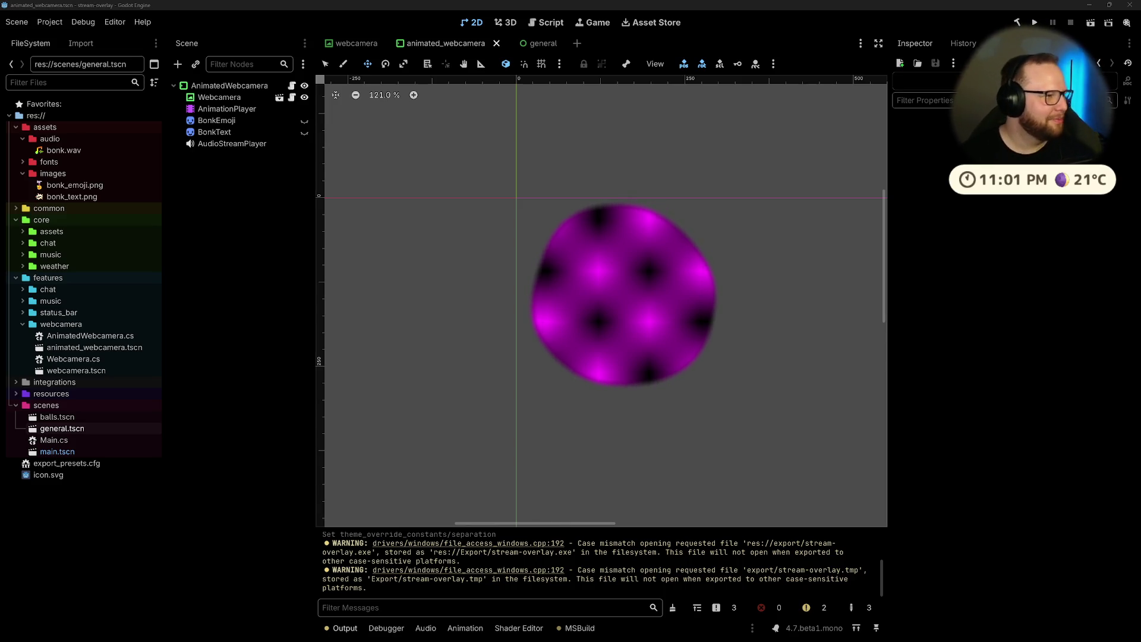
Step: Bring the Paint window with the hand-drawn 'BRB!' sign up from the taskbar
click(255, 212)
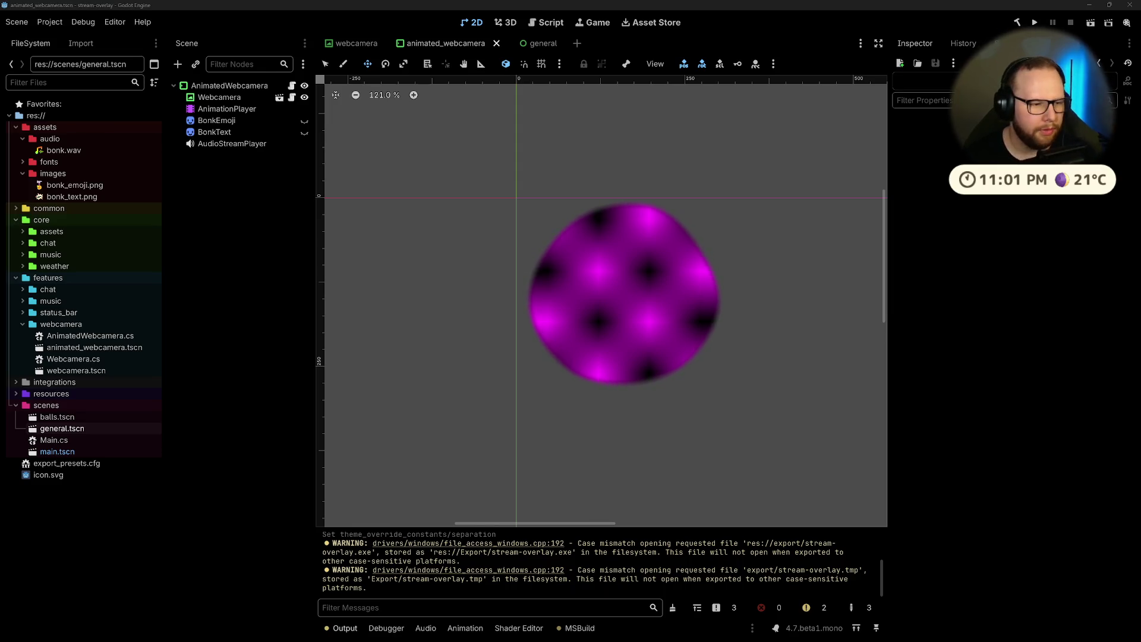
key(super)
click(650, 631)
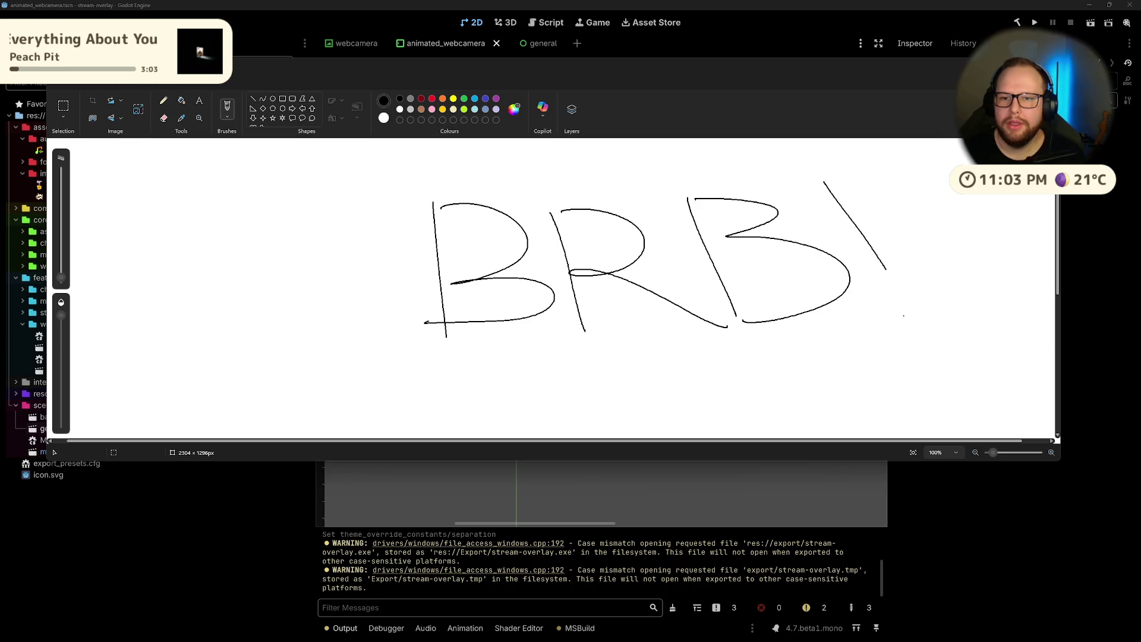
Step: Alt+Tab away from Paint to get back to the Godot editor
key(alt+Tab)
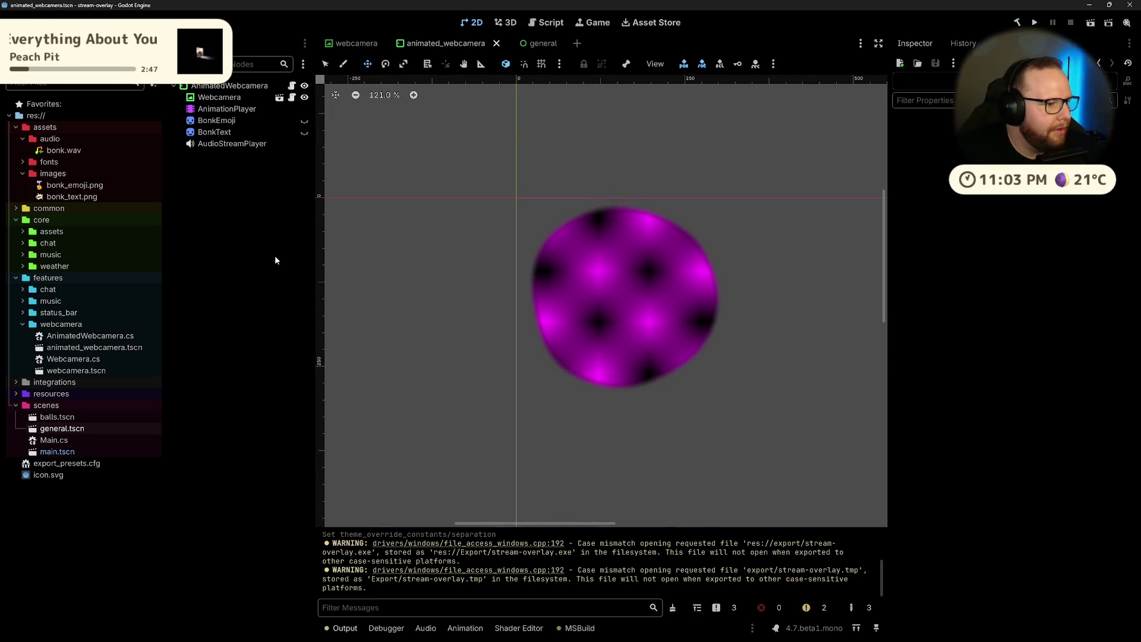
Step: Open the general scene tab and frame the whole overlay in the 2D canvas
click(526, 44)
scroll(547, 333, down, 2)
drag(420, 380, 581, 338)
scroll(581, 339, up, 2)
mouse_move(693, 346)
mouse_down()
mouse_move(499, 334)
mouse_move(537, 352)
mouse_up()
drag(483, 261, 548, 277)
drag(683, 276, 602, 285)
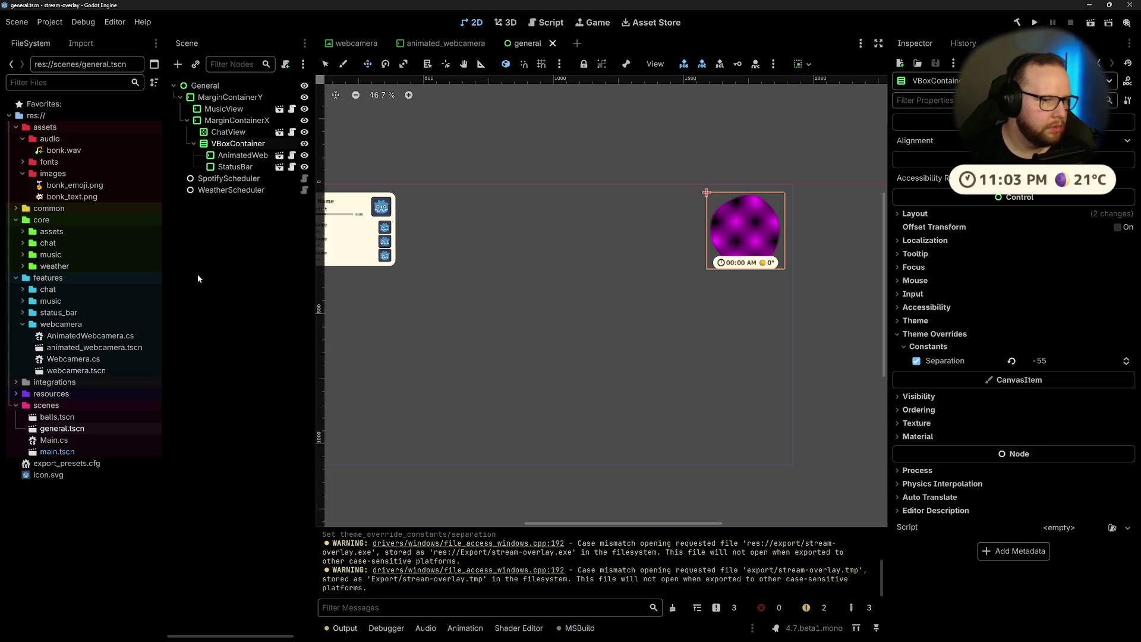
drag(494, 233, 552, 248)
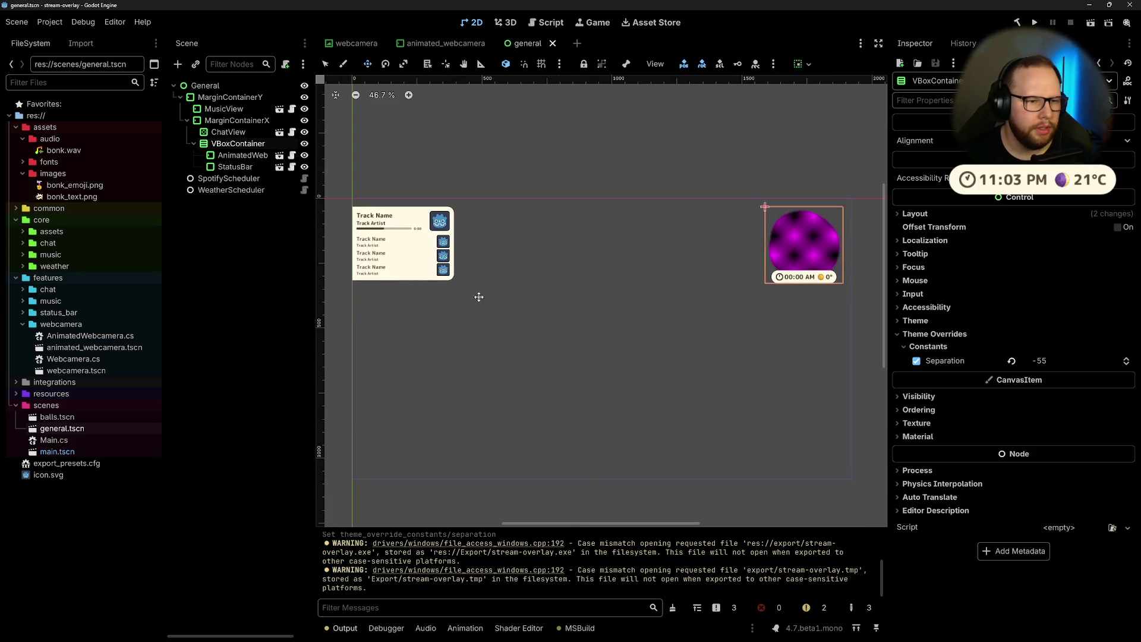
Step: Inspect VBoxContainer, ChatView, MarginContainerX, MusicView and MarginContainerY, then select the root General node
click(253, 255)
click(232, 146)
click(232, 132)
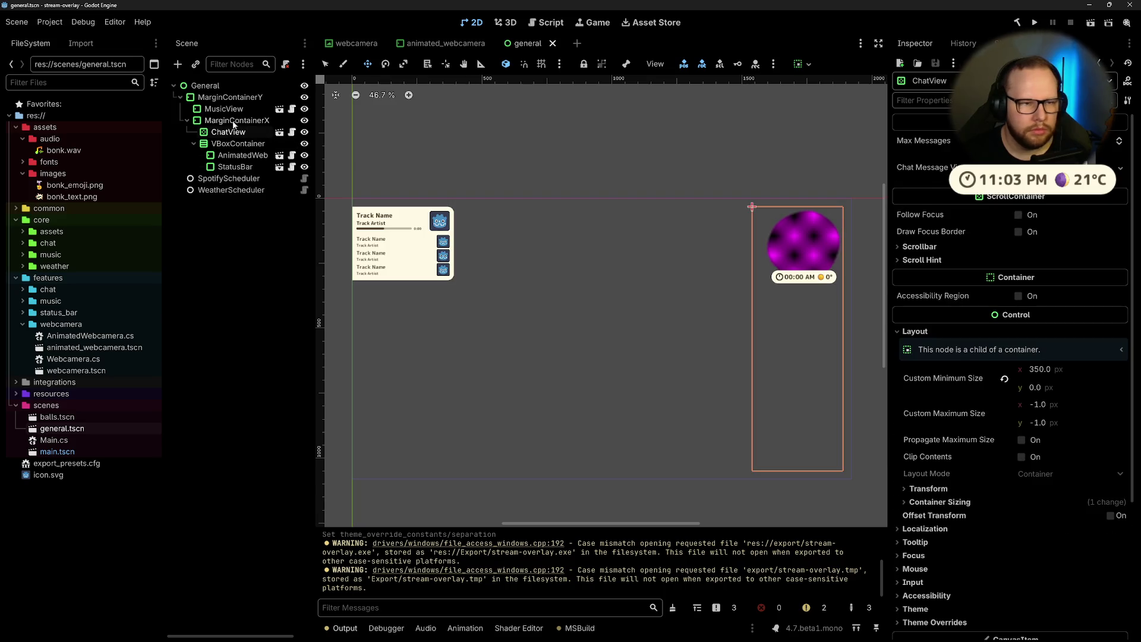
click(232, 122)
click(231, 110)
click(232, 98)
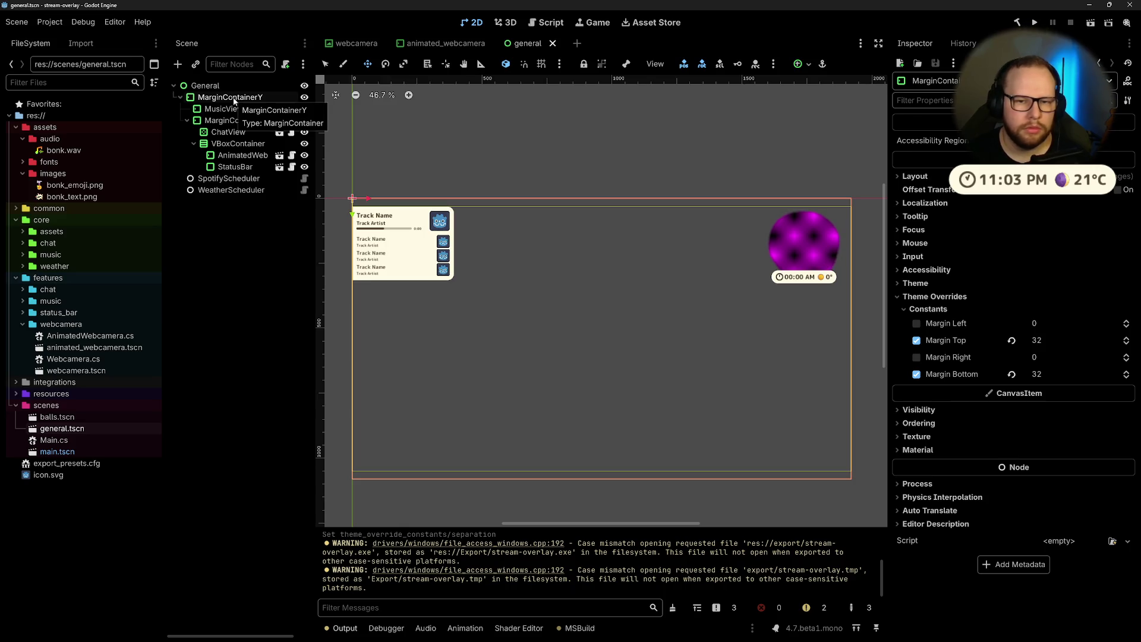
click(216, 87)
key(ctrl+a)
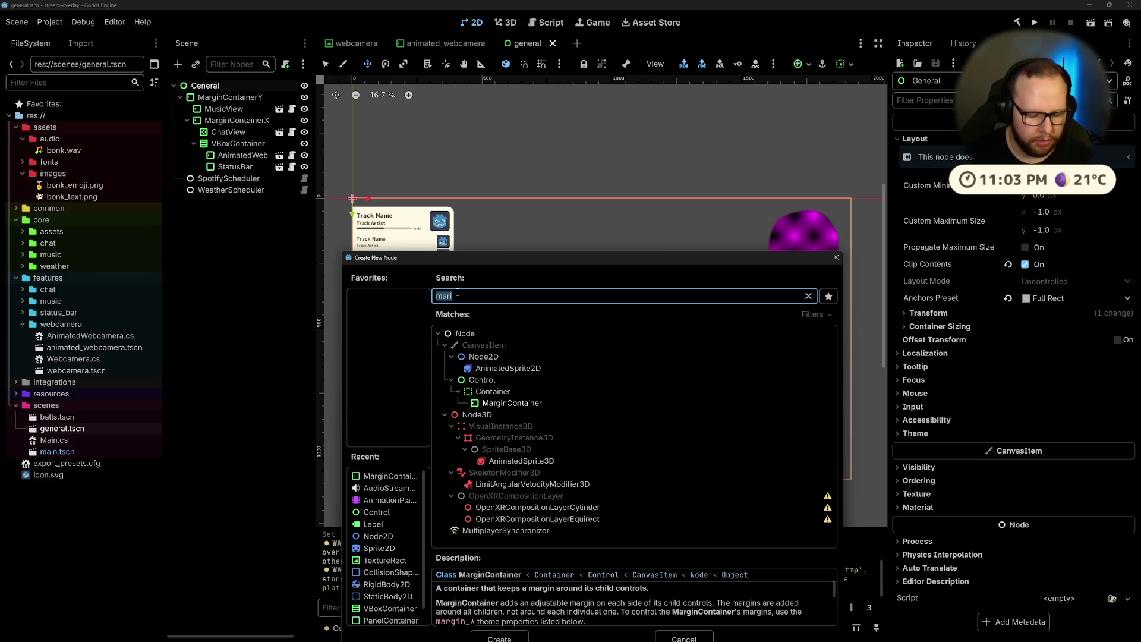
Step: Create an AnimatedPanelContainer node and move it to be General's first child
text(anim)
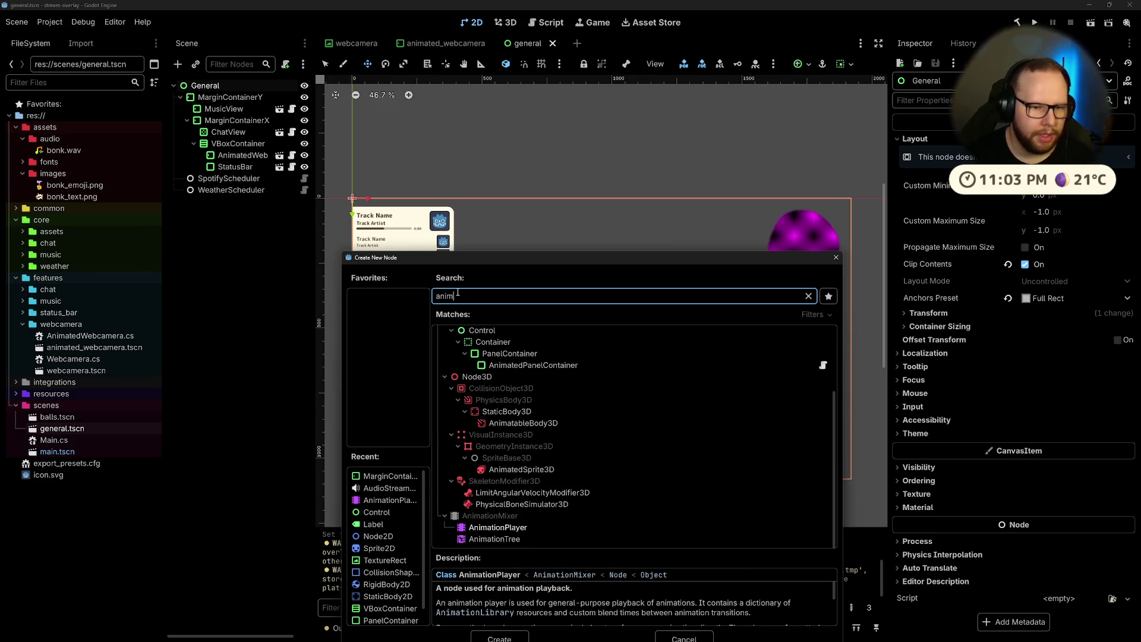
double_click(533, 365)
drag(235, 203, 221, 96)
click(234, 340)
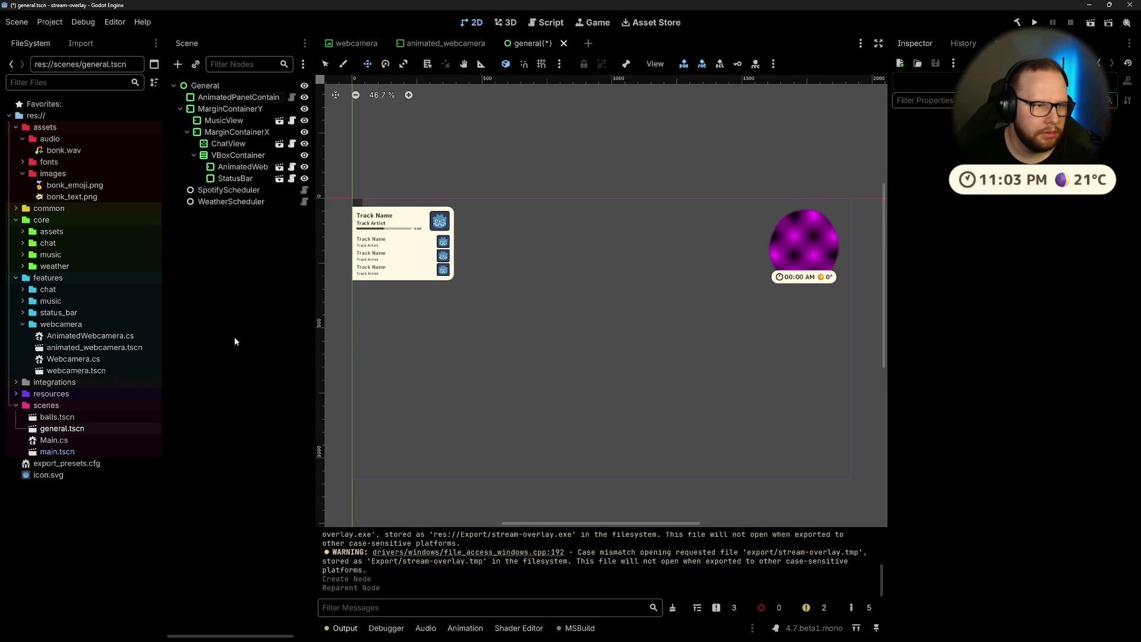
Step: Apply the Top Wide anchor preset so the panel stretches across the top edge
click(219, 100)
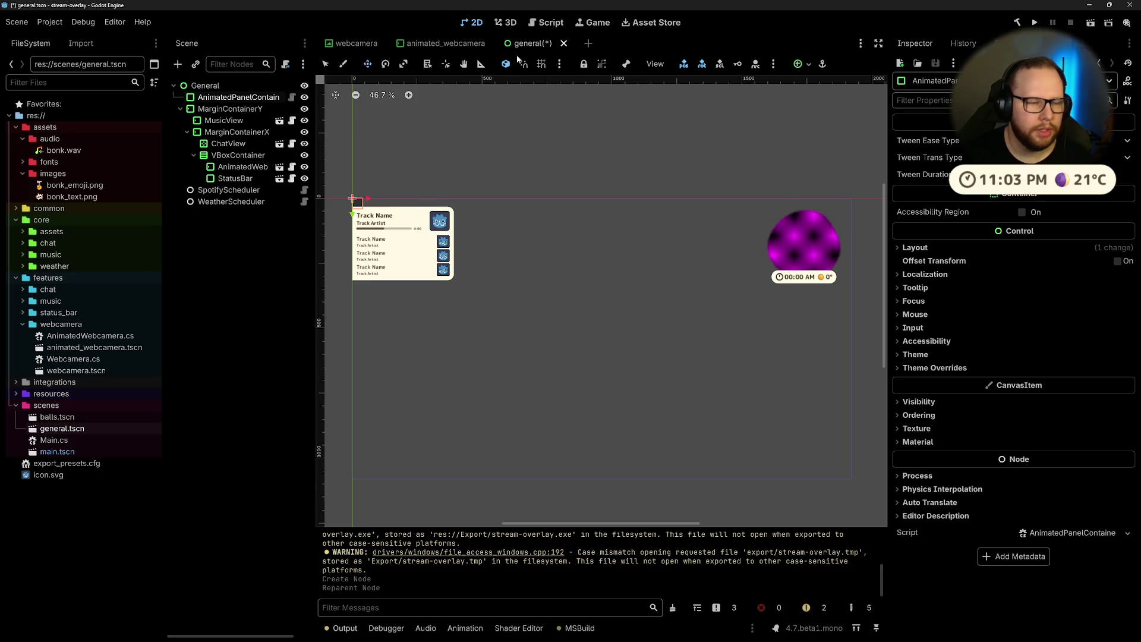
click(242, 88)
click(250, 97)
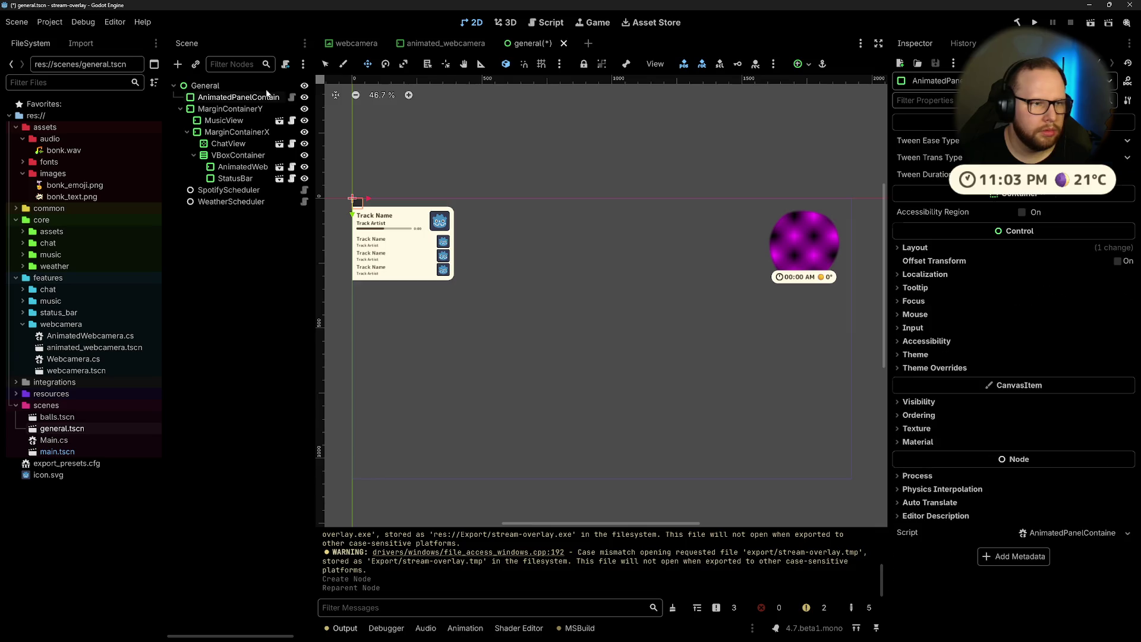
click(803, 64)
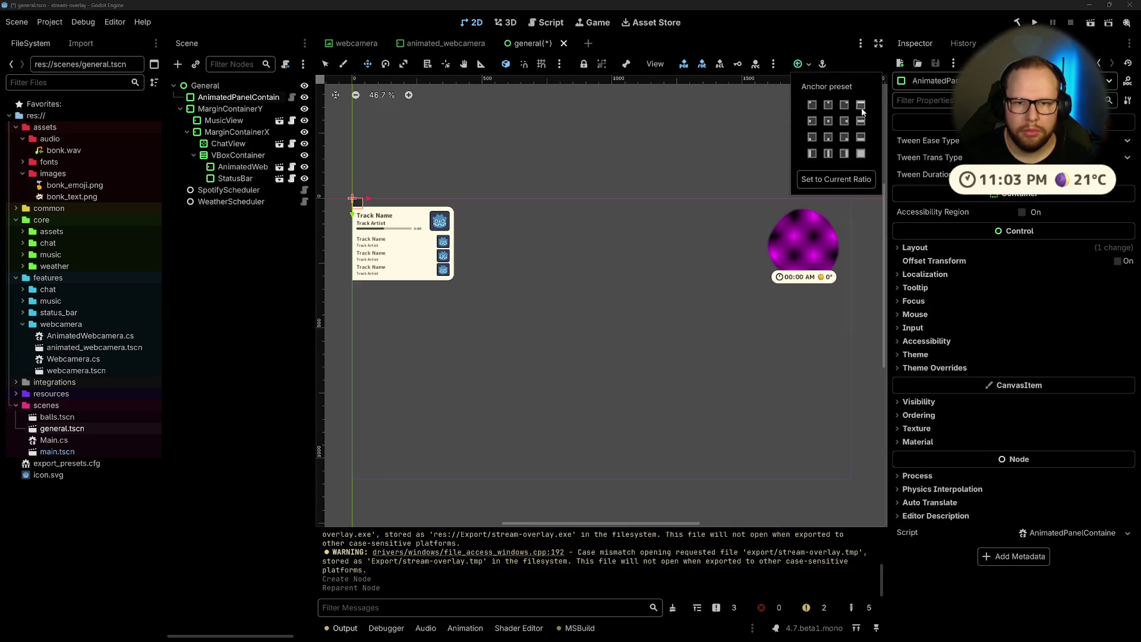
click(861, 106)
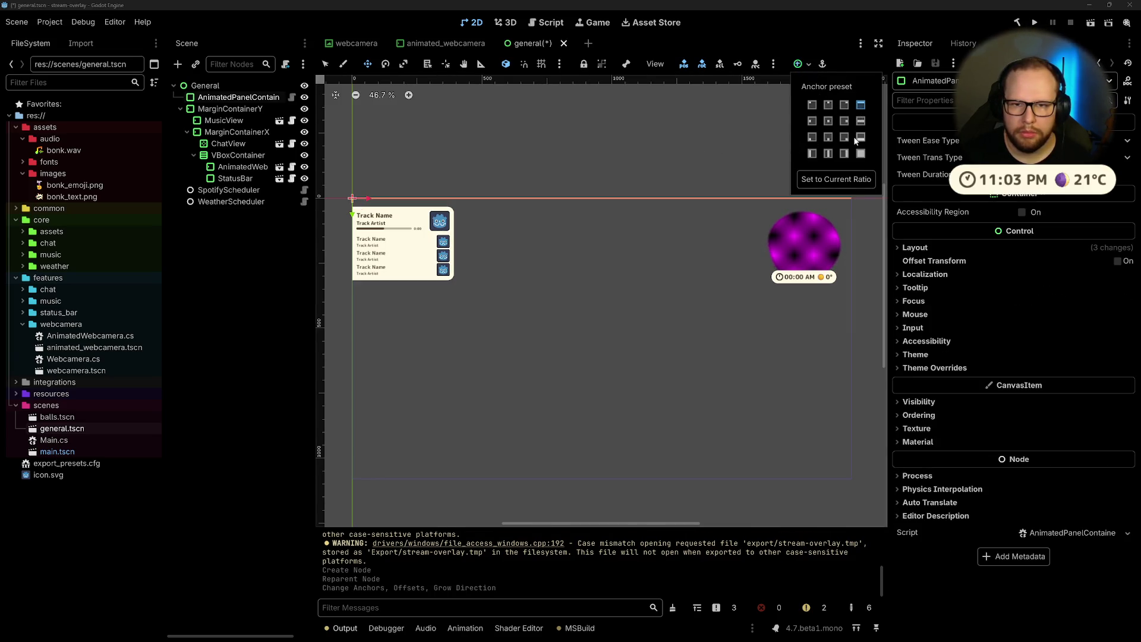
click(665, 153)
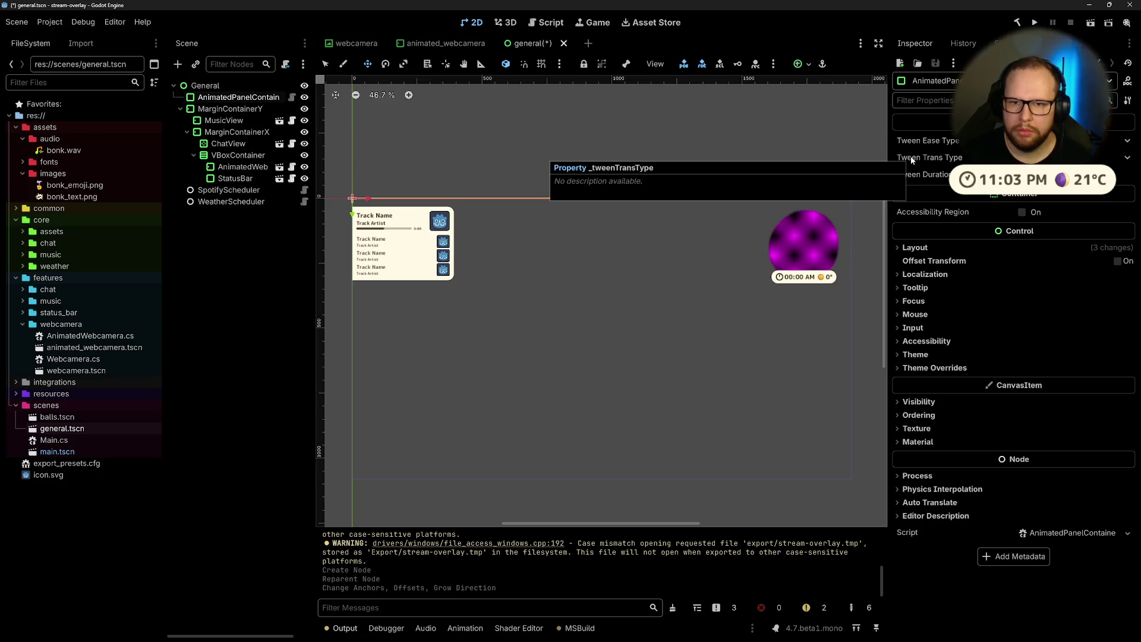
click(914, 249)
click(914, 248)
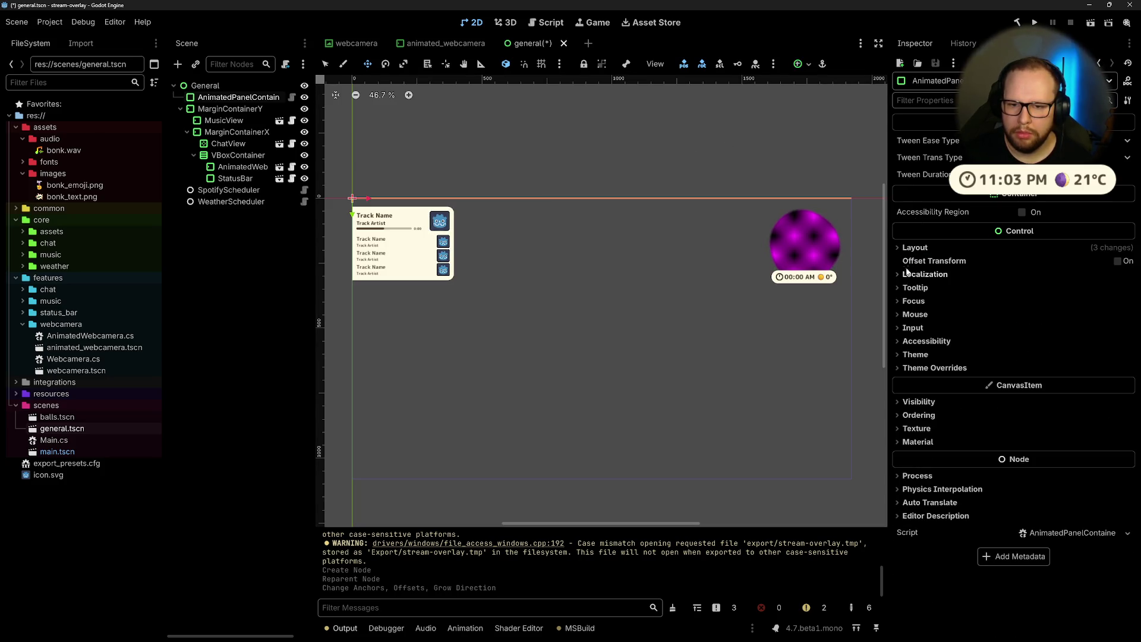
Step: Add a new Label node as a child of the AnimatedPanelContainer
click(232, 132)
click(232, 99)
key(ctrl+a)
text(labe)
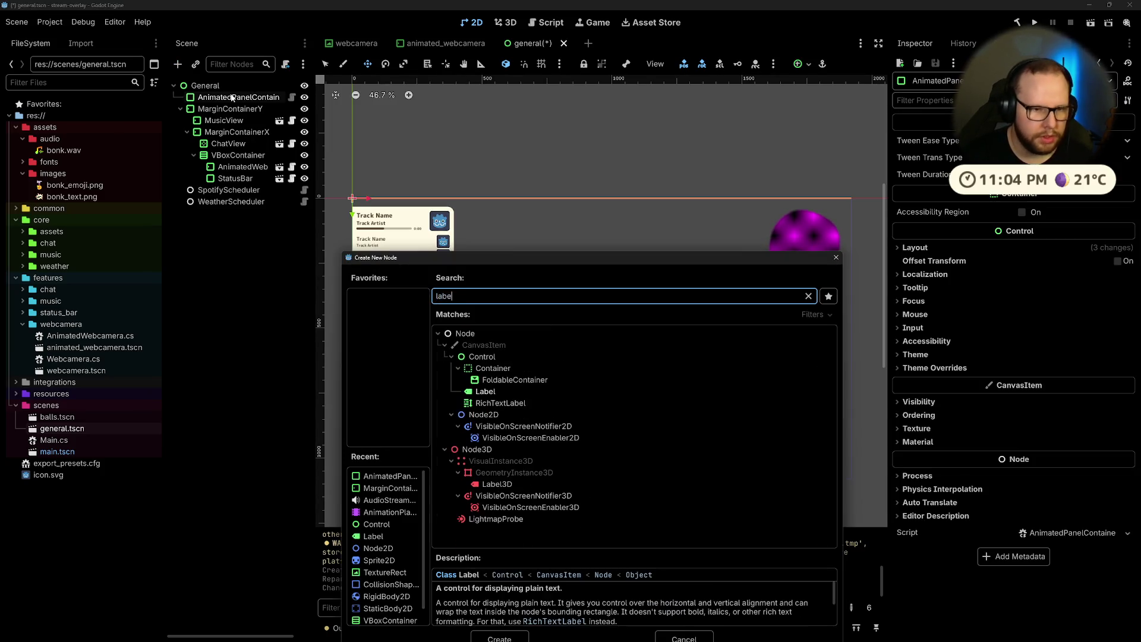
key(Return)
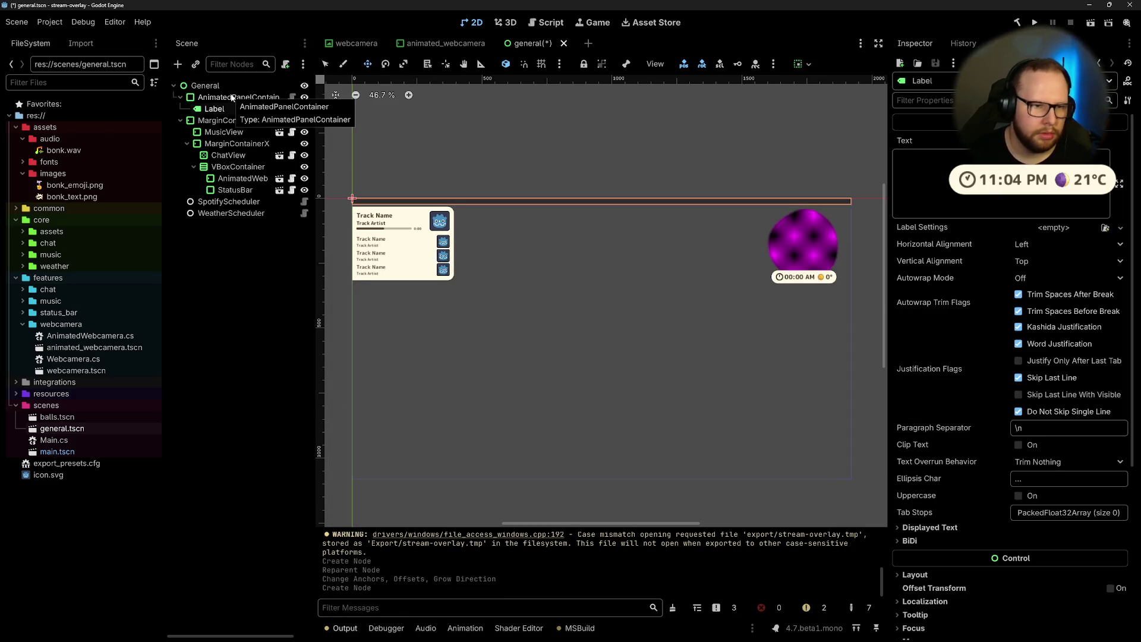
click(226, 313)
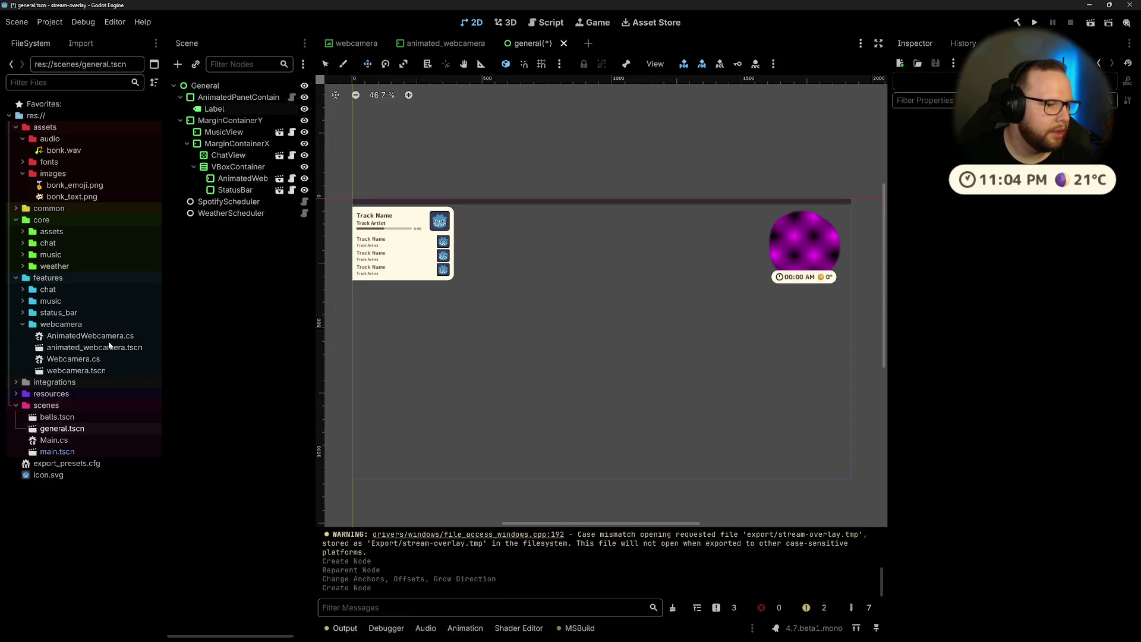
Step: Search for 'music' files in Quick Open and the command palette, then close both
key(shift+alt+o)
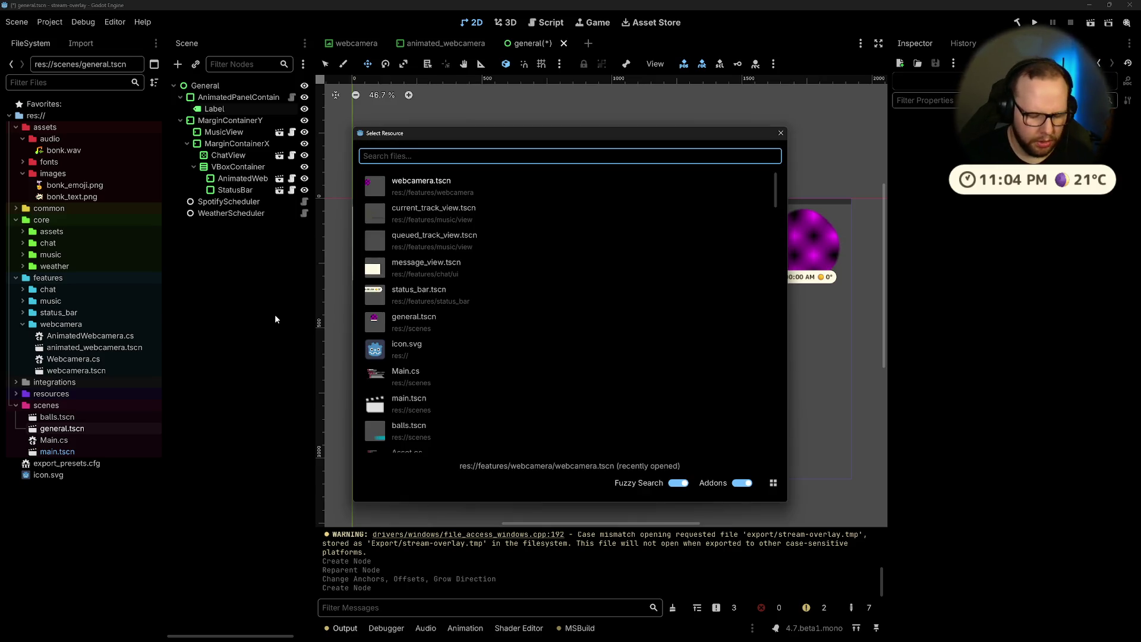
text(music)
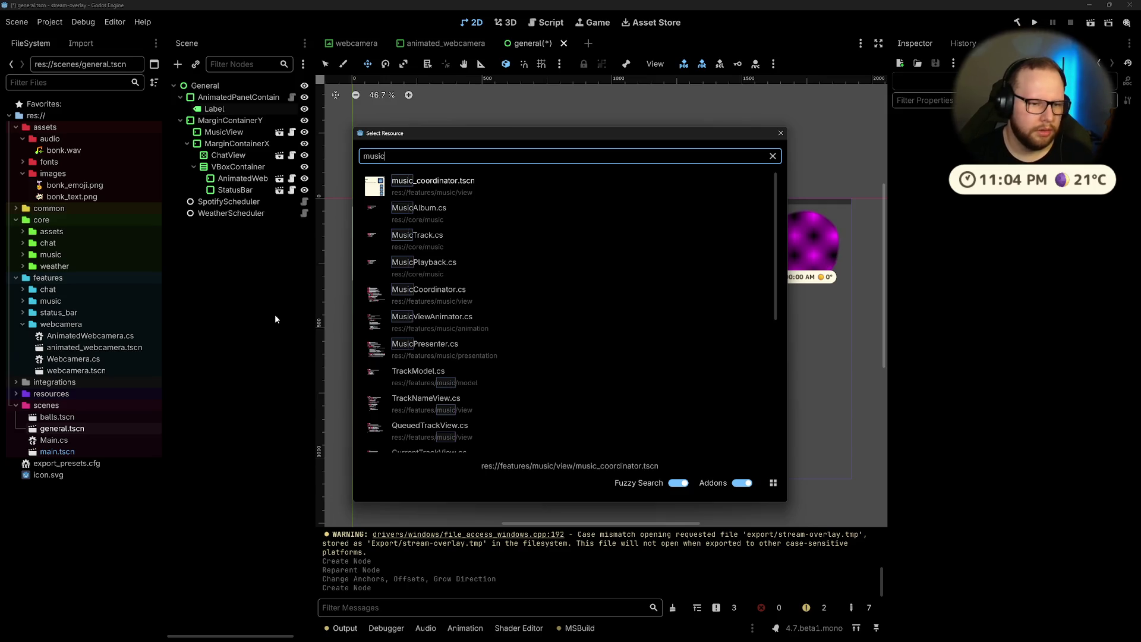
key(Down)
key(Down)
key(Down)
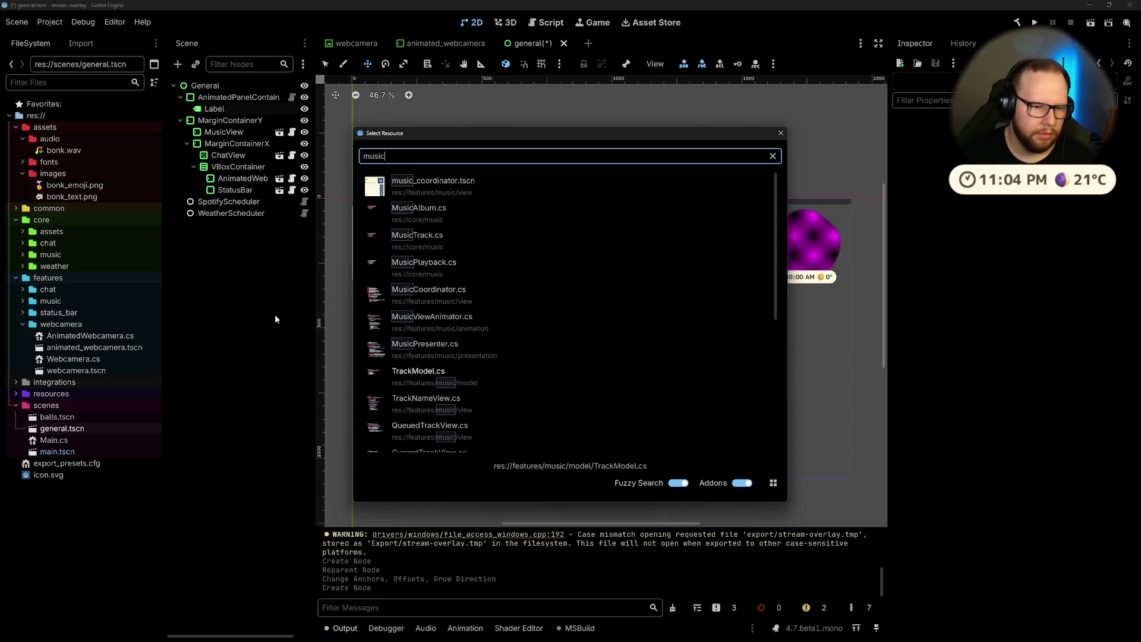
key(Down)
key(Down)
key(Down)
key(Up)
key(Up)
key(Up)
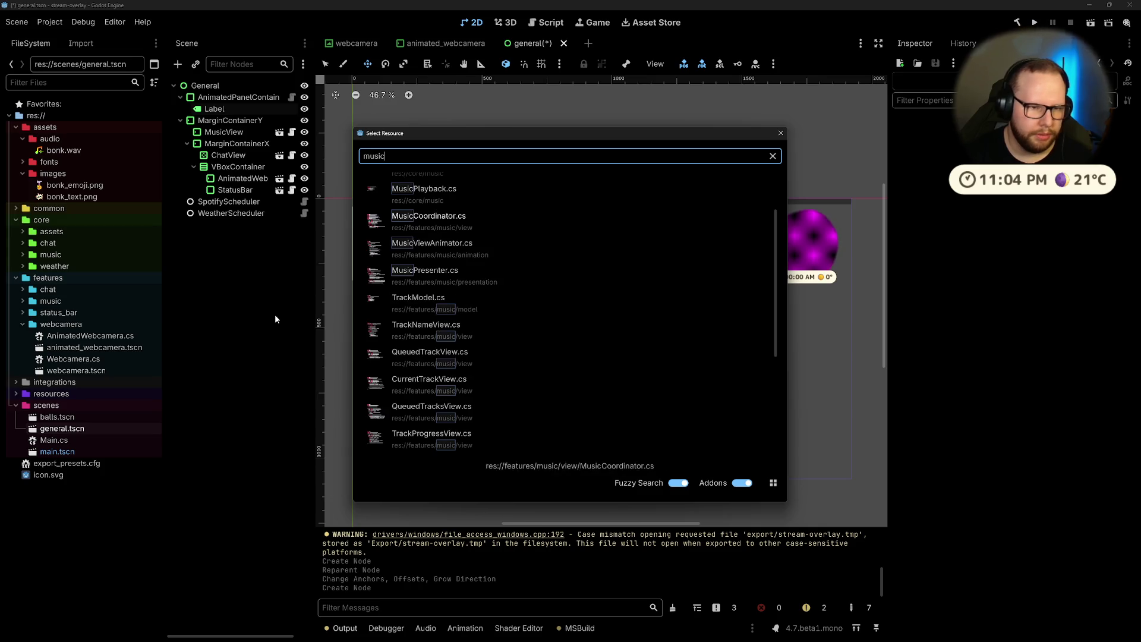
key(Escape)
key(ctrl+shift+p)
text(music coo)
key(ctrl+a)
key(BackSpace)
key(Escape)
Step: Quick-open music_coordinator.tscn by searching 'musicCo'
key(alt+shift+o)
text(musicCo)
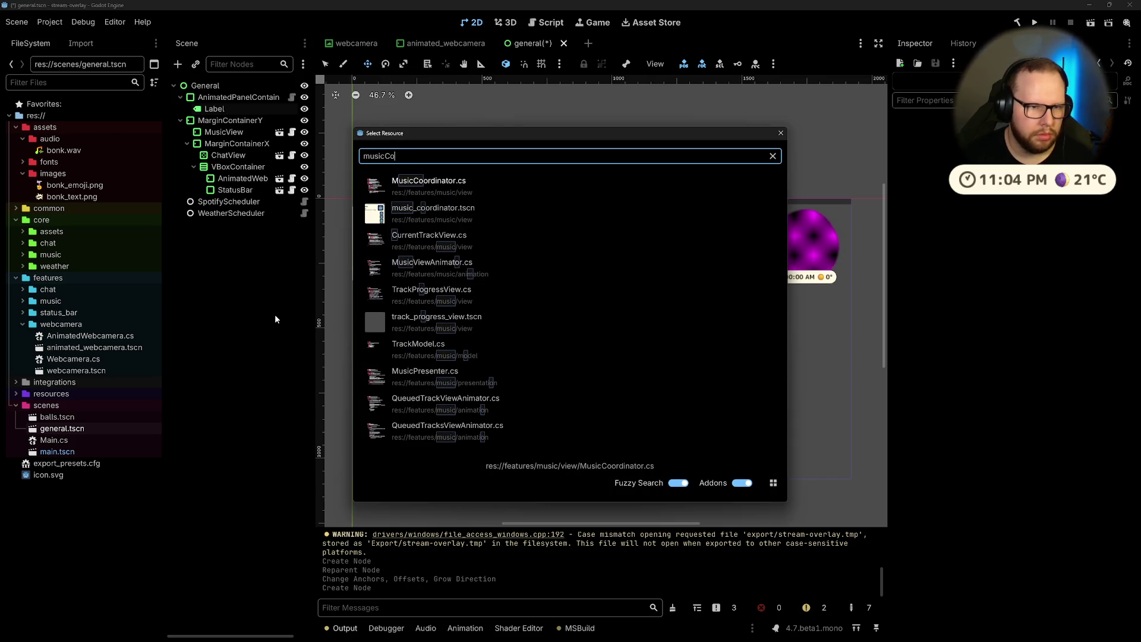
key(Down)
key(Return)
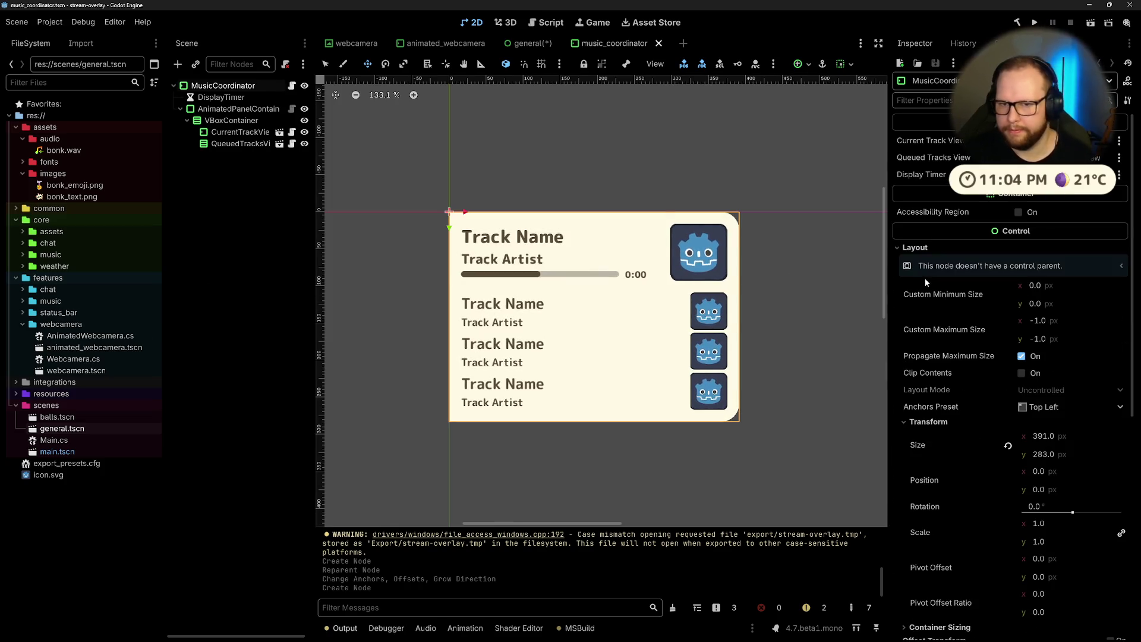
Step: Select the AnimatedPanelContainer and set its Panel style top-right corner radius to 32
scroll(926, 280, down, 5)
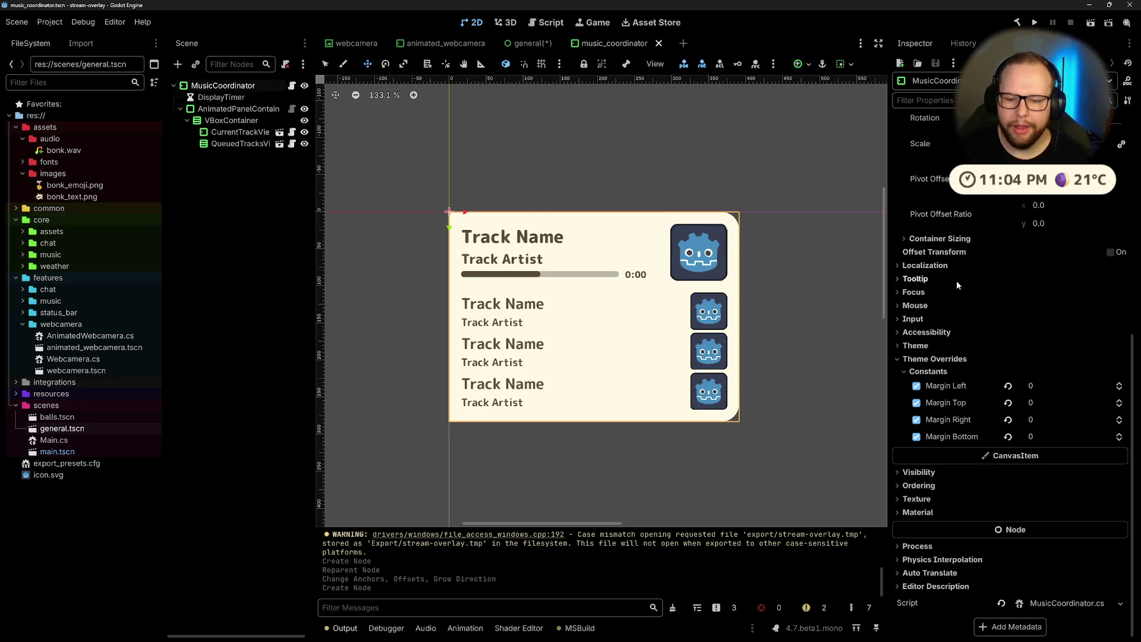
scroll(1037, 251, up, 5)
scroll(1036, 256, down, 5)
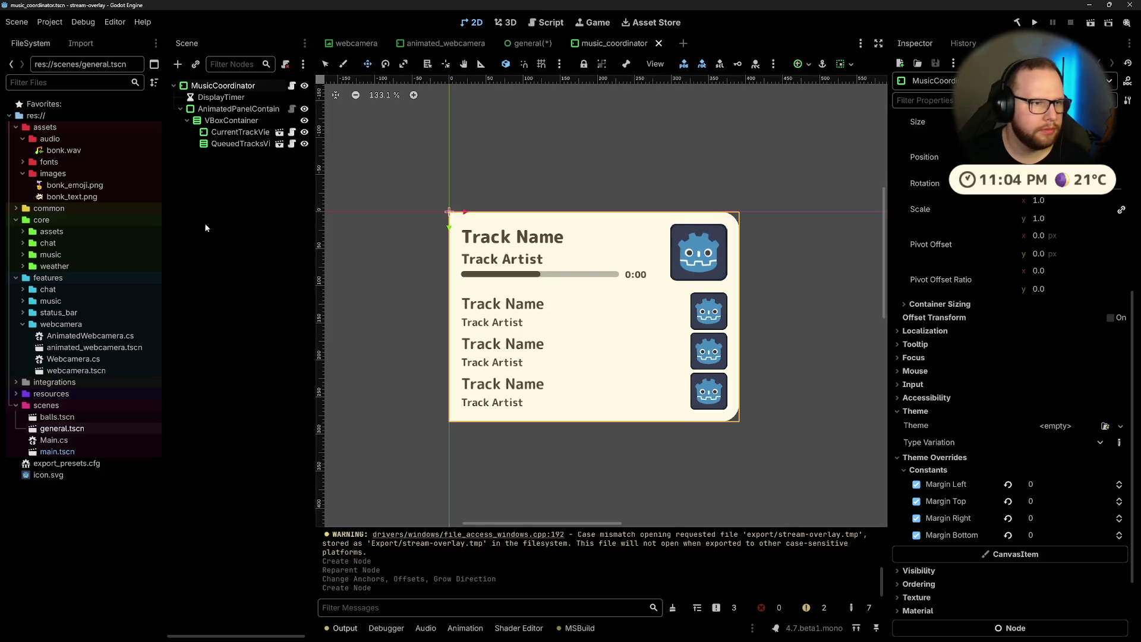
click(235, 108)
scroll(1007, 287, down, 4)
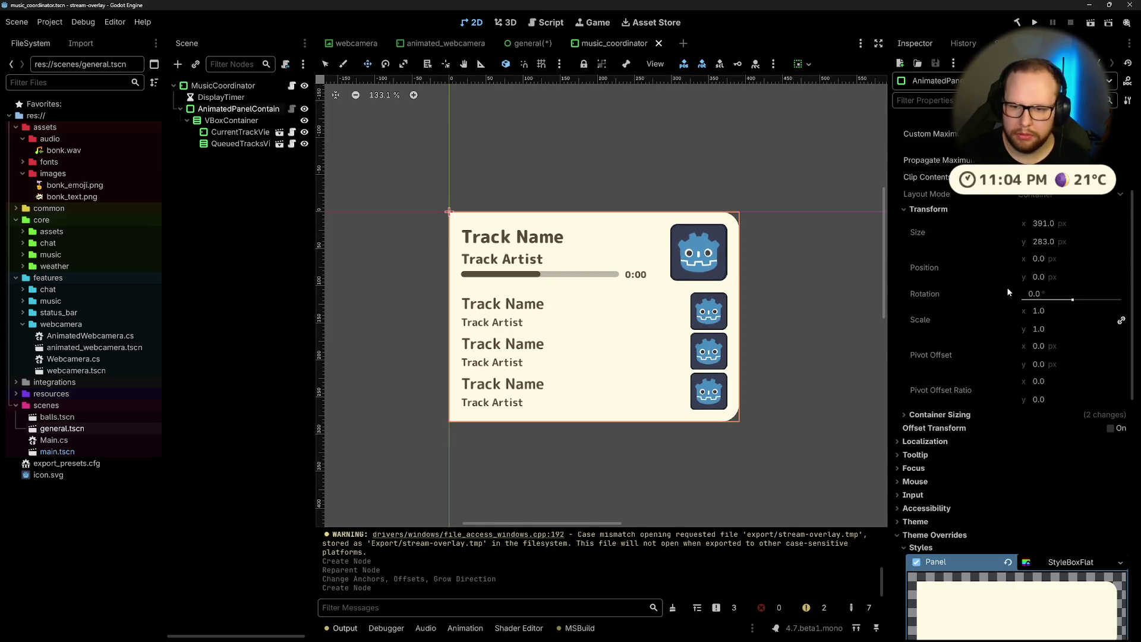
scroll(1007, 288, down, 3)
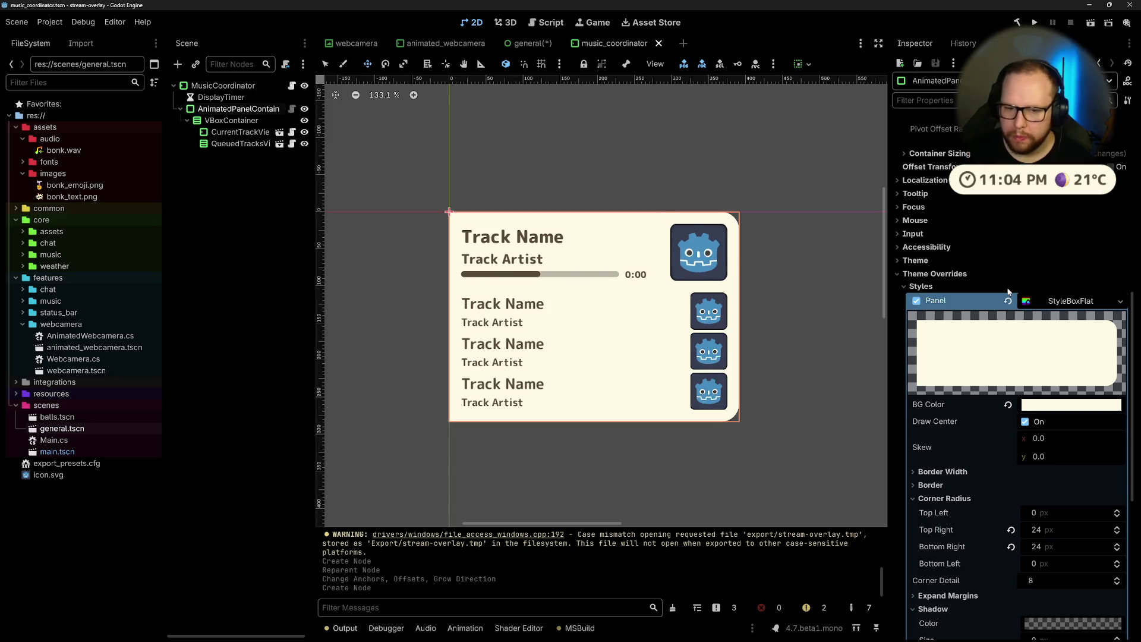
scroll(1051, 303, down, 2)
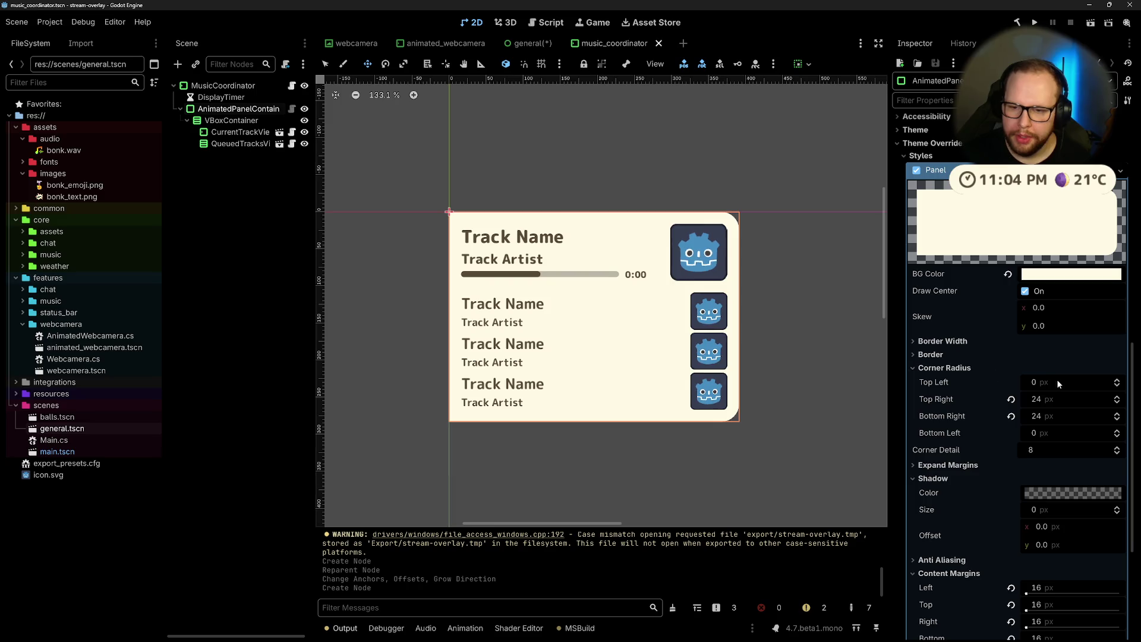
click(1059, 399)
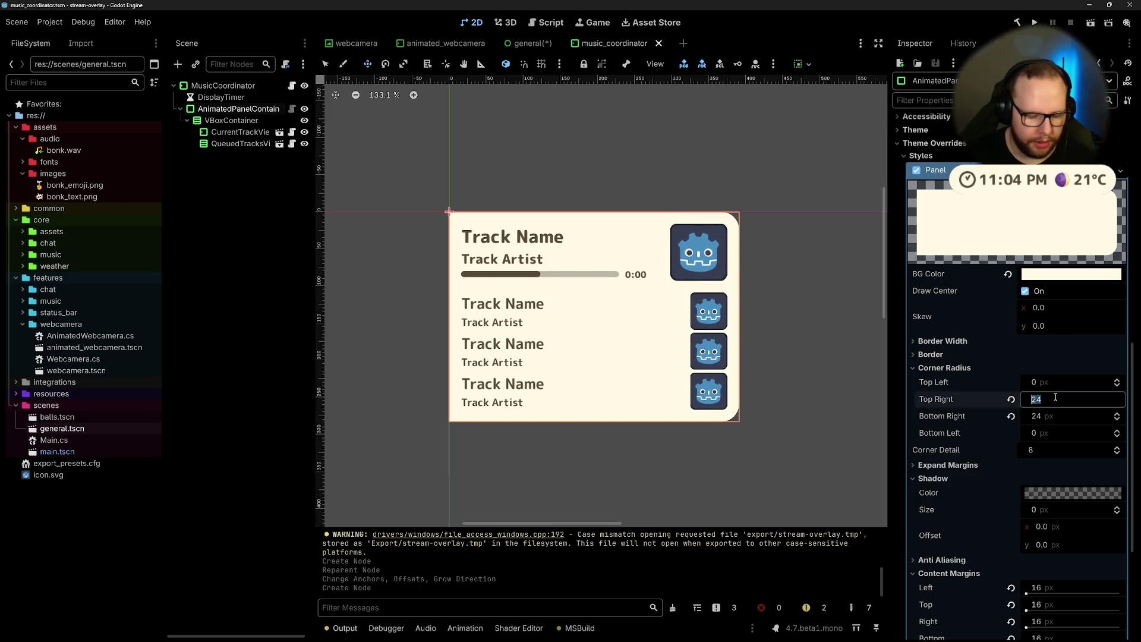
text(32)
key(Return)
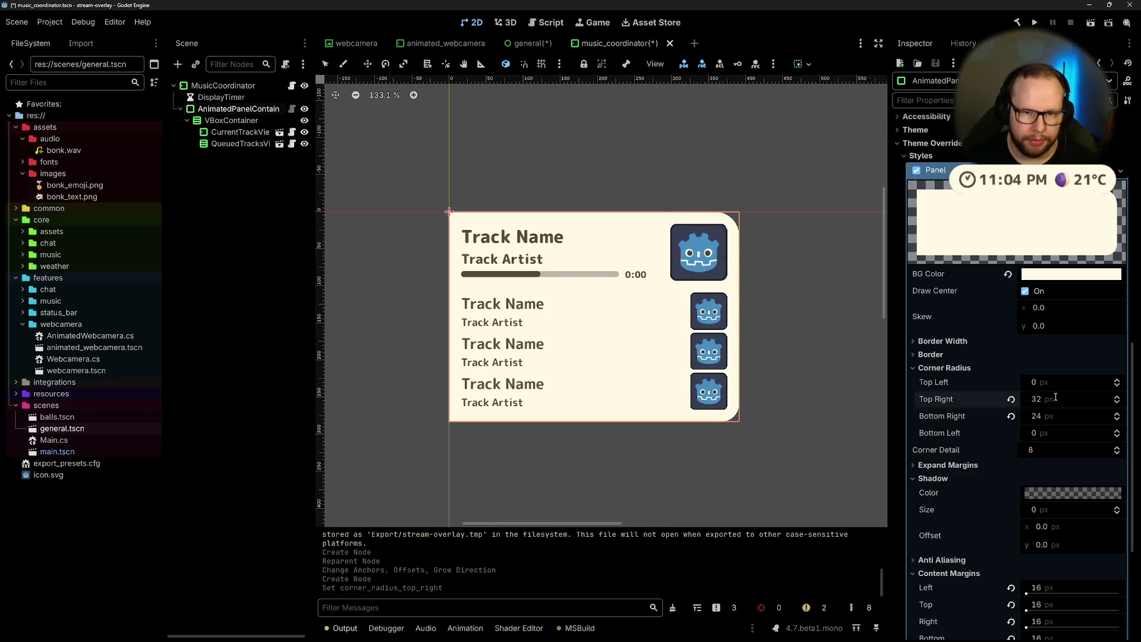
Step: Try 64 for the top-right radius, revert to 32, and set bottom-right radius to 32
click(1056, 397)
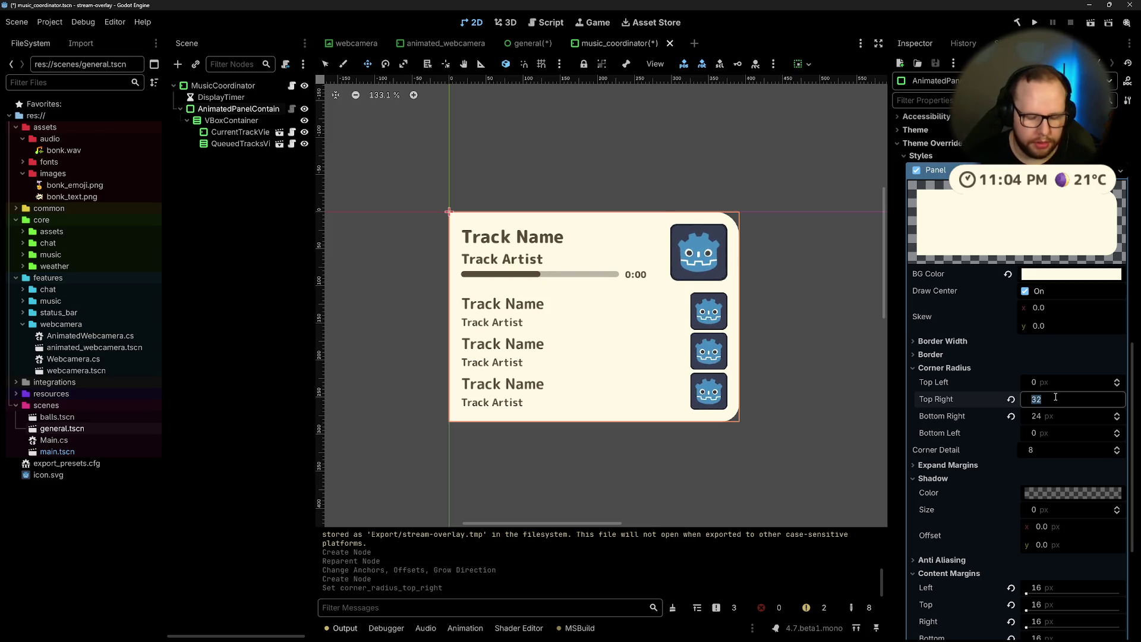
text(64)
key(Return)
click(1069, 396)
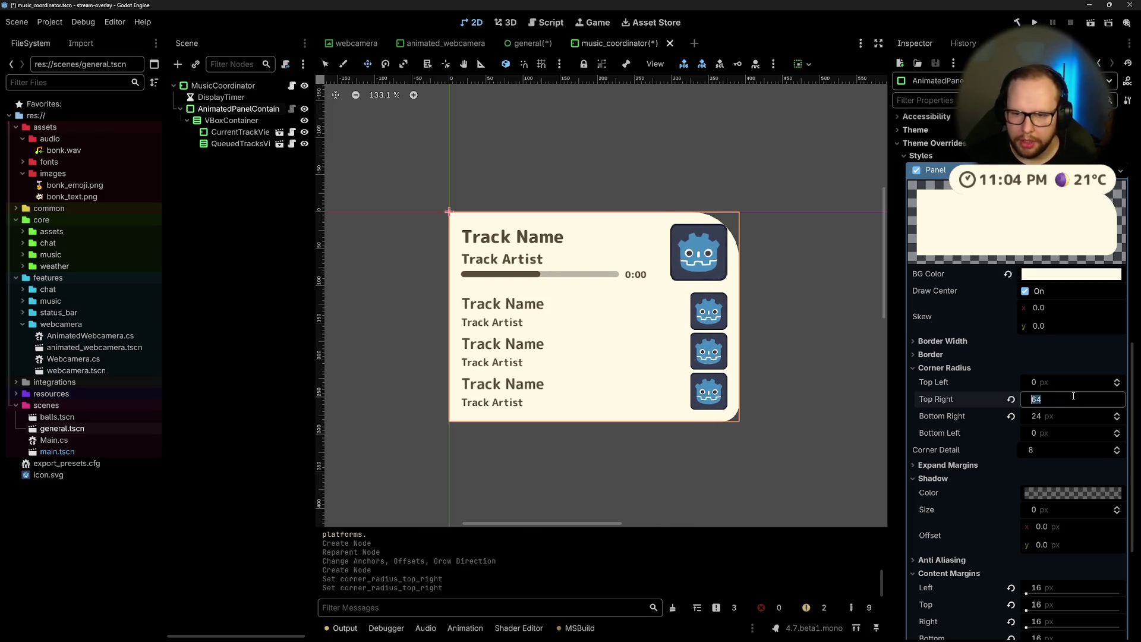
text(32)
key(Return)
click(1057, 418)
text(32)
key(Return)
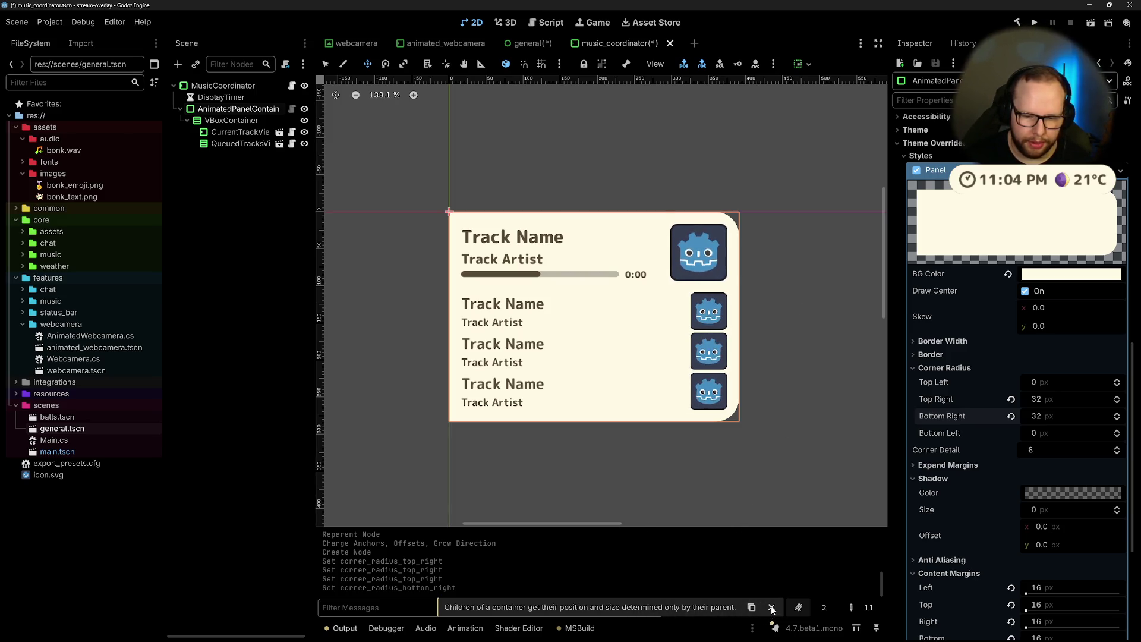
Step: Save the music_coordinator scene and dismiss the container position warning
key(ctrl+s)
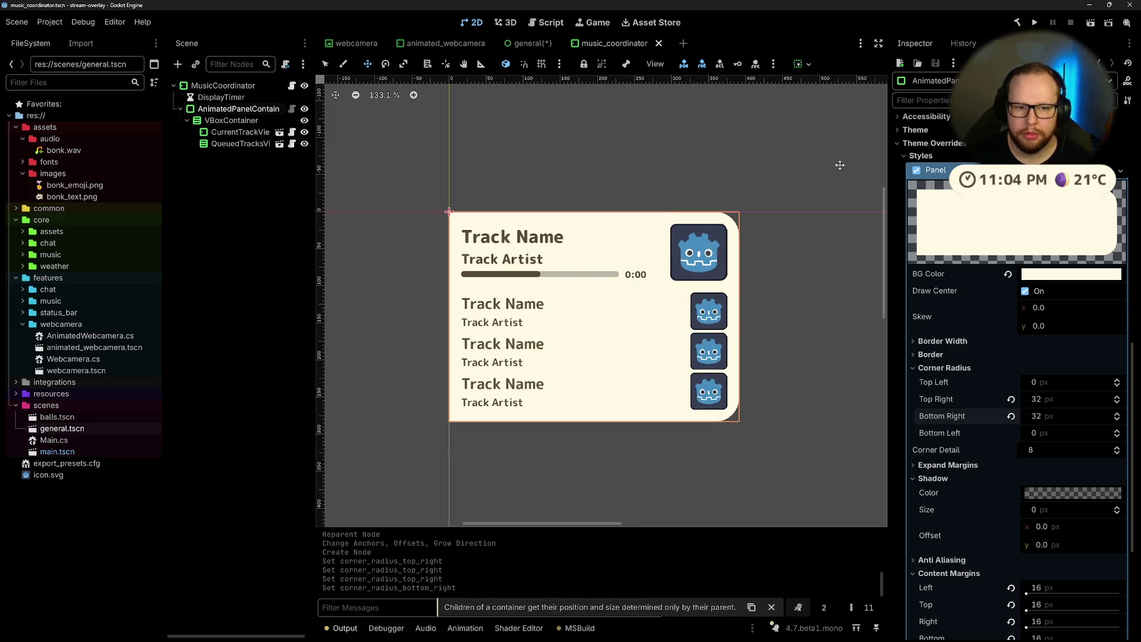
drag(650, 365, 818, 313)
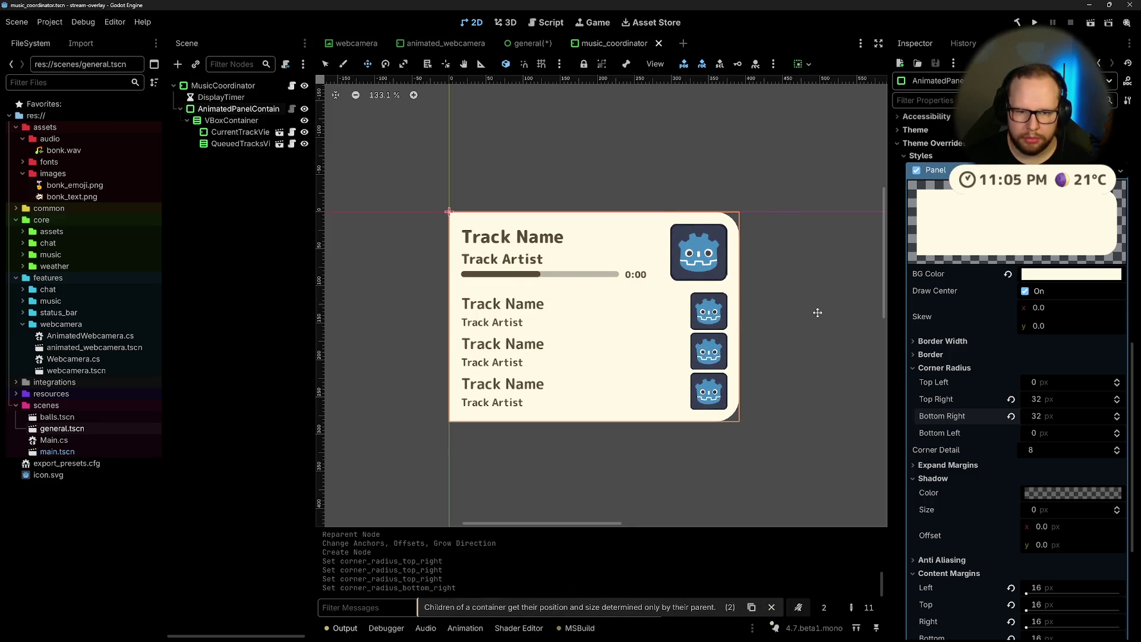
click(772, 607)
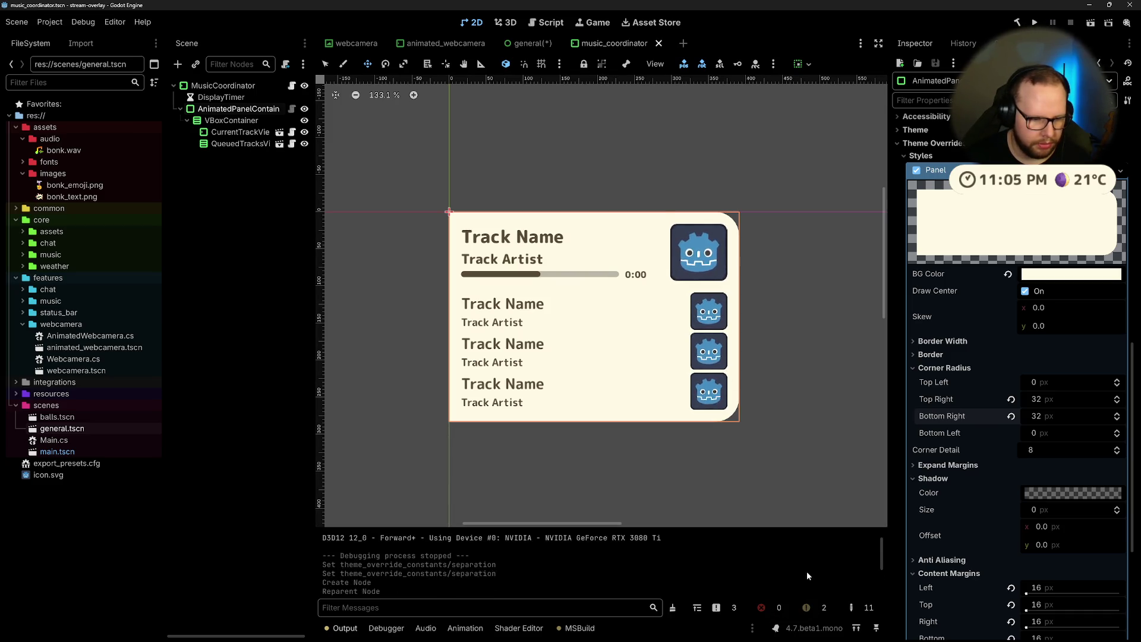
Step: Copy the AnimatedPanelContainer's Panel style resource
click(284, 269)
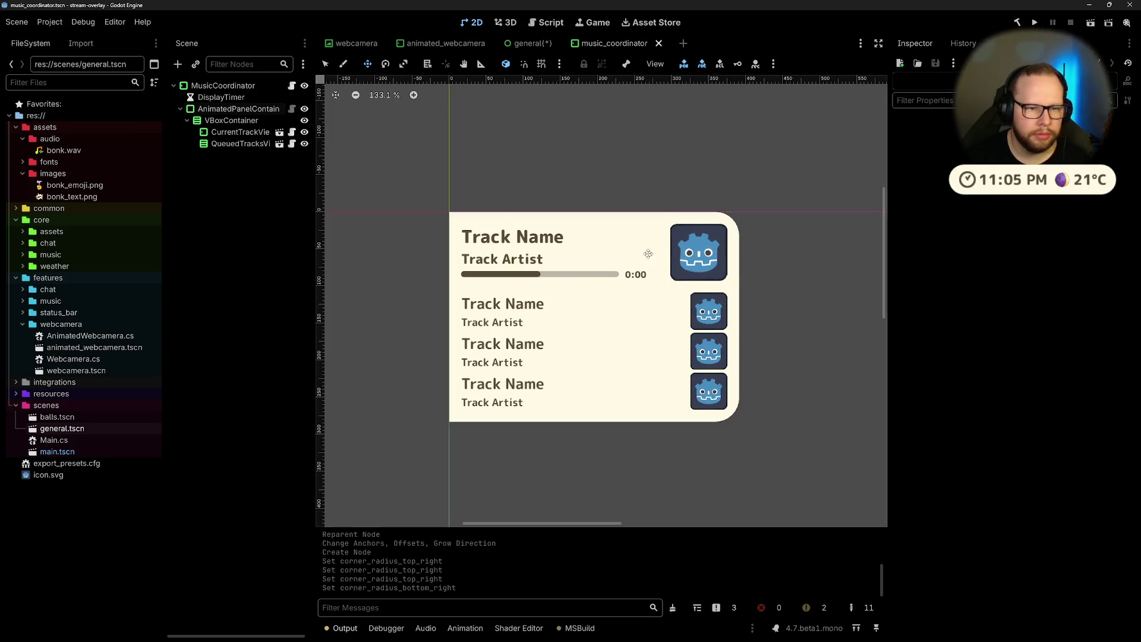
click(220, 108)
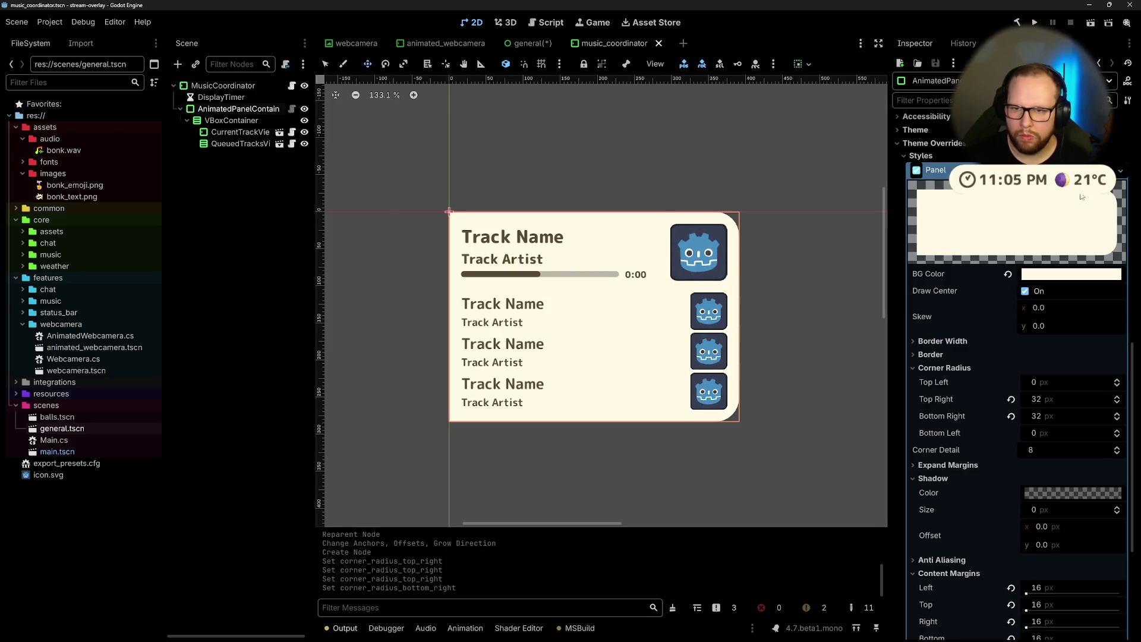
click(1118, 171)
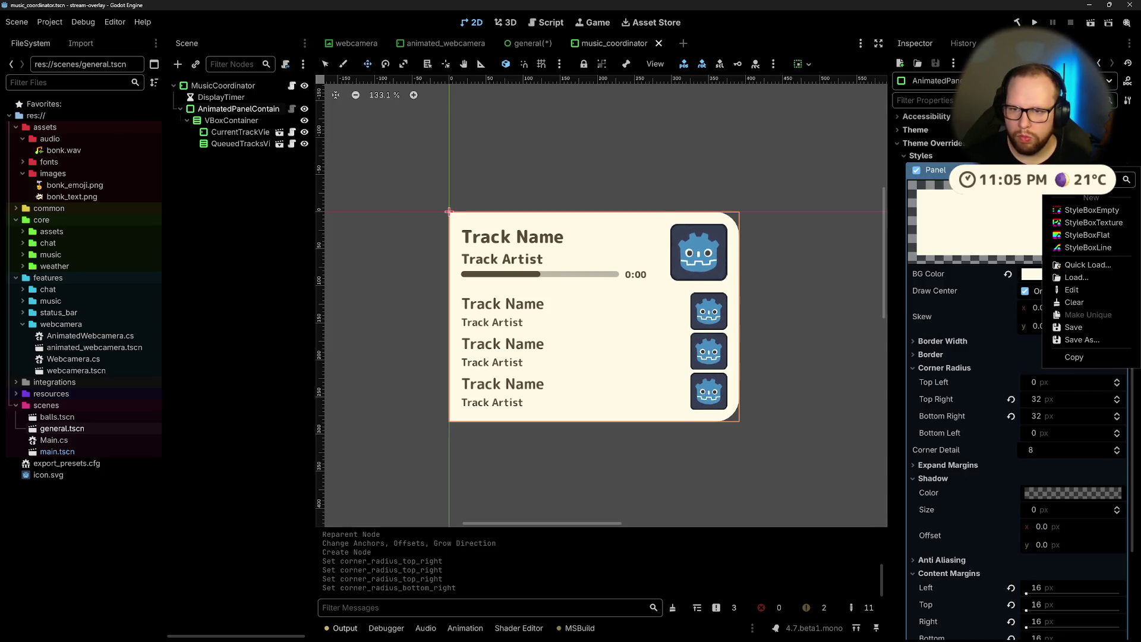
click(1082, 357)
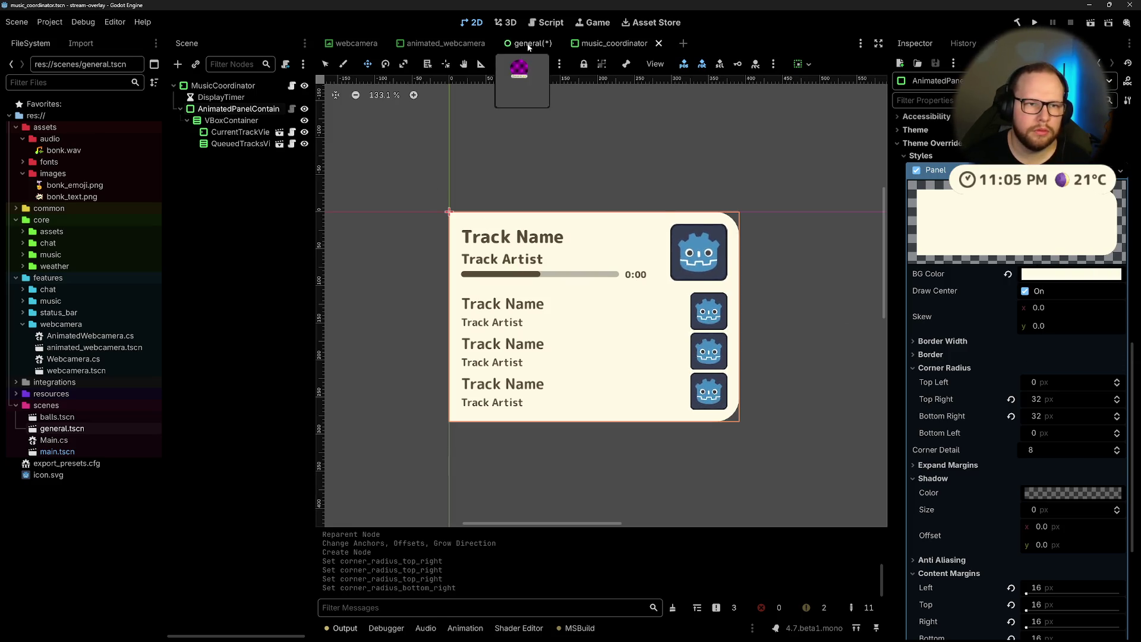
Step: In the general scene, select the AnimatedPanelContainer and expand its Theme and Theme Overrides properties
click(528, 45)
click(215, 108)
click(217, 98)
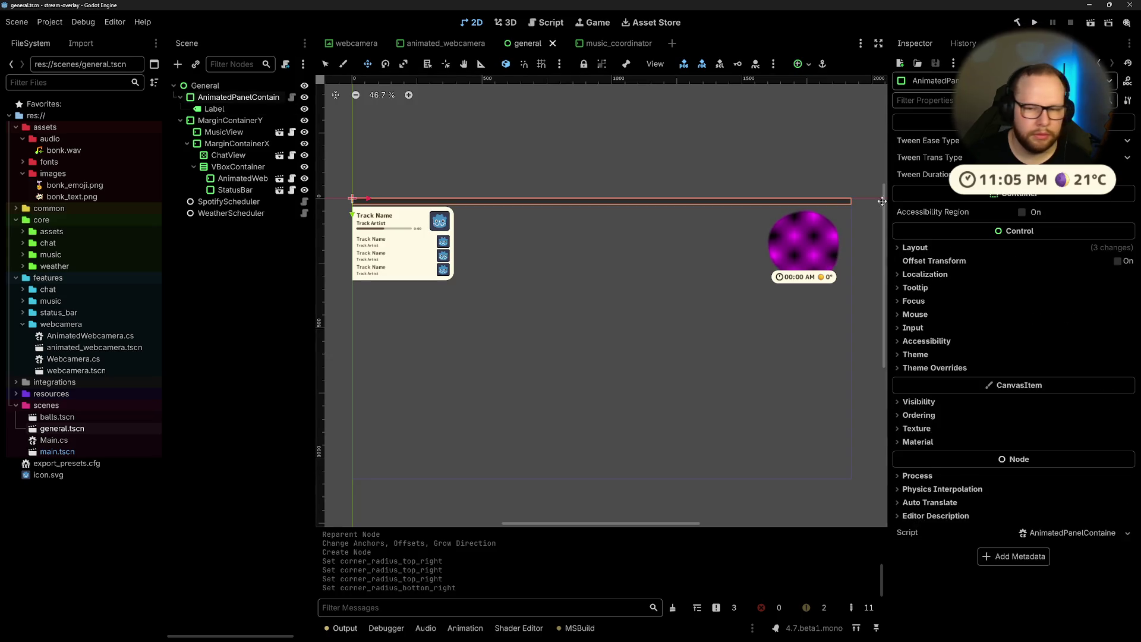
click(916, 355)
click(1094, 369)
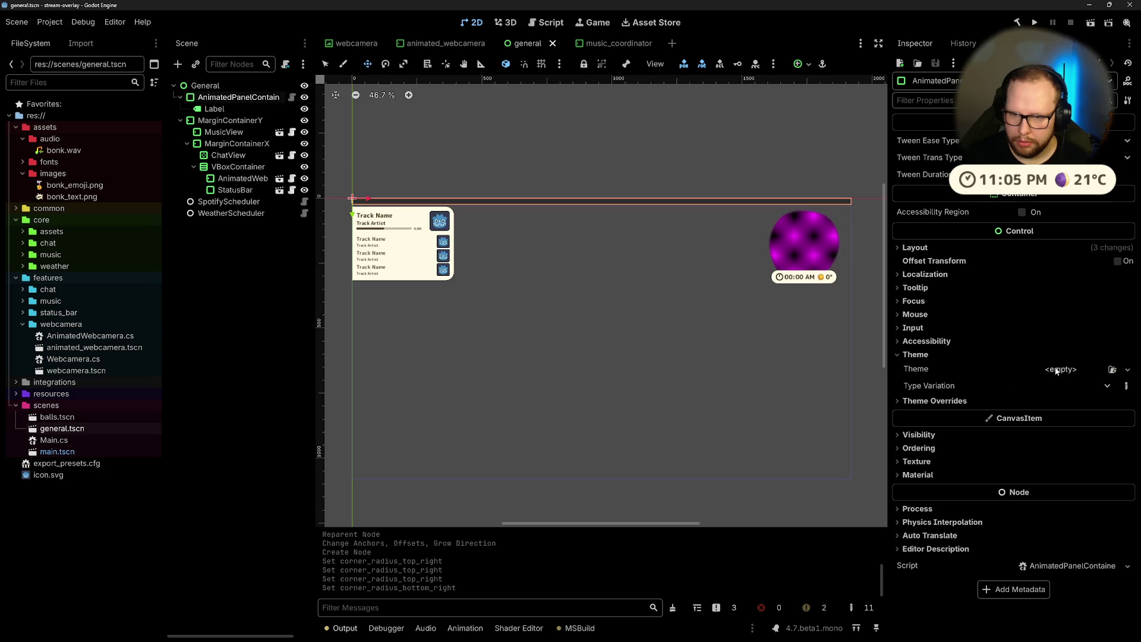
key(Escape)
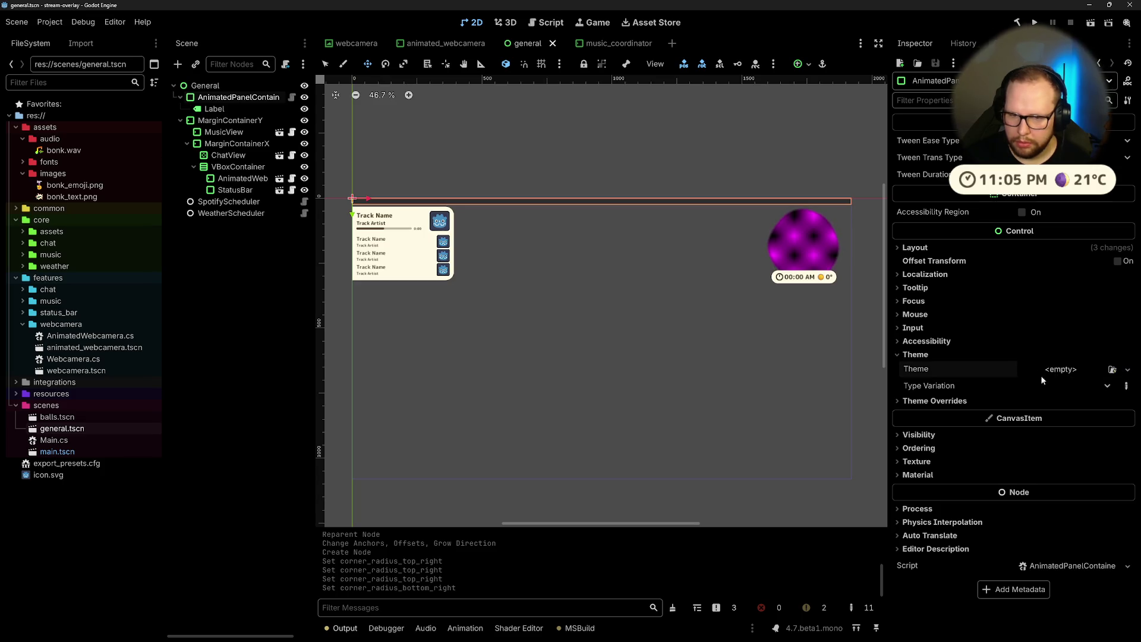
click(954, 402)
click(230, 120)
click(238, 96)
Step: Check the music_coordinator panel's Panel style options, then return to the general scene
click(619, 43)
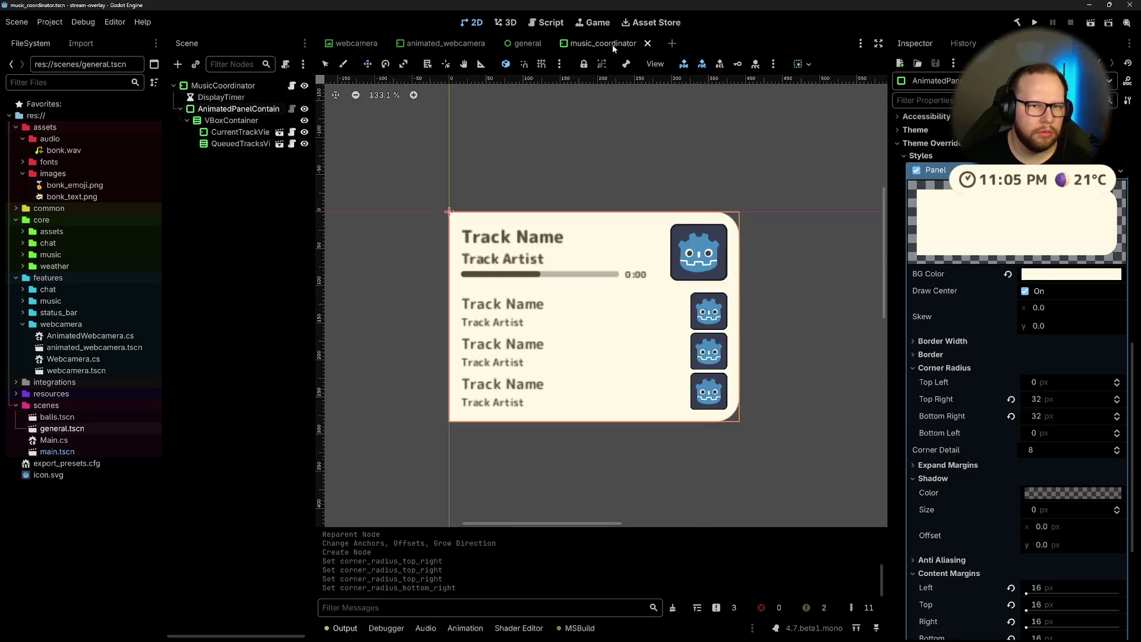
click(1121, 171)
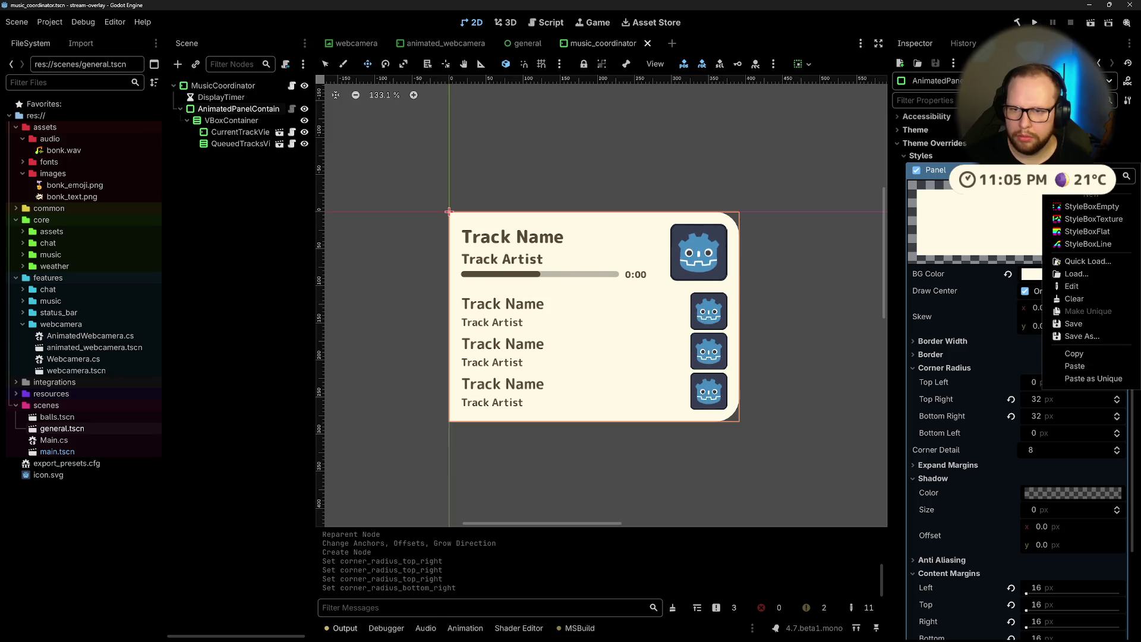
click(1086, 354)
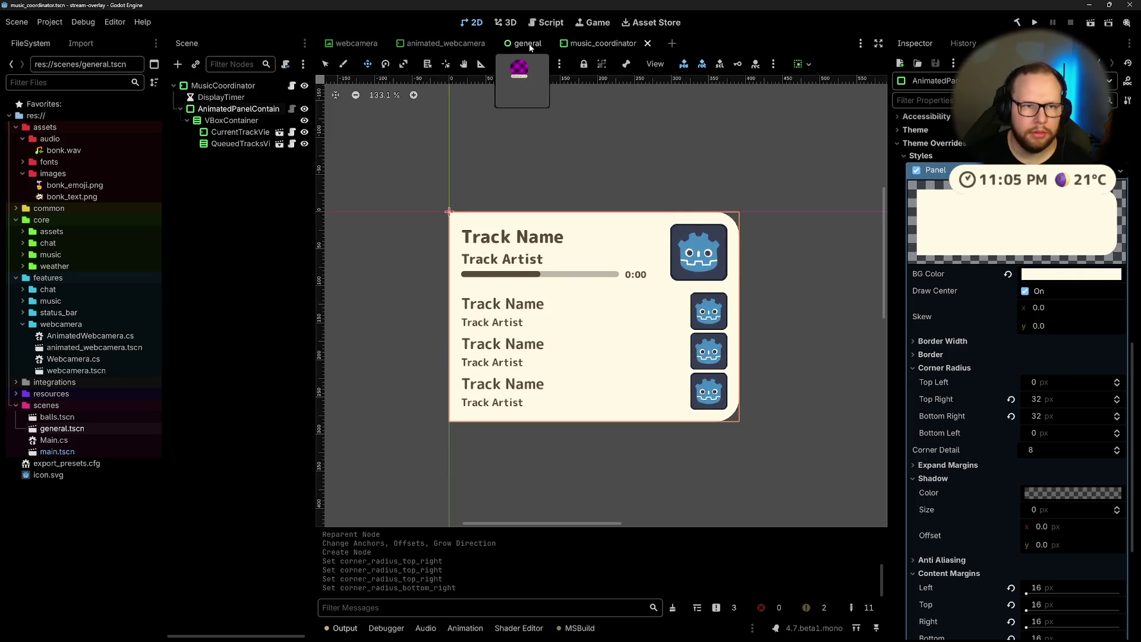
click(525, 43)
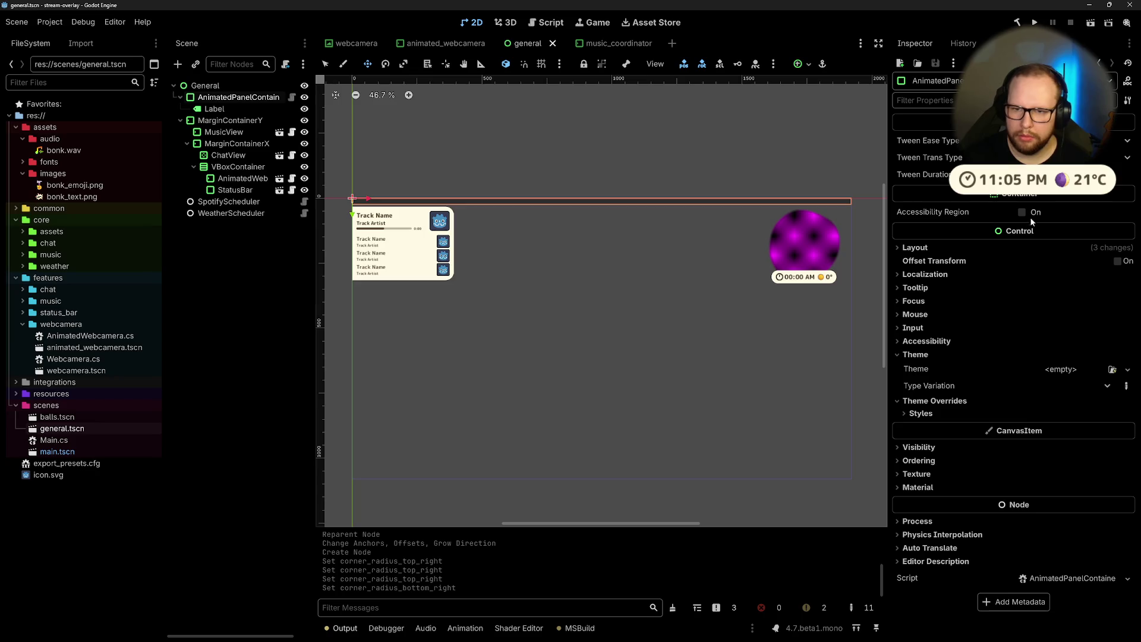
Step: Create a New Theme for the AnimatedPanelContainer and add a Panel style override
click(1061, 368)
click(1040, 380)
click(1050, 370)
click(1085, 402)
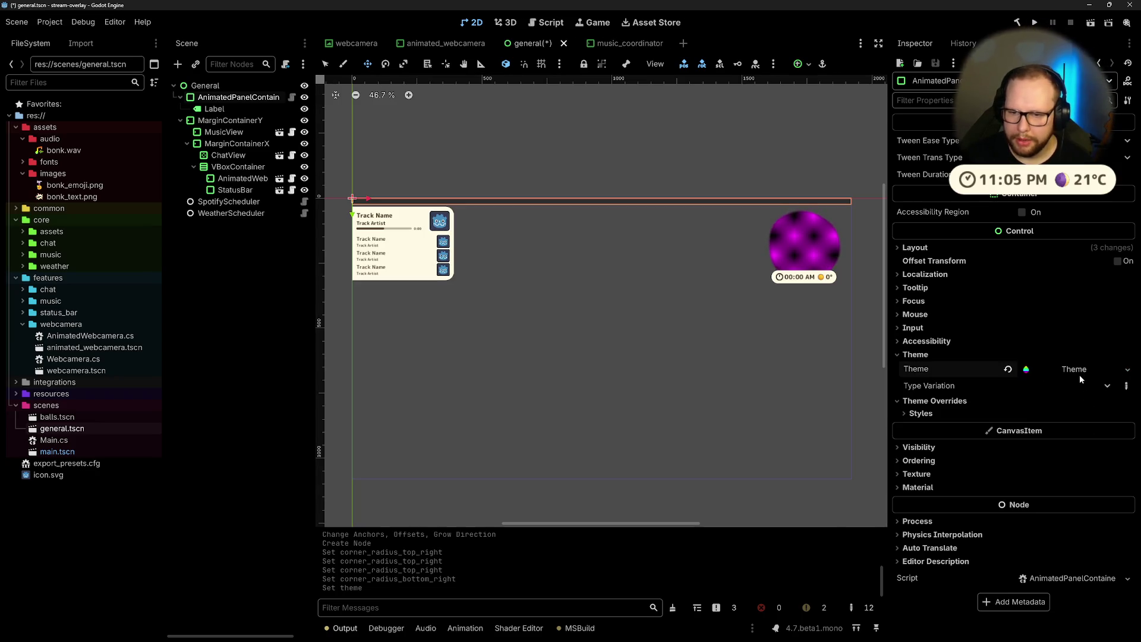
click(921, 413)
click(1064, 428)
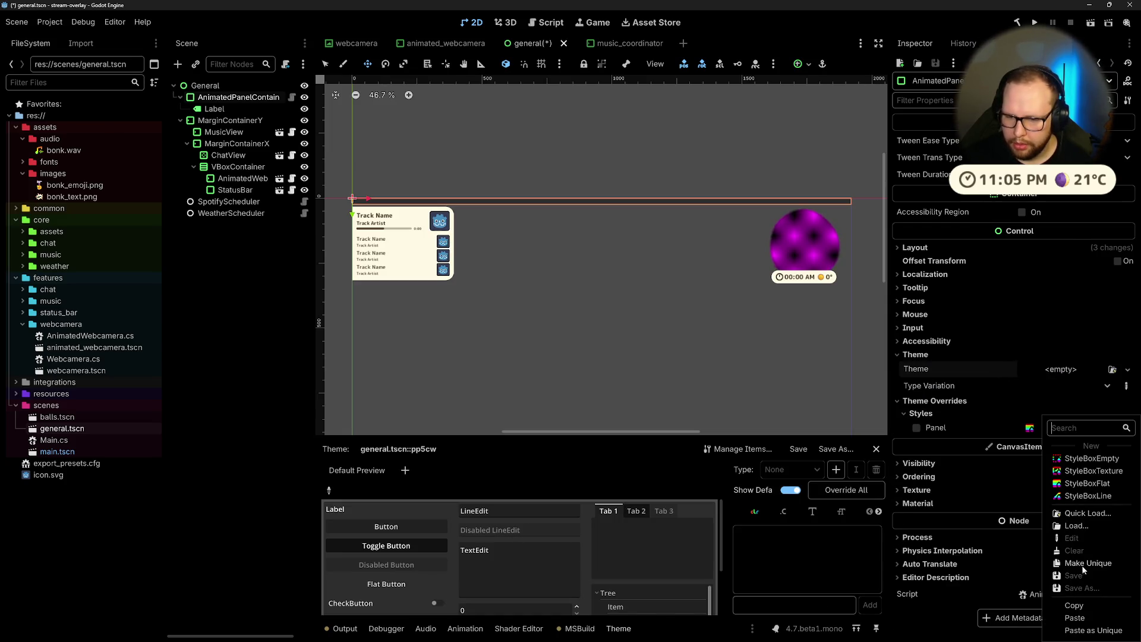
Step: Give the Panel override a new StyleBoxFlat and expand its settings and Border section
click(1082, 618)
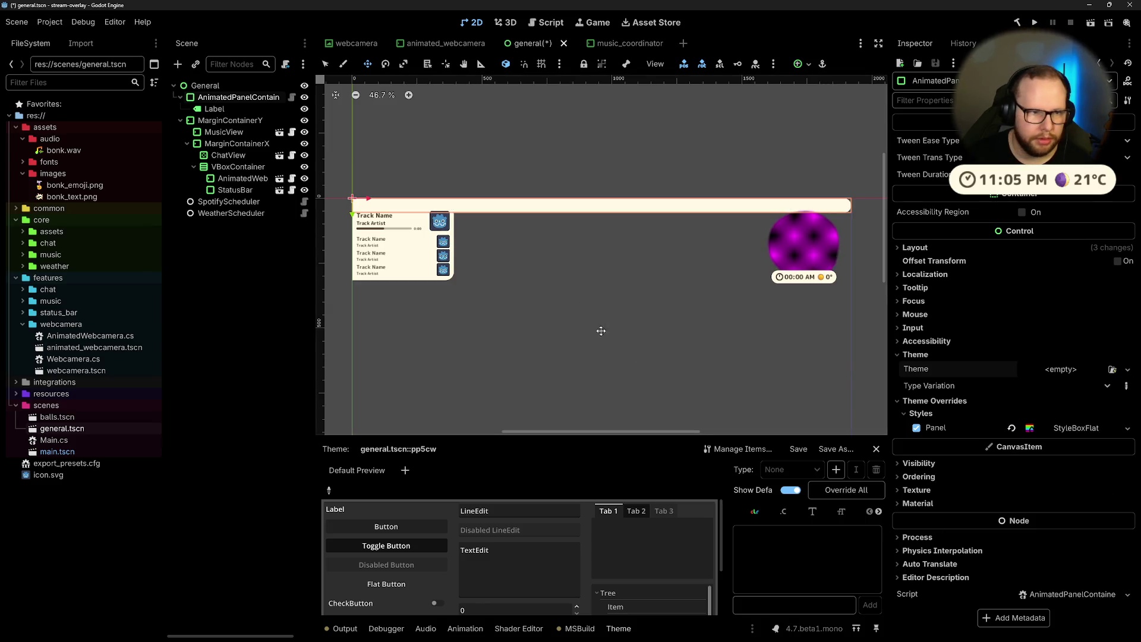
scroll(599, 276, up, 2)
scroll(601, 265, down, 2)
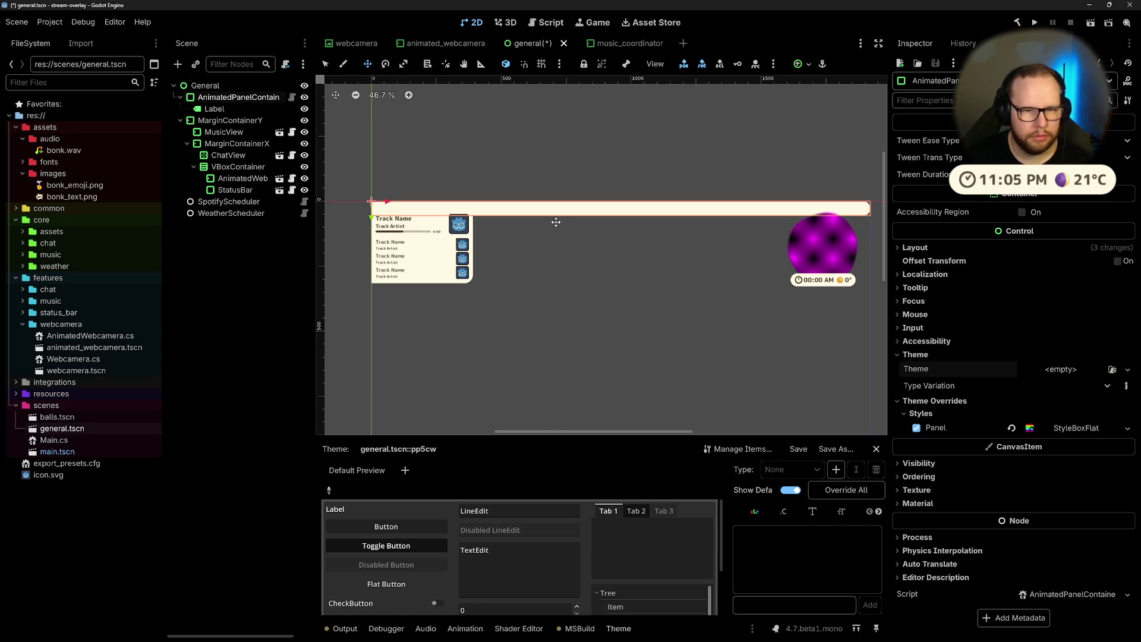
click(1068, 429)
scroll(918, 368, down, 5)
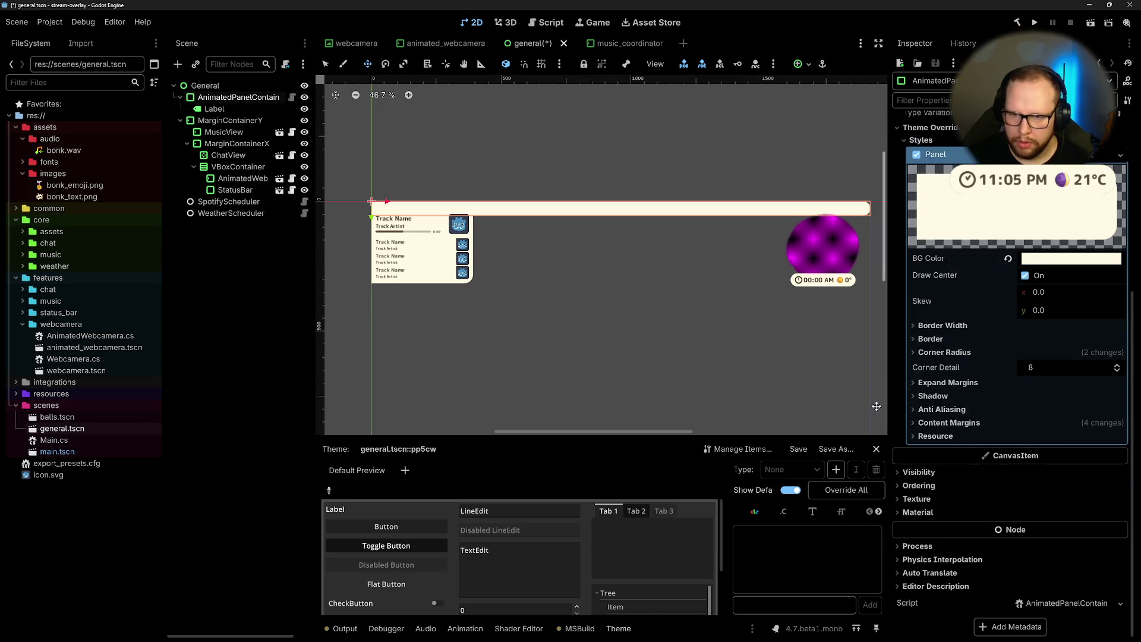
click(930, 338)
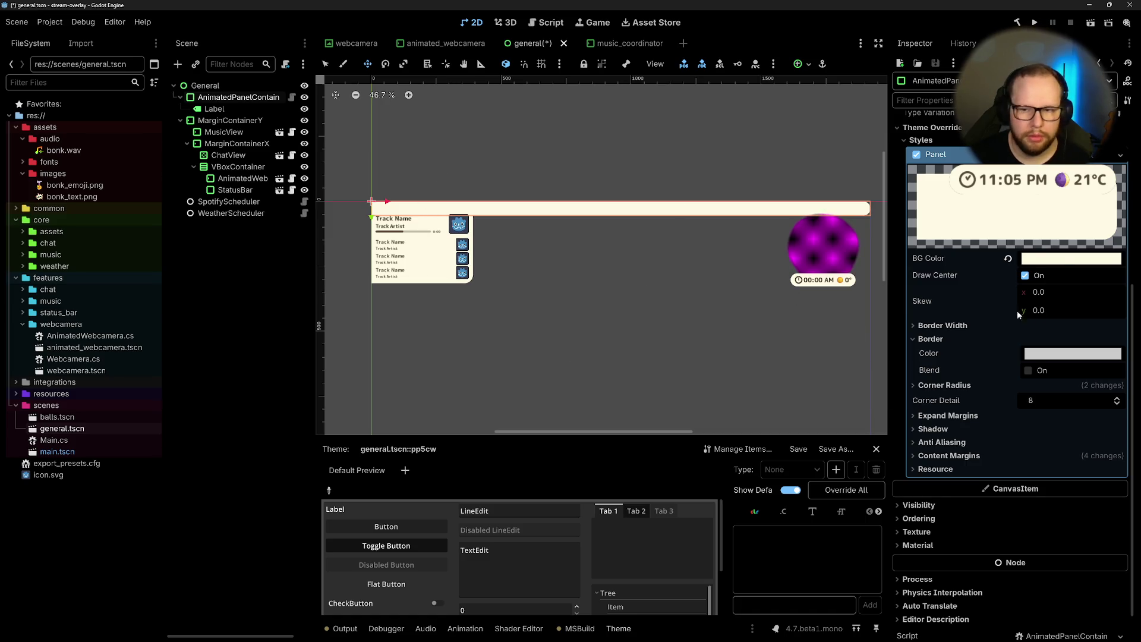
scroll(1047, 273, up, 3)
Step: Clear the Panel style override, try Quick Load (no files found), and deselect the node
click(1009, 351)
click(1054, 350)
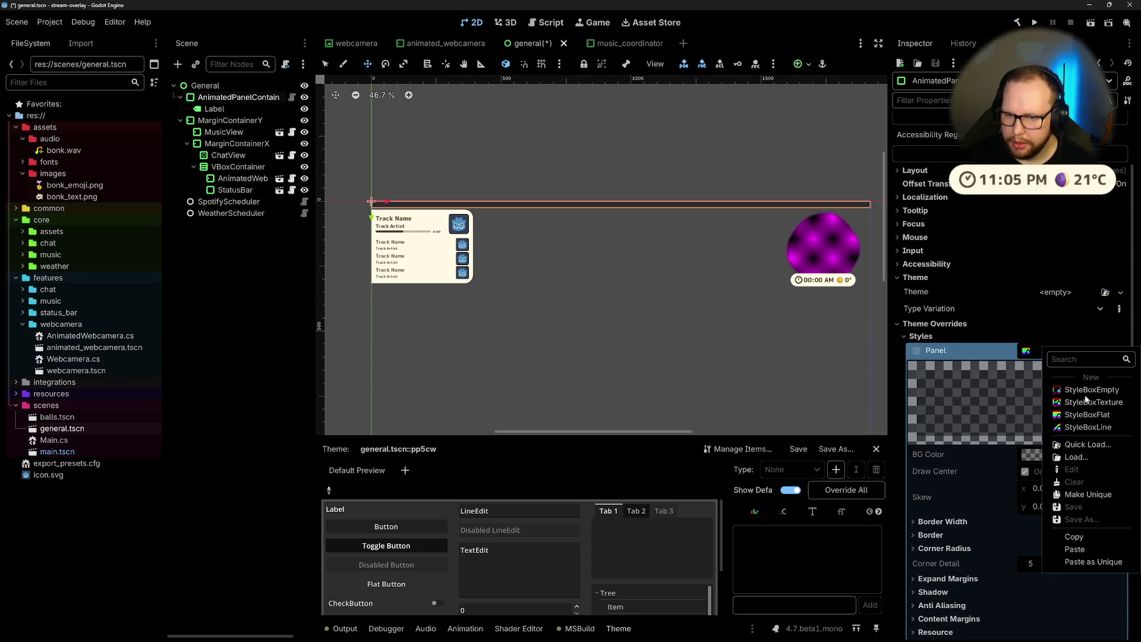
click(1078, 446)
key(Escape)
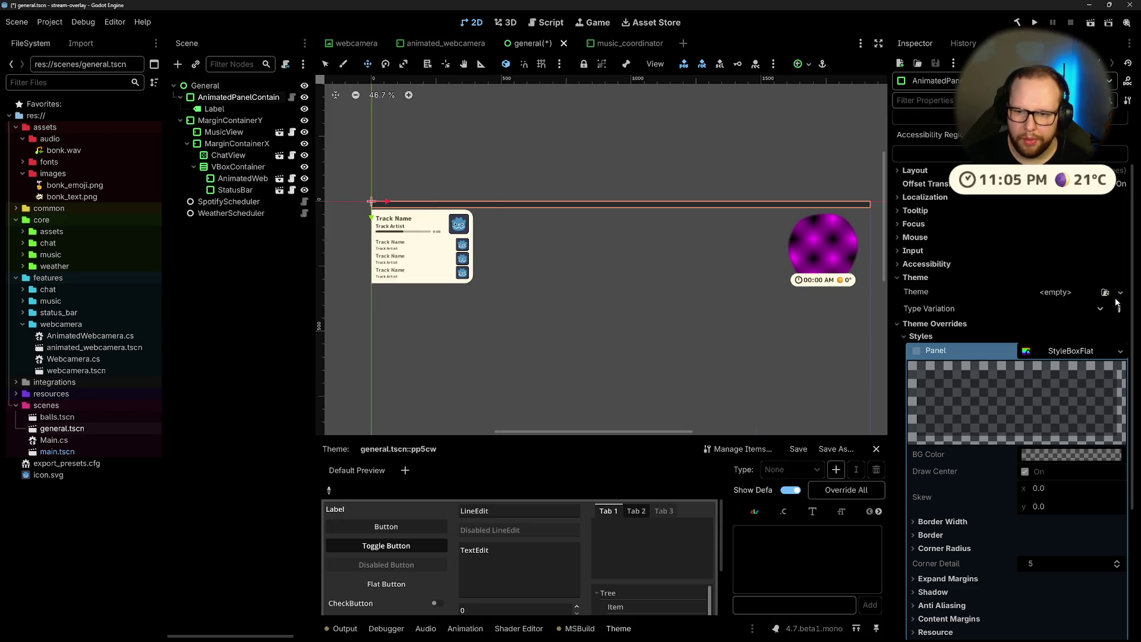
click(205, 289)
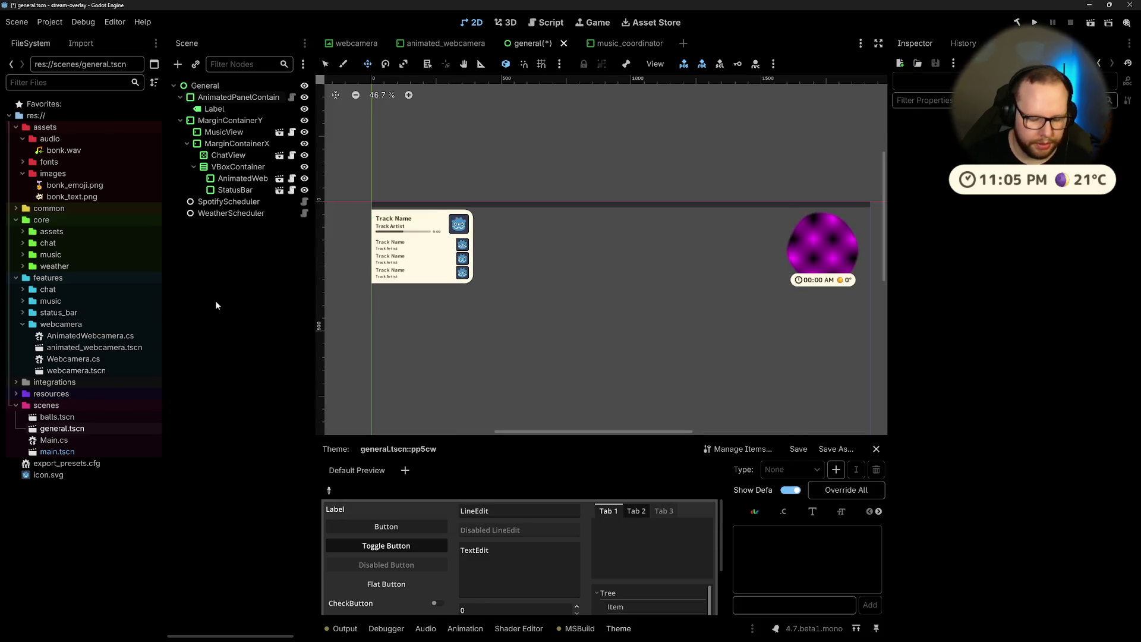
key(shift+alt+o)
Step: Quick-open status_bar.tscn and copy its PanelContainer's cream rounded StyleBoxFlat panel style
text(status)
key(Return)
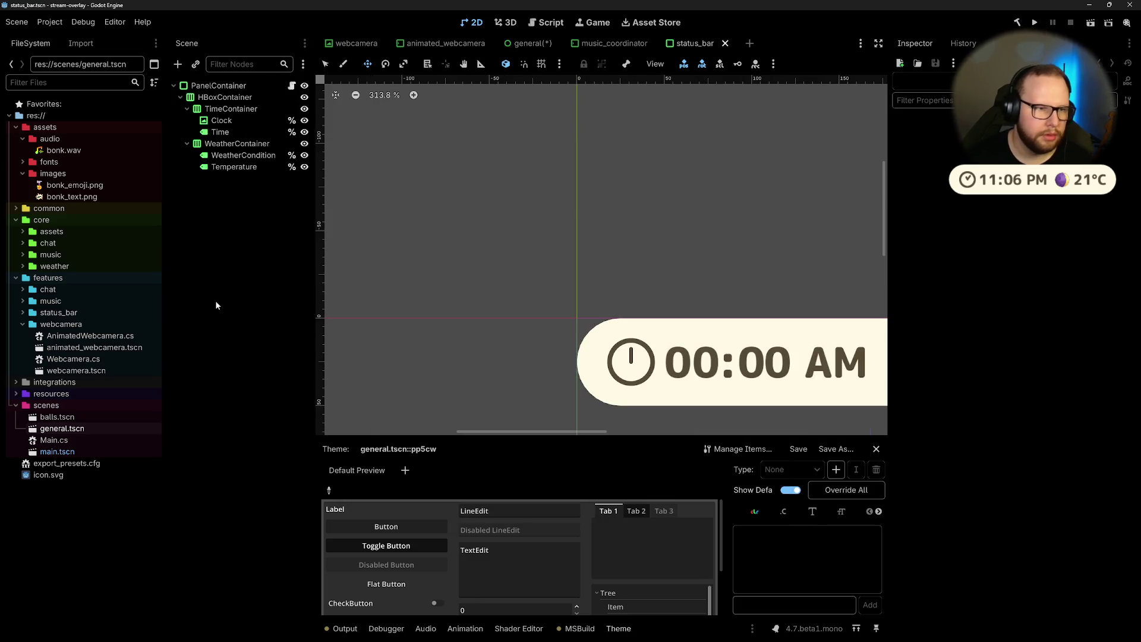
click(218, 86)
scroll(1016, 237, down, 10)
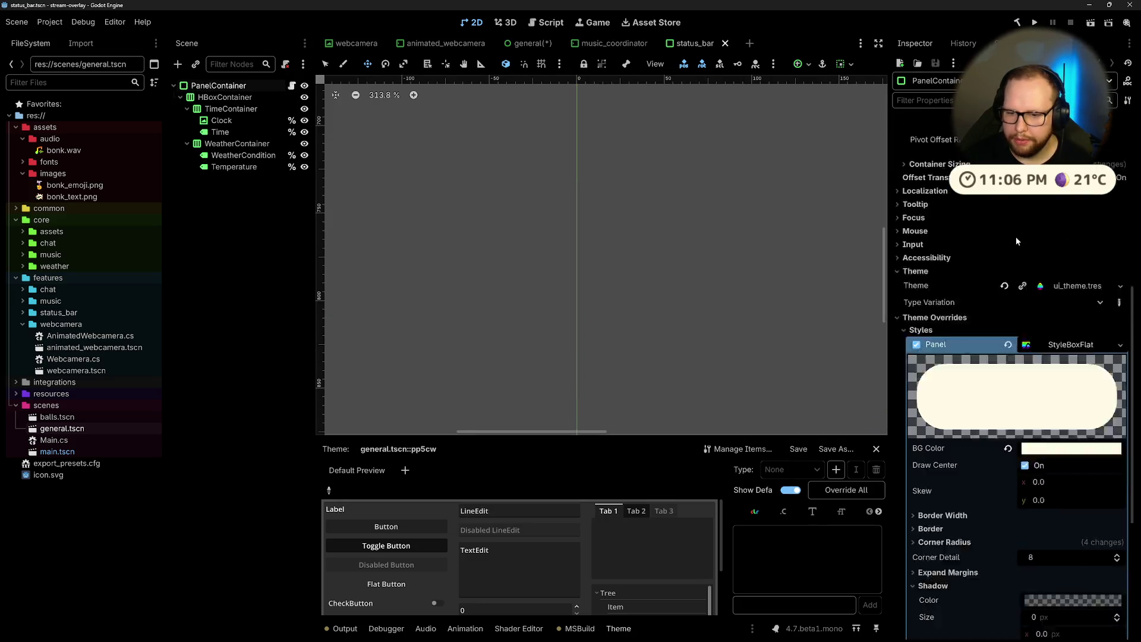
click(1120, 279)
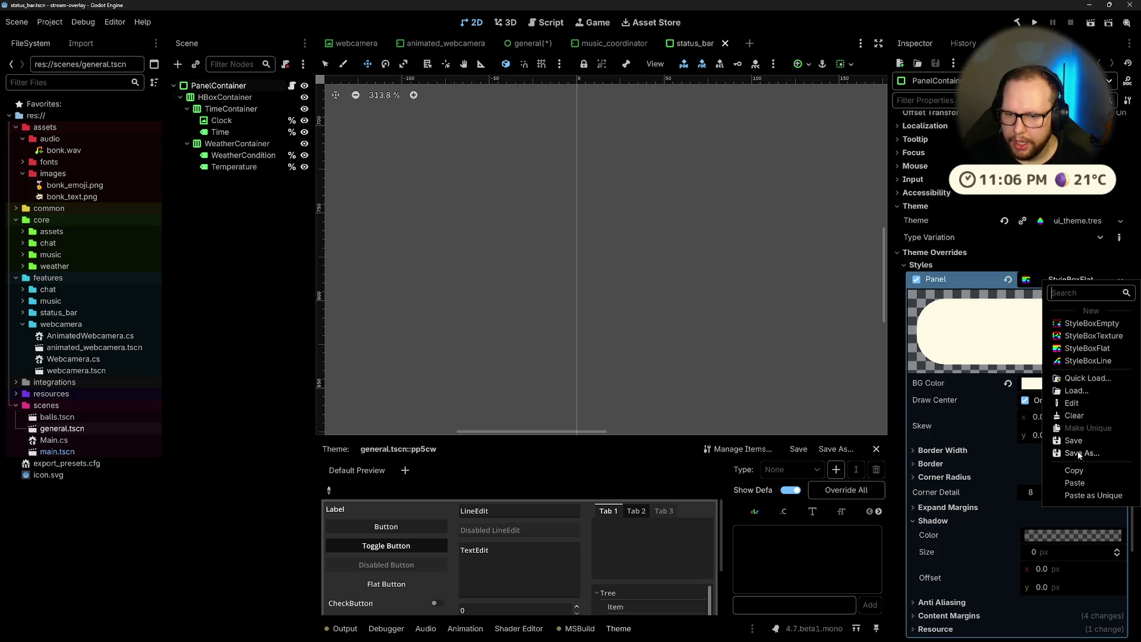
click(1081, 472)
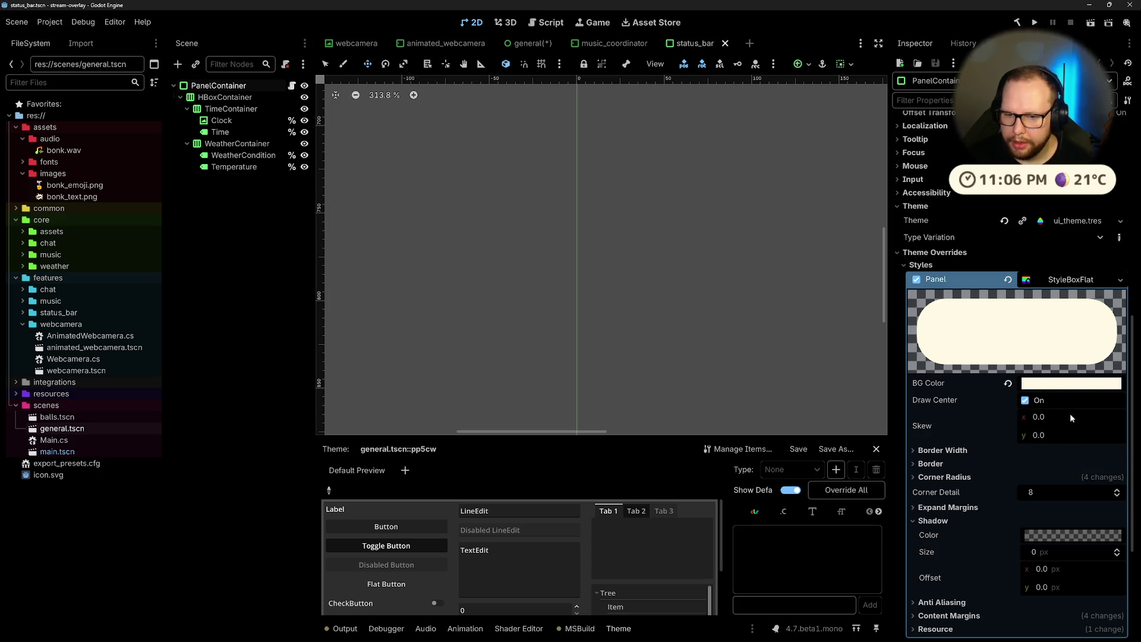
click(943, 477)
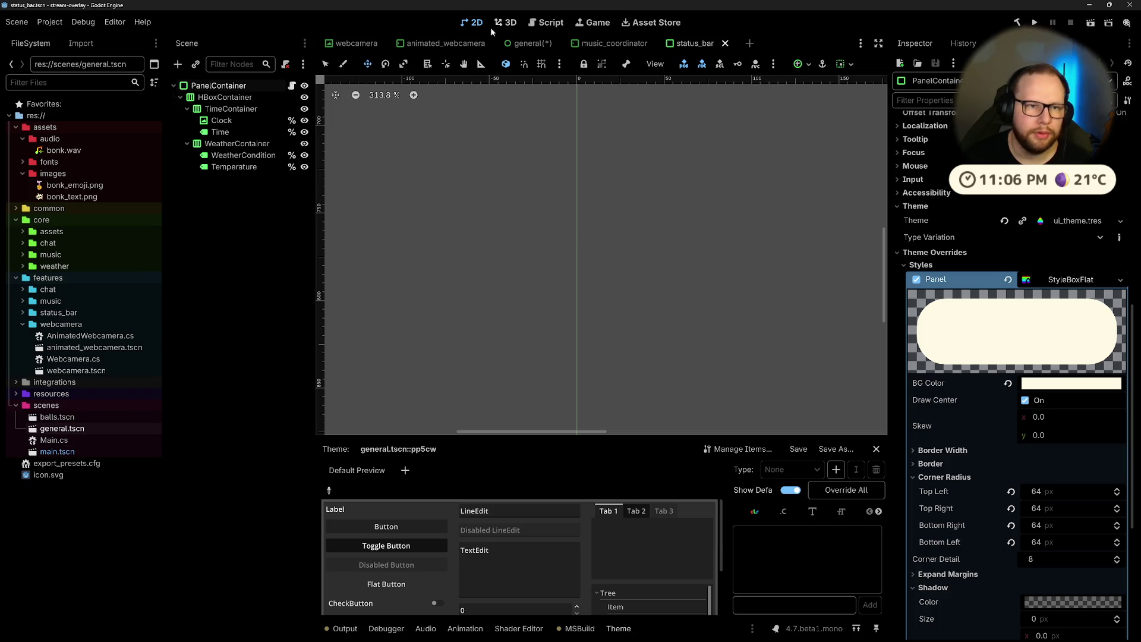
Step: In music_coordinator, try a top-right corner radius of 64, undo it, and return to general
click(641, 48)
click(1051, 400)
text(64)
key(Return)
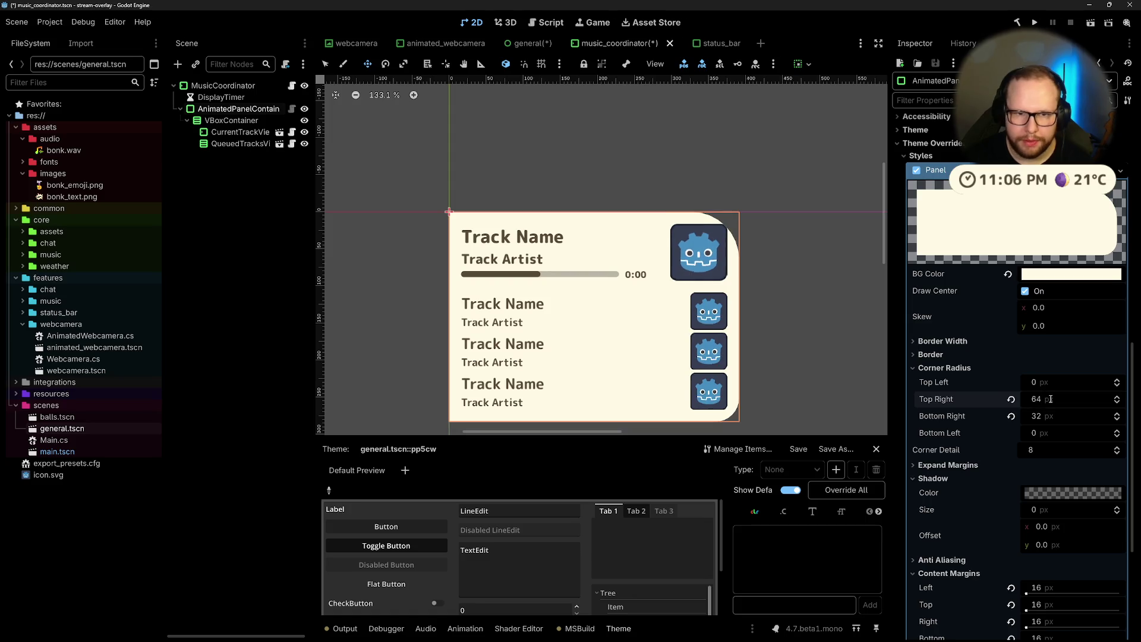
key(ctrl+z)
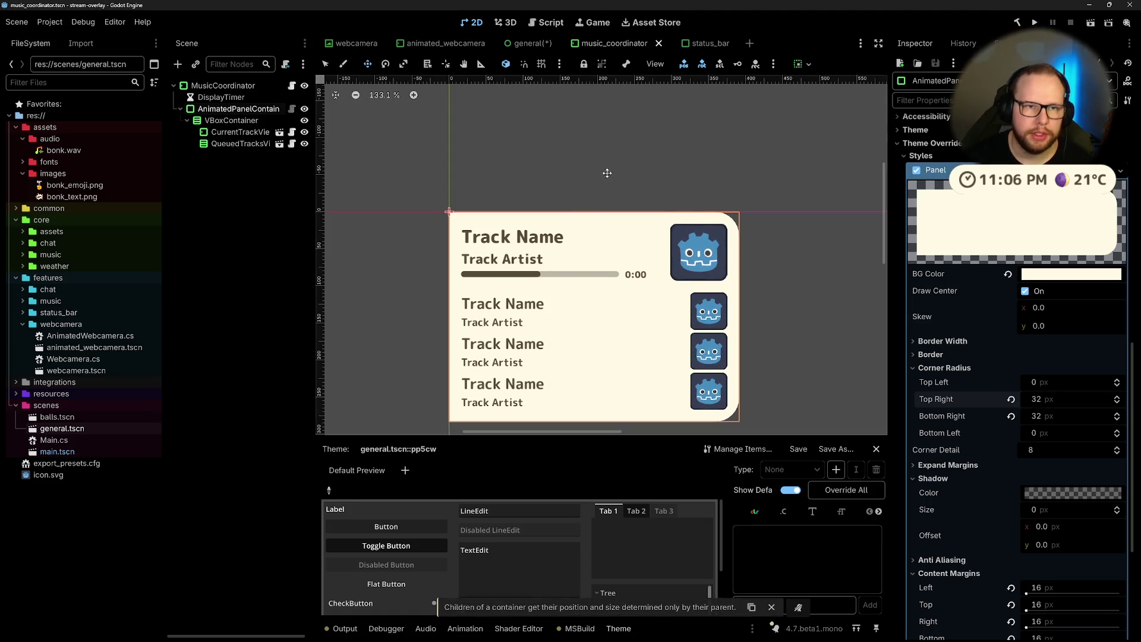
click(529, 43)
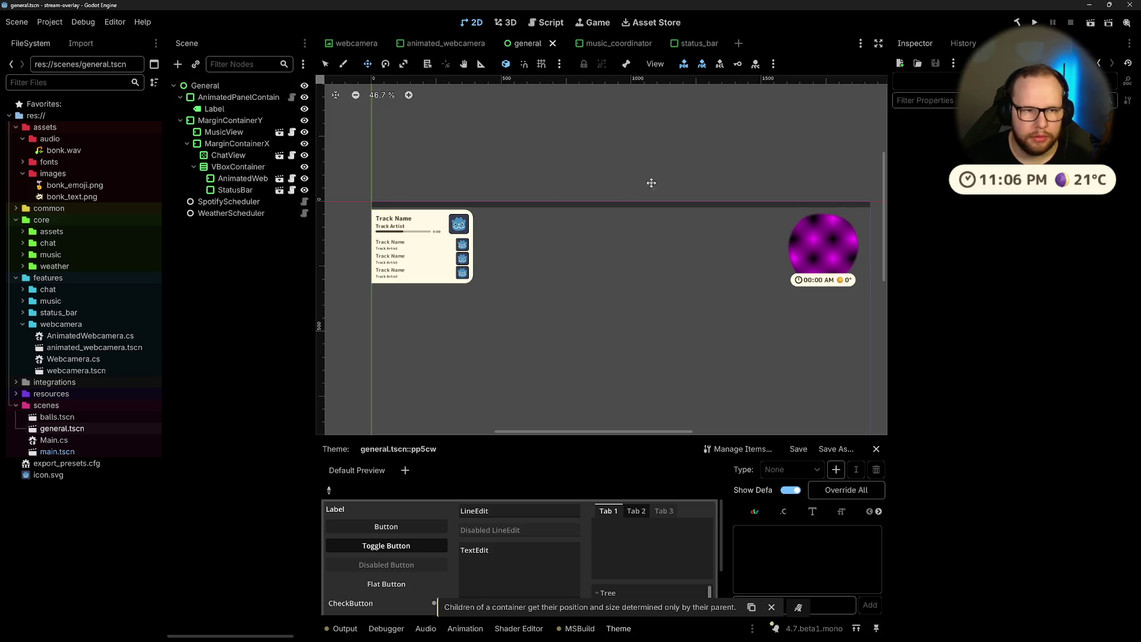
Step: Paste the copied cream rounded style into the AnimatedPanelContainer's Panel style
click(238, 97)
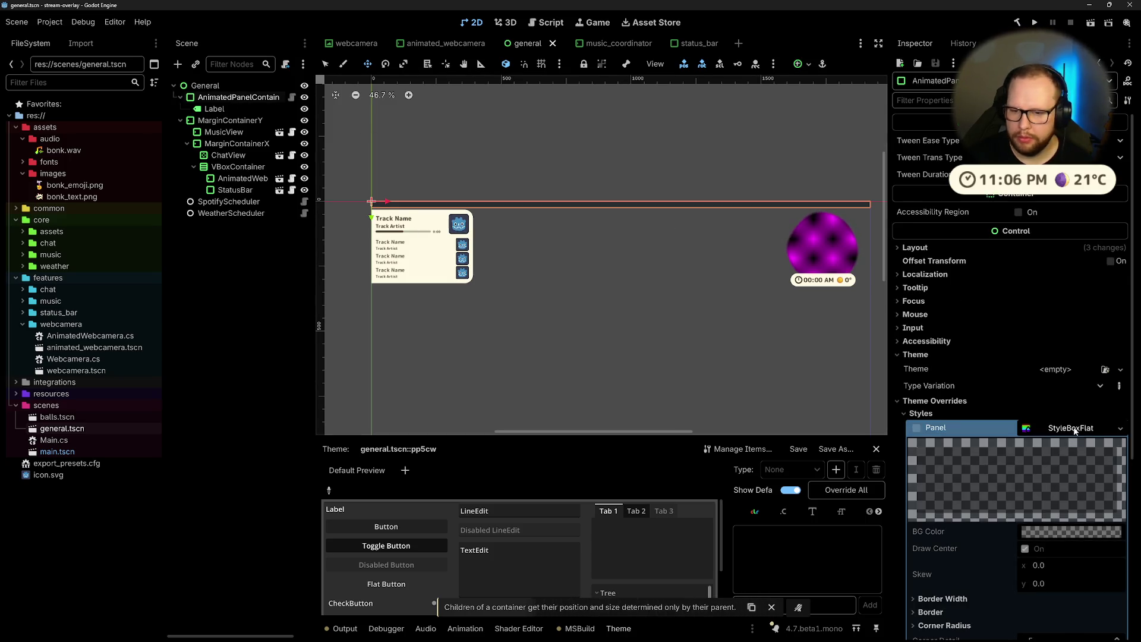
click(1035, 428)
click(1082, 630)
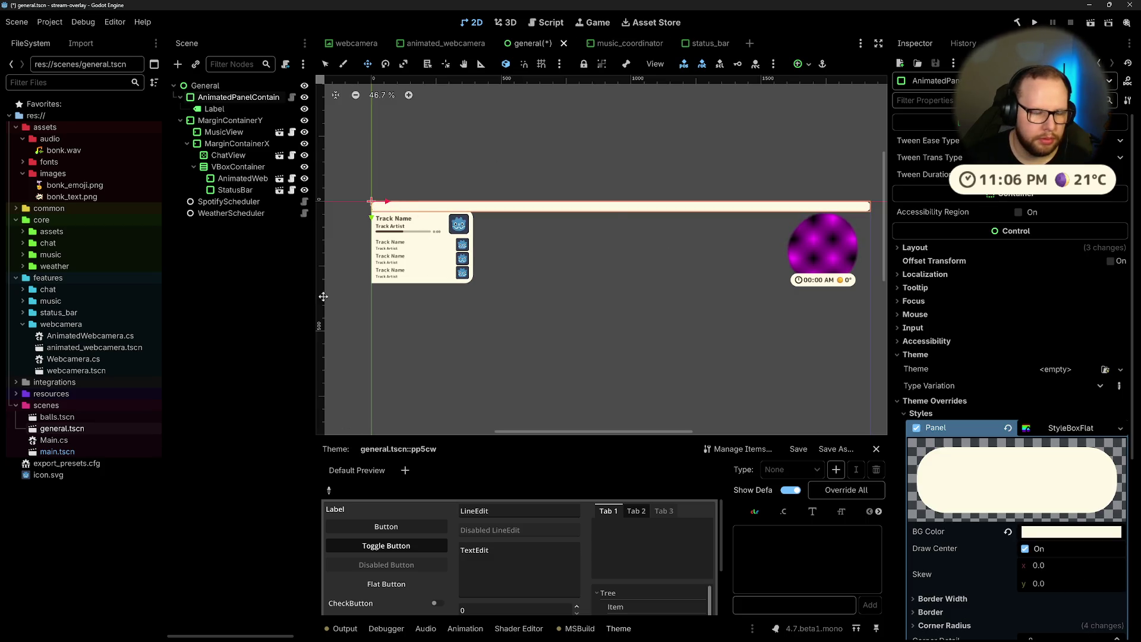
click(216, 289)
Step: Pan the canvas, check MarginContainerY's margins, and select the General root node
scroll(492, 198, up, 2)
scroll(644, 265, right, 3)
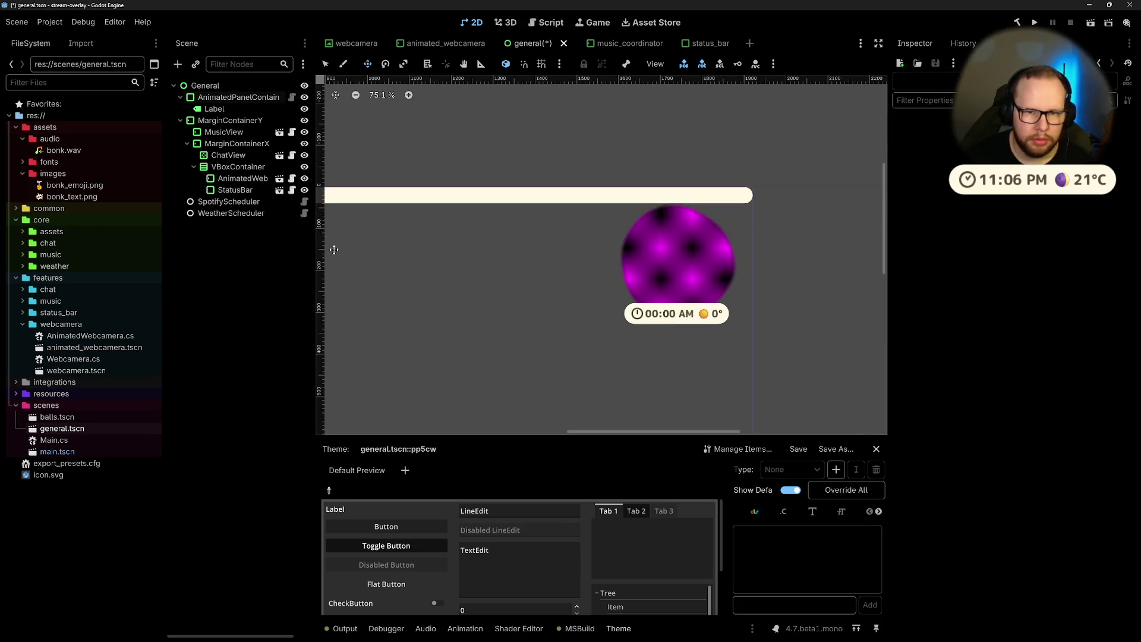
scroll(407, 253, left, 5)
click(222, 101)
click(221, 121)
click(221, 98)
click(220, 121)
Step: Change the General root node's type to VBoxContainer
right_click(213, 88)
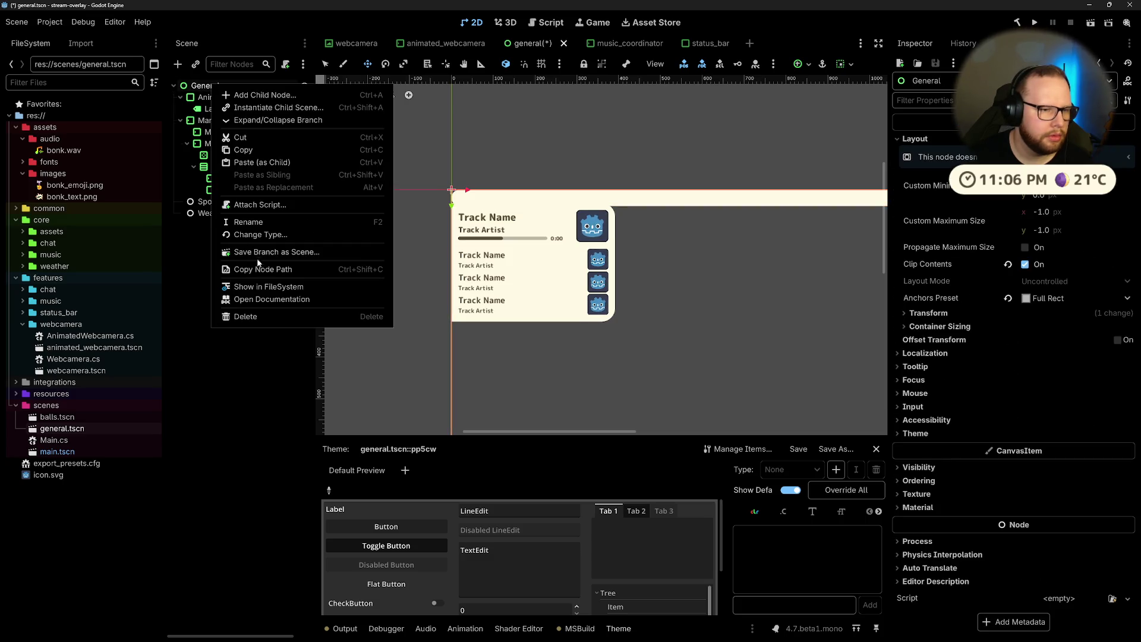
click(275, 236)
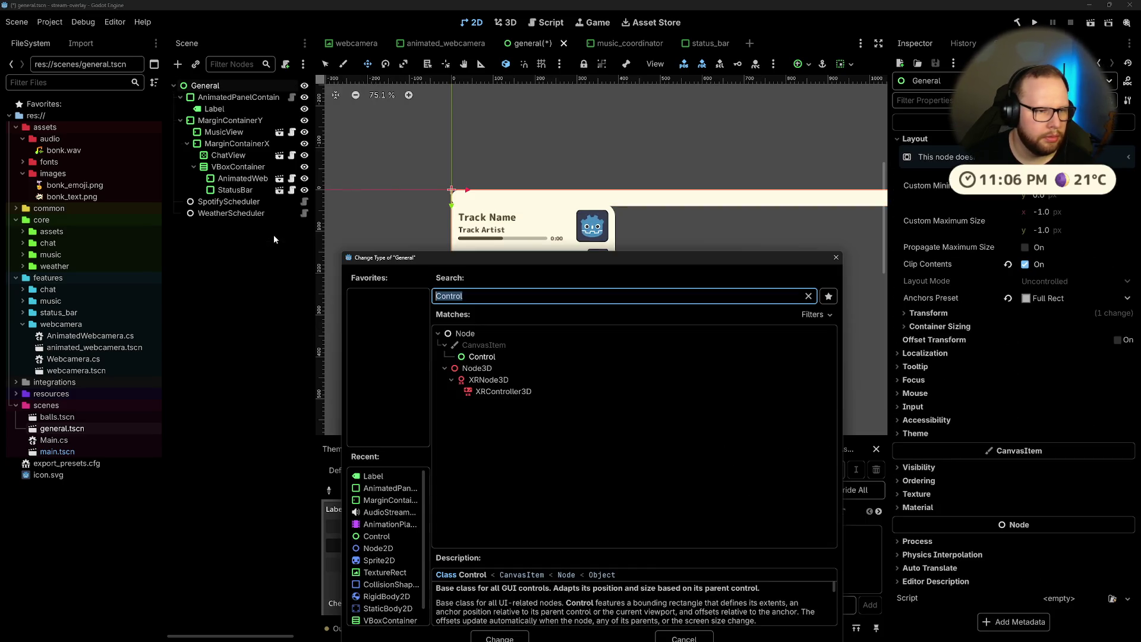
text(vbo)
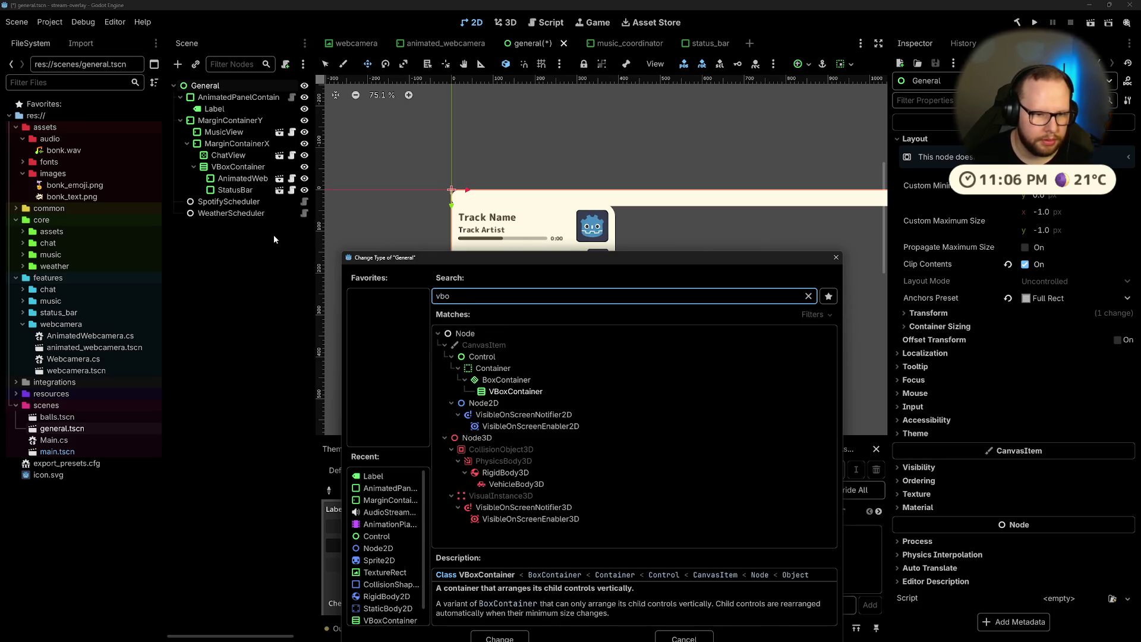
key(Return)
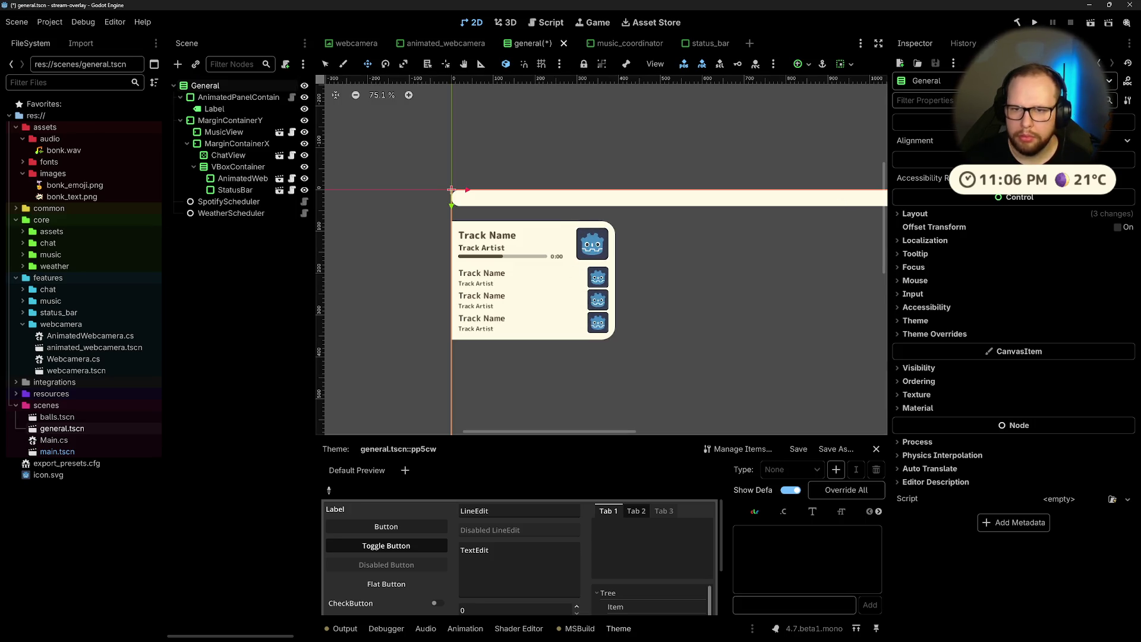
Step: Override General's Separation constant to 0 and pan the canvas to check the layout
click(924, 334)
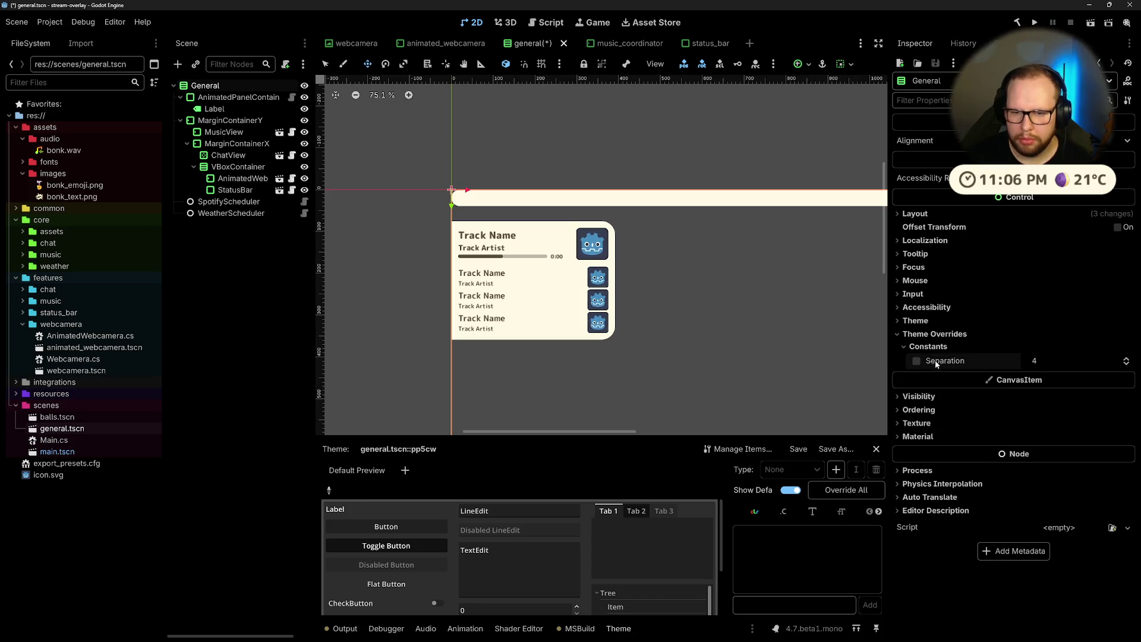
click(1091, 364)
text(0)
key(Return)
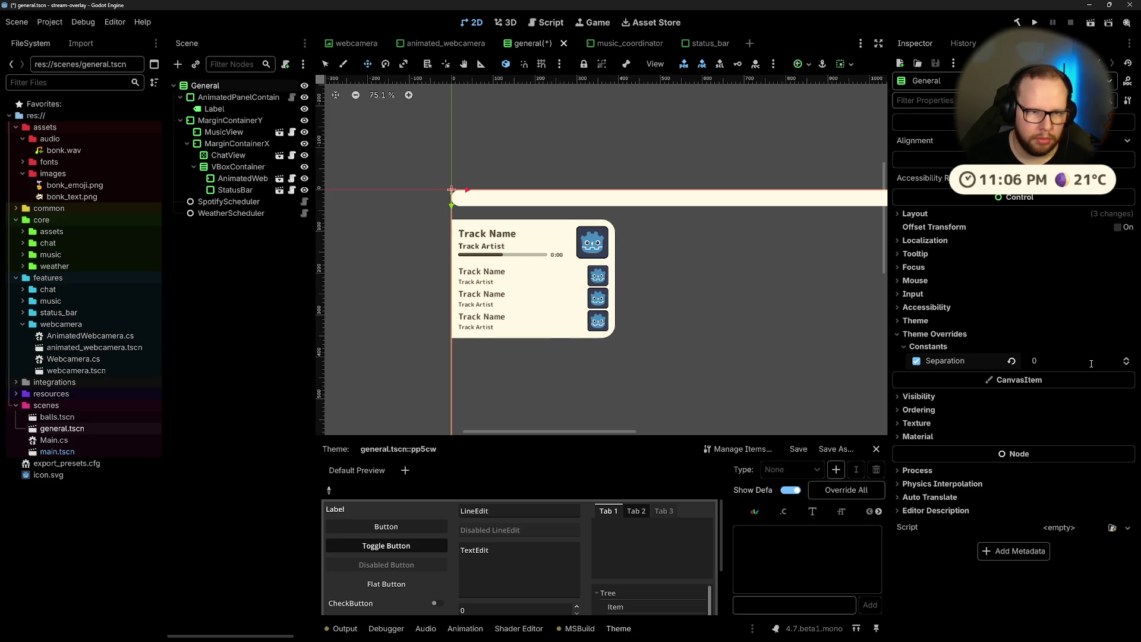
scroll(811, 308, down, 4)
drag(810, 308, 430, 276)
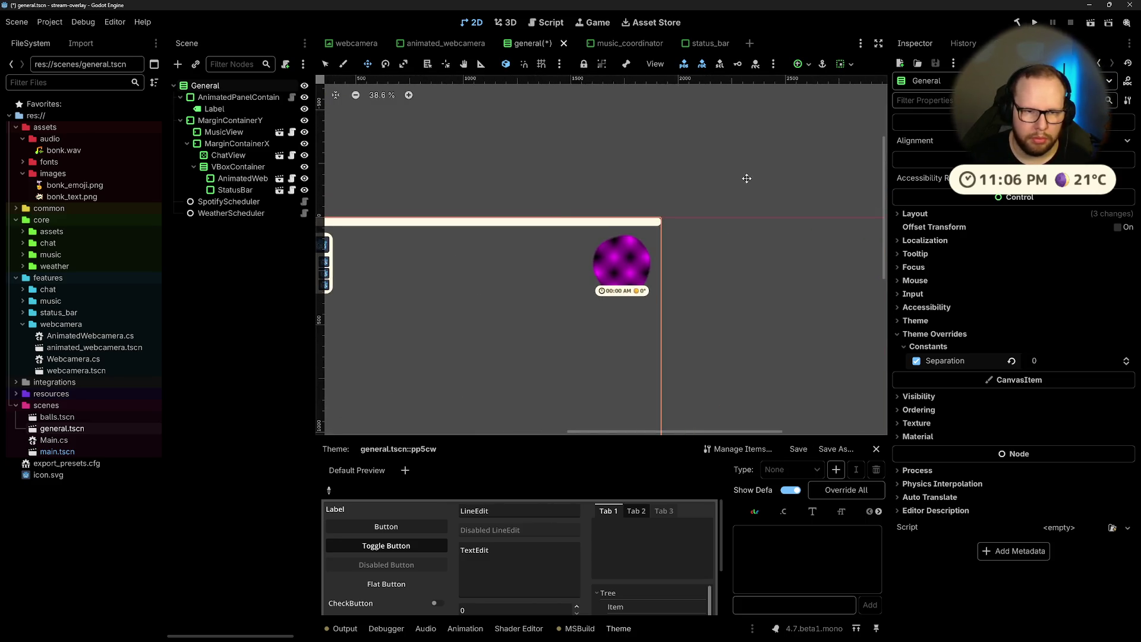
click(217, 507)
mouse_move(582, 358)
mouse_down()
mouse_move(705, 300)
mouse_move(577, 297)
mouse_up()
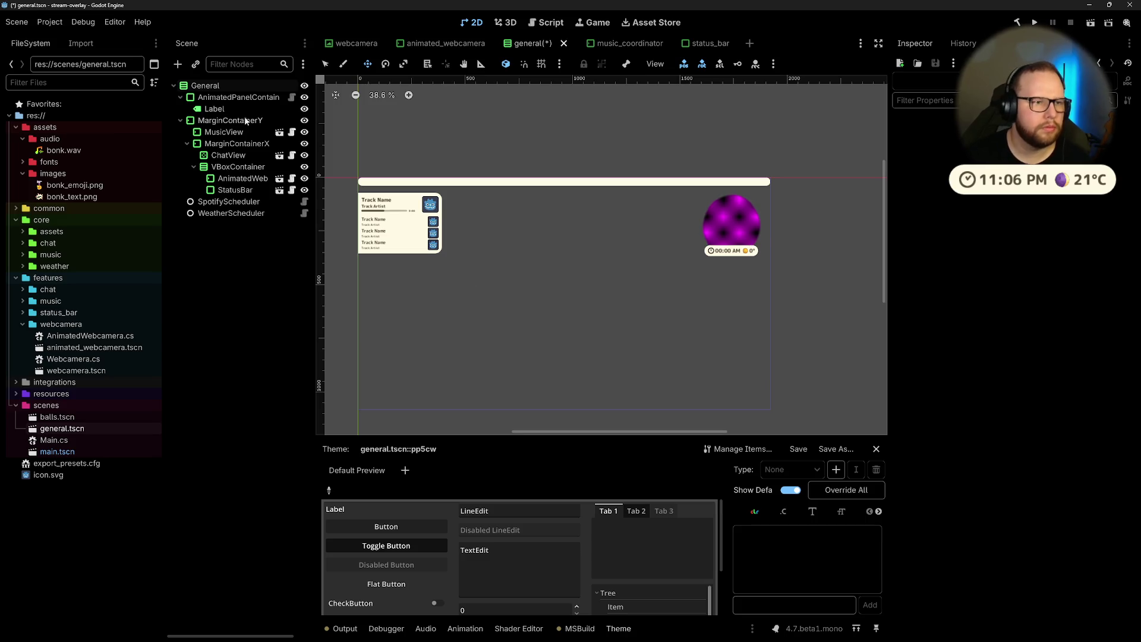
click(210, 97)
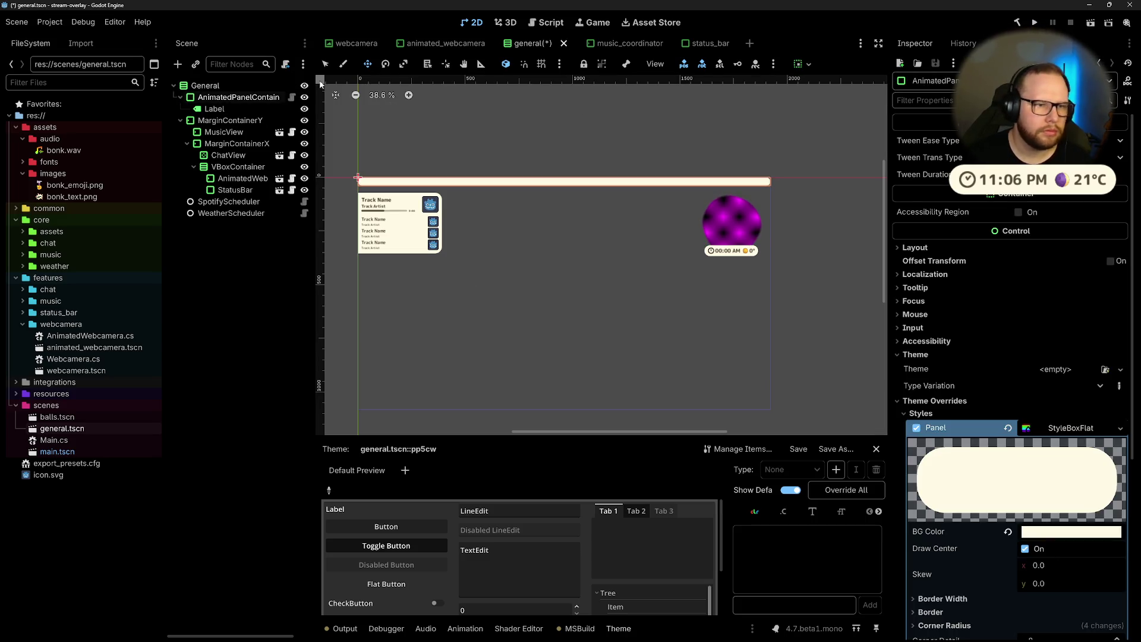
Step: Set the AnimatedPanelContainer's horizontal and vertical sizing to Shrink Center
click(797, 64)
click(831, 105)
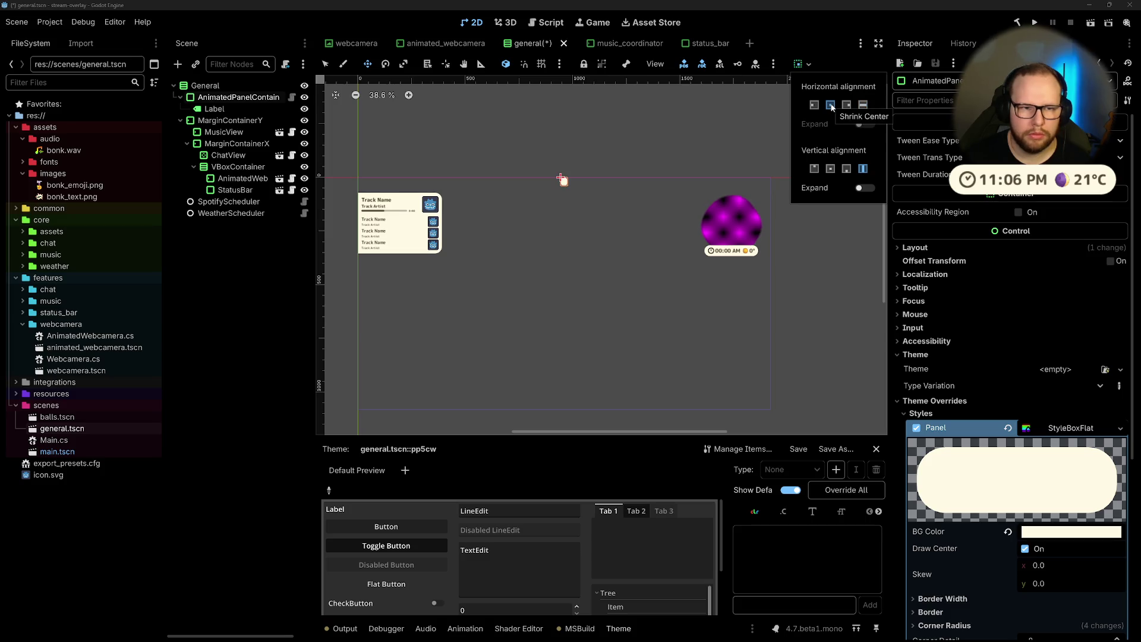
click(830, 170)
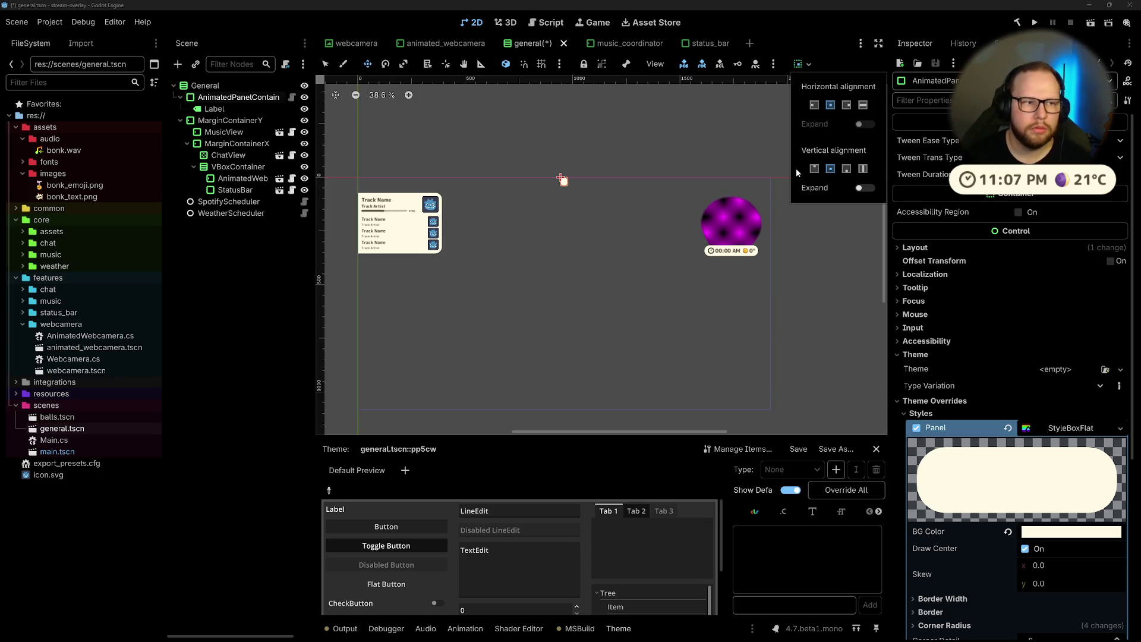
Step: Set the panel's Label text to TESTING
click(214, 109)
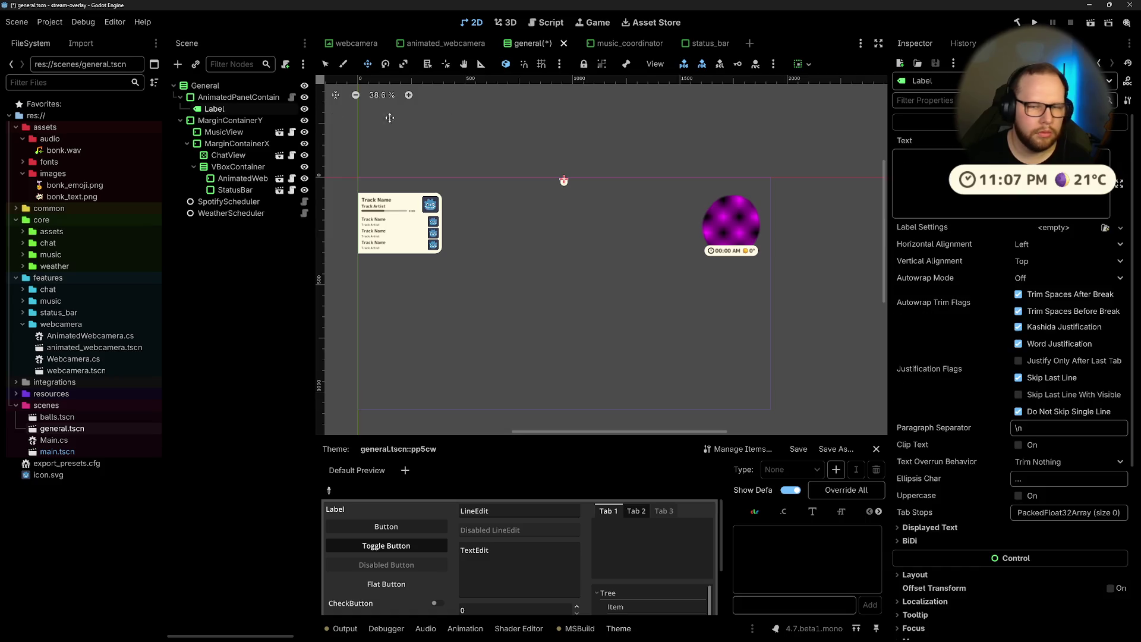
click(950, 182)
text(TESTING)
key(BackSpace)
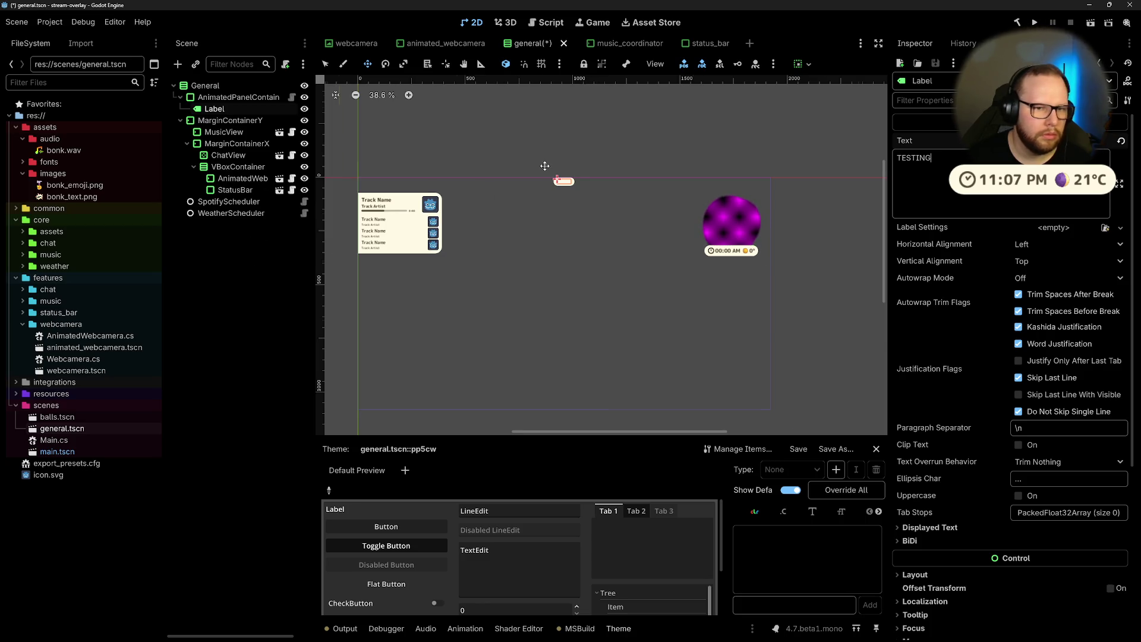
scroll(545, 166, up, 5)
scroll(585, 202, down, 5)
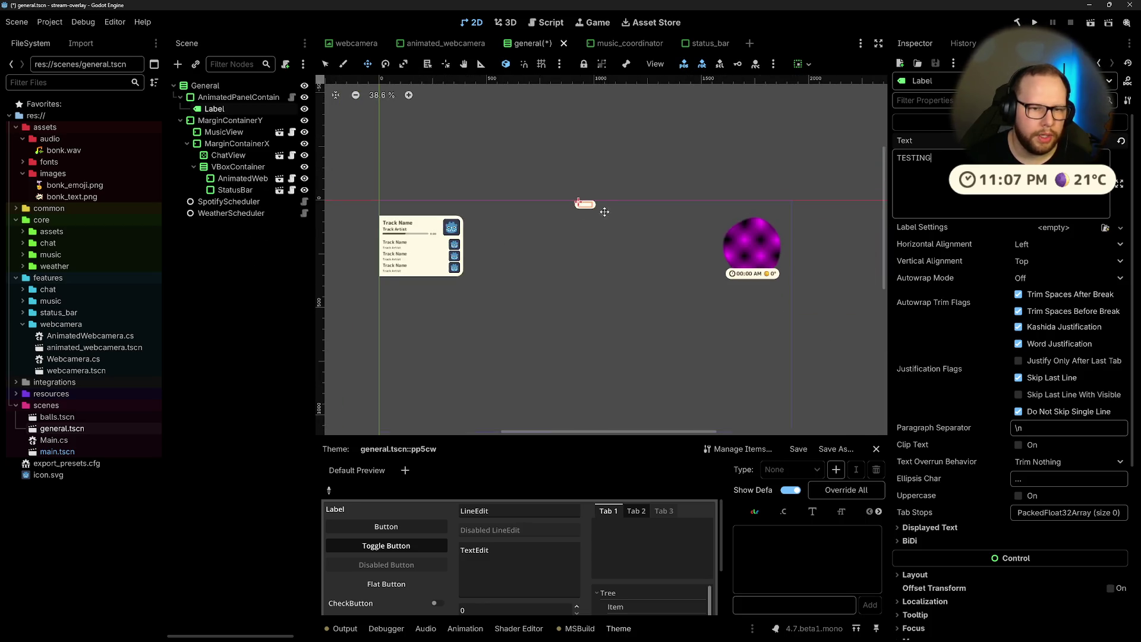
Step: Look up the status bar Time label's font colour (584c37), then return to general
click(702, 43)
click(220, 132)
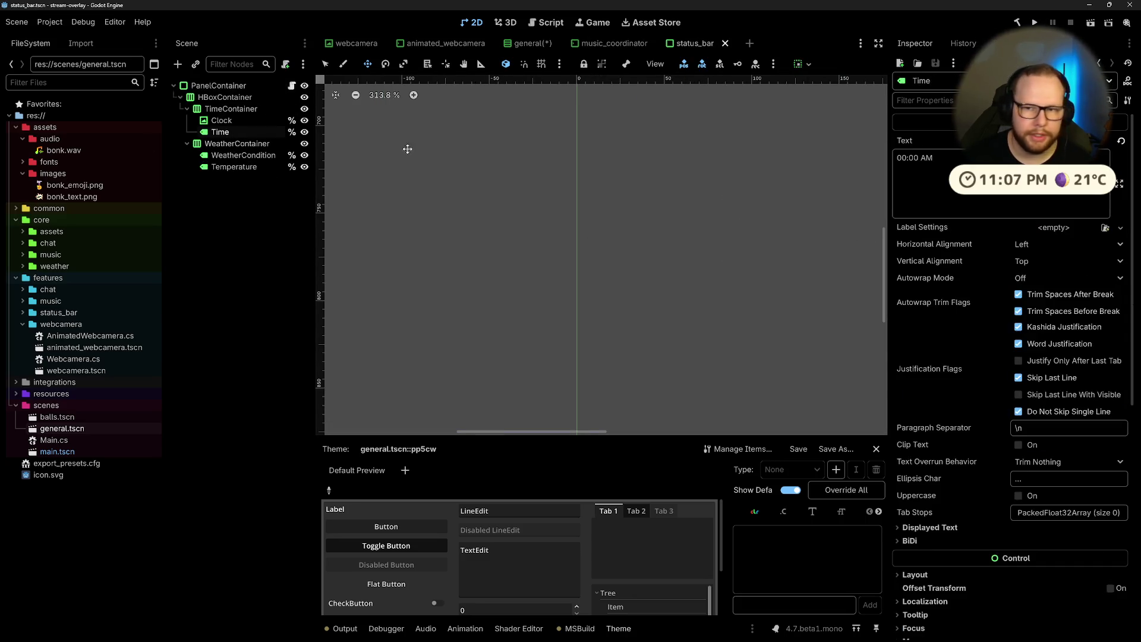
scroll(1057, 280, down, 10)
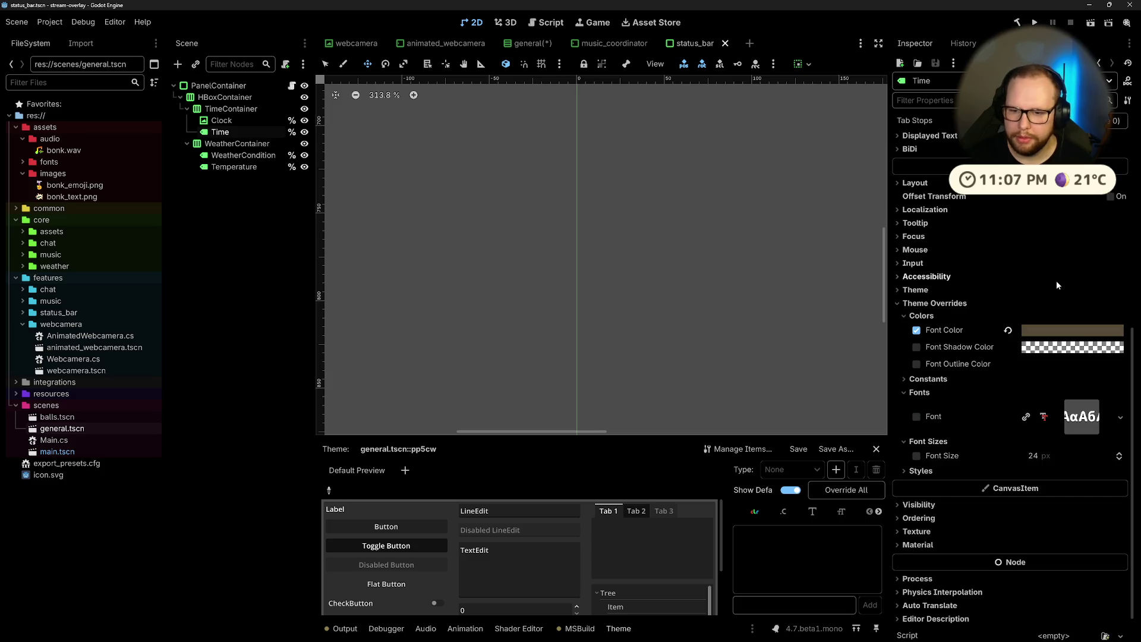
click(1075, 332)
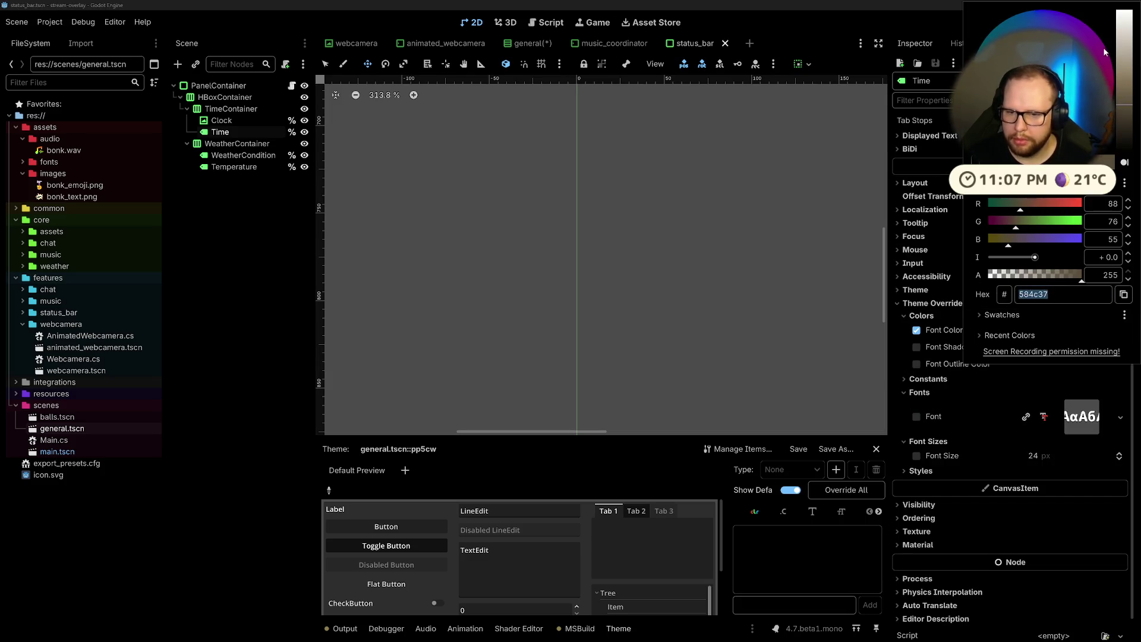
click(537, 46)
click(538, 46)
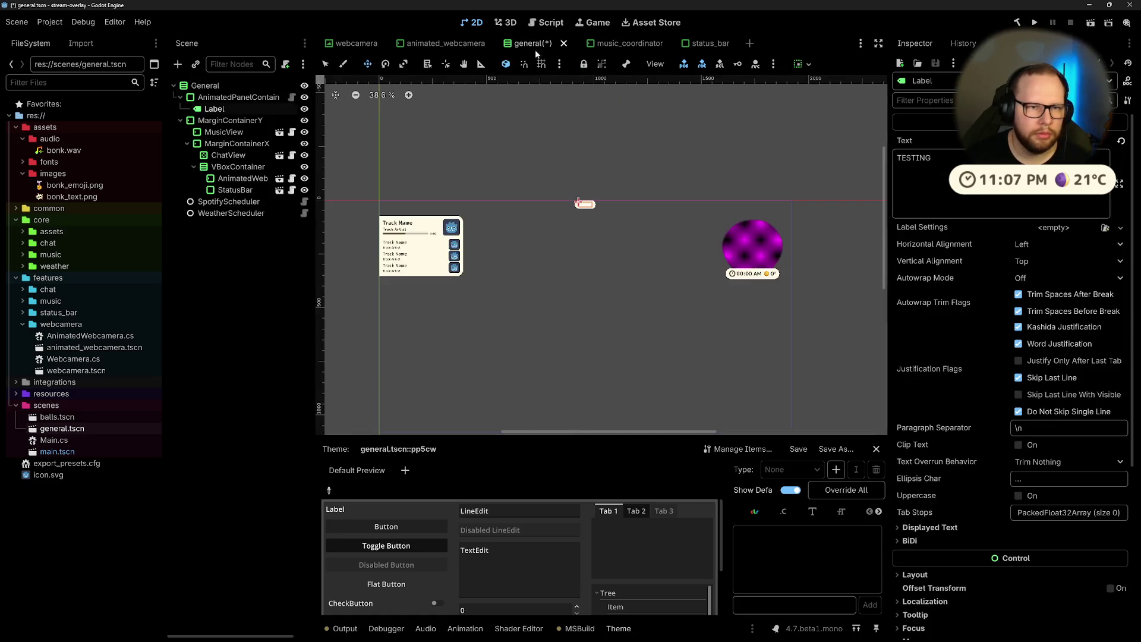
Step: Enable a Font Color override on the TESTING Label using the brown 584c37
scroll(988, 490, down, 5)
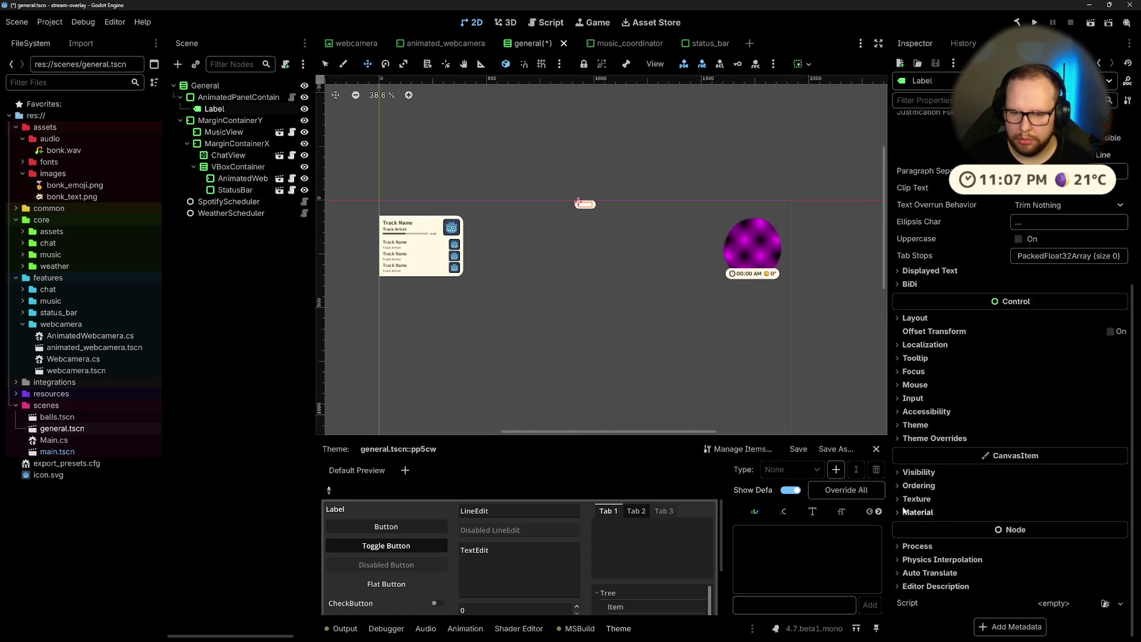
click(909, 439)
click(910, 452)
click(917, 466)
click(1031, 464)
click(1046, 393)
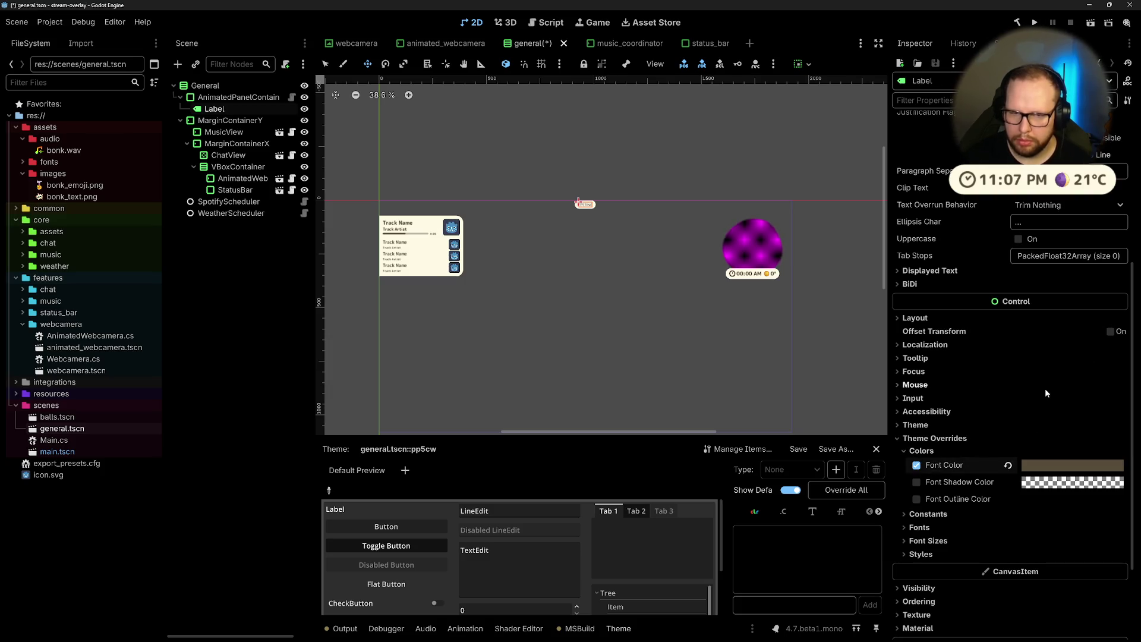
scroll(608, 199, up, 5)
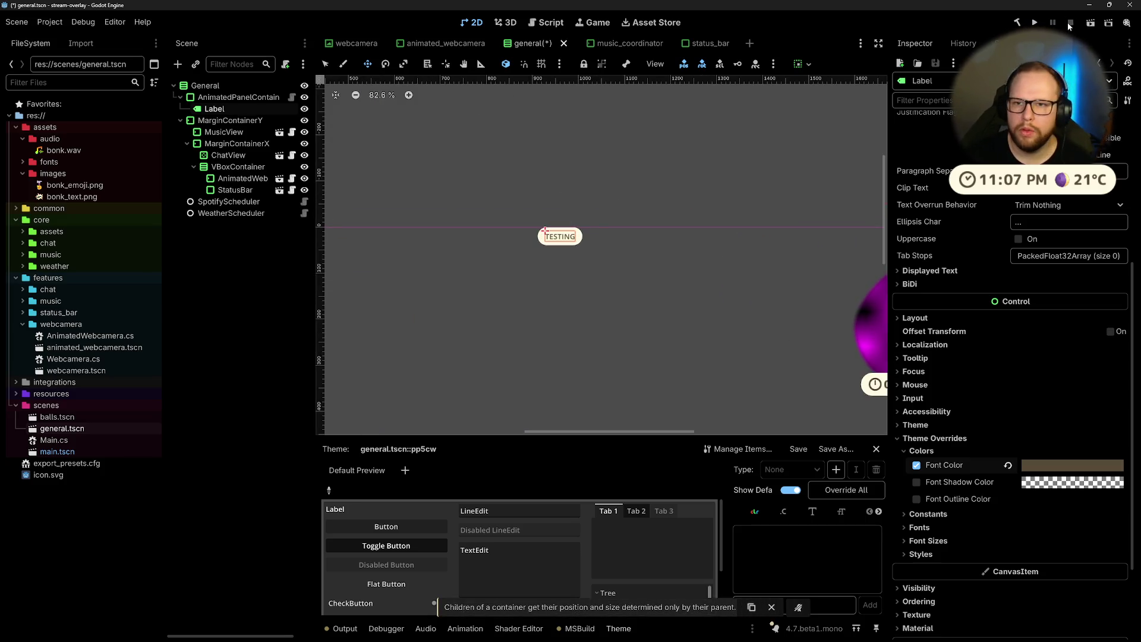
Step: Save the general scene, run the overlay to view the TESTING pill, then stop it
click(1035, 23)
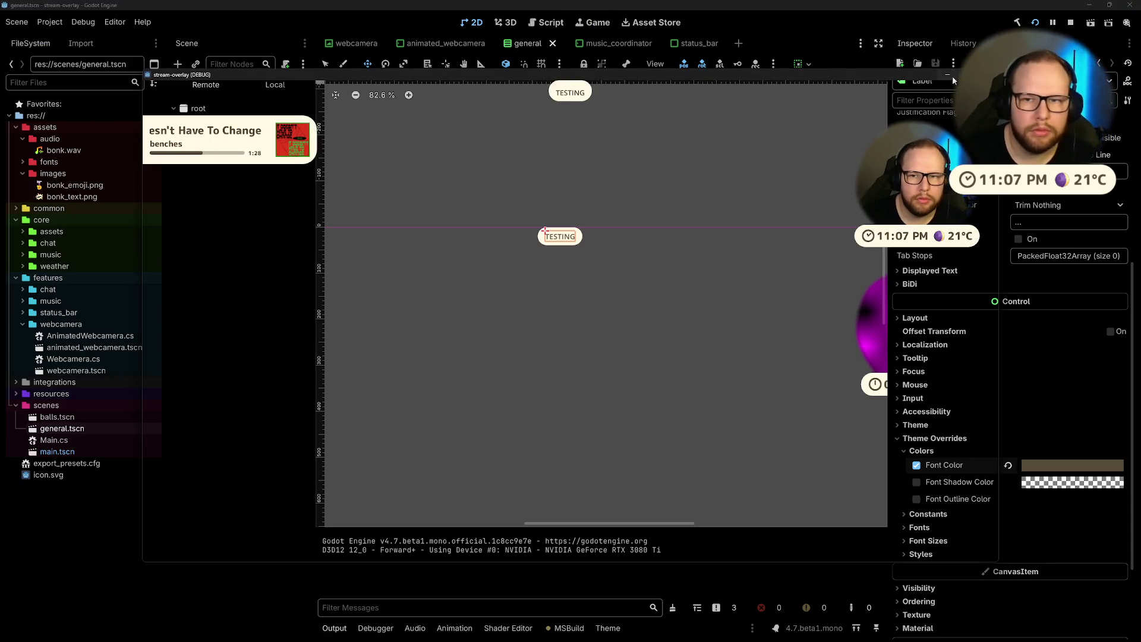
click(1129, 4)
drag(587, 200, 520, 240)
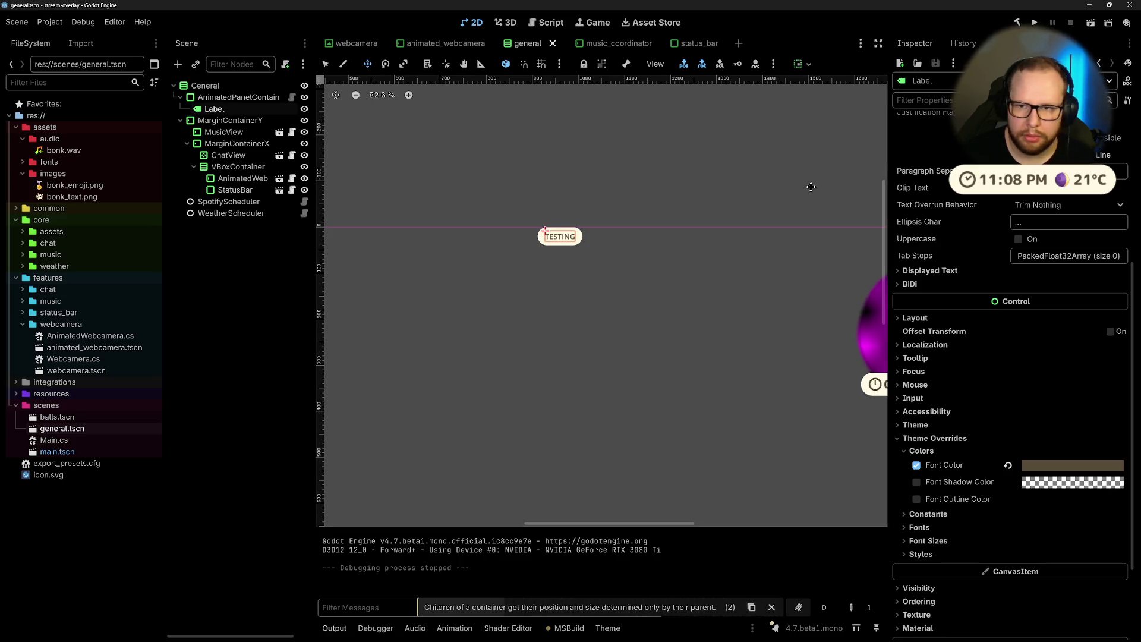
Step: Filter out info messages in the Output panel, then collapse and reopen the panel
scroll(1028, 276, up, 5)
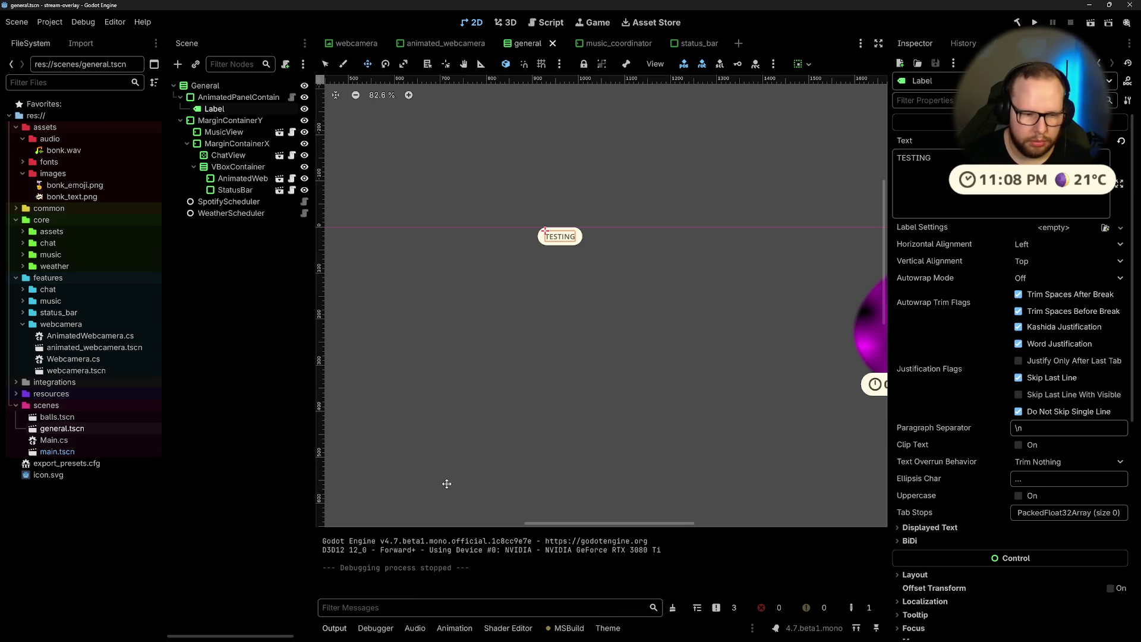
click(736, 609)
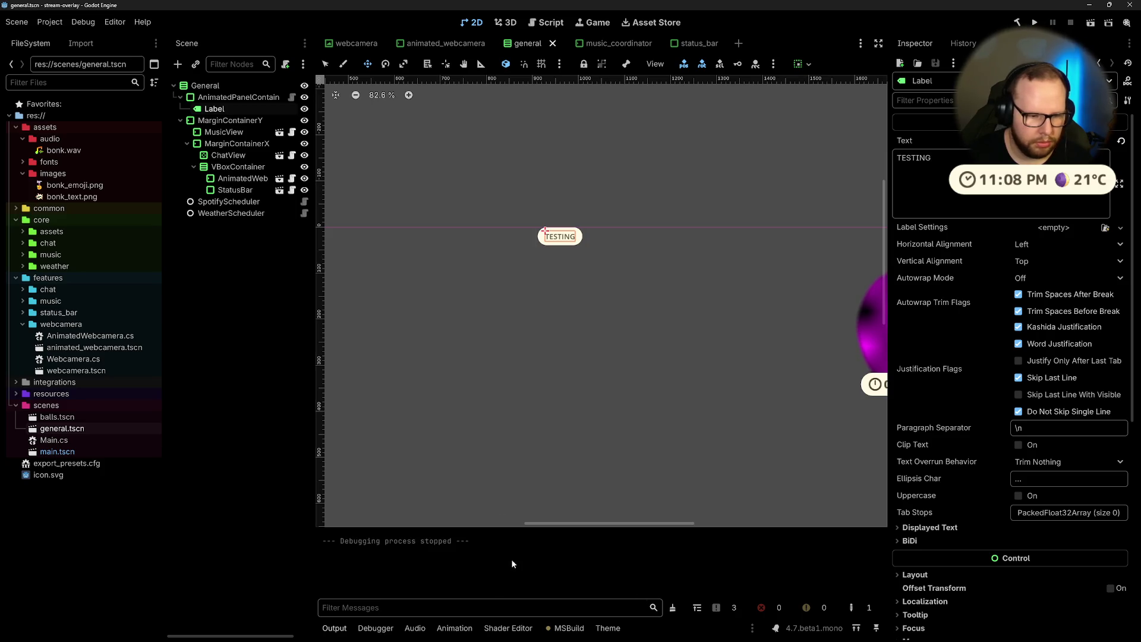
click(346, 632)
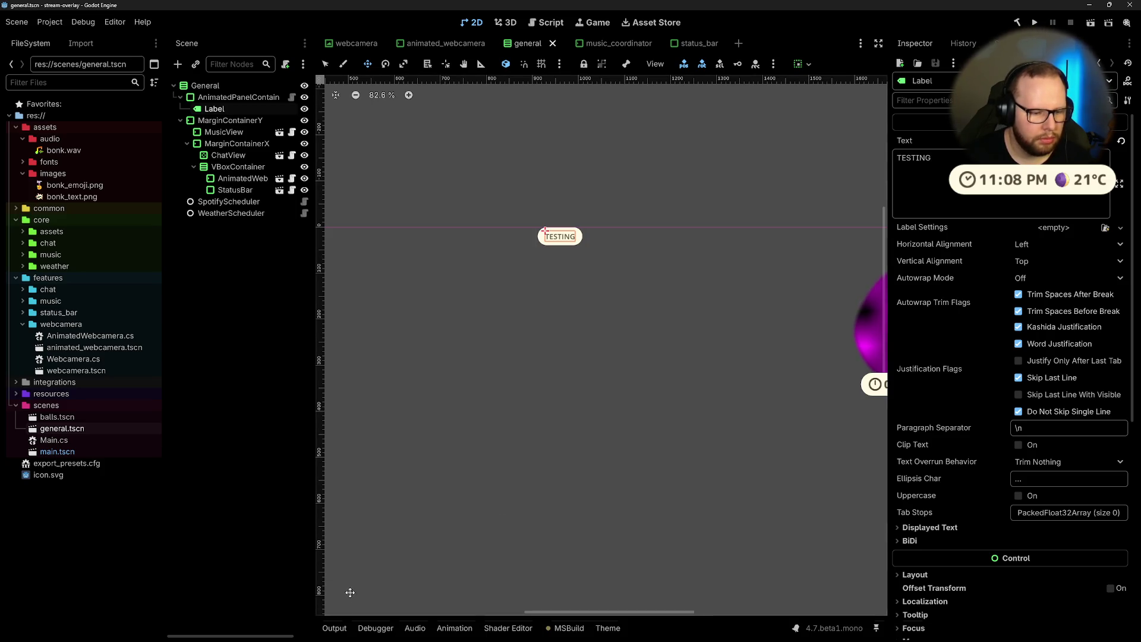
click(335, 629)
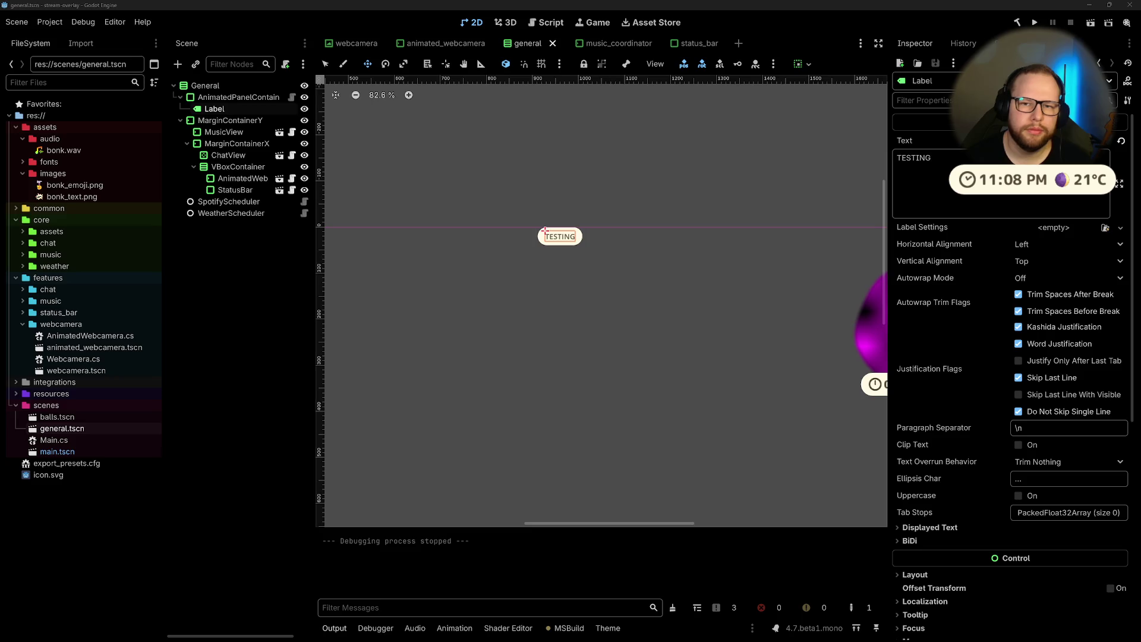
Step: Browse into the Downloads TokenStore folder in File Explorer, then close that window
click(238, 350)
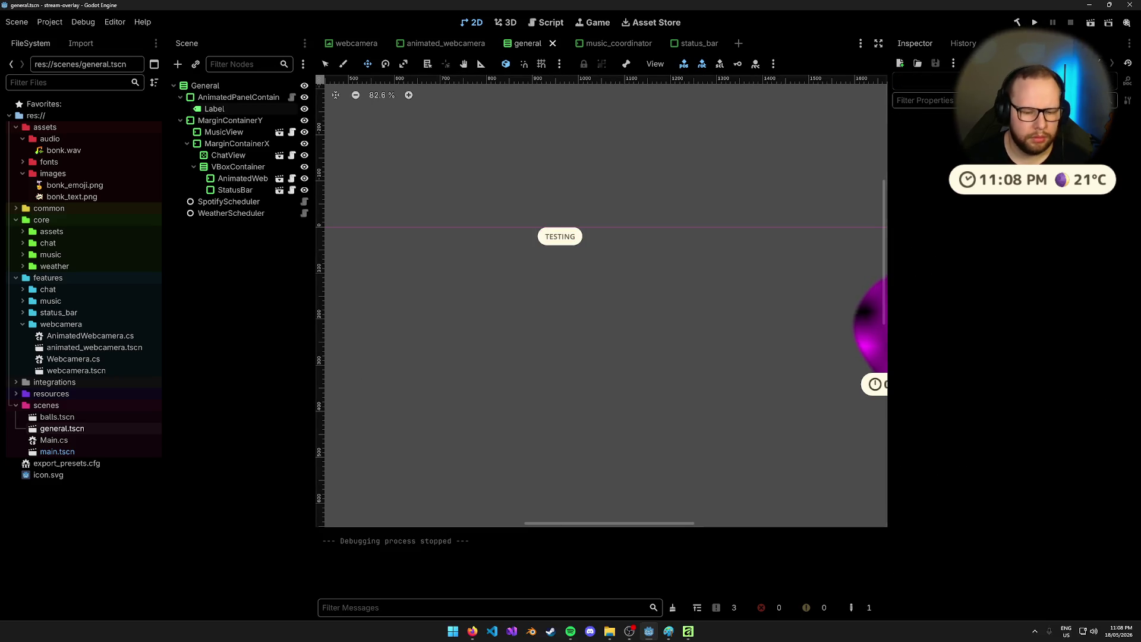
click(610, 632)
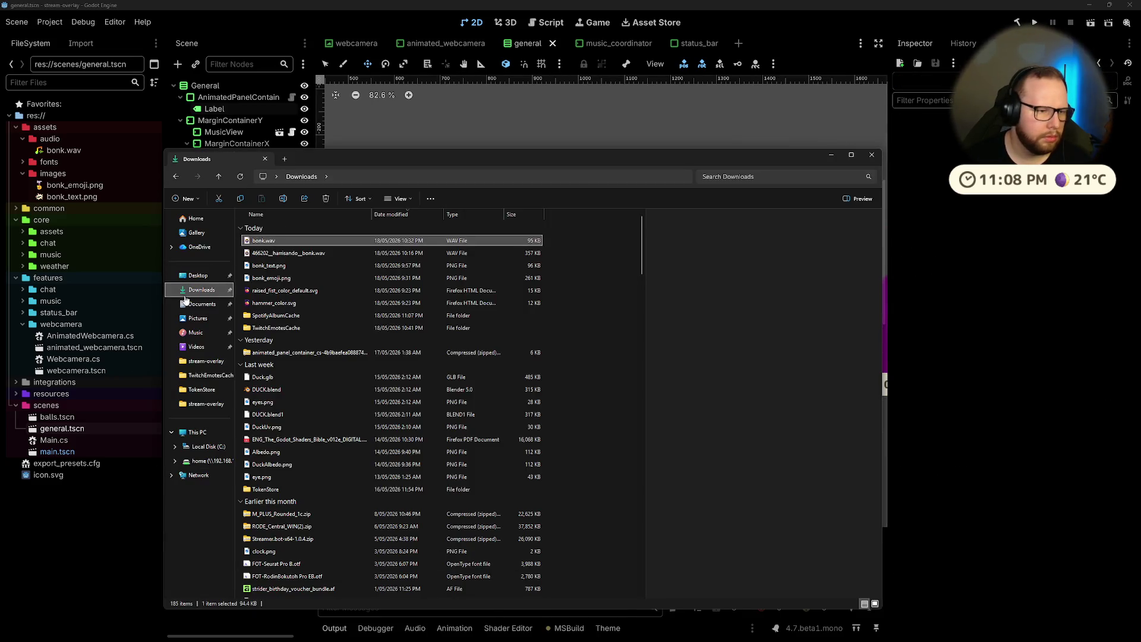
click(265, 491)
double_click(265, 491)
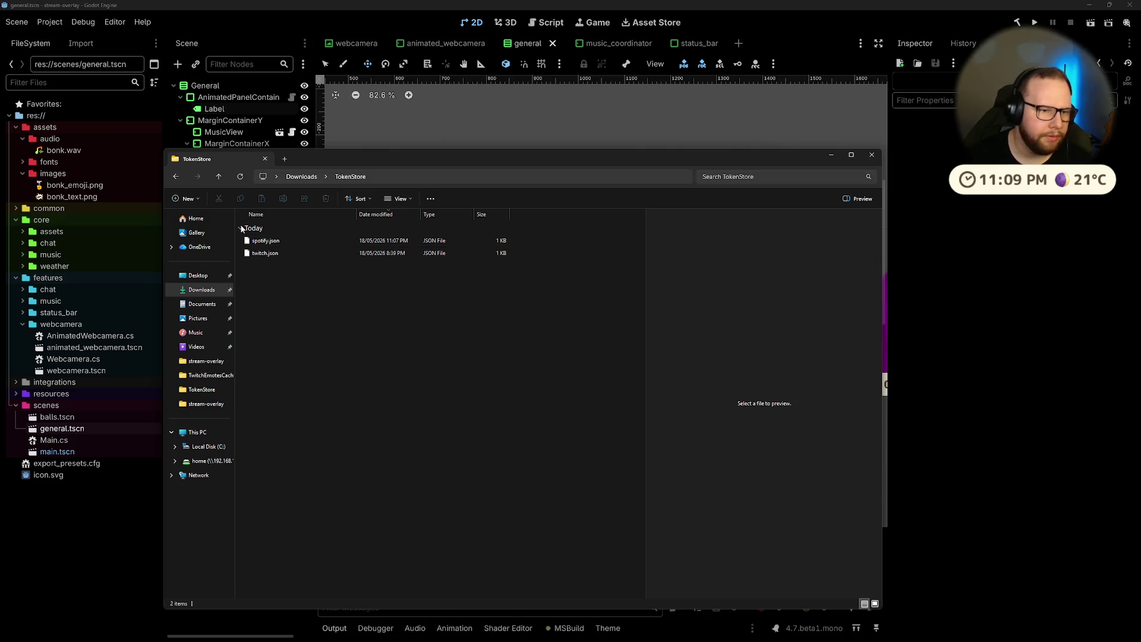
click(870, 156)
Step: Switch between virtual desktops and get back to the Godot editor
key(ctrl+super+Left)
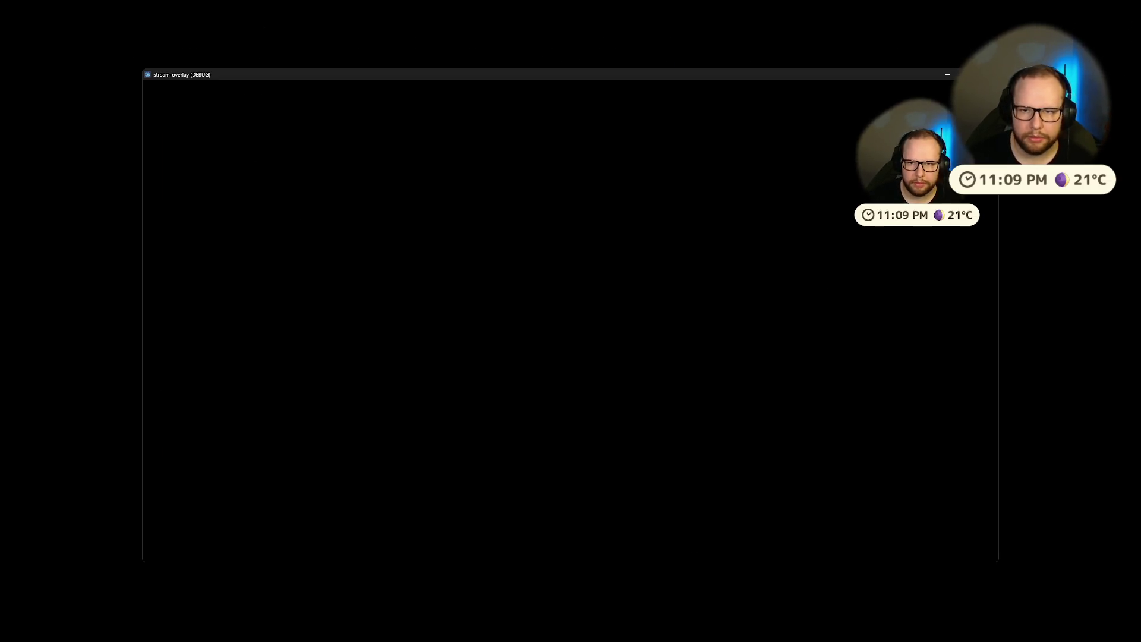
click(886, 153)
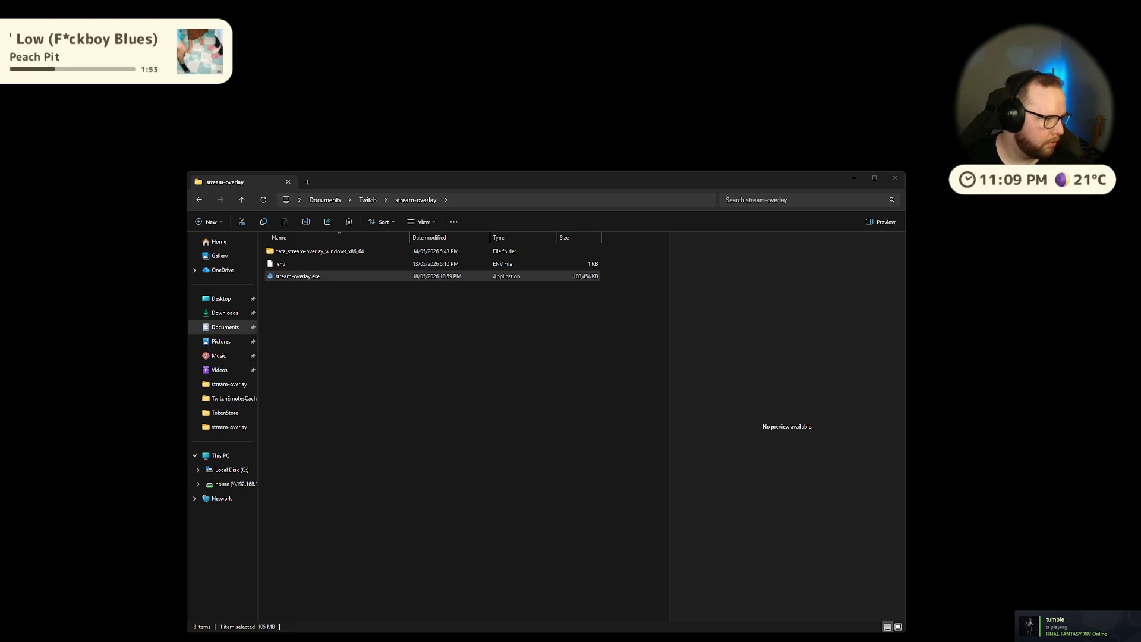
key(ctrl+super+Right)
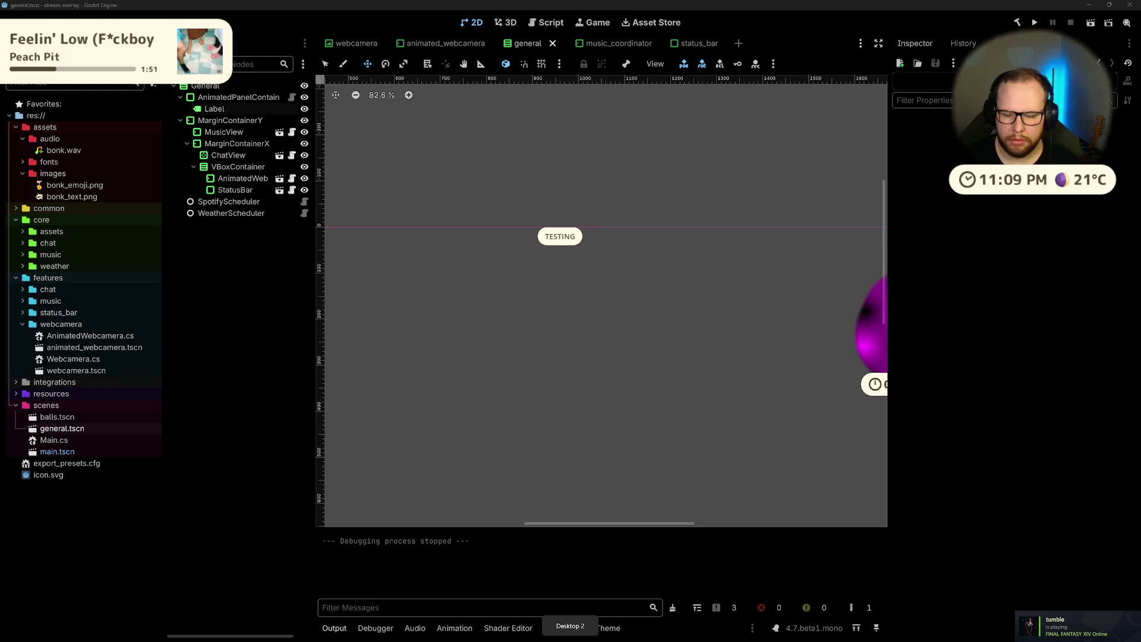
Step: Set the TESTING panel's vertical sizing to Fill, then save and run the project with F5
scroll(621, 225, up, 1)
scroll(598, 239, up, 3)
click(598, 239)
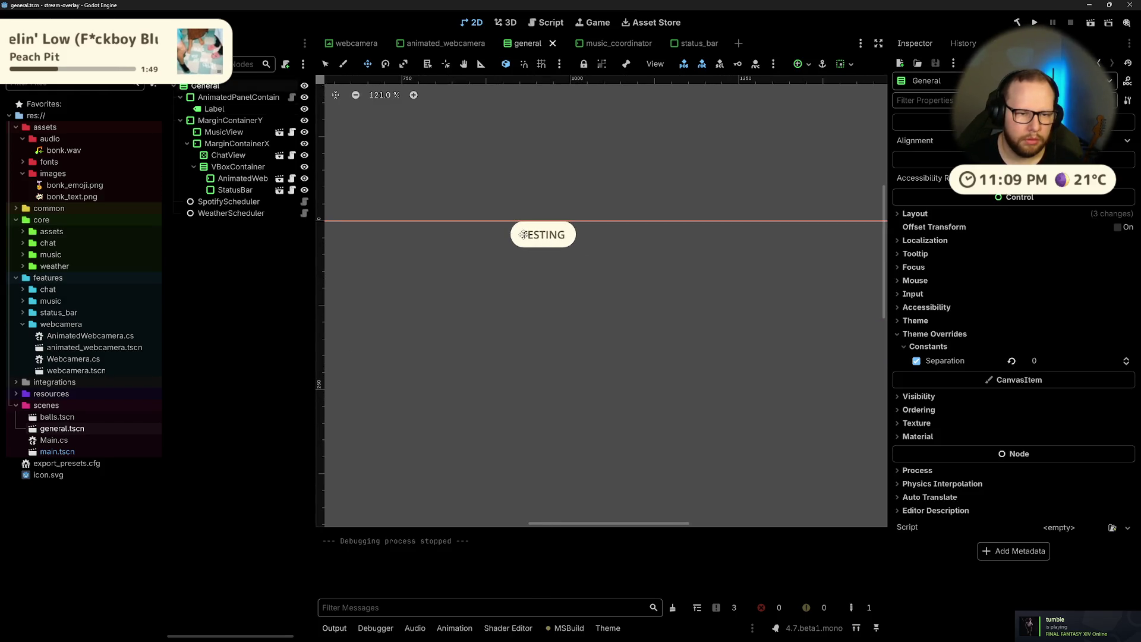
click(217, 98)
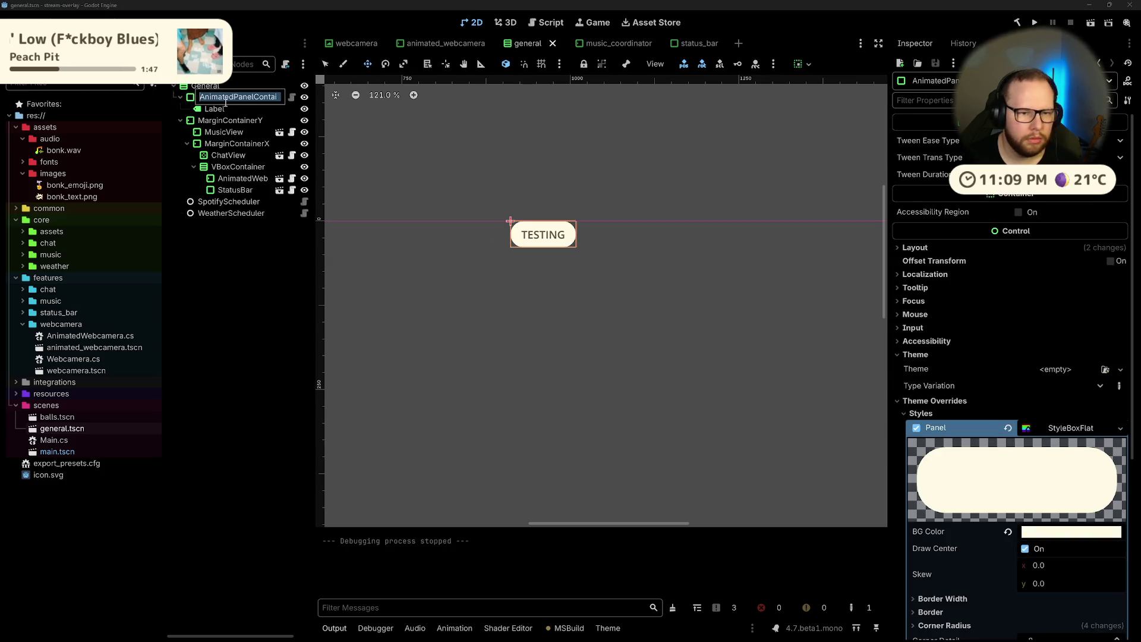
click(213, 109)
click(250, 97)
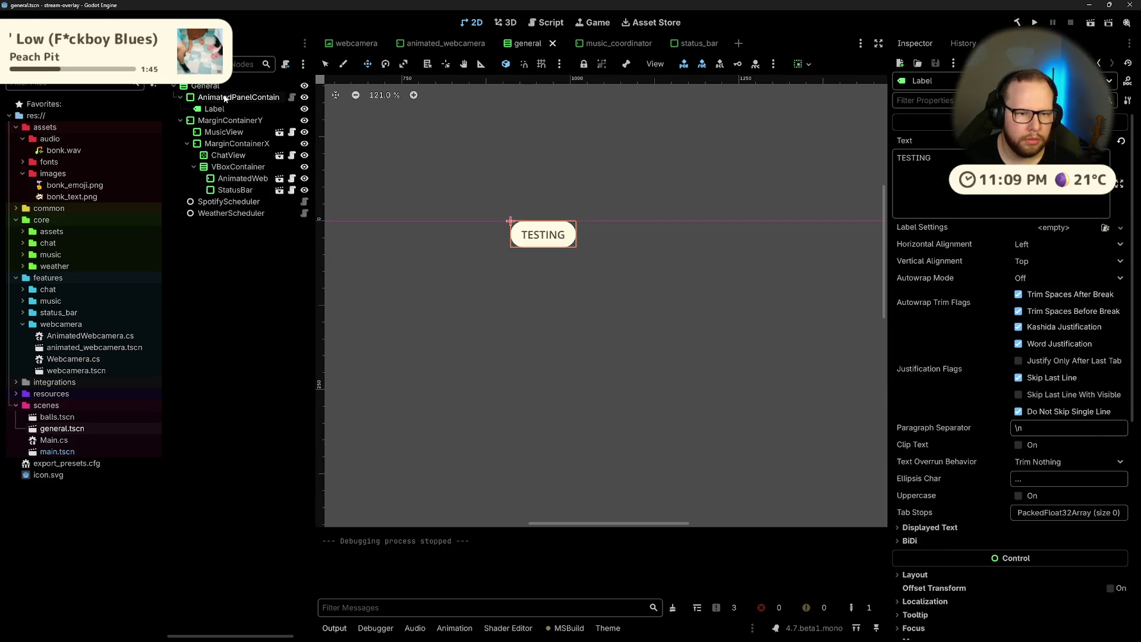
click(807, 64)
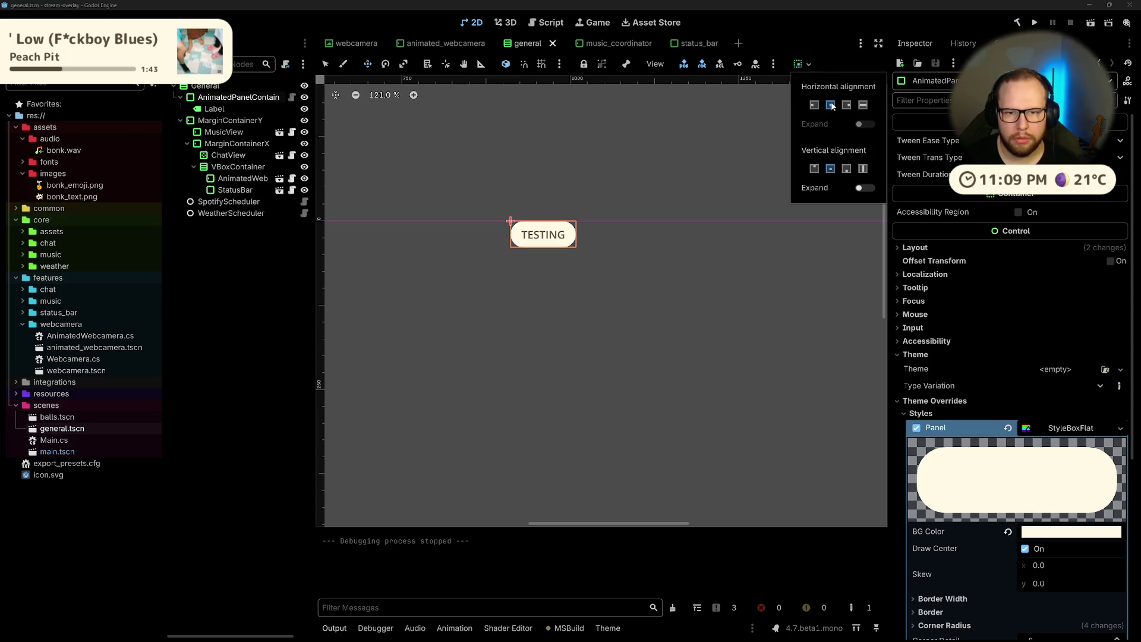
click(863, 169)
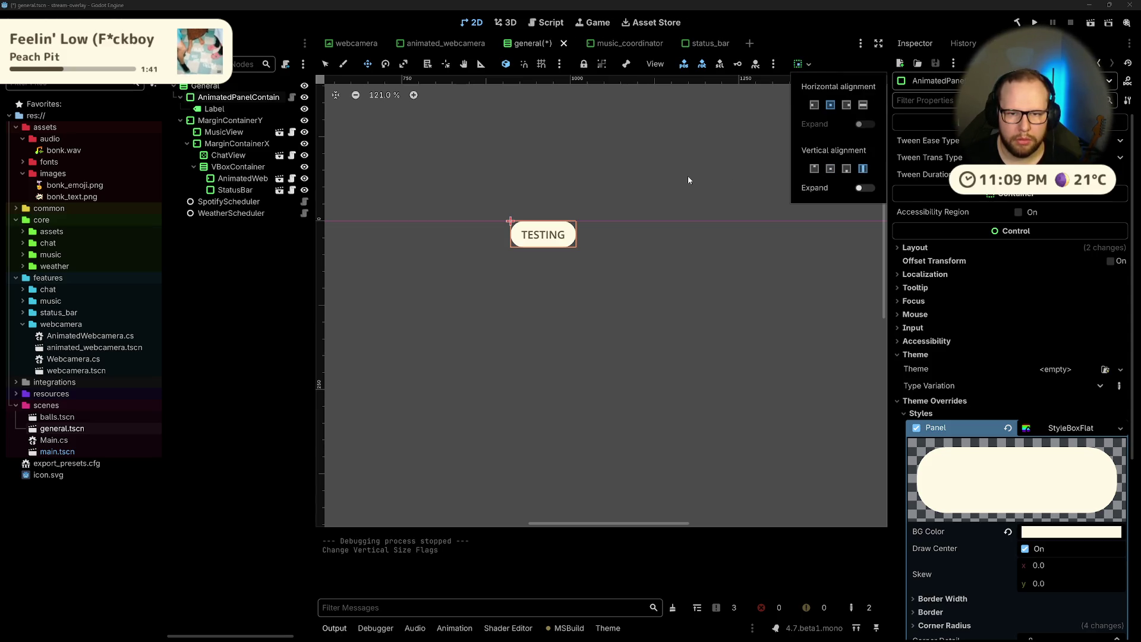
key(F5)
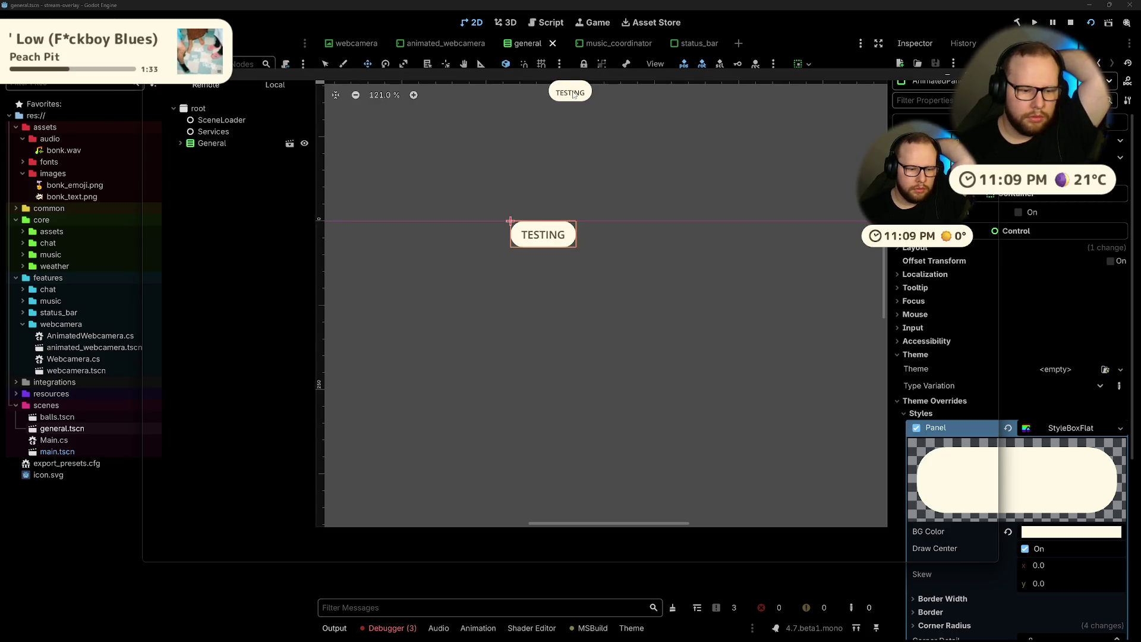
Step: Read the repeated NullReferenceException errors in the Debugger, then stop the project
click(390, 628)
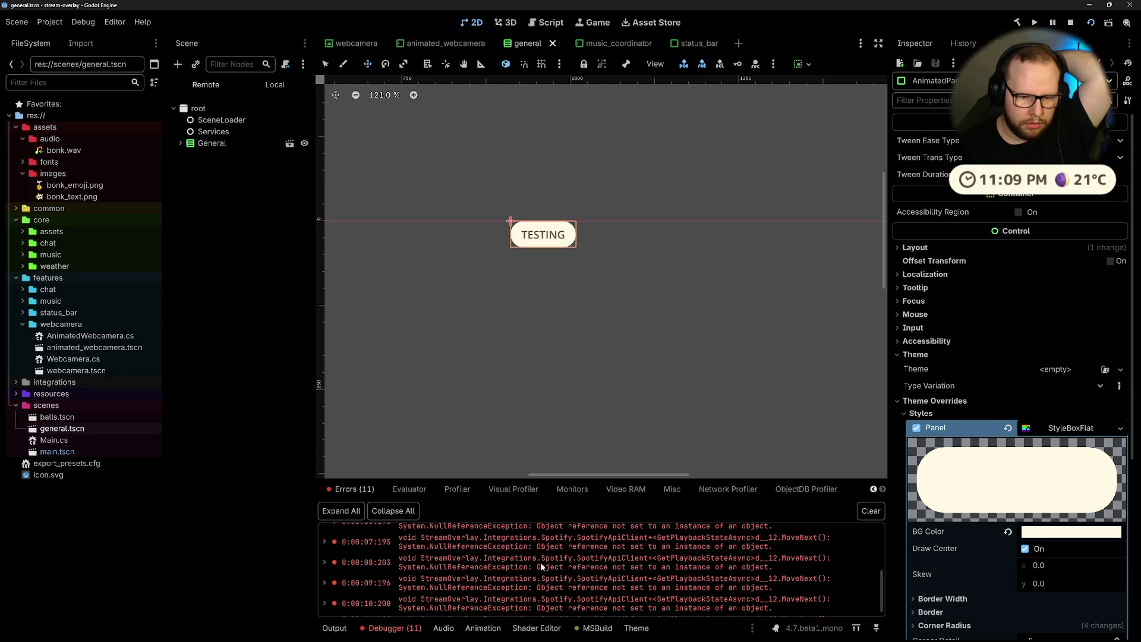
click(1072, 24)
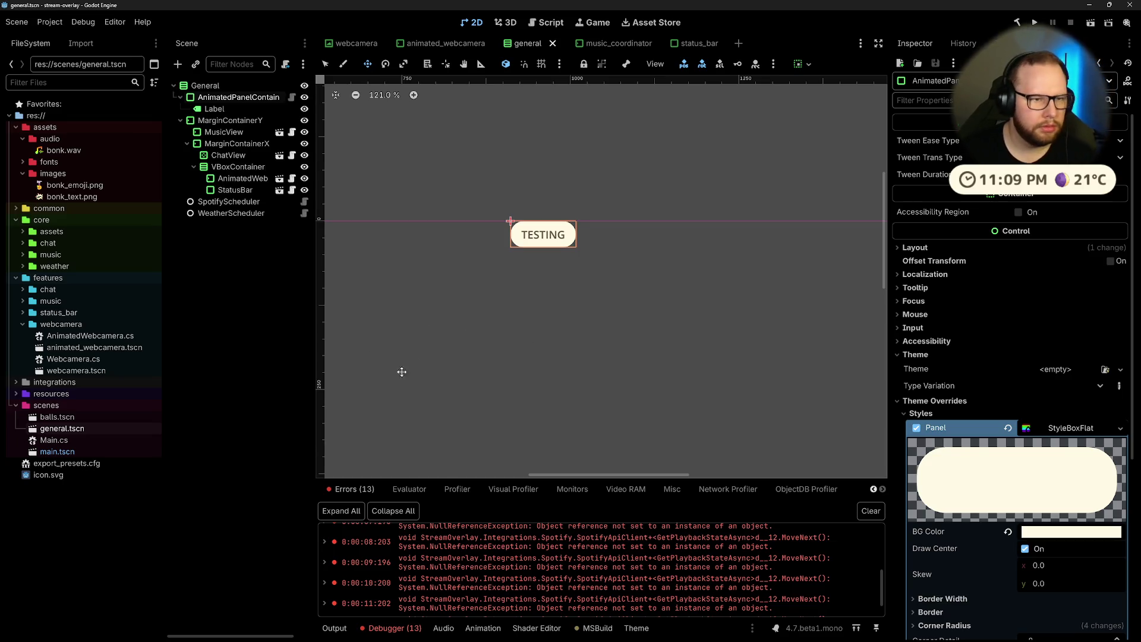
Step: Deselect the TESTING panel and inspect the SpotifyScheduler and MarginContainerY nodes
click(260, 305)
click(469, 252)
click(245, 283)
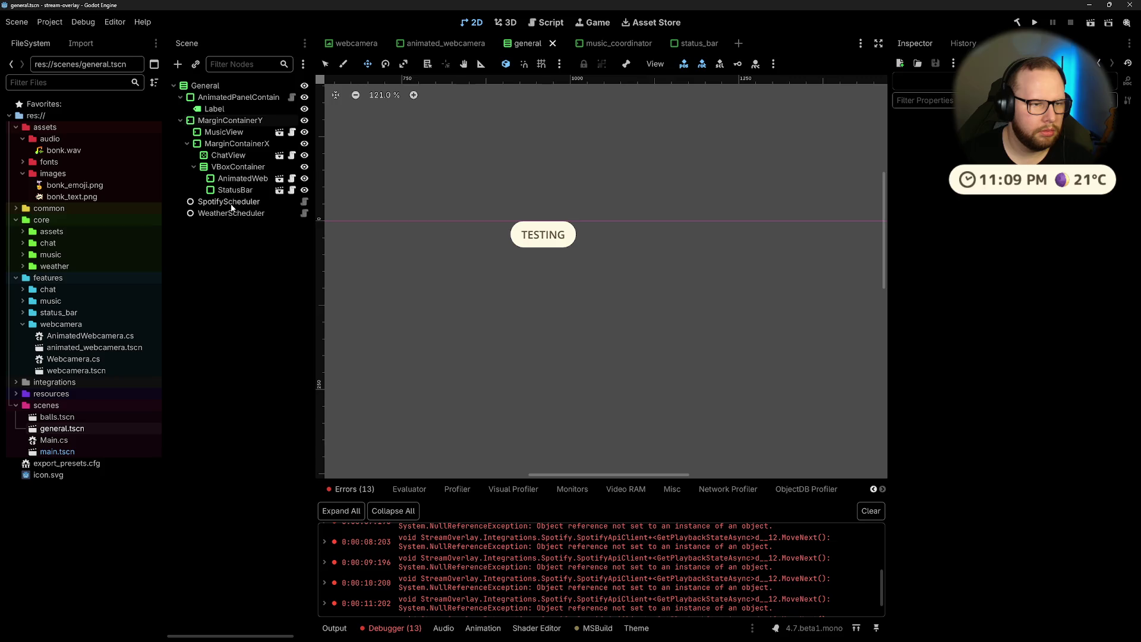
click(231, 203)
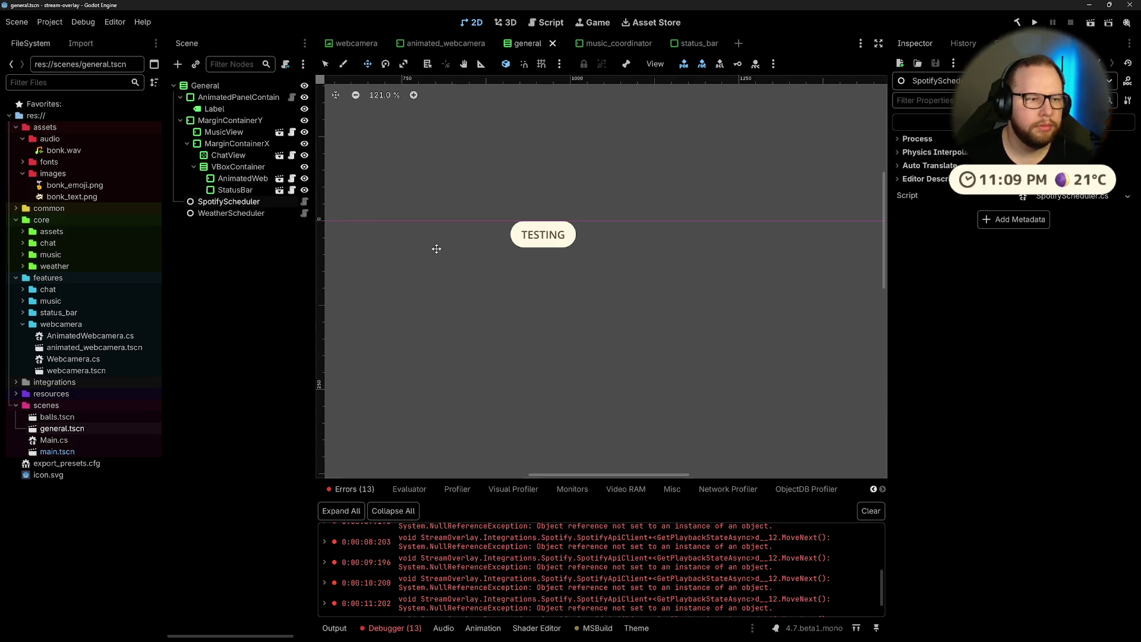
click(469, 242)
Step: Clear the debugger's error list and dismiss the container warning message
drag(469, 242, 510, 234)
scroll(557, 363, down, 2)
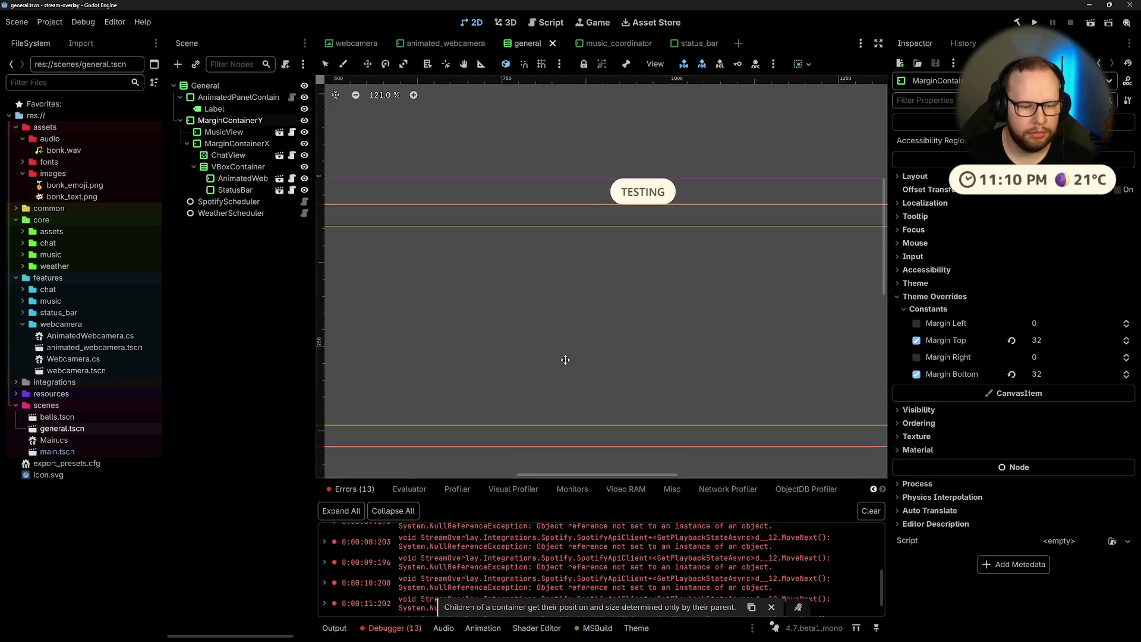
click(871, 511)
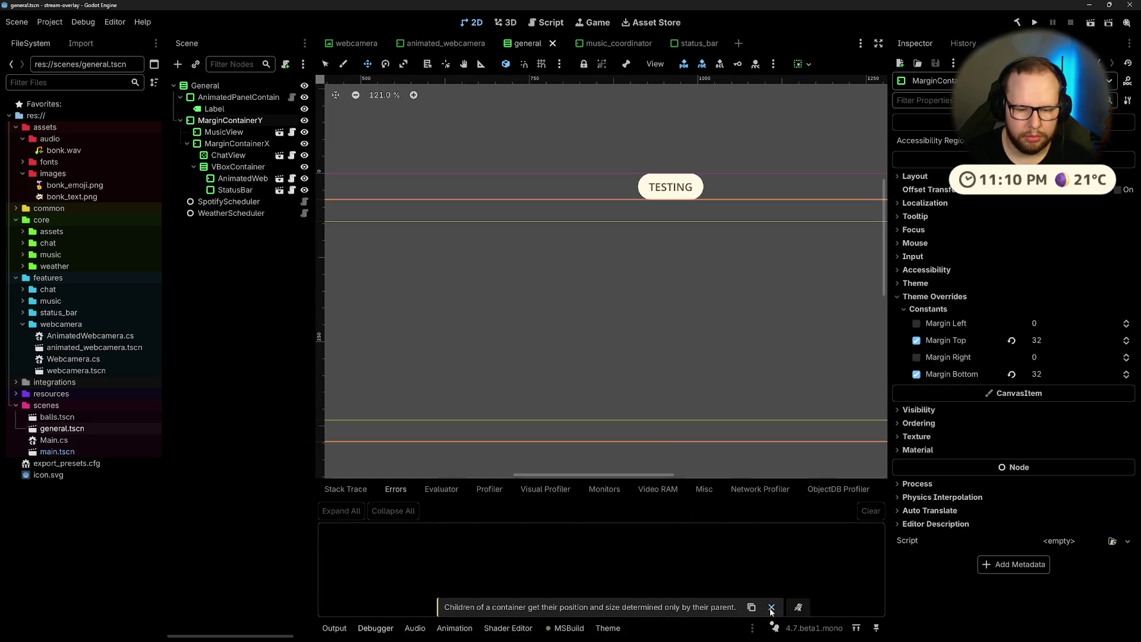
click(771, 607)
Step: Check MarginContainerX's left/right and MarginContainerY's top/bottom margins, zooming the canvas to 75.1%
scroll(775, 293, down, 8)
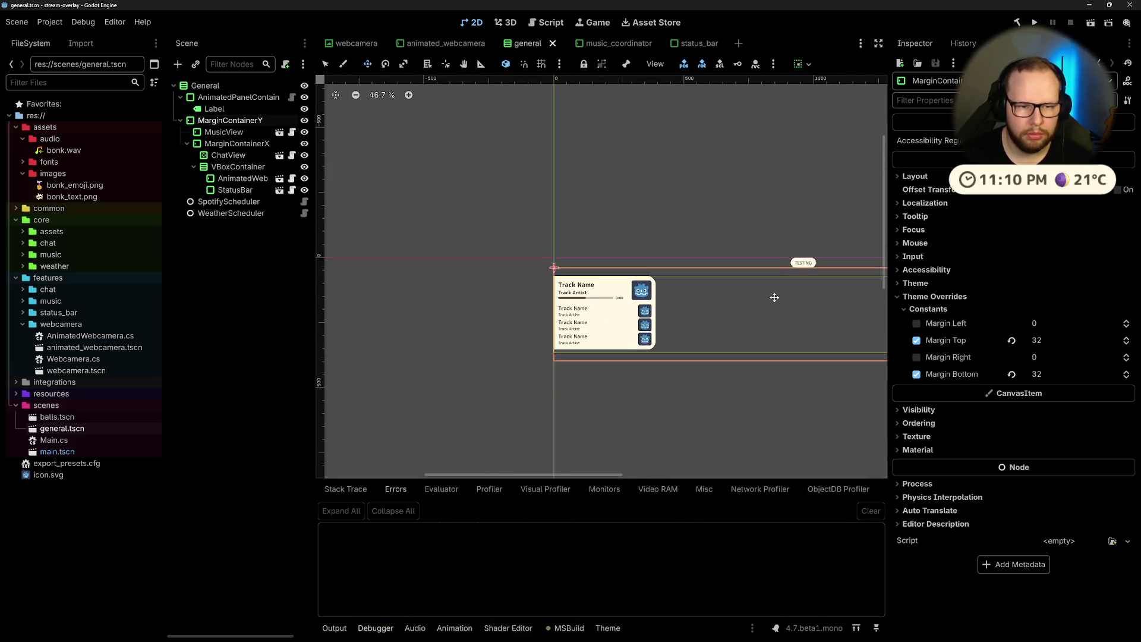
drag(777, 294, 578, 315)
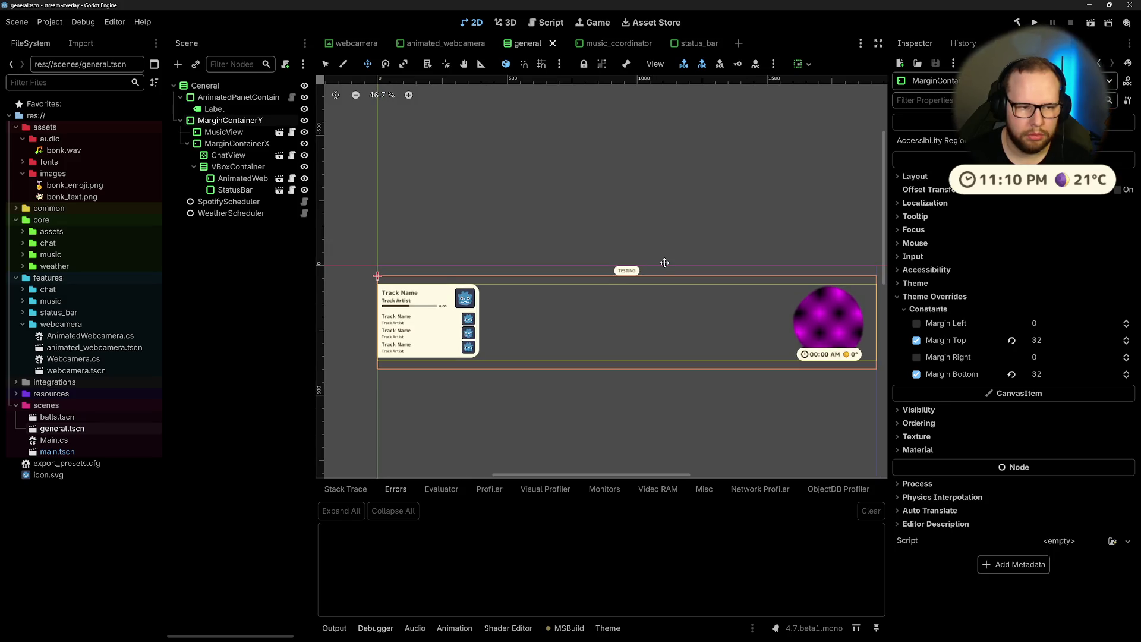
click(221, 145)
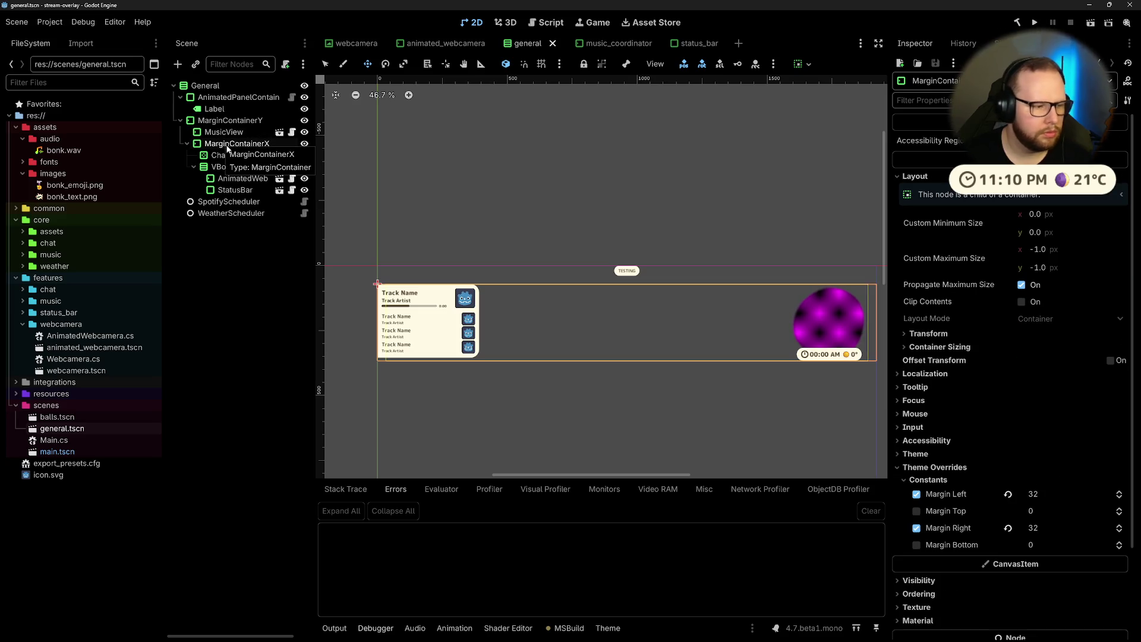
click(229, 121)
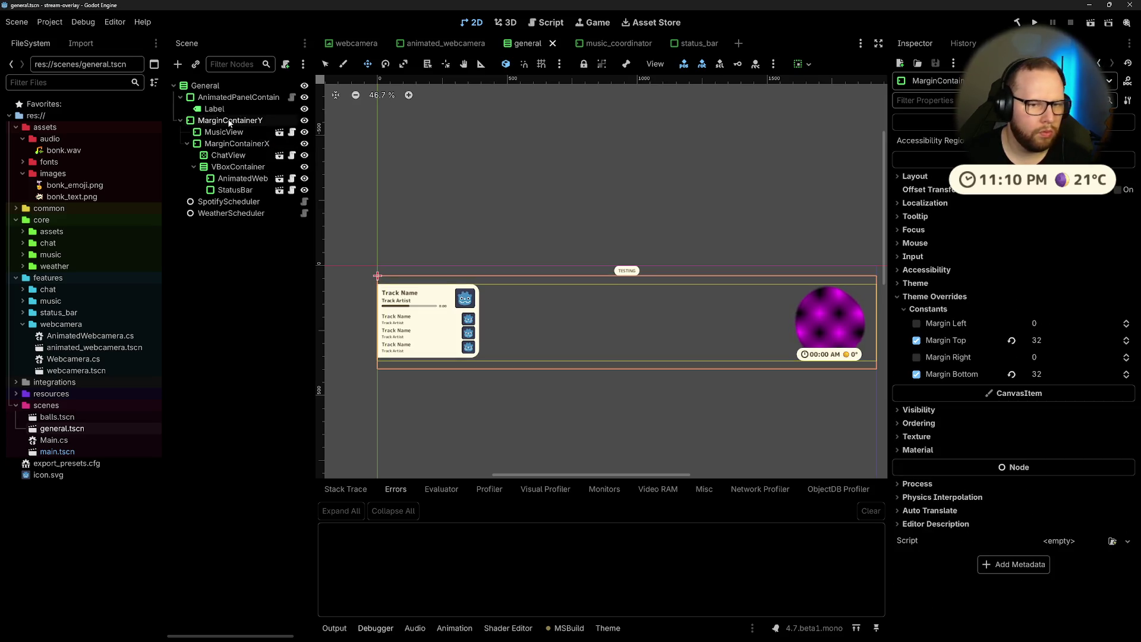
scroll(683, 284, up, 3)
click(586, 255)
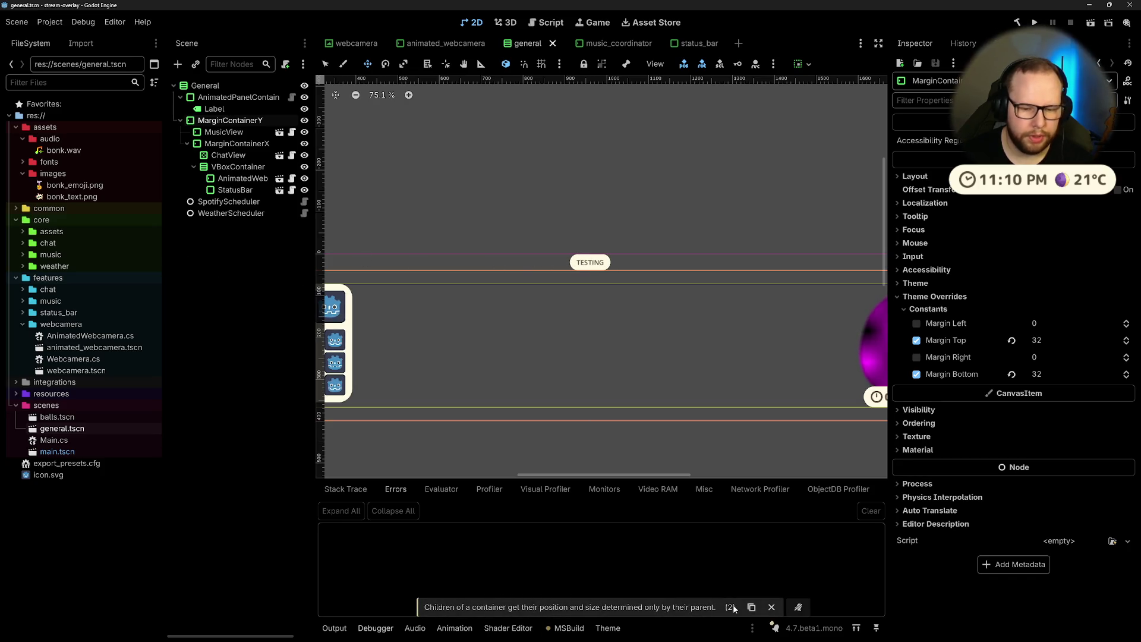
Step: Google the container-children position and size warning and read the r/godot thread explaining it
key(ctrl+super+Right)
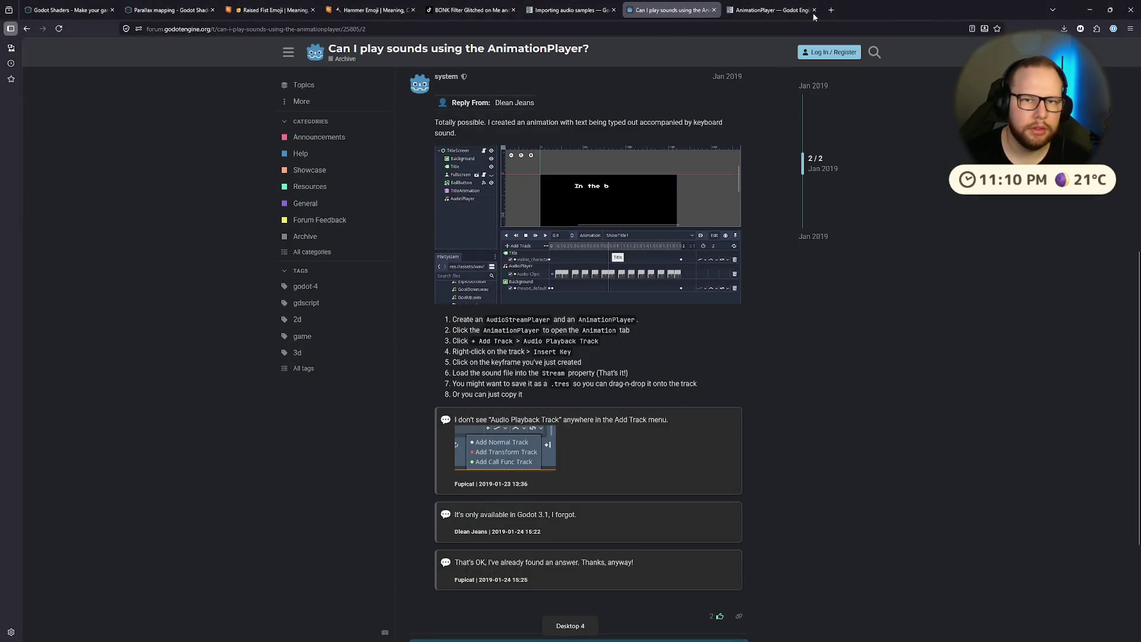
click(770, 10)
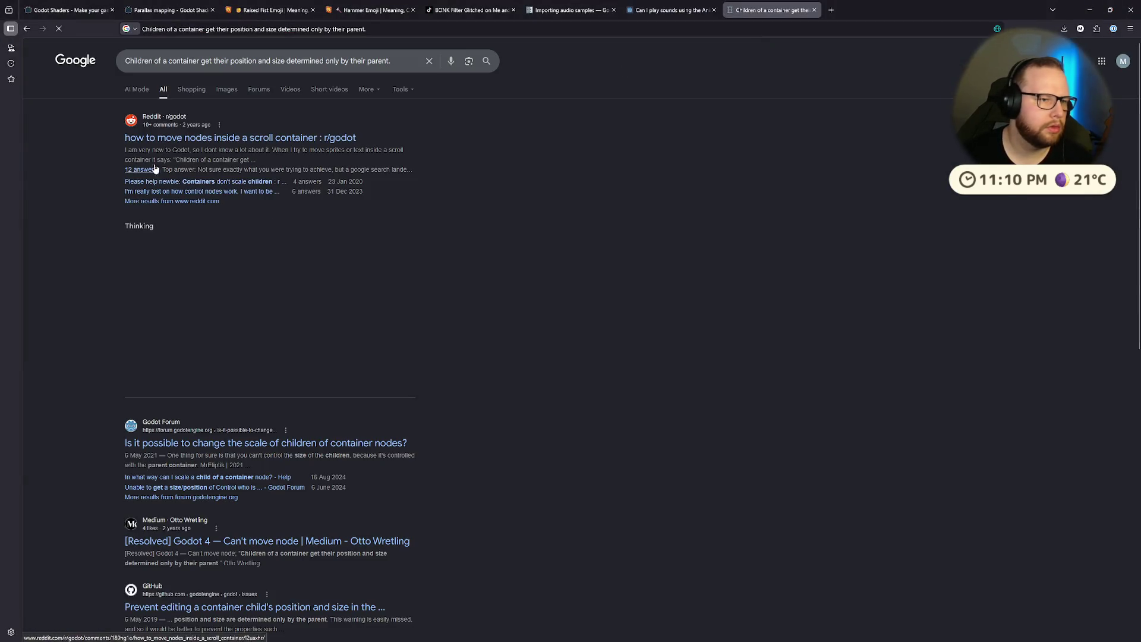
click(226, 146)
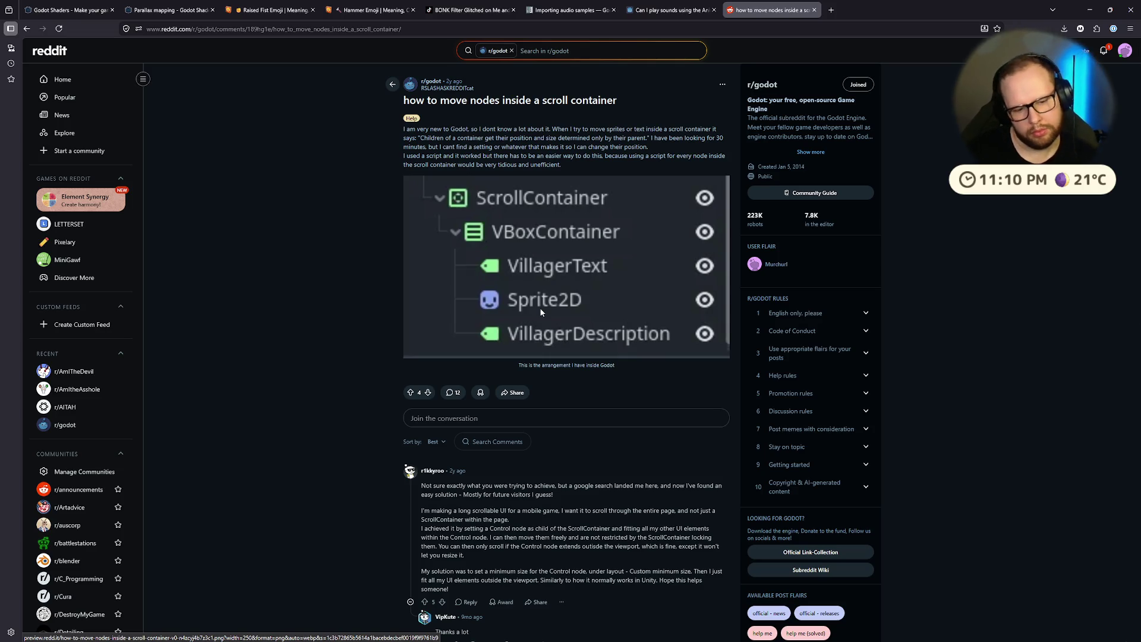
key(ctrl+super+Right)
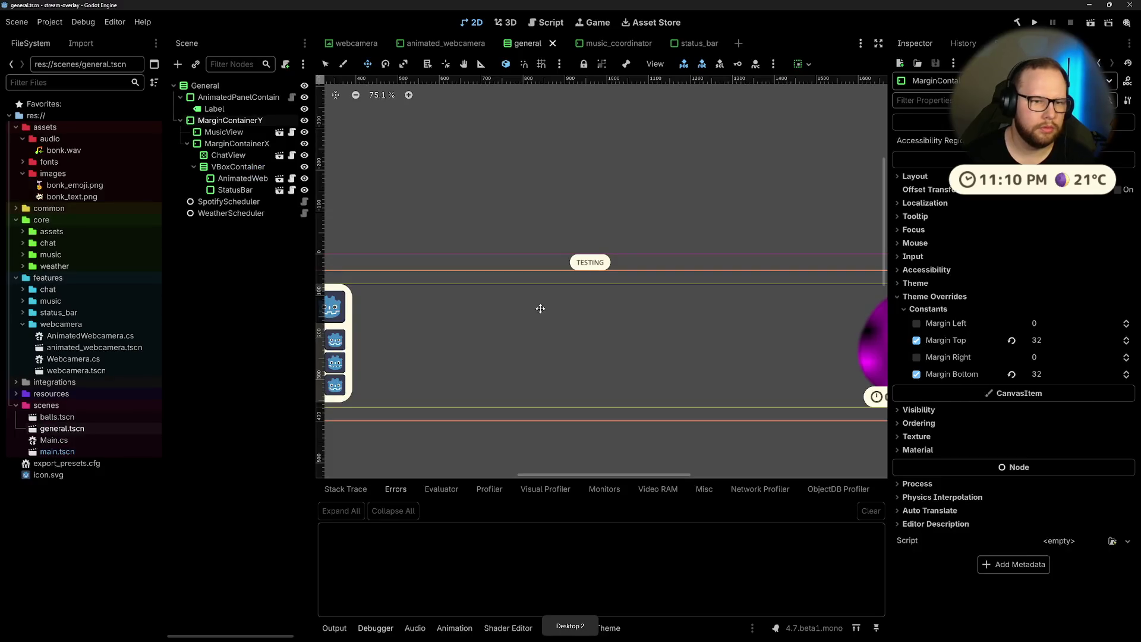
Step: Set AnimatedPanelContainer's vertical container alignment to Begin so the TESTING panel sits at the top
click(214, 109)
click(215, 98)
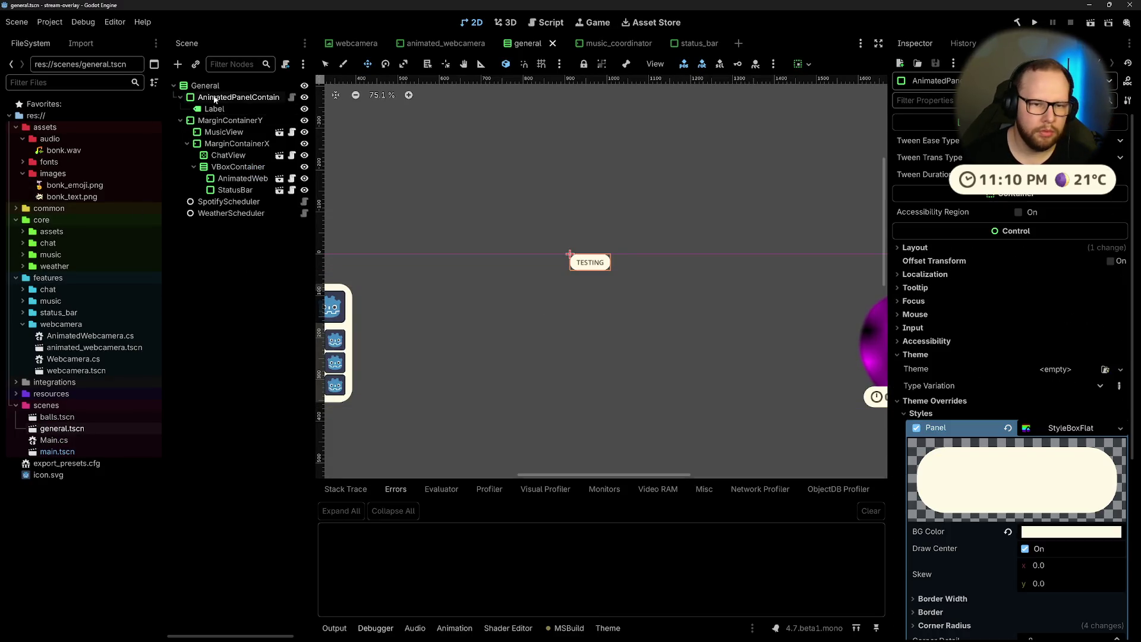
double_click(215, 98)
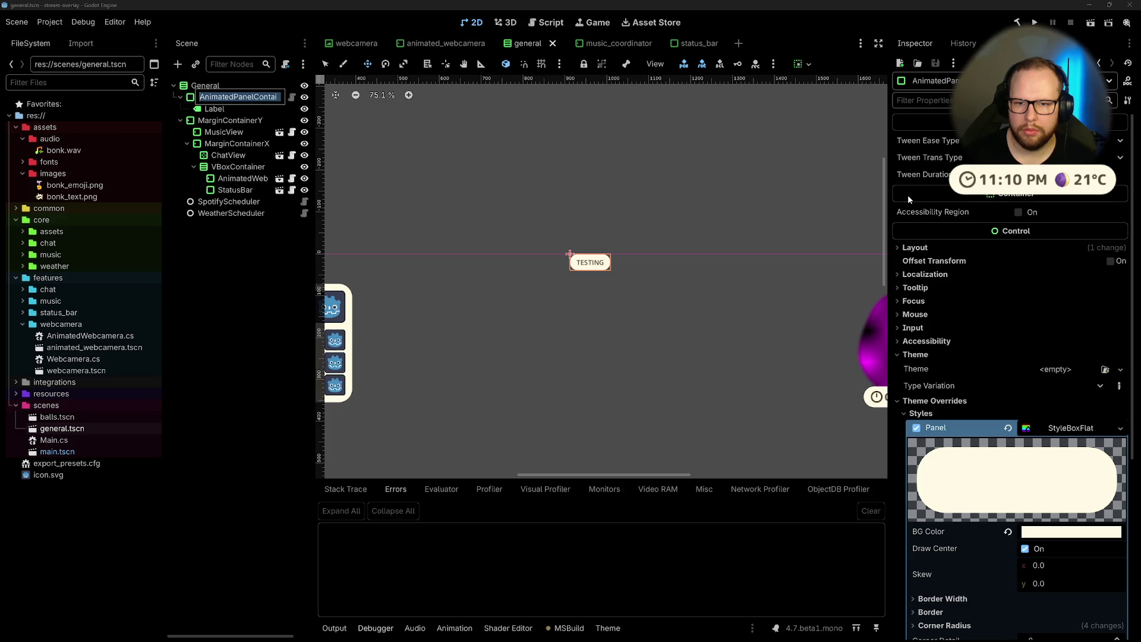
key(Escape)
click(223, 111)
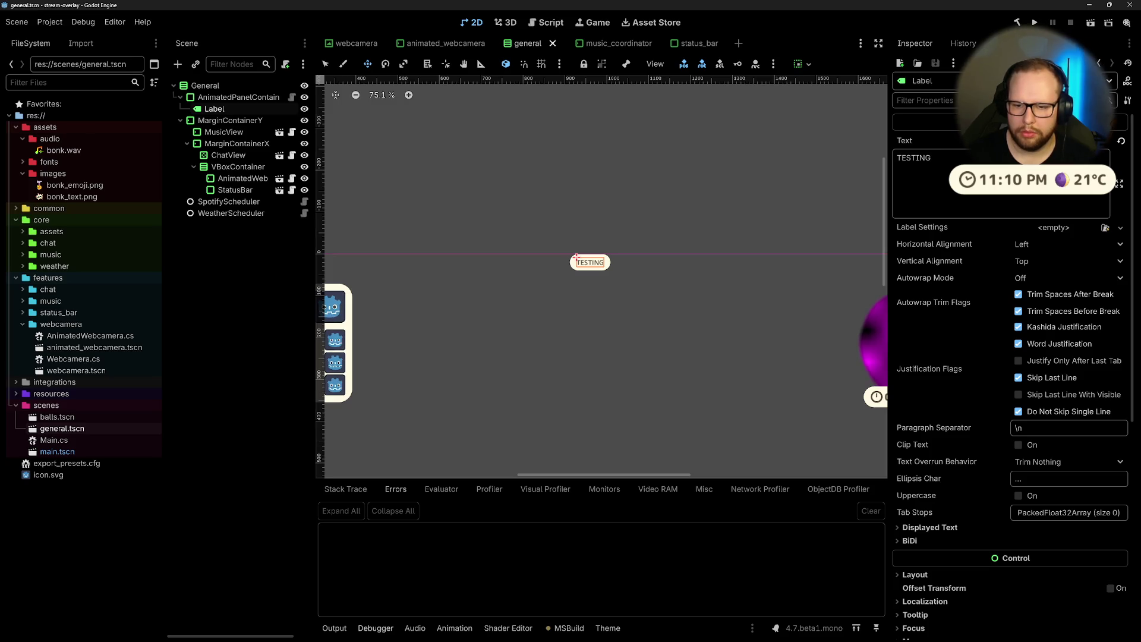
click(238, 98)
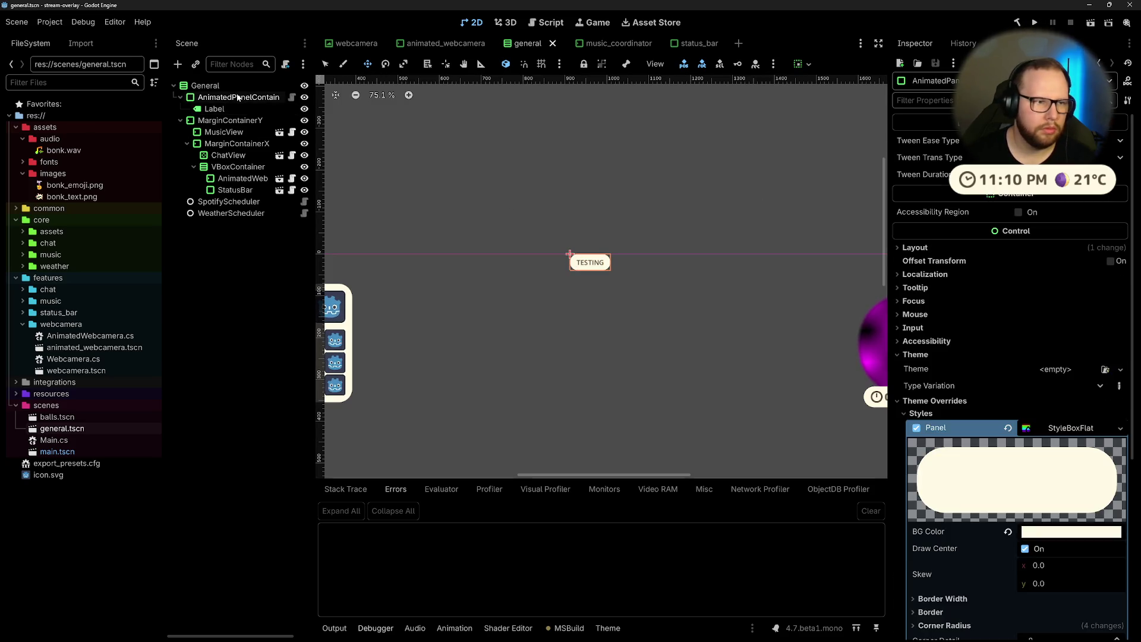
click(809, 64)
click(814, 106)
click(831, 105)
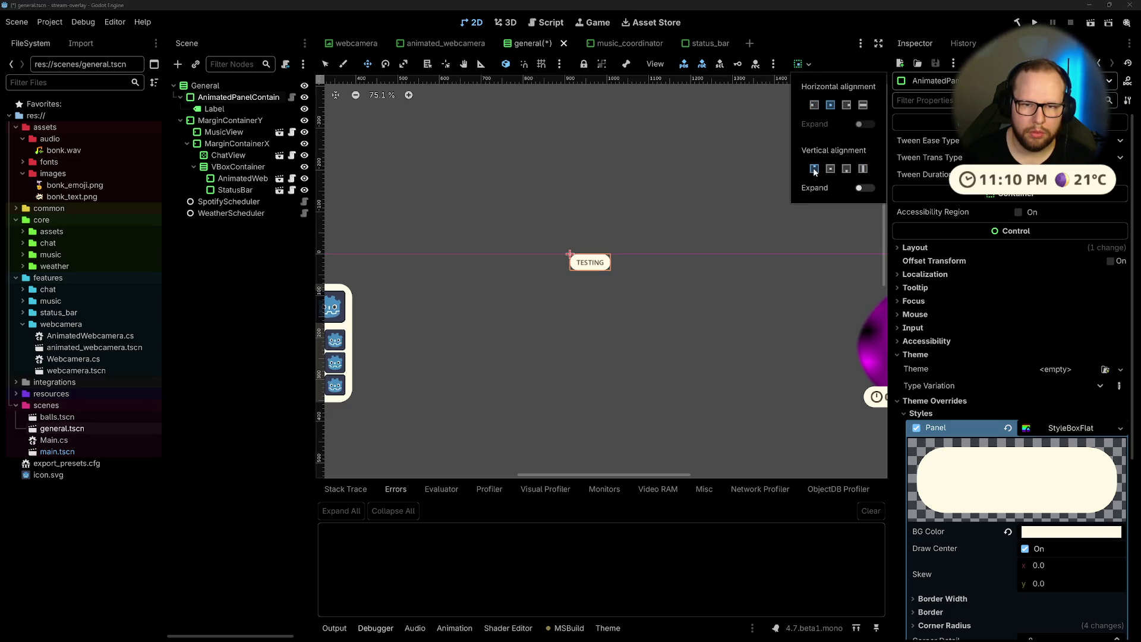
click(660, 186)
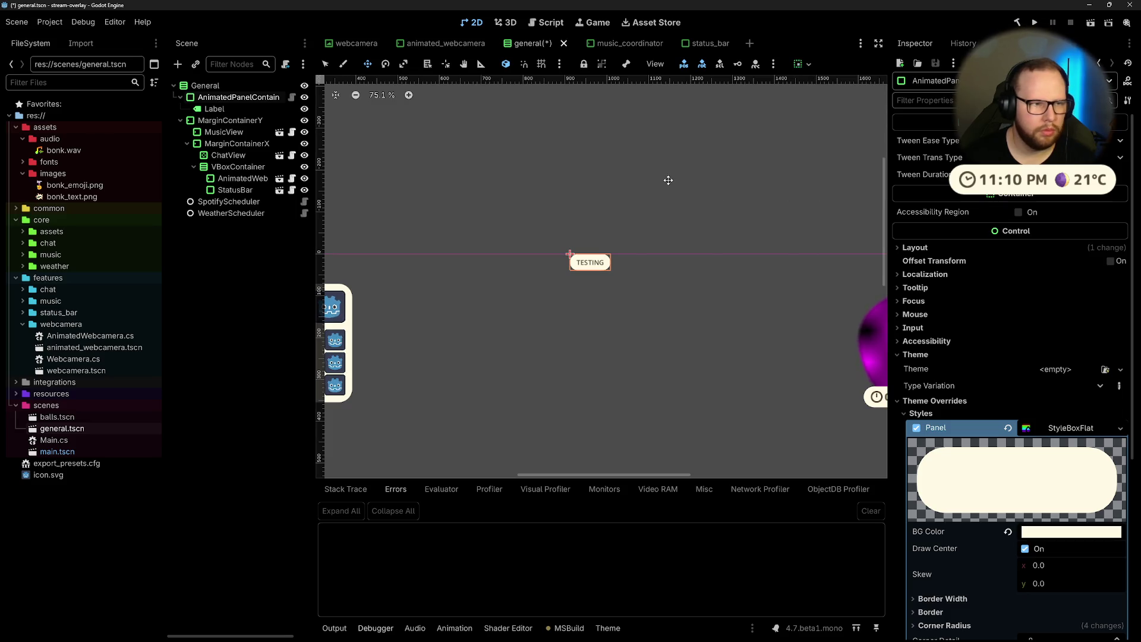
click(226, 121)
click(219, 132)
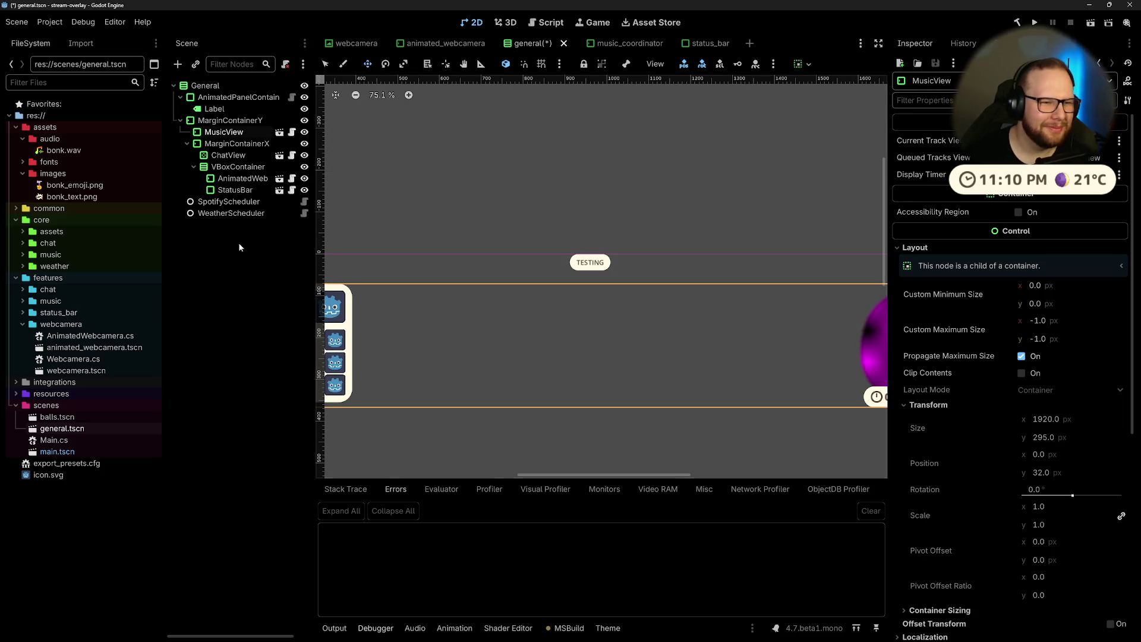
click(240, 265)
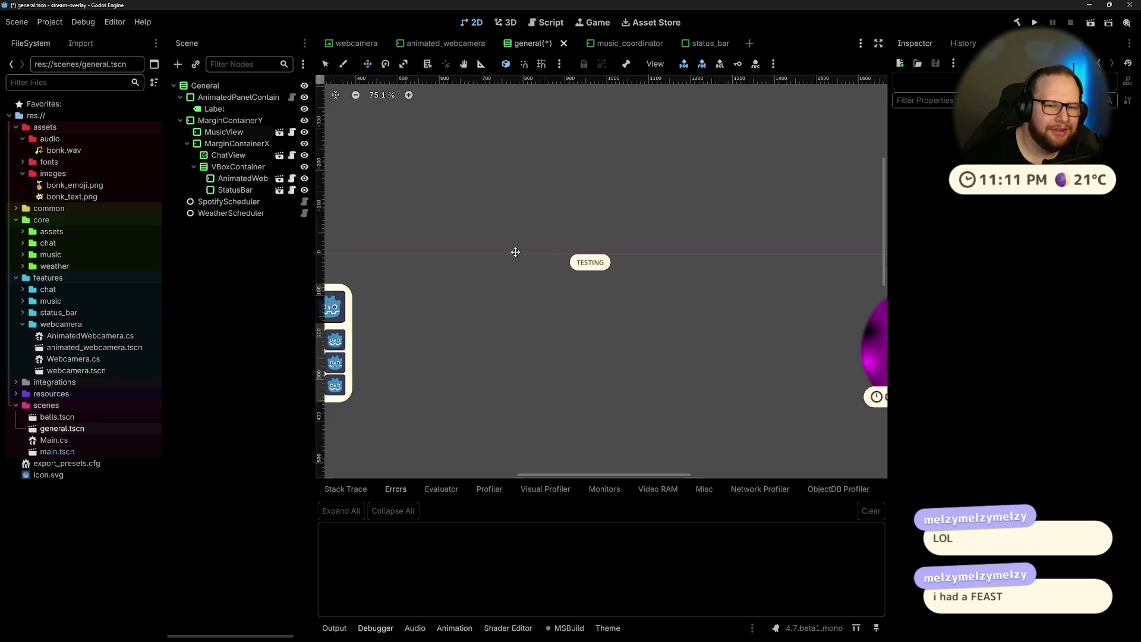
click(574, 260)
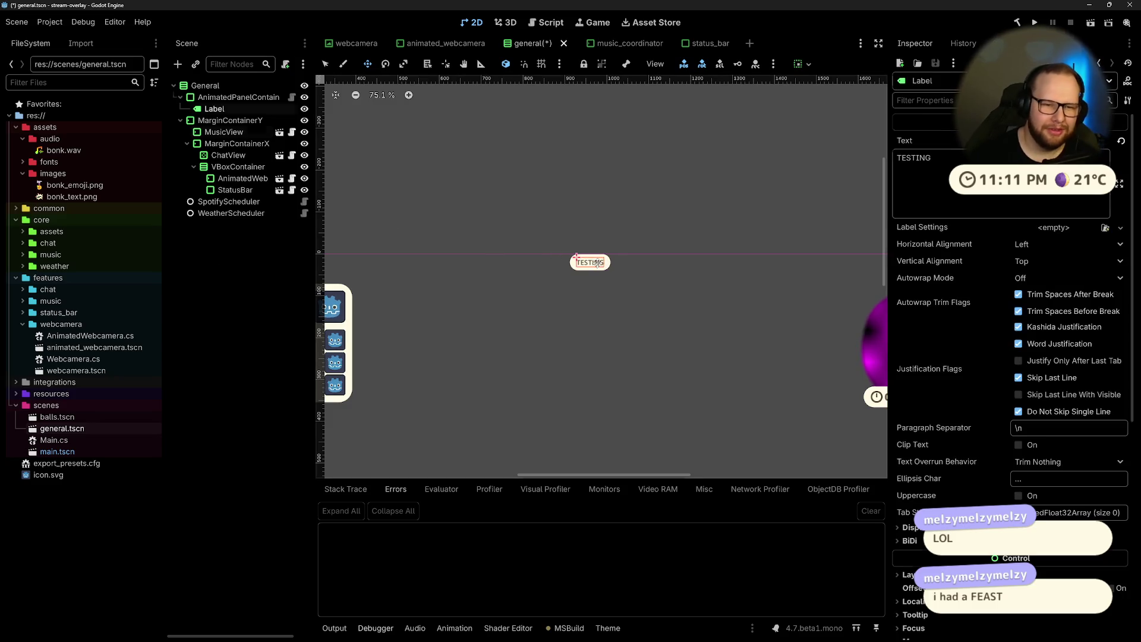
Step: Change the Label's Text to 'TESTING TESTING TESTING TESTING TESTING', correcting the typo
click(231, 98)
click(214, 110)
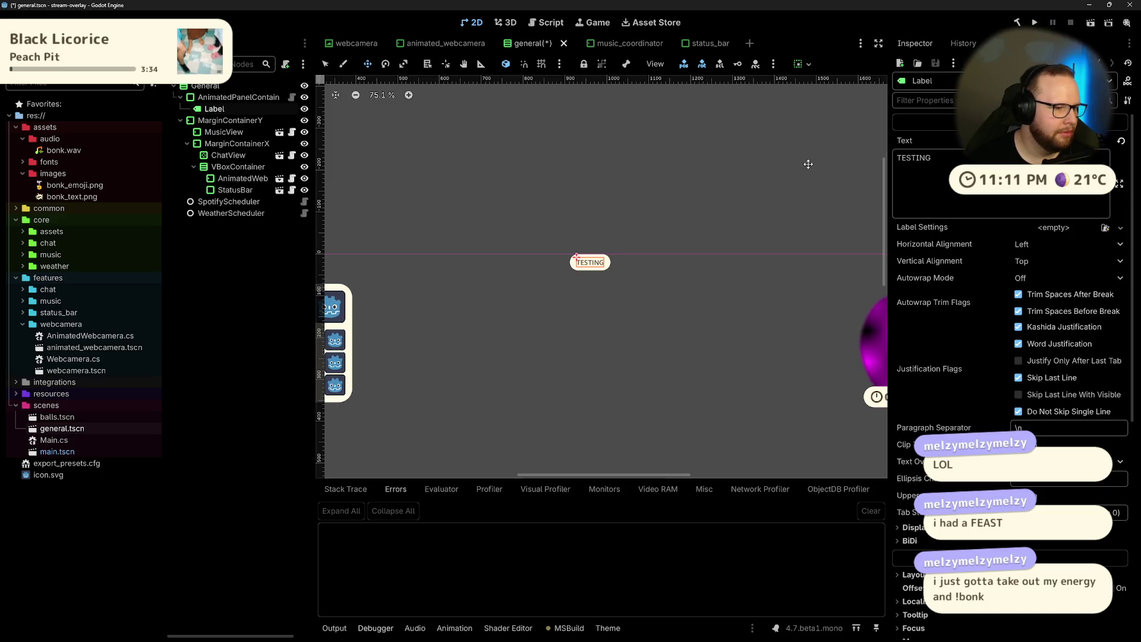
double_click(914, 158)
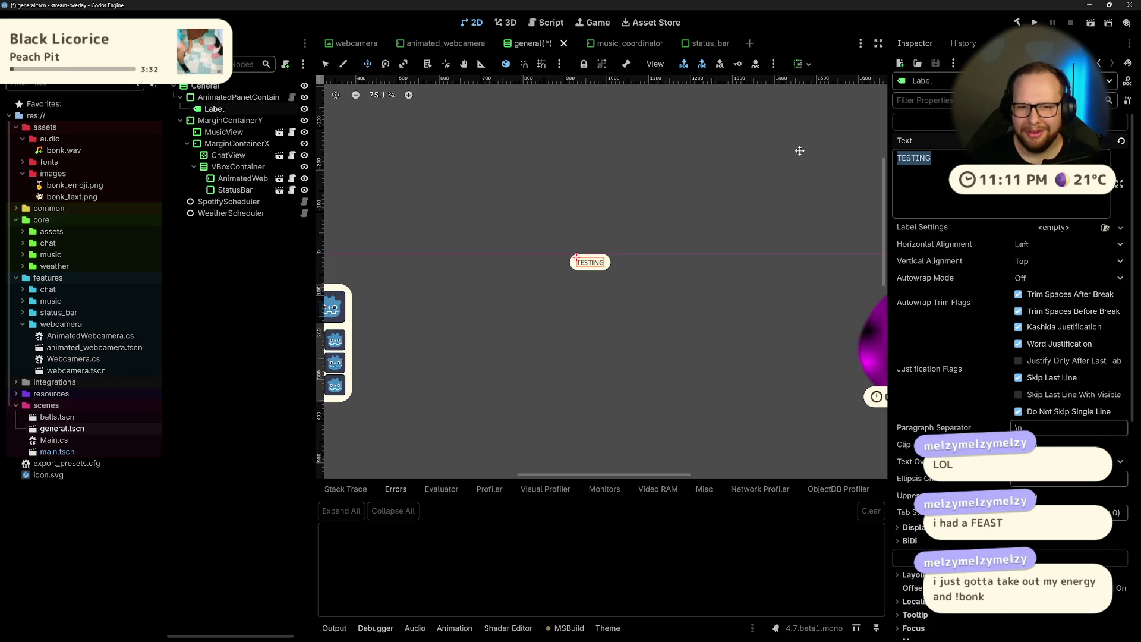
key(BackSpace)
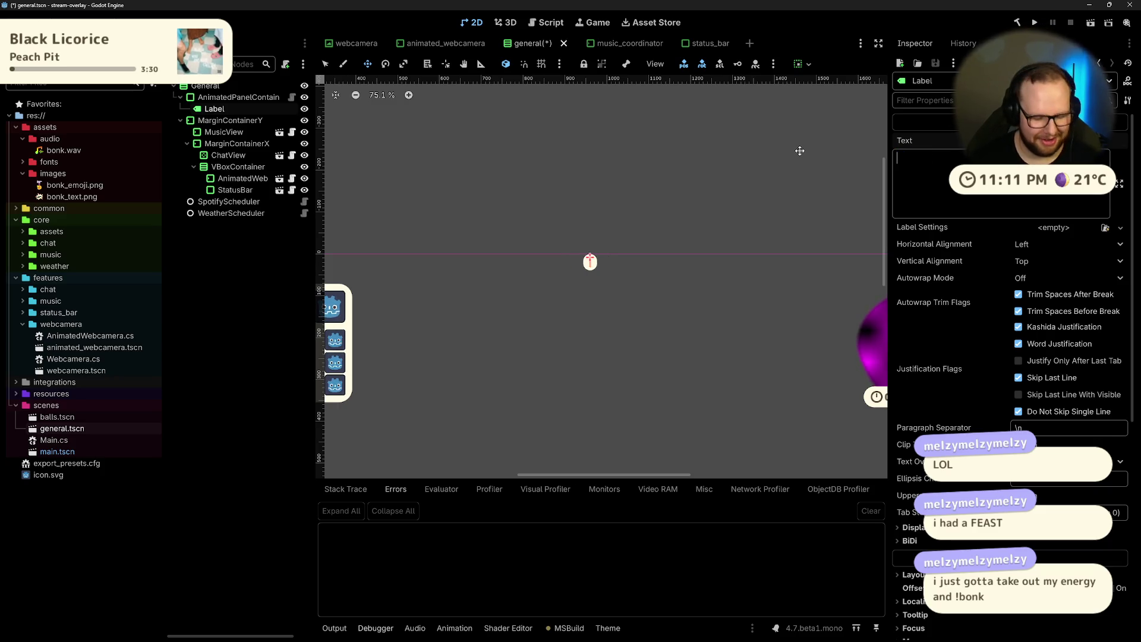
text(TESTING TESTING TEXSTIN)
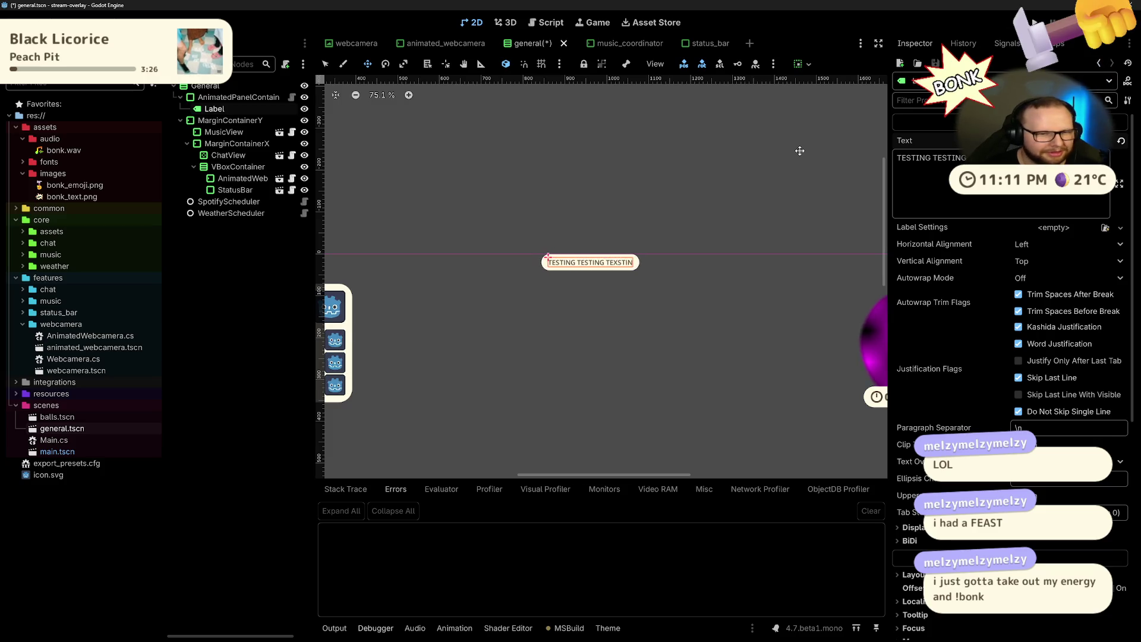
key(BackSpace)
key(BackSpace)
key(BackSpace)
text(STING TESTING TESTIN)
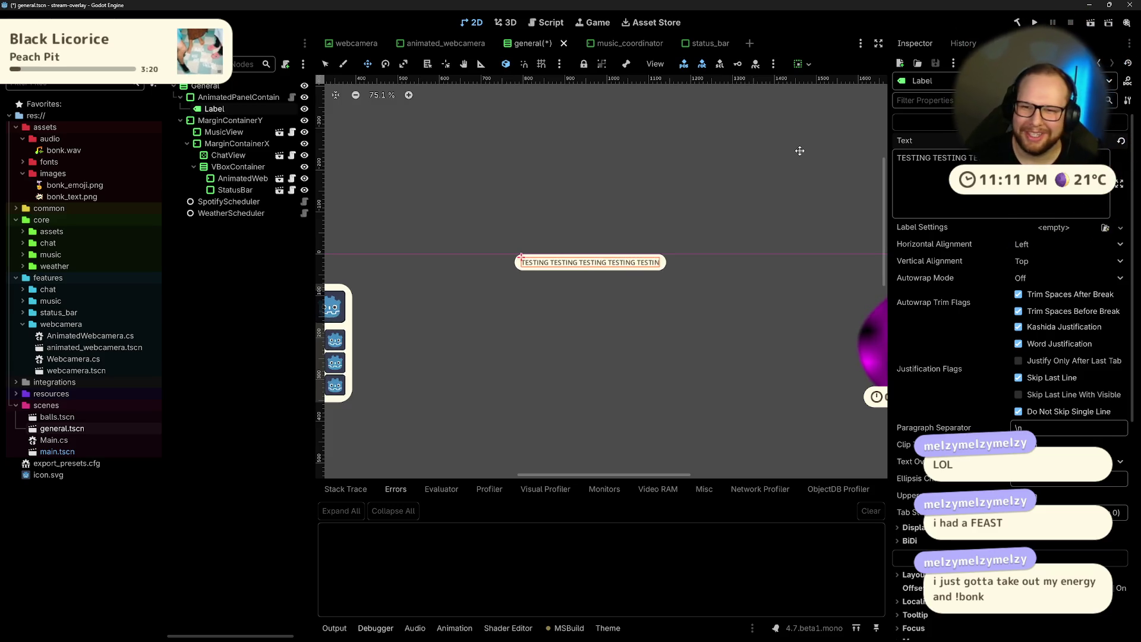
text(G)
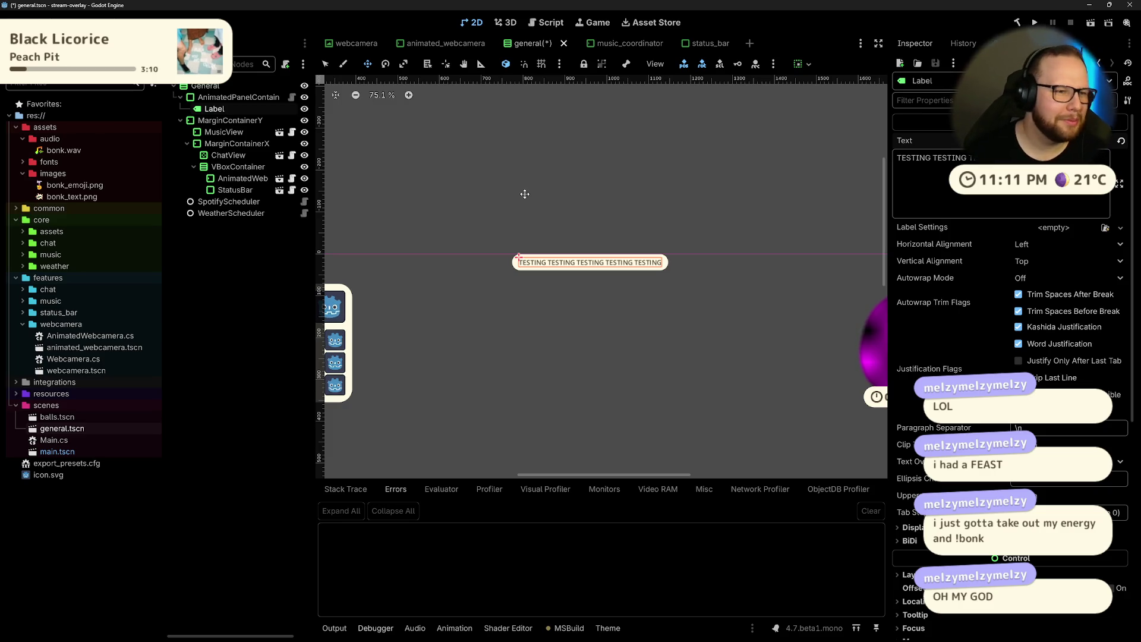
Step: Try dragging the label on the canvas, then dismiss the container warning message
drag(527, 194, 539, 194)
mouse_move(455, 328)
mouse_down()
mouse_move(489, 296)
mouse_move(453, 268)
mouse_up()
click(771, 607)
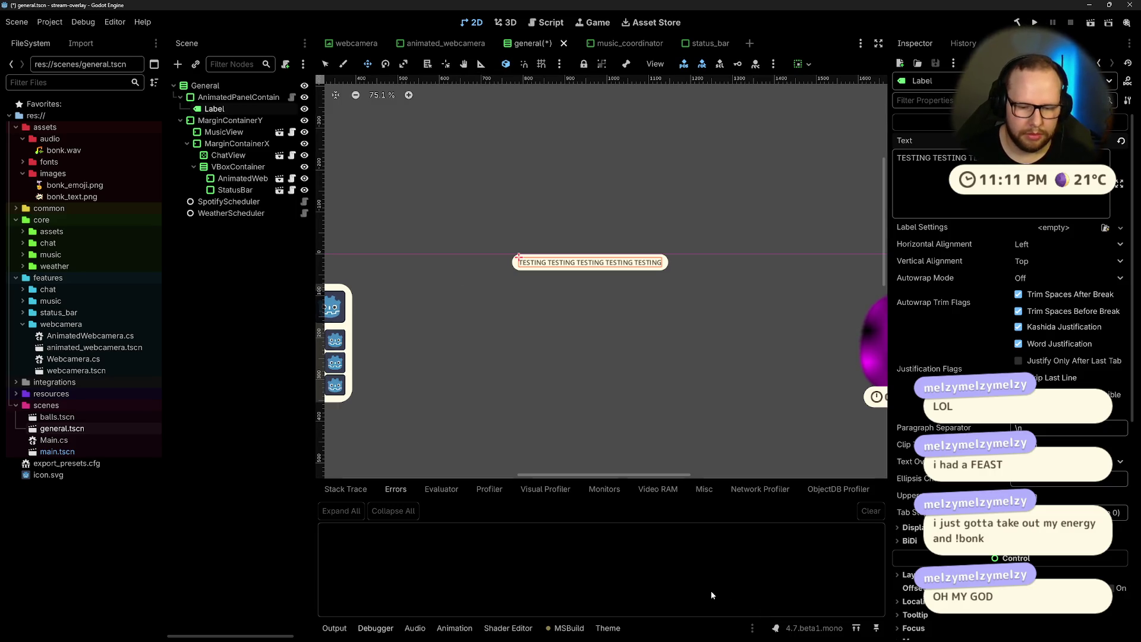
Step: Save and run the overlay, move its window aside to view the five-TESTING pill, then stop it
click(1035, 24)
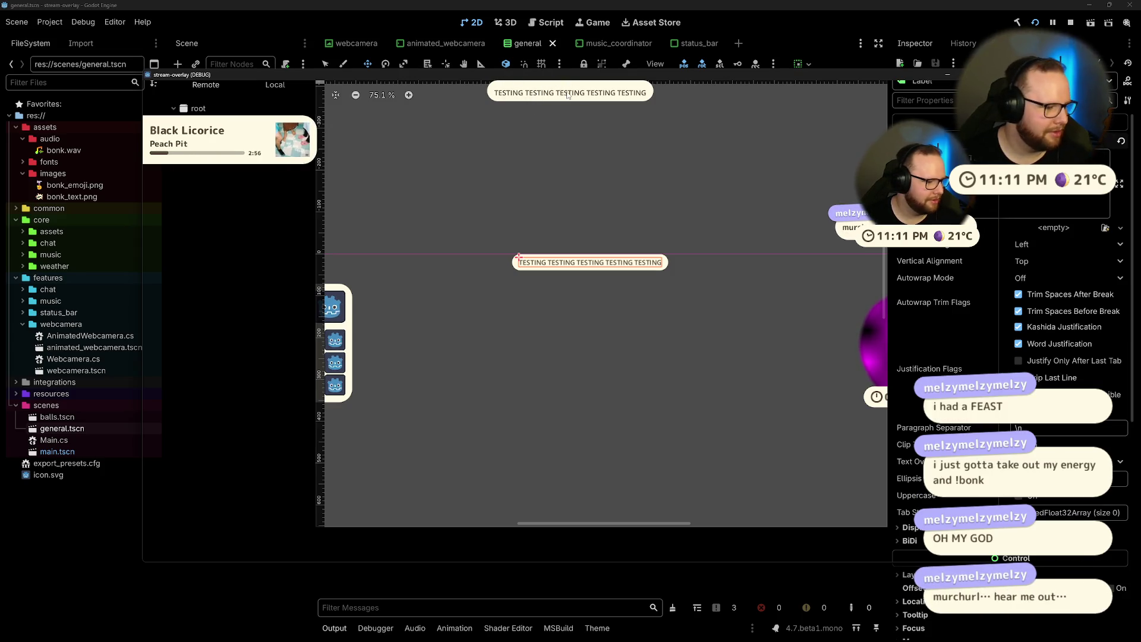
mouse_move(712, 73)
mouse_down()
mouse_move(661, 86)
mouse_move(535, 83)
mouse_move(740, 79)
mouse_move(546, 83)
mouse_move(748, 66)
mouse_up()
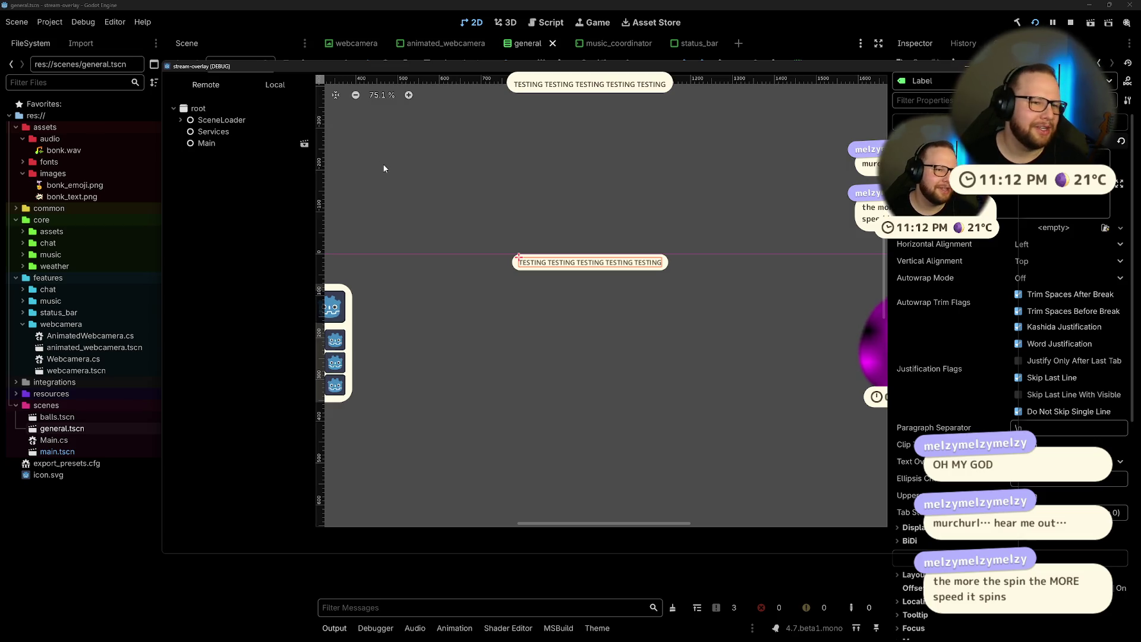
mouse_move(328, 66)
mouse_down()
mouse_move(249, 79)
mouse_move(292, 82)
mouse_up()
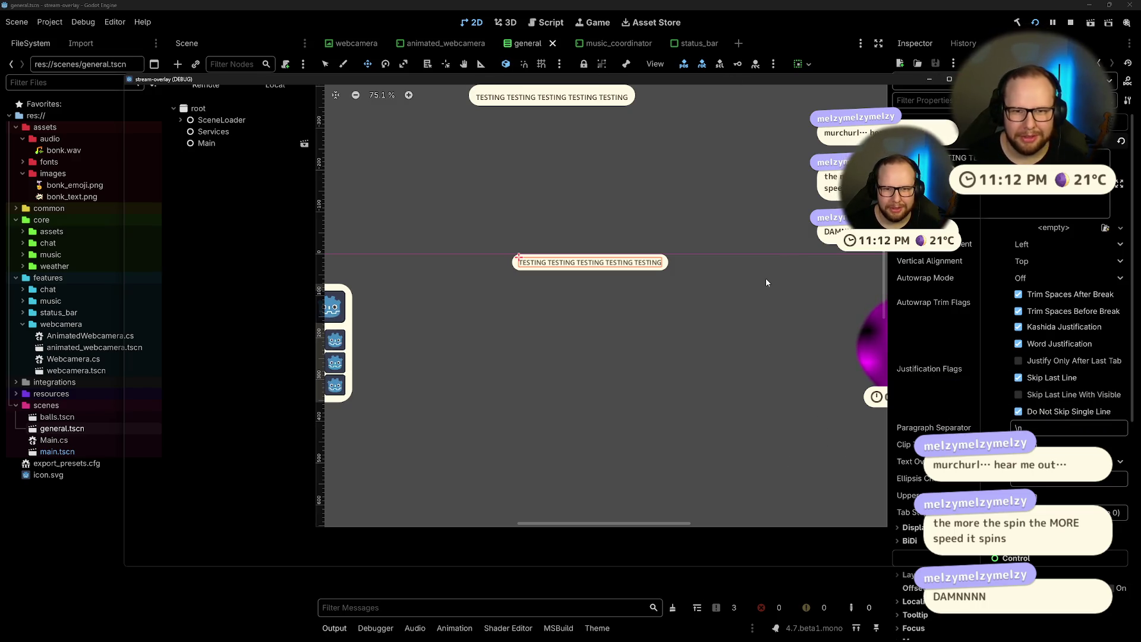
key(F8)
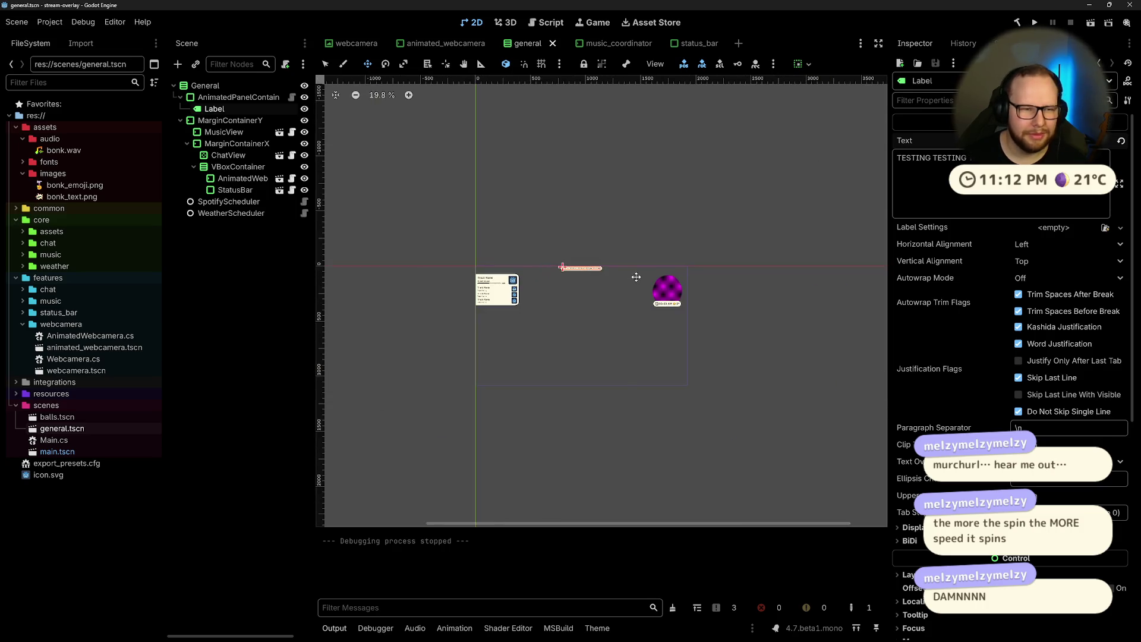
Step: Select MarginContainerY and MusicView, undoing the accidental reparent of MusicView under General
click(230, 120)
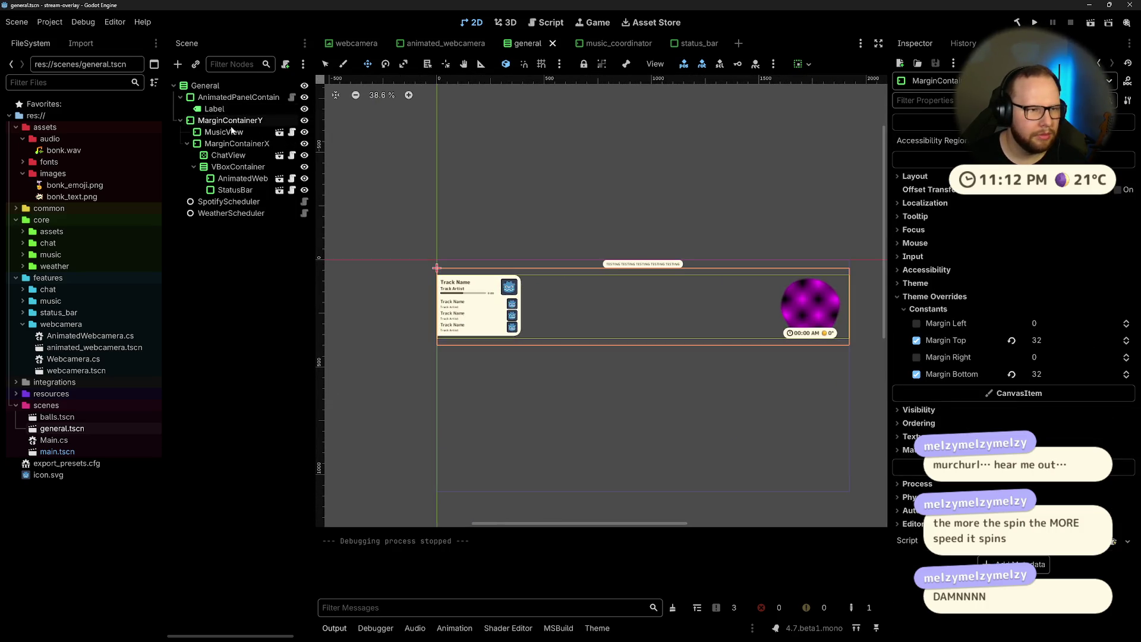
click(216, 132)
click(218, 121)
click(218, 132)
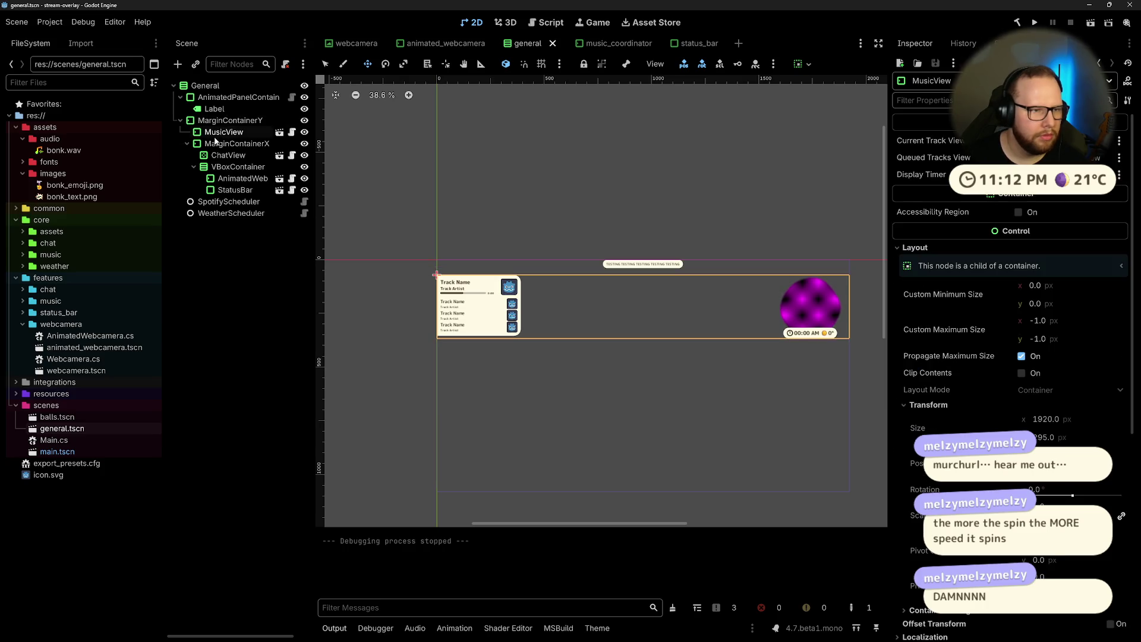
drag(208, 135, 226, 221)
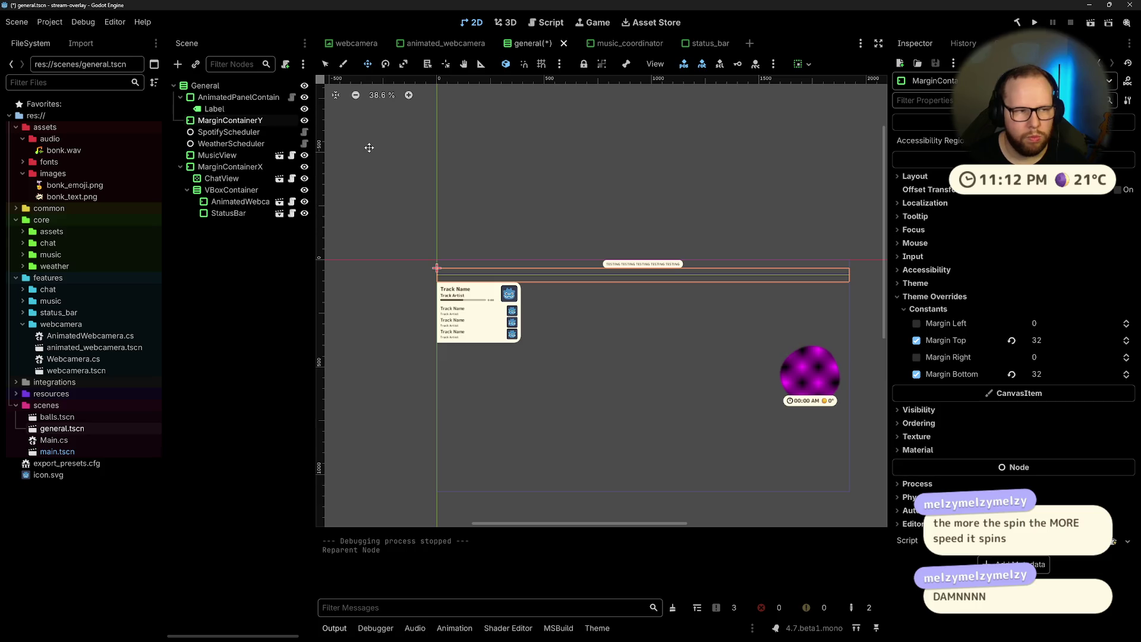
key(ctrl+z)
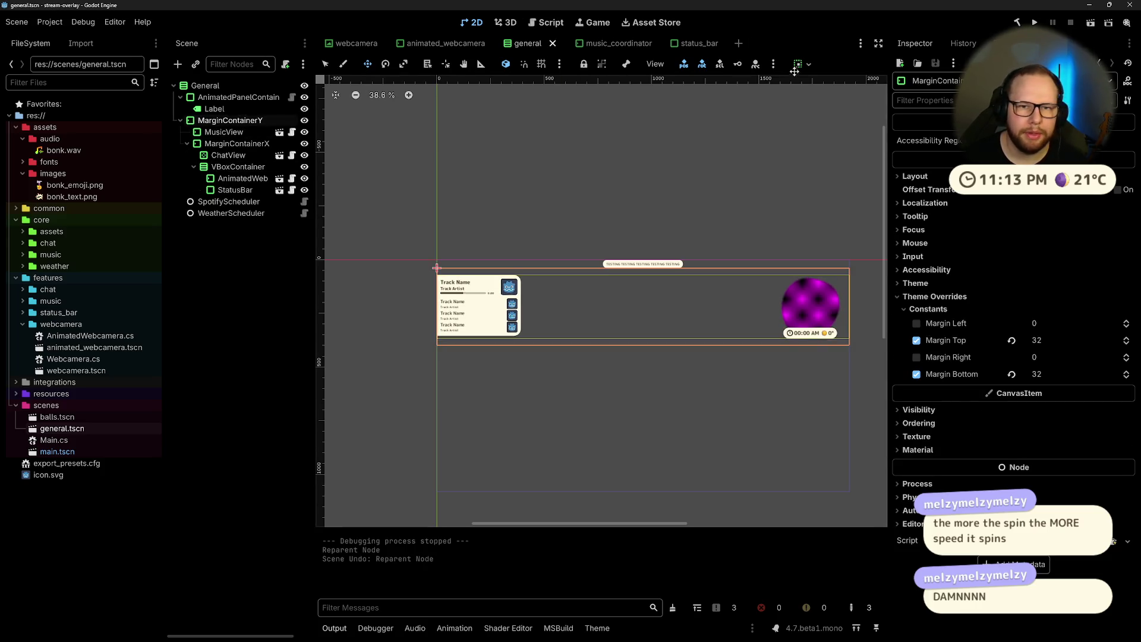
Step: Enable Vertical Expand on MarginContainerY and pan the canvas to frame the layout
click(807, 64)
click(865, 188)
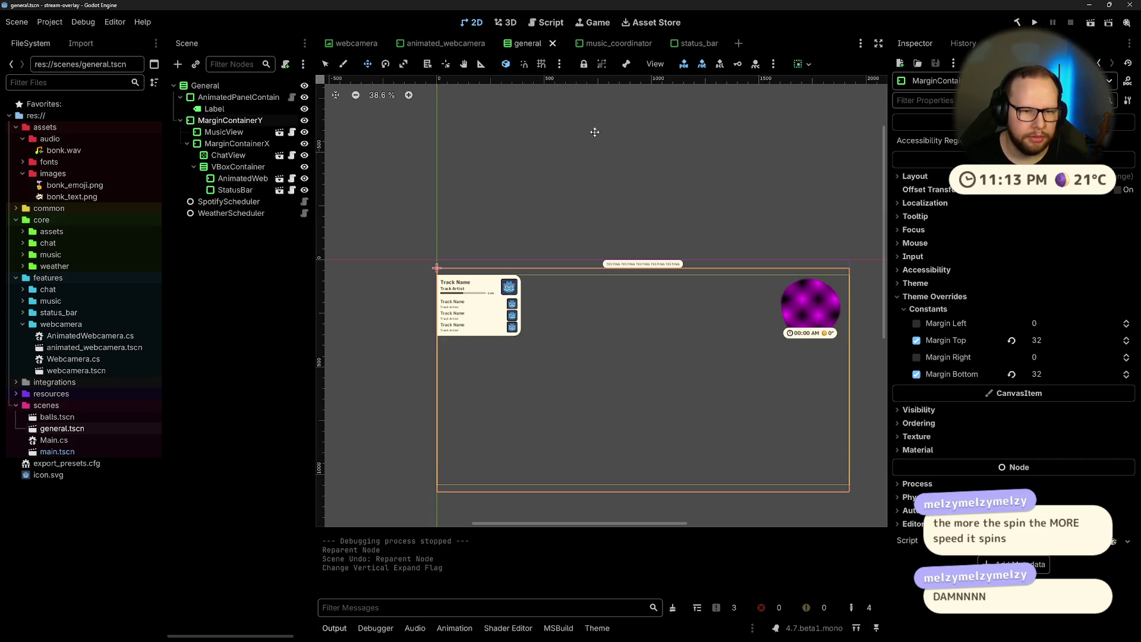
drag(585, 127, 624, 142)
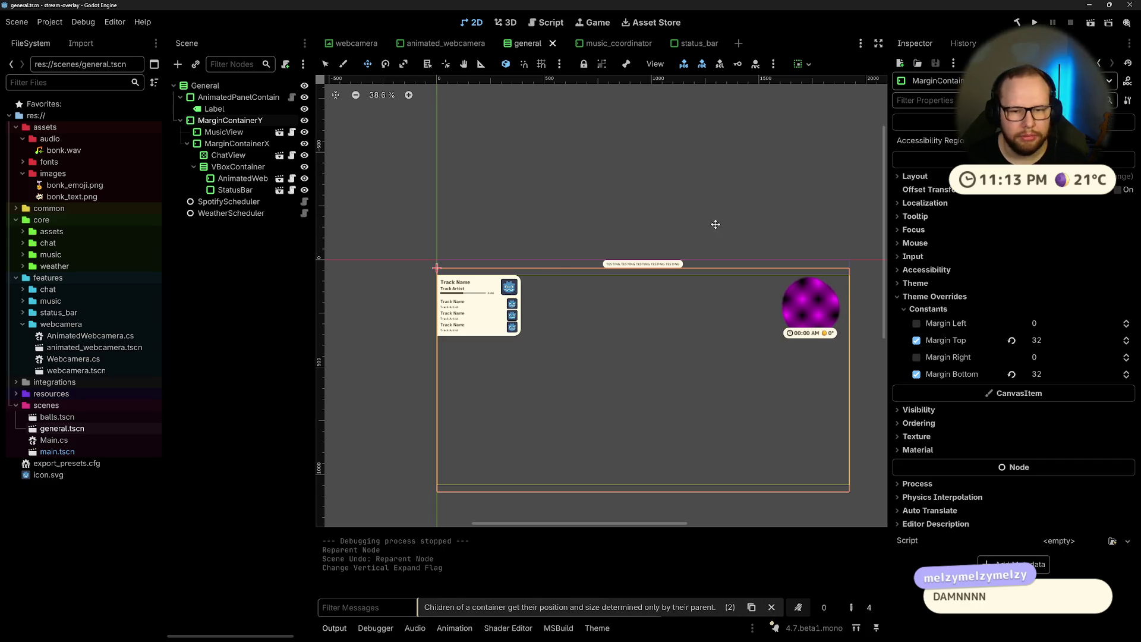
scroll(754, 293, up, 3)
scroll(713, 205, down, 3)
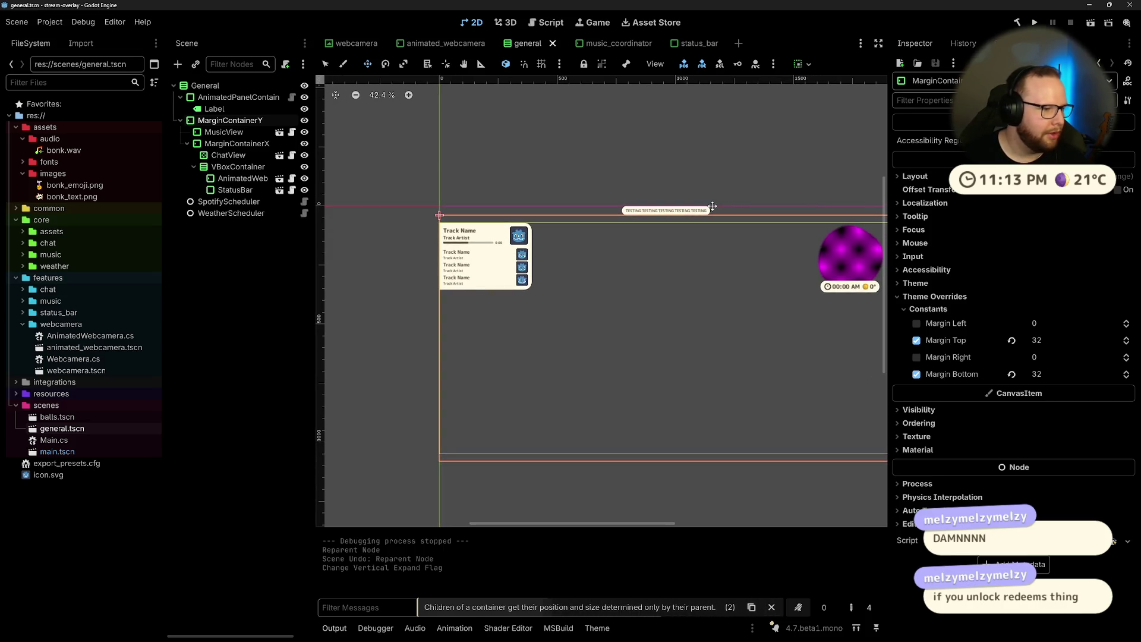
drag(713, 205, 654, 216)
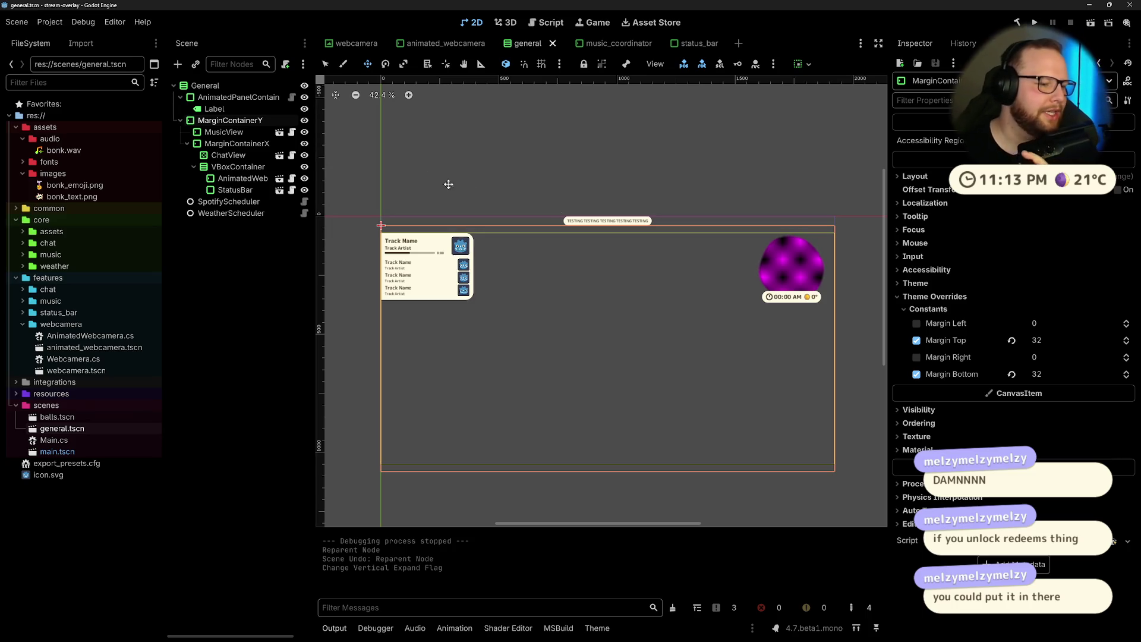
key(ctrl+super+Right)
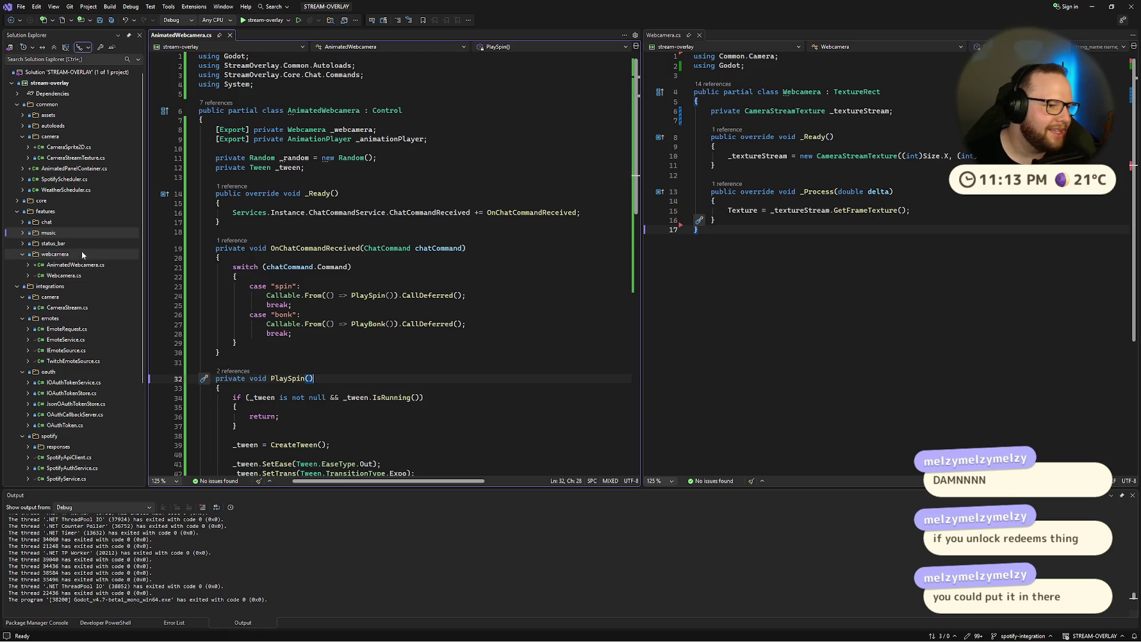
Step: Expand the autoloads and assets folders and scroll through AnimatedWebcamera.cs
click(23, 125)
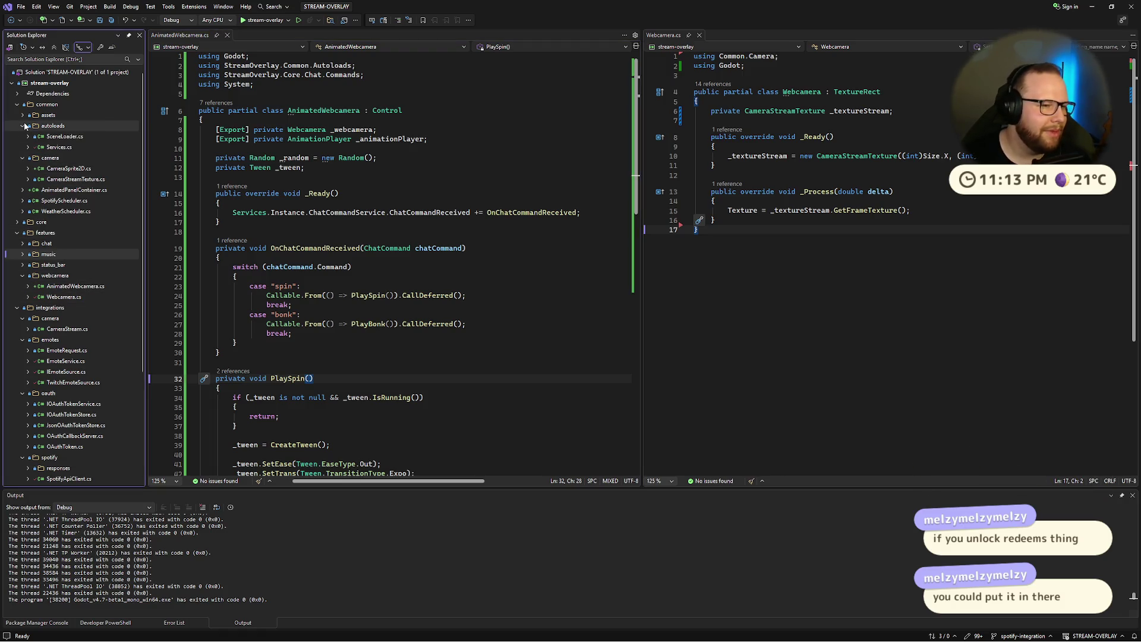
click(24, 115)
scroll(42, 249, down, 6)
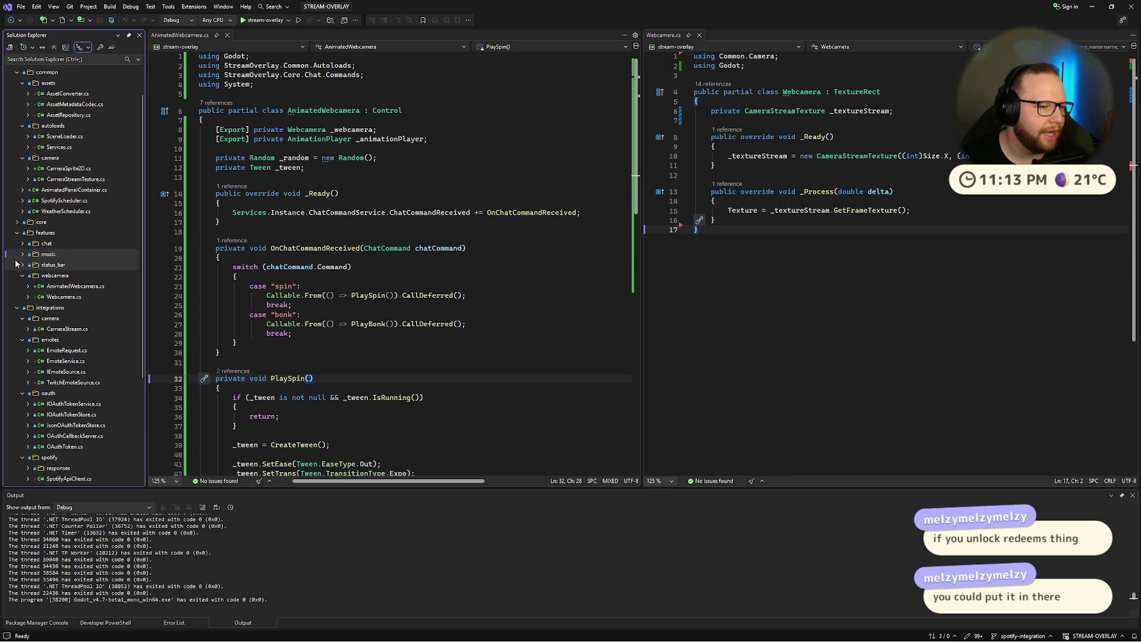
scroll(294, 356, down, 7)
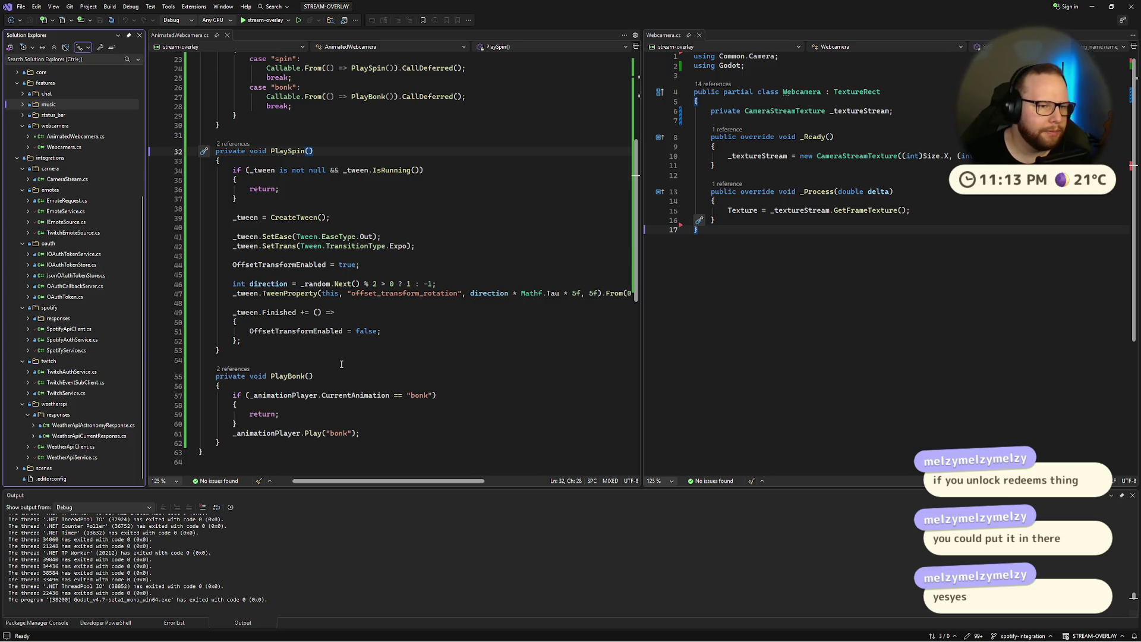
scroll(340, 367, up, 7)
Step: Select the ChatCommandReceived subscription and the OnChatCommandReceived method to review its spin and bonk handling
click(312, 216)
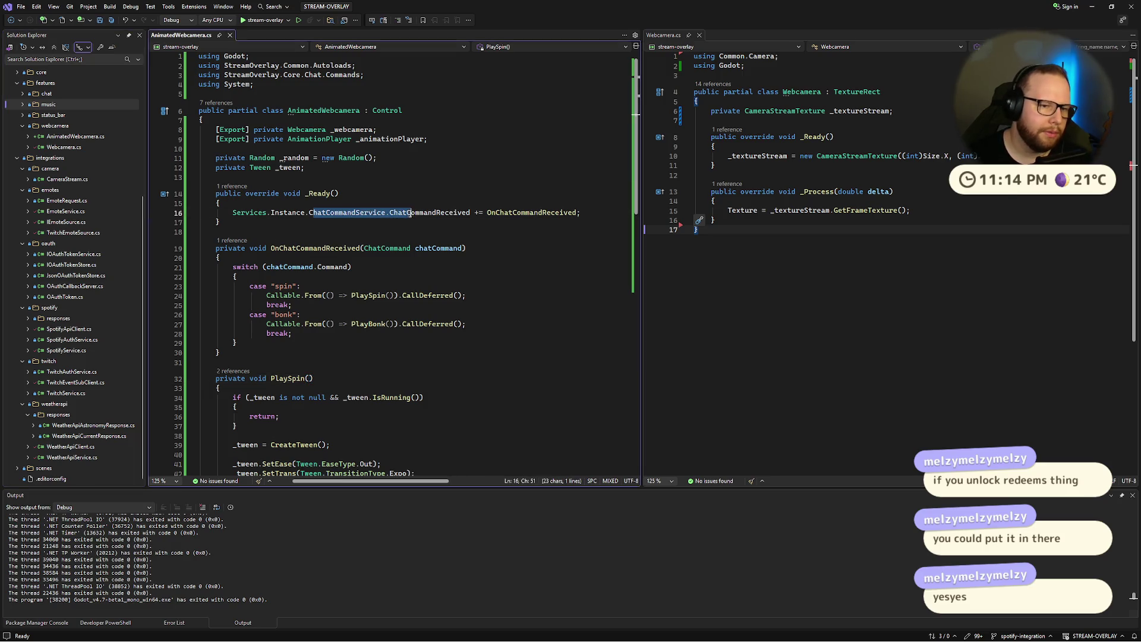
drag(390, 213, 479, 212)
double_click(532, 212)
scroll(470, 337, down, 1)
mouse_move(217, 219)
mouse_down()
mouse_move(238, 312)
mouse_move(221, 324)
mouse_move(238, 244)
mouse_move(295, 207)
mouse_up()
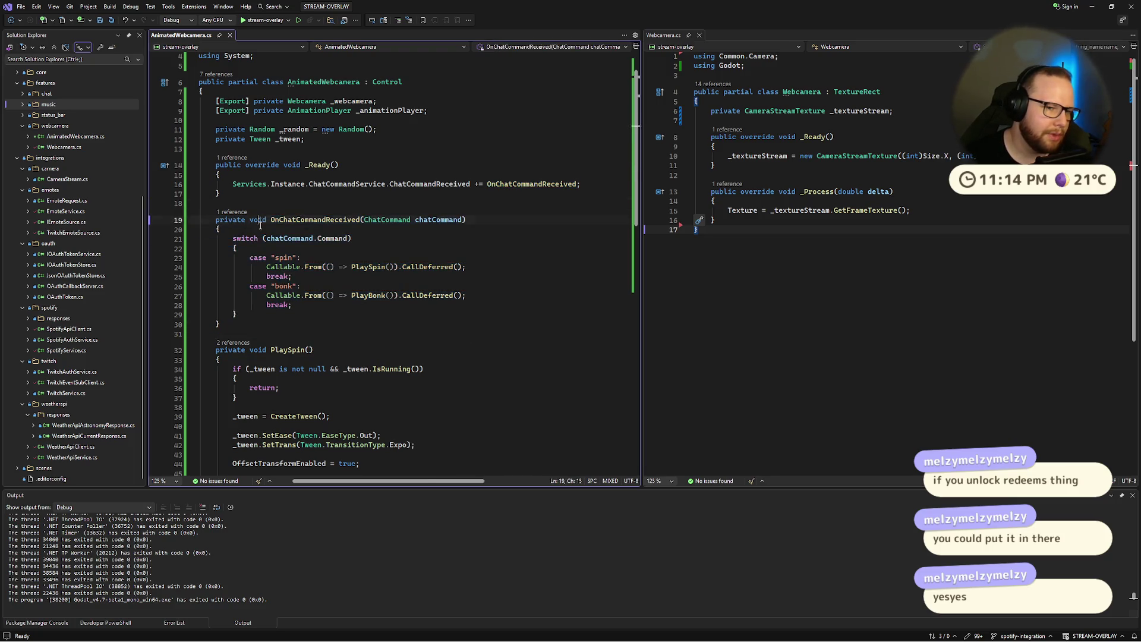
click(271, 329)
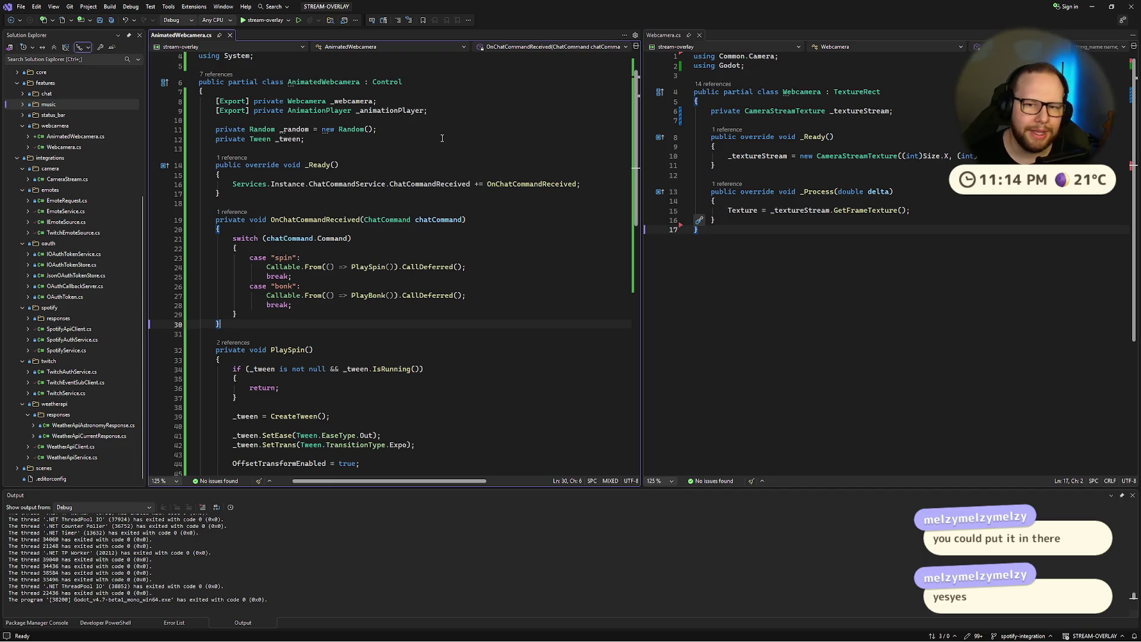
key(ctrl+super+Right)
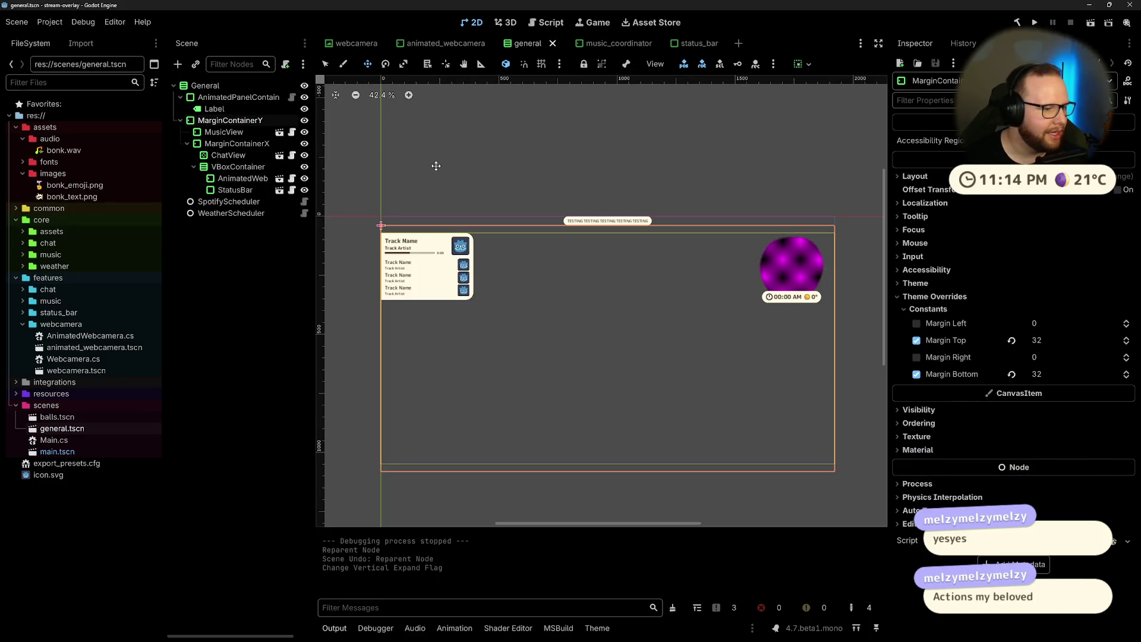
Step: Click through MarginContainerX and the TESTING label on the canvas, then clear the selection
click(284, 267)
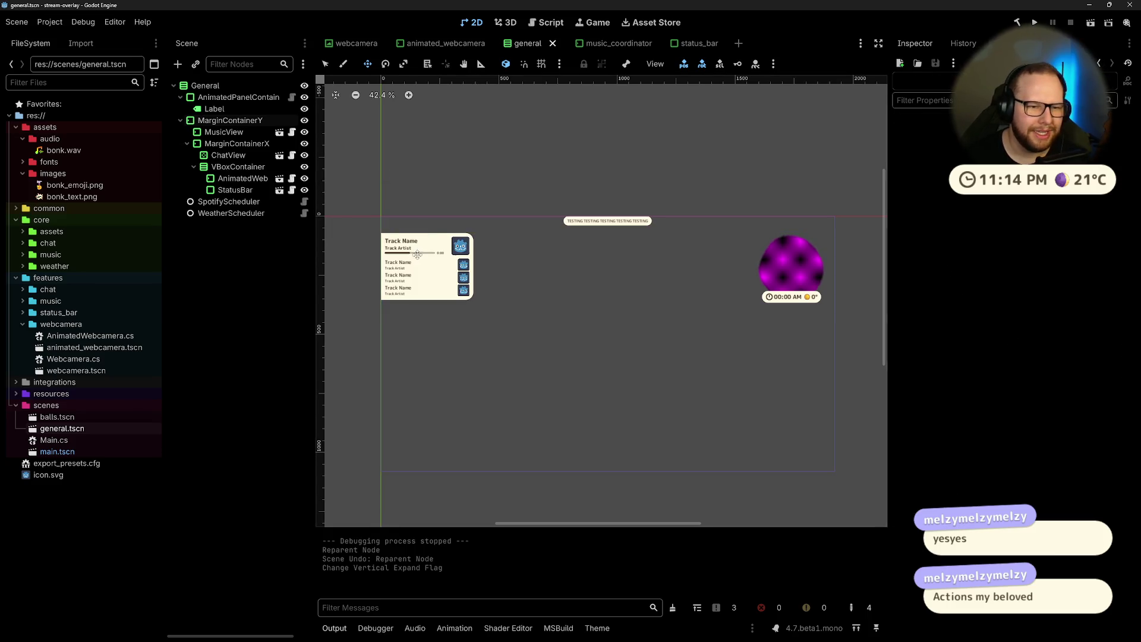
scroll(416, 255, up, 2)
scroll(576, 242, right, 3)
click(661, 227)
scroll(661, 228, down, 2)
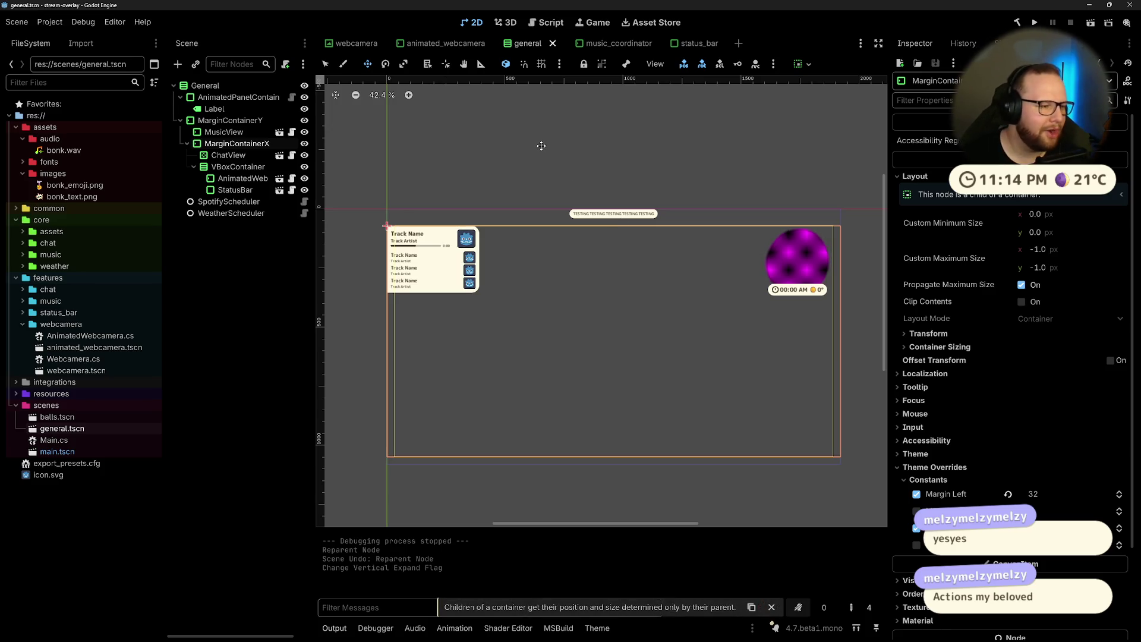
click(519, 195)
click(598, 220)
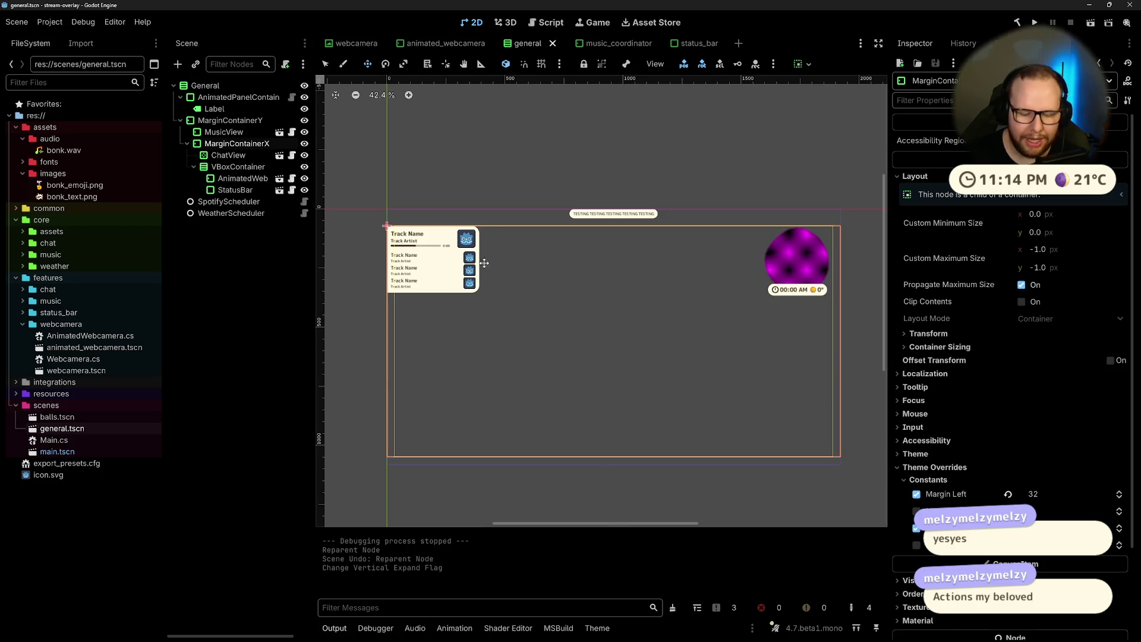
scroll(583, 189, up, 3)
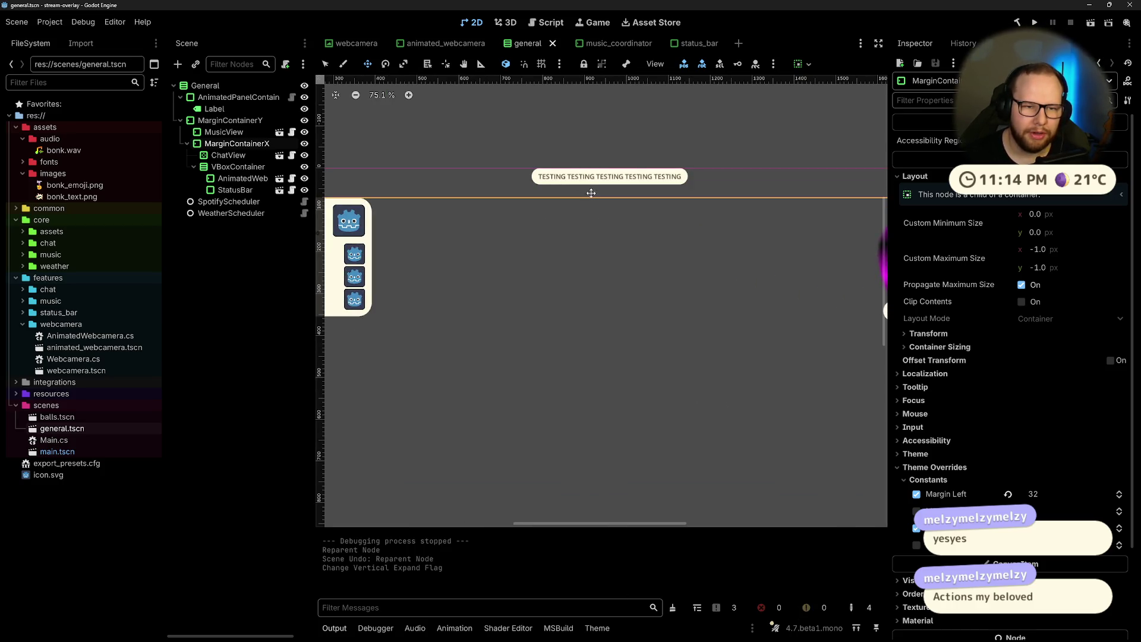
click(506, 124)
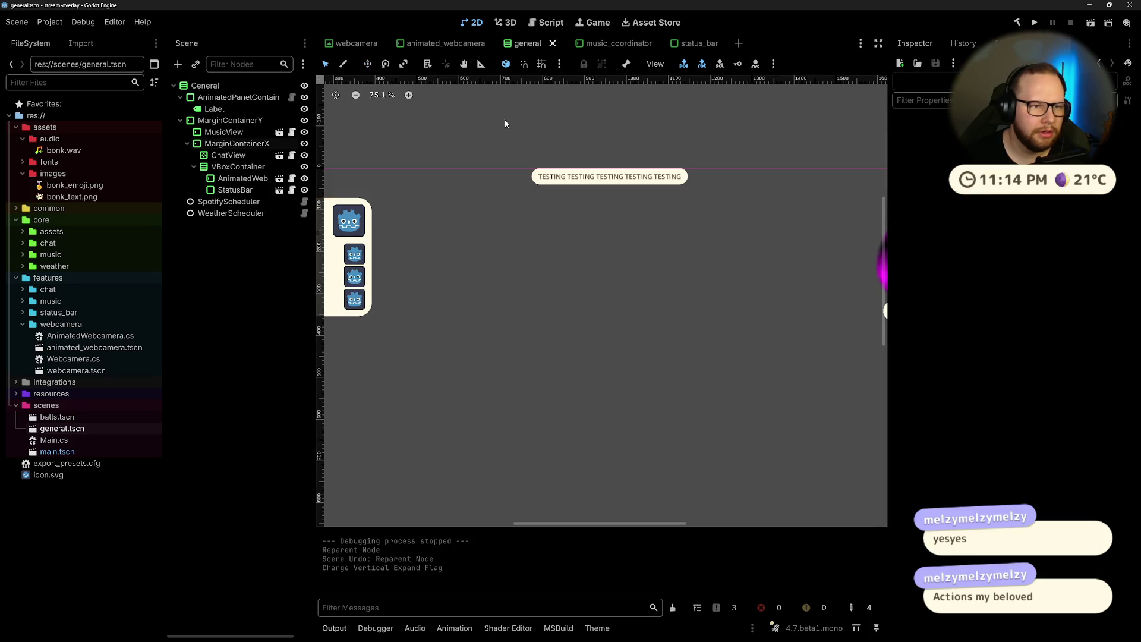
click(606, 184)
scroll(606, 183, down, 3)
click(502, 244)
click(504, 286)
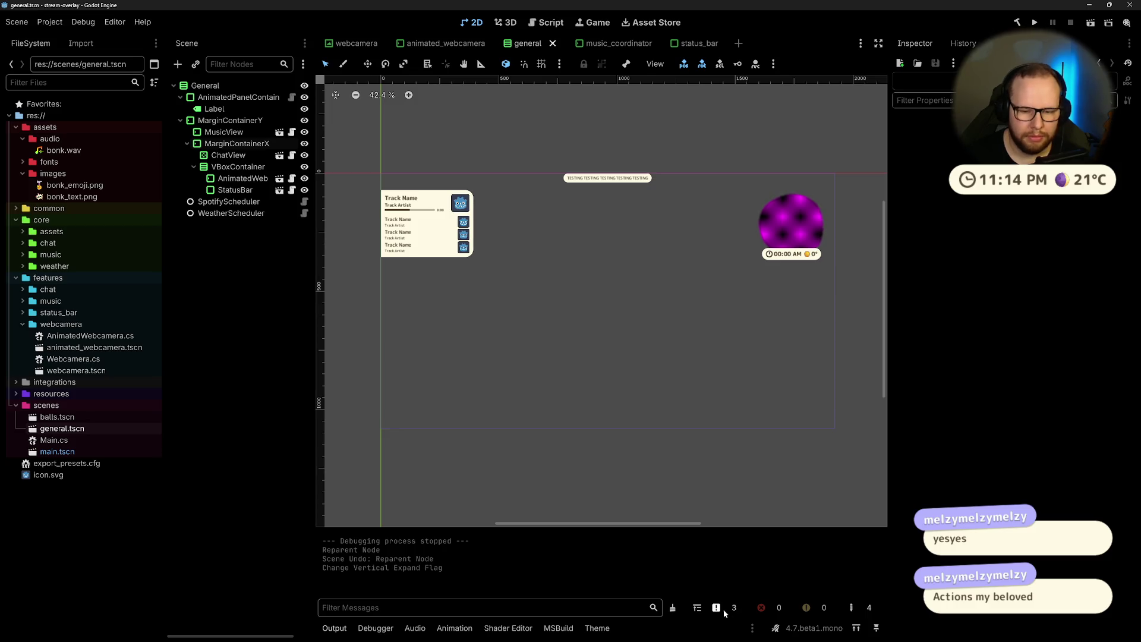
Step: Dismiss all the stacked editor warning notifications
click(772, 628)
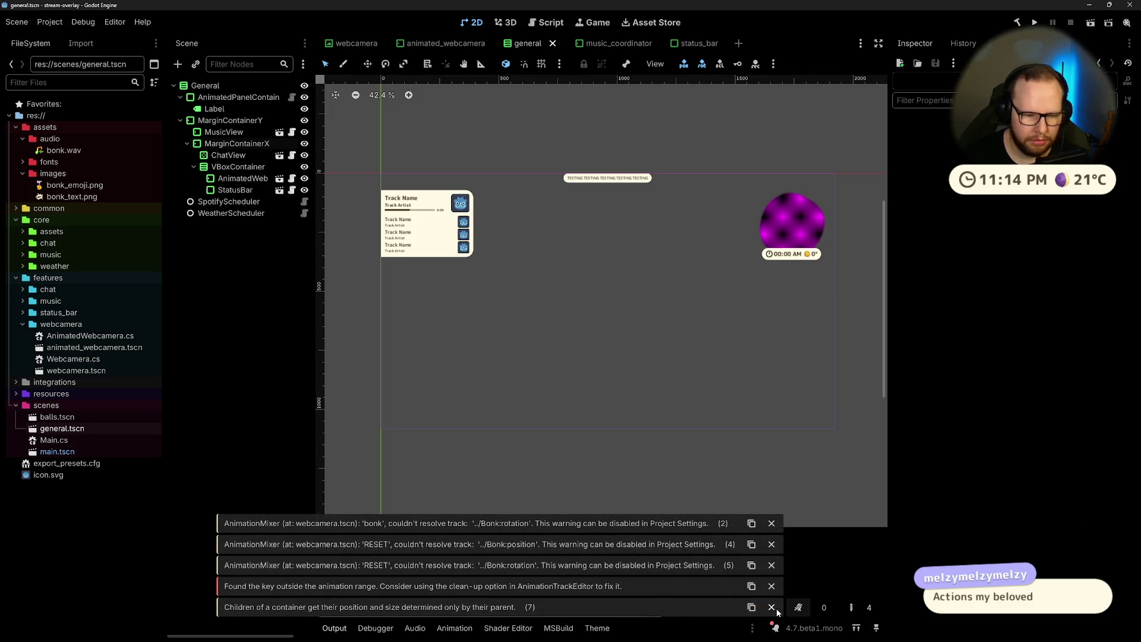
click(772, 627)
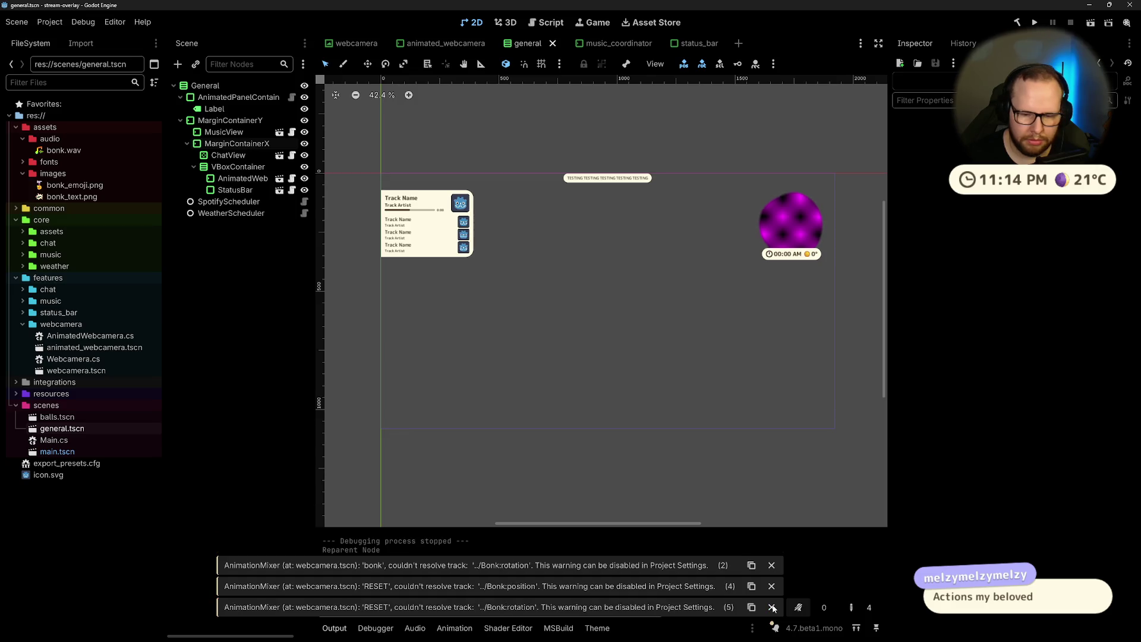
click(775, 626)
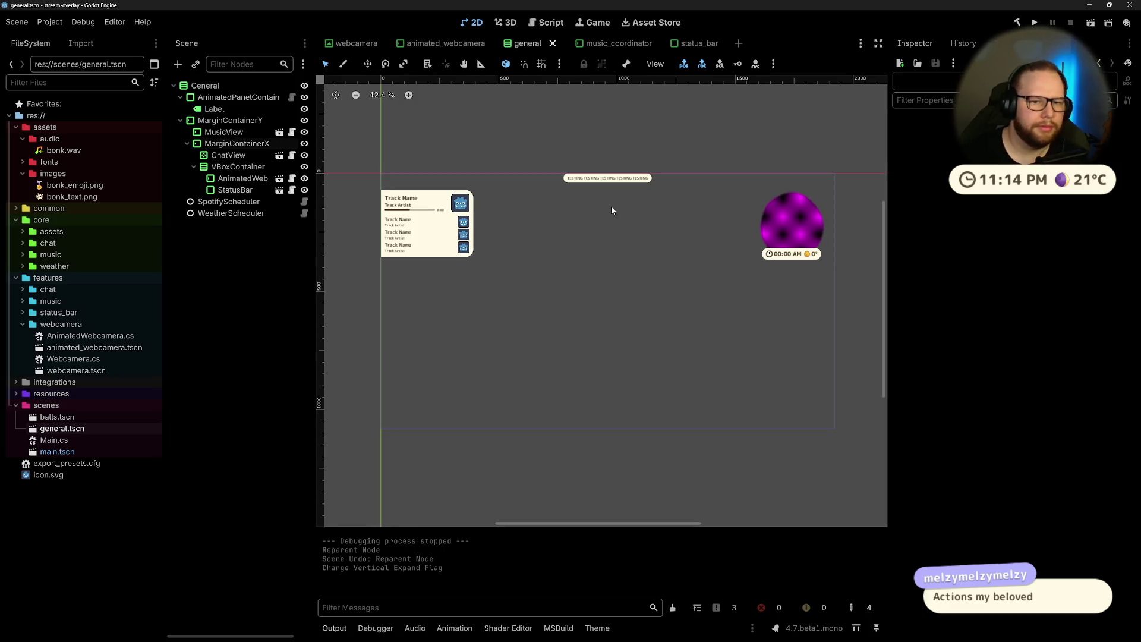
Step: Select AnimatedPanelContainer in the Scene dock and collapse its Theme Overrides in the Inspector
click(608, 178)
click(621, 161)
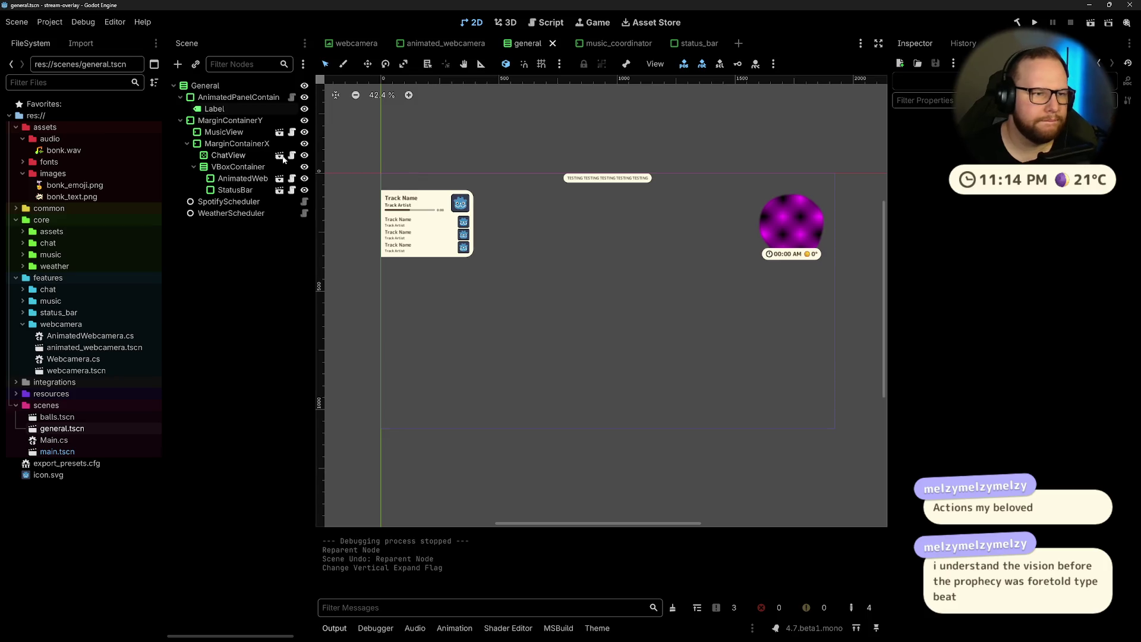
click(238, 97)
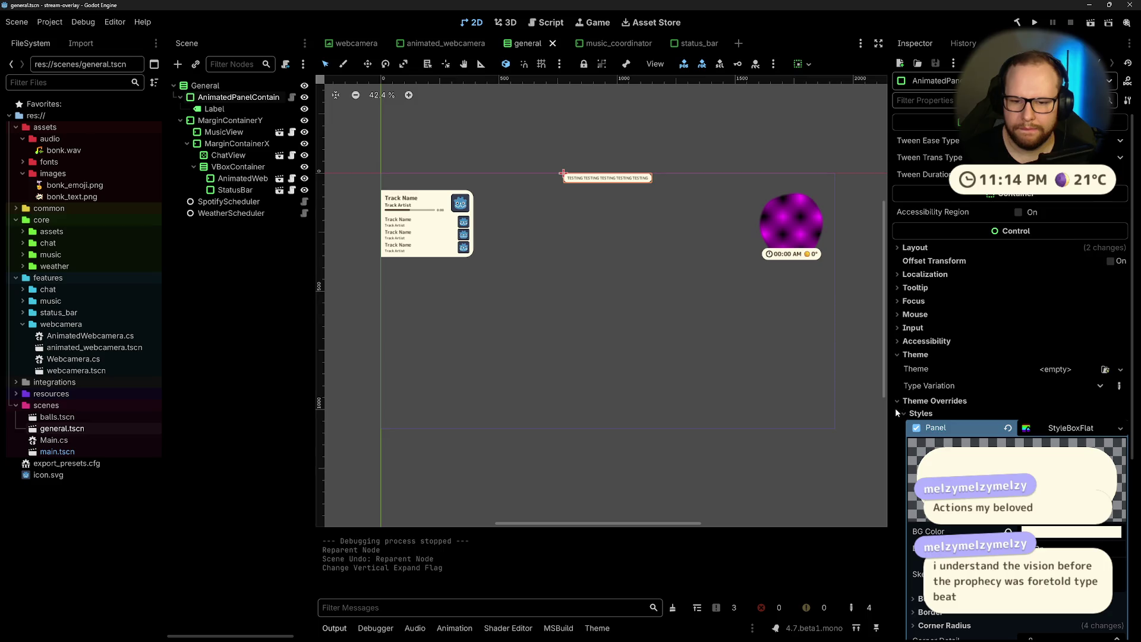
click(938, 401)
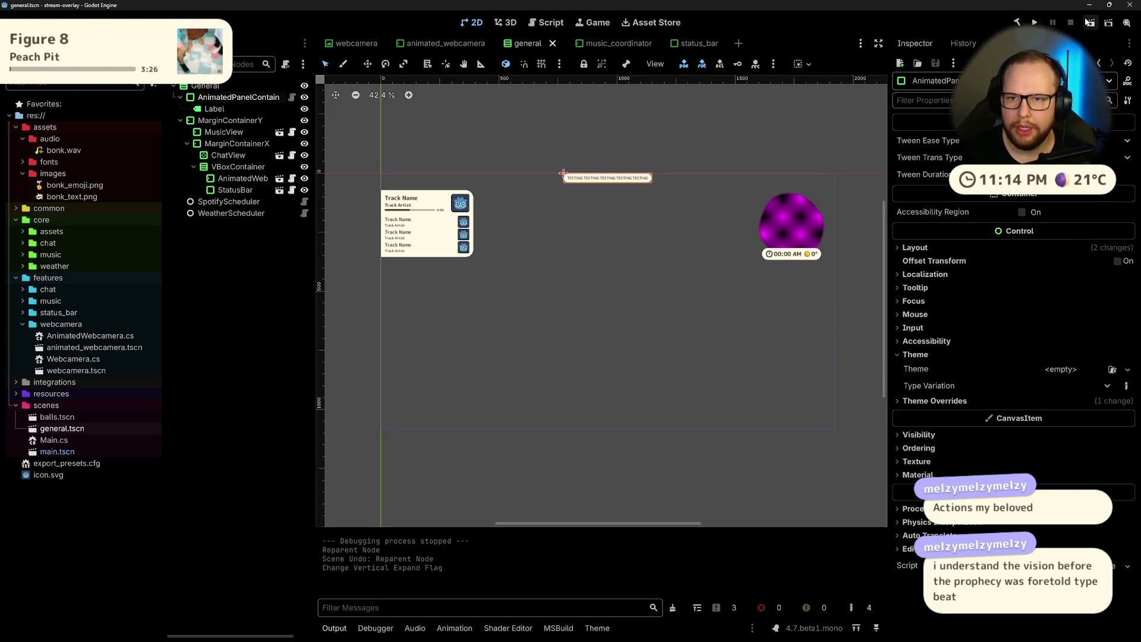
key(F5)
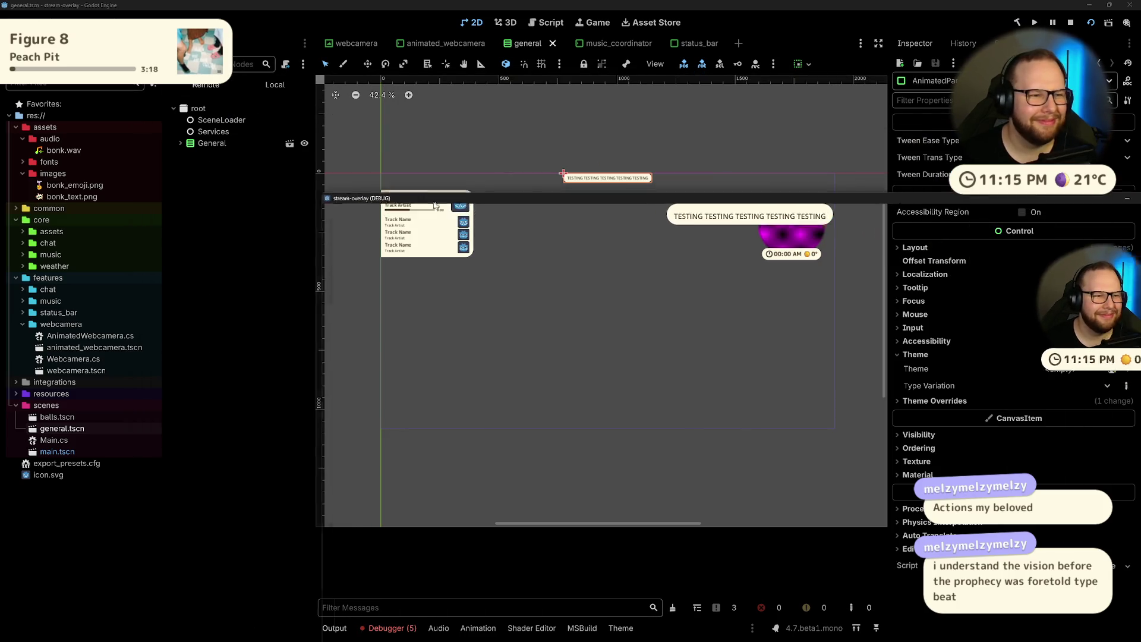
click(180, 143)
click(186, 155)
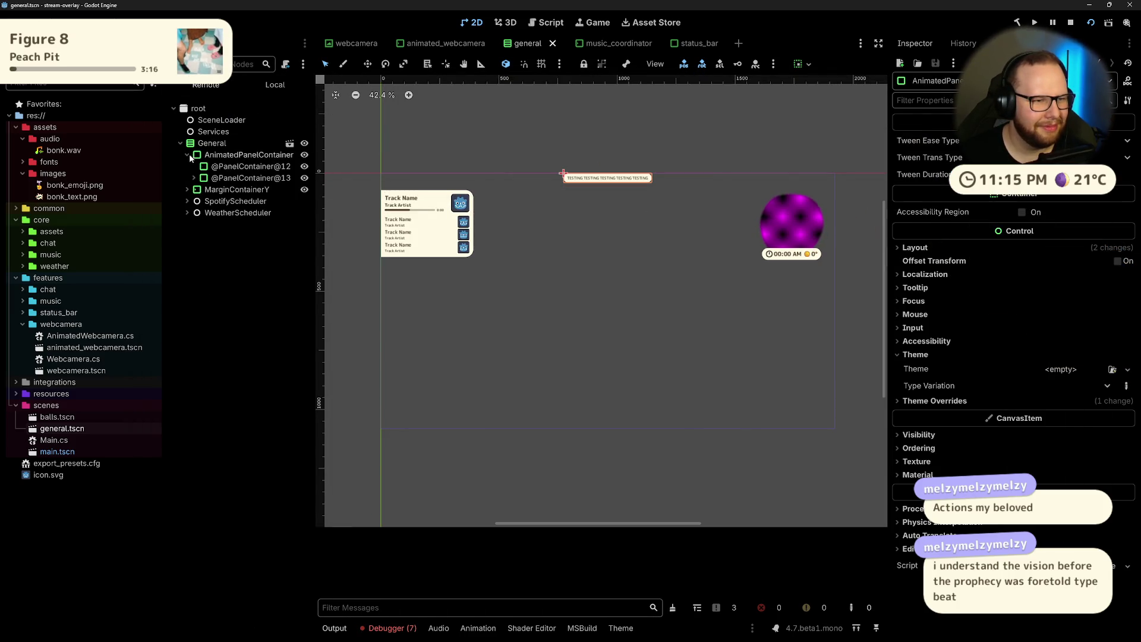
click(249, 167)
click(226, 177)
click(223, 191)
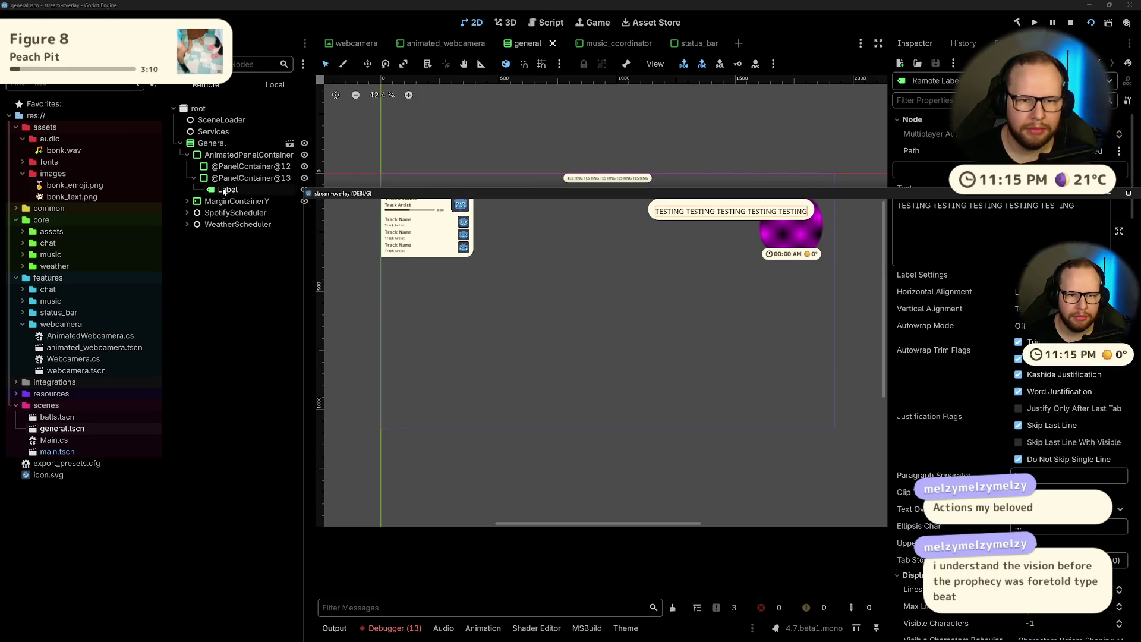
click(228, 178)
key(Up)
key(Up)
click(227, 190)
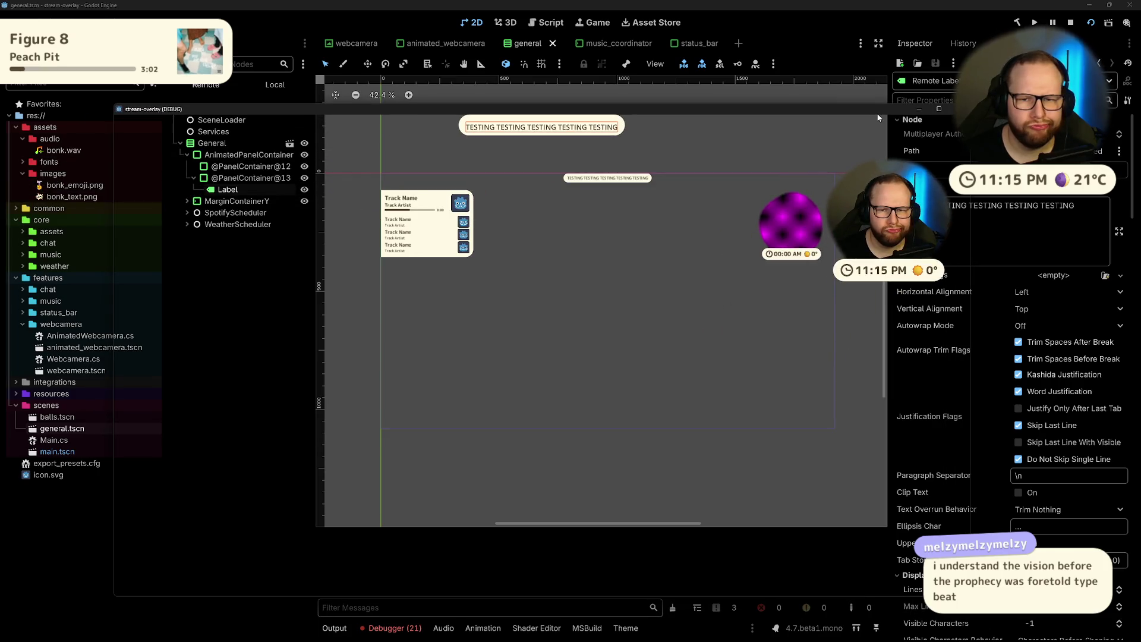
key(F8)
click(617, 176)
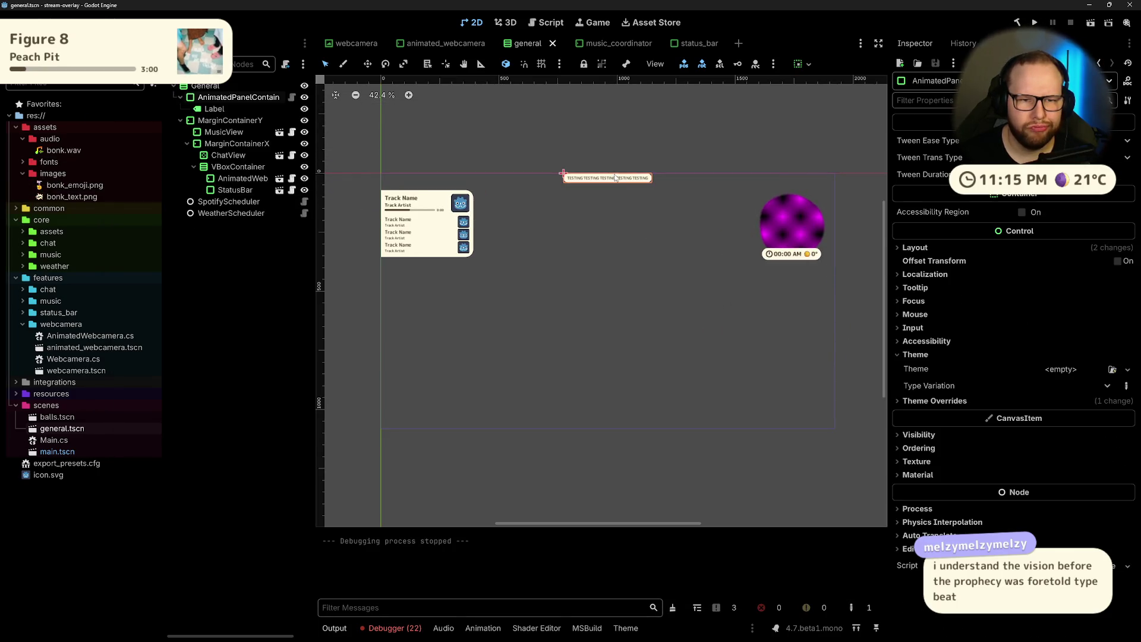
Step: Turn the TESTING panel's Vertical Expand on and back off under Layout > Container Sizing
click(907, 246)
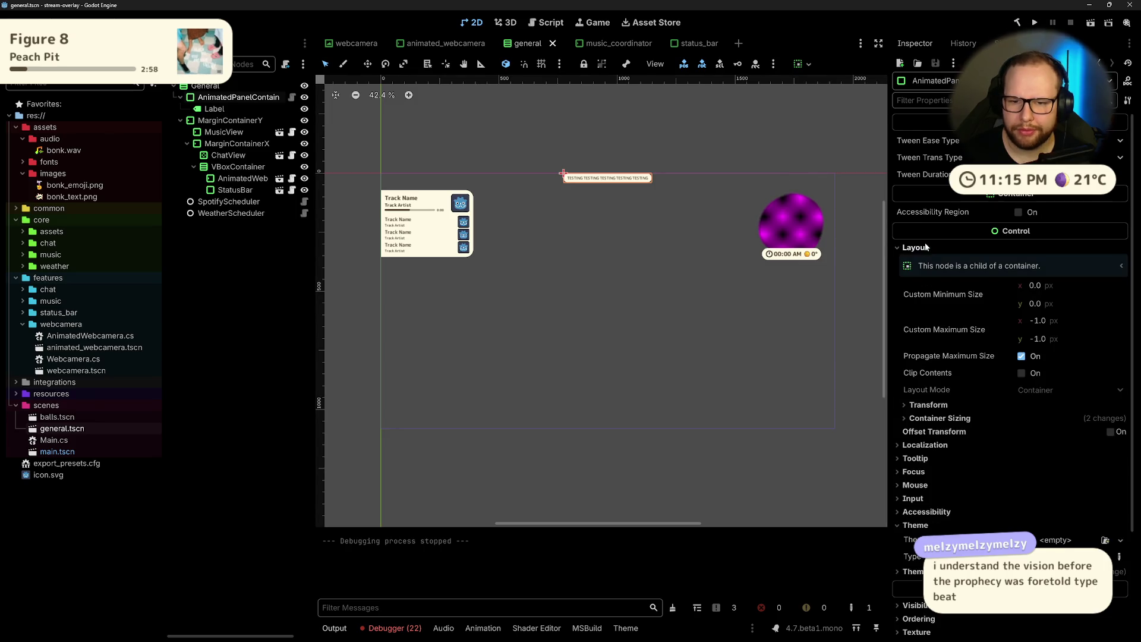
click(934, 405)
click(934, 405)
click(938, 418)
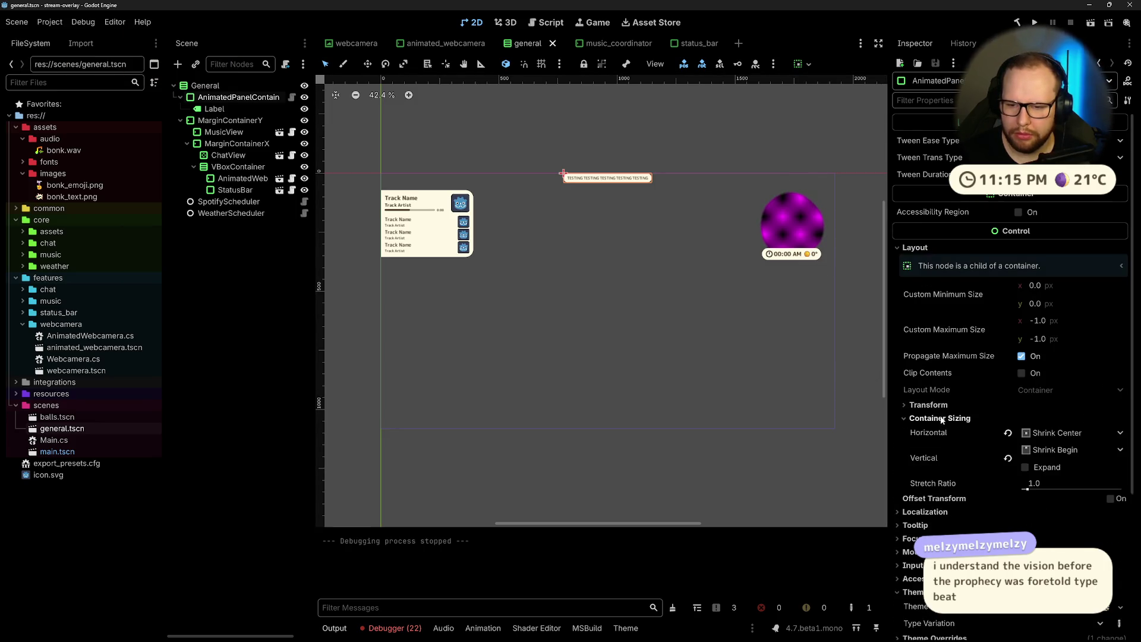
click(1028, 469)
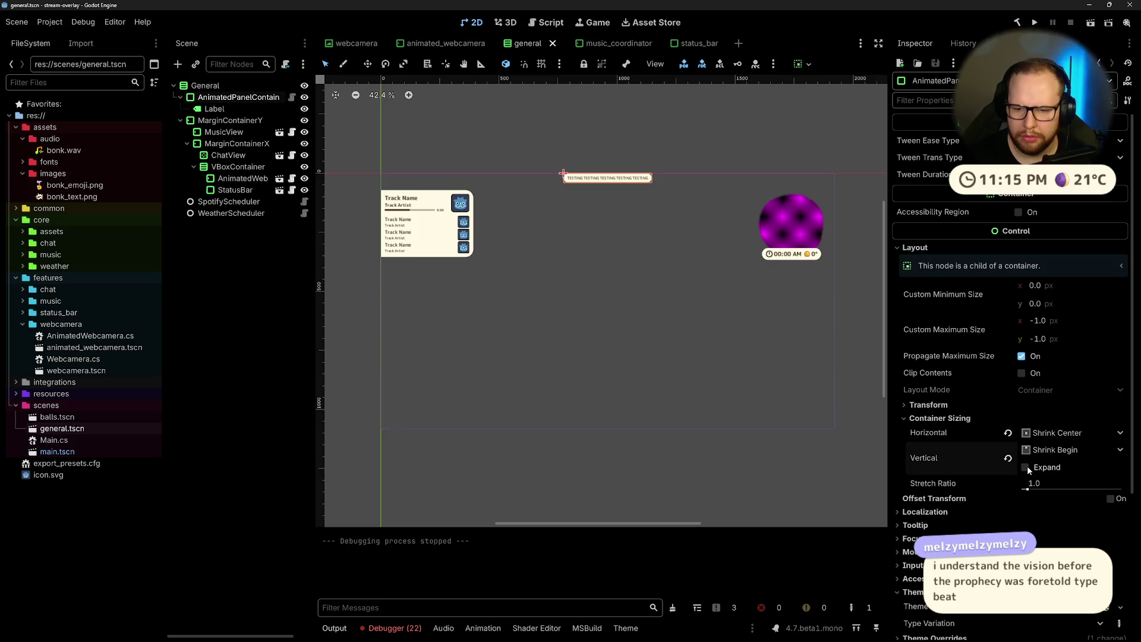
click(1028, 470)
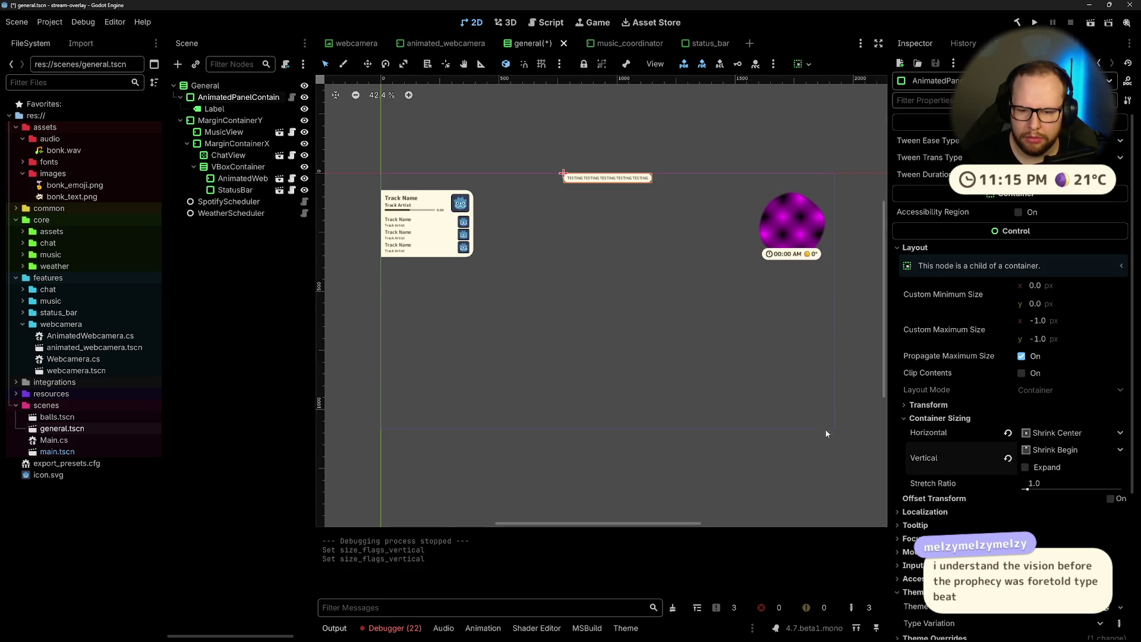
scroll(869, 414, down, 3)
click(936, 419)
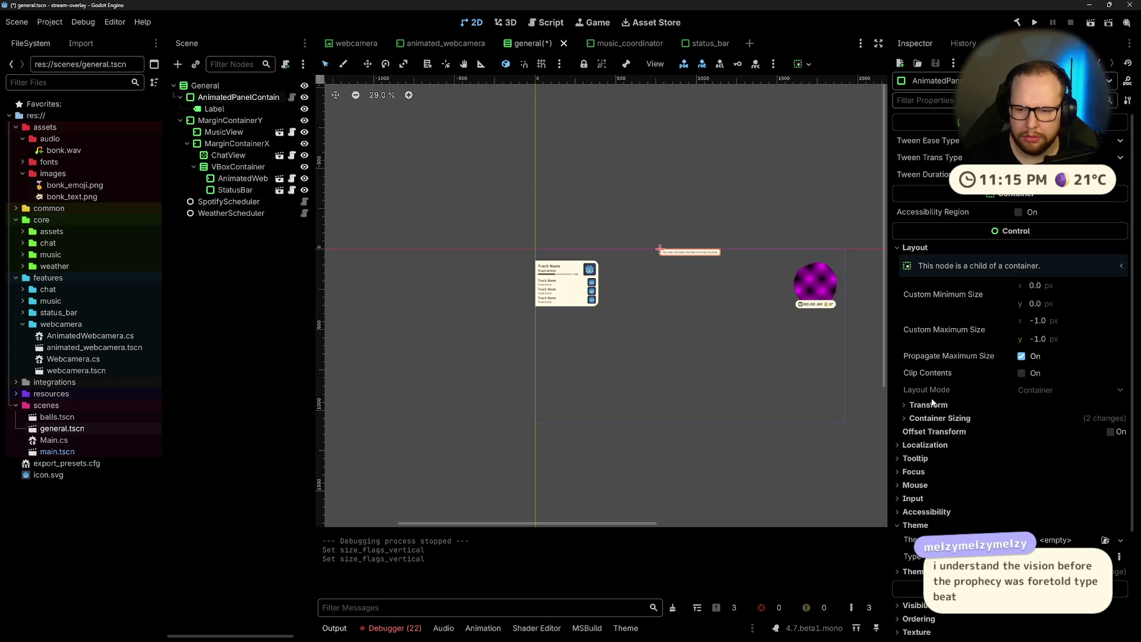
Step: Review the Label's layout and horizontal/vertical alignment options without changing them
click(215, 109)
click(238, 97)
click(218, 109)
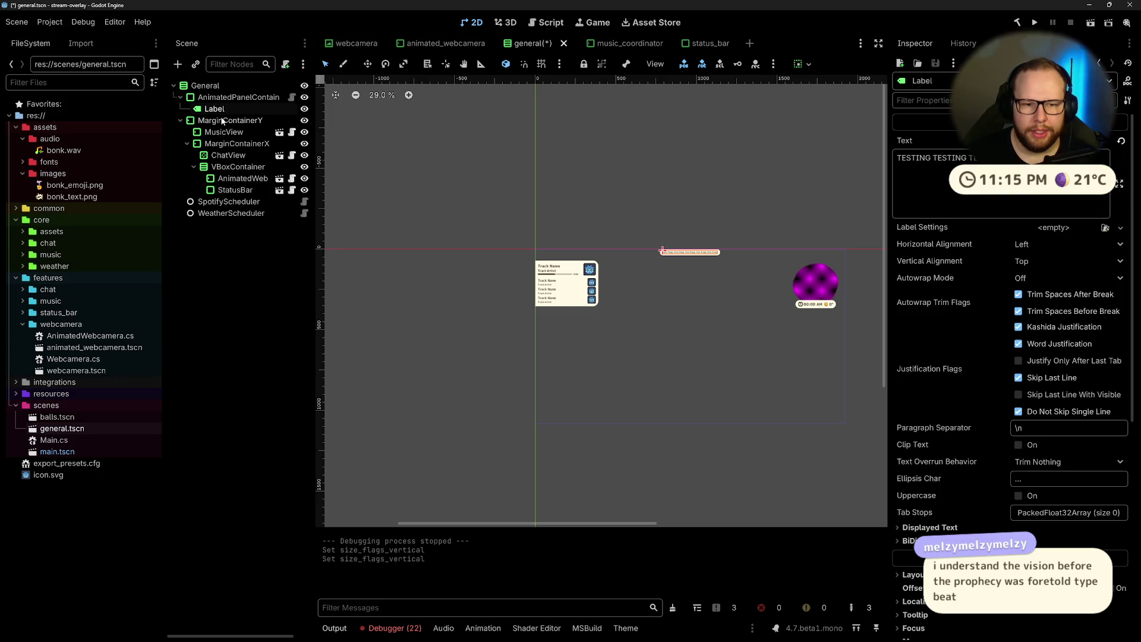
scroll(968, 224, down, 3)
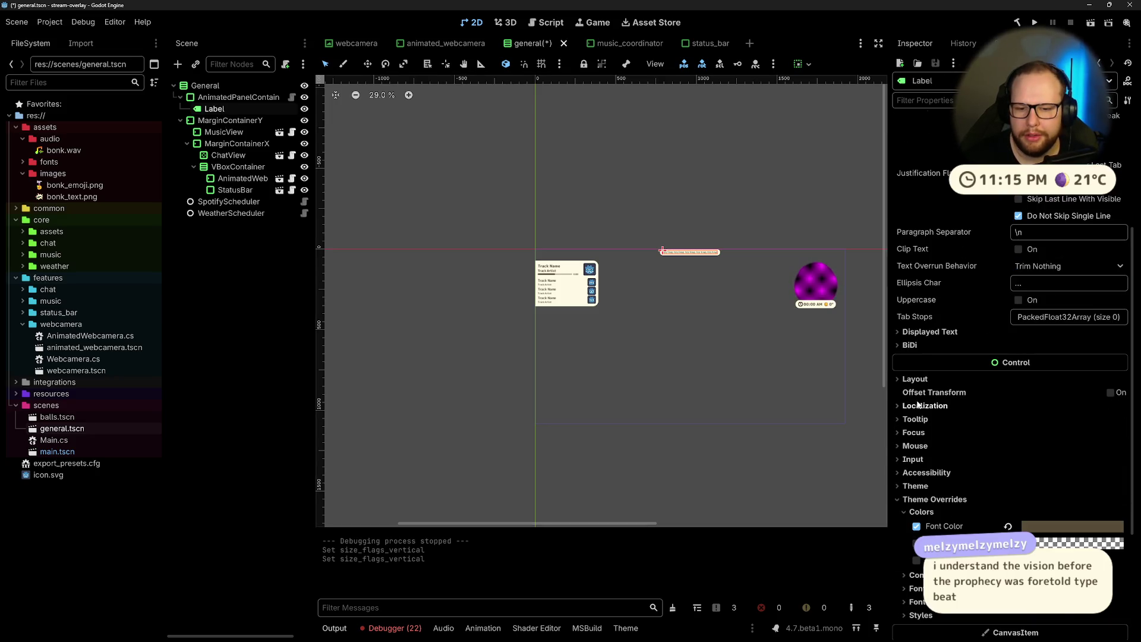
click(917, 380)
click(917, 383)
scroll(904, 291, up, 3)
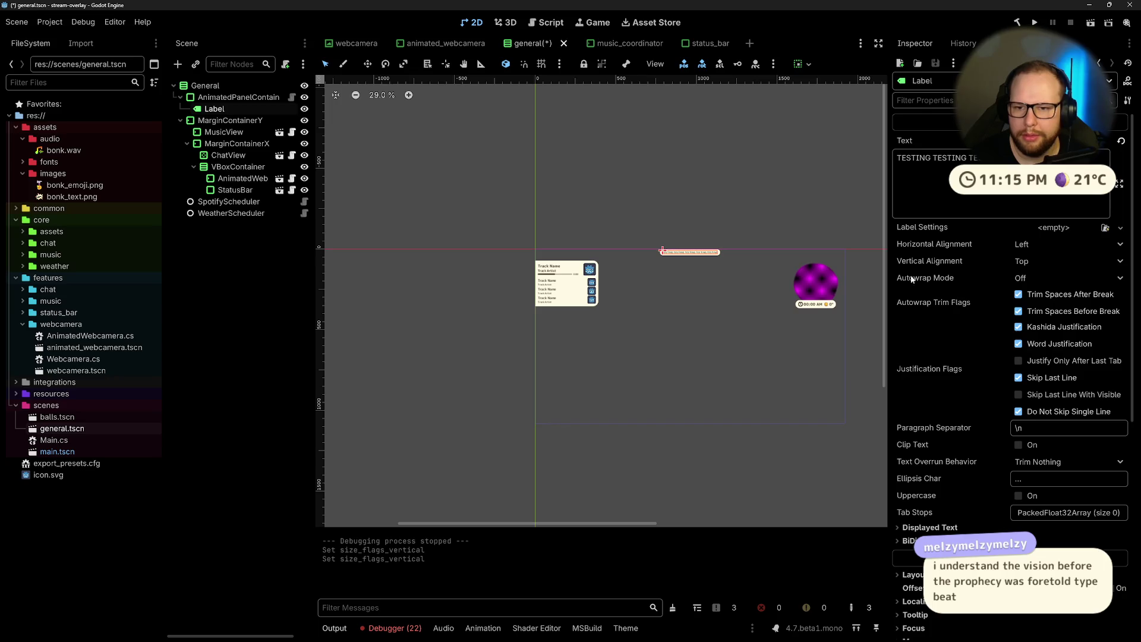
click(1031, 262)
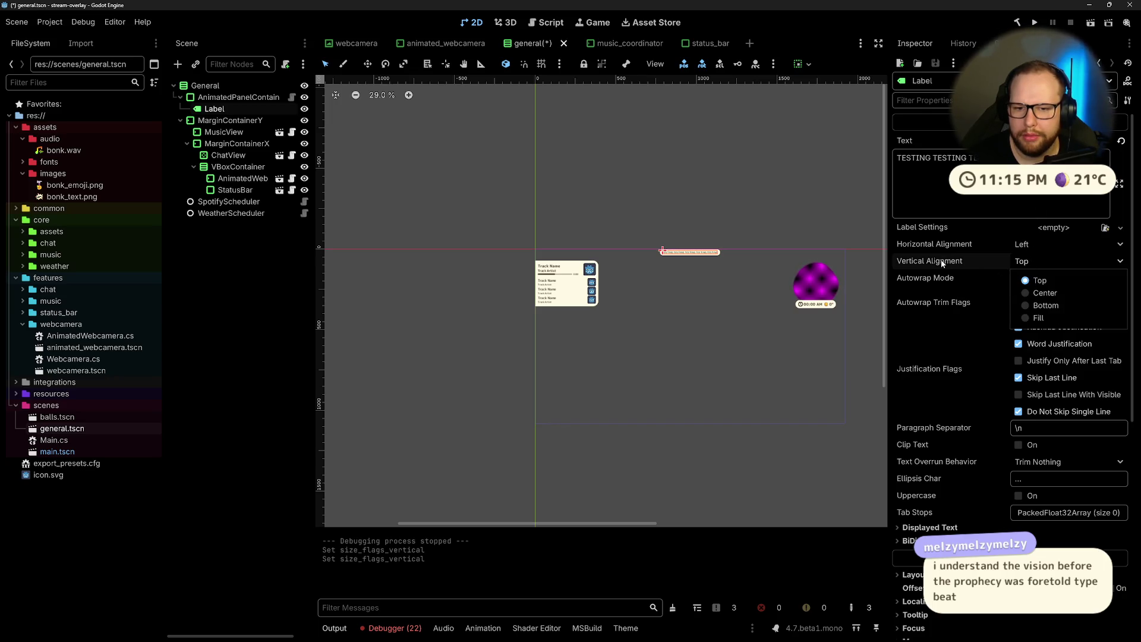
click(1048, 243)
key(Escape)
scroll(704, 249, up, 4)
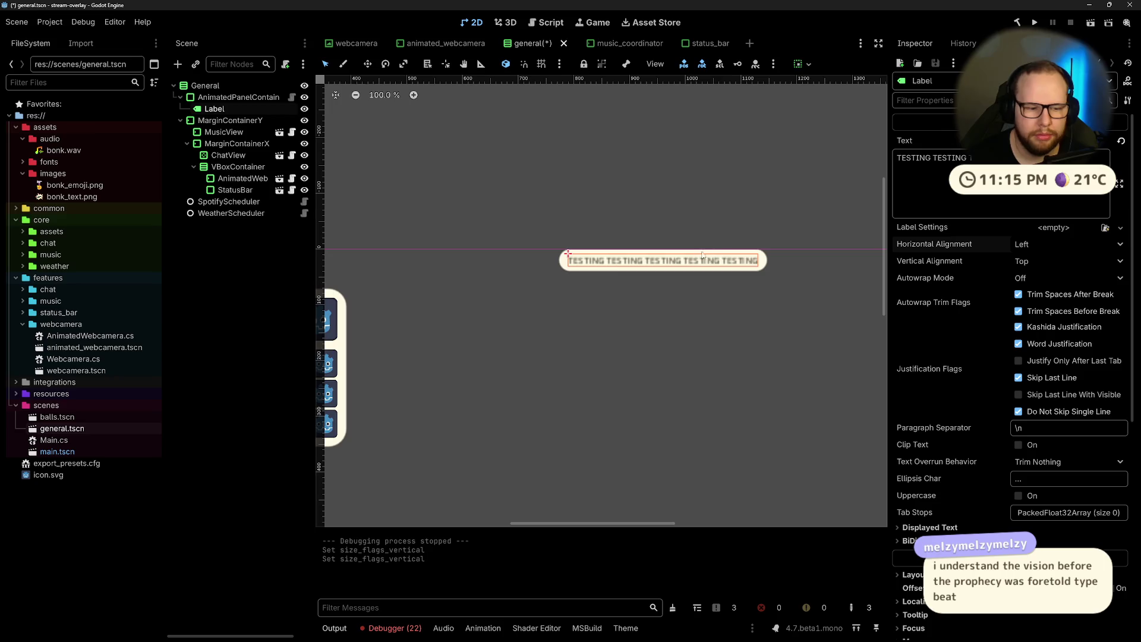
Step: Clear the 22 NullReferenceException entries from the debugger's Errors list
click(397, 631)
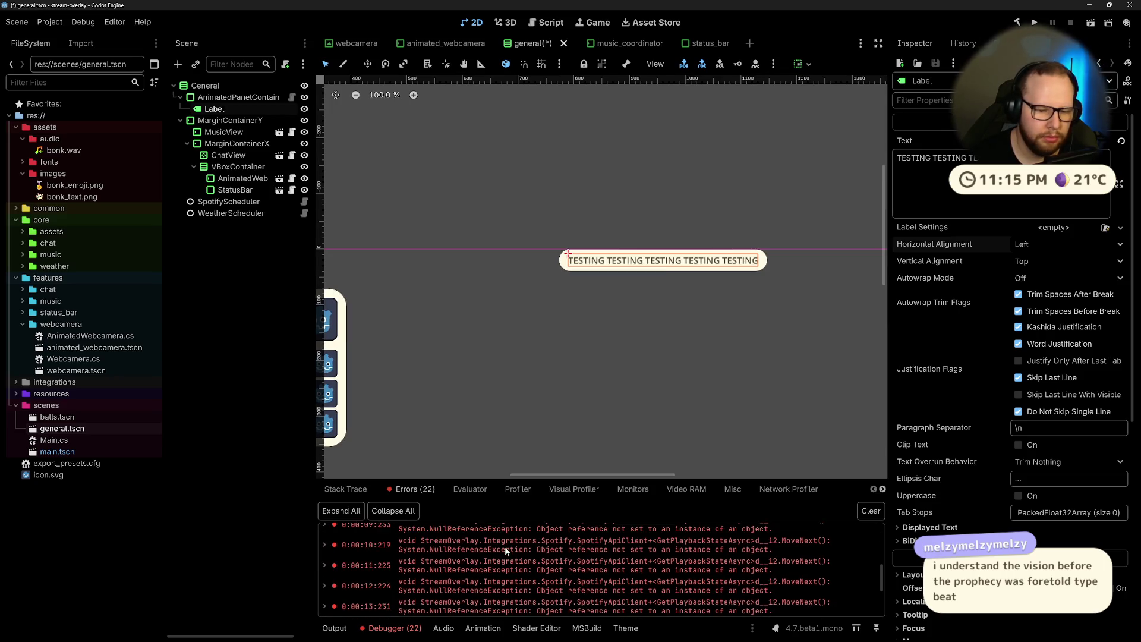
click(871, 511)
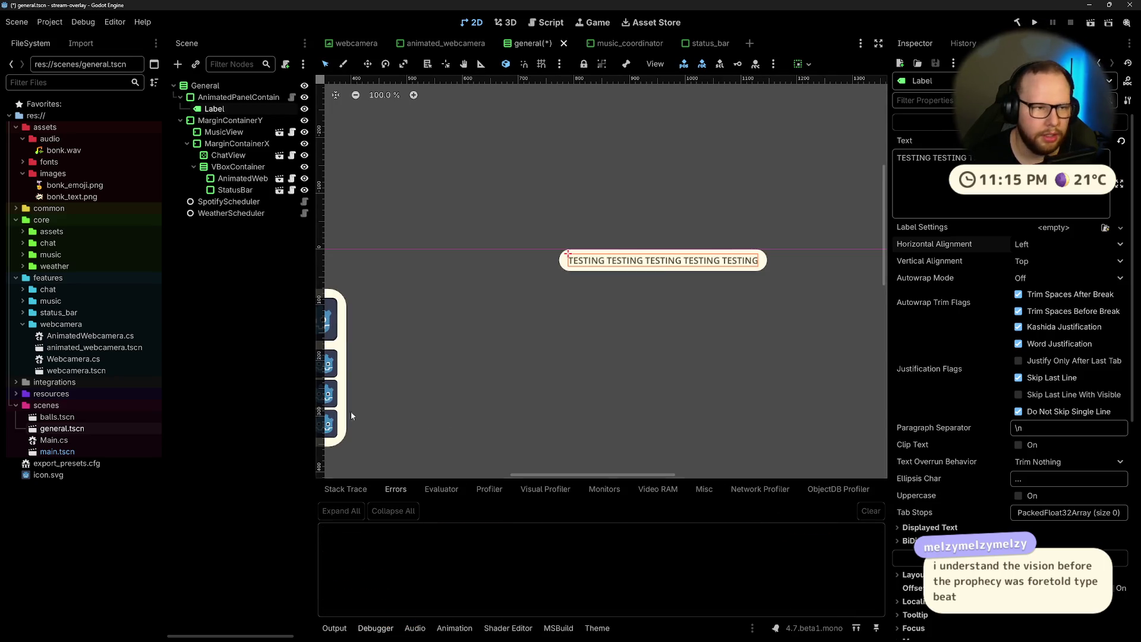
click(244, 98)
Step: Change the panel node's type back to AnimatedPanelContainer, save with Ctrl+S, and test-run the overlay
right_click(245, 102)
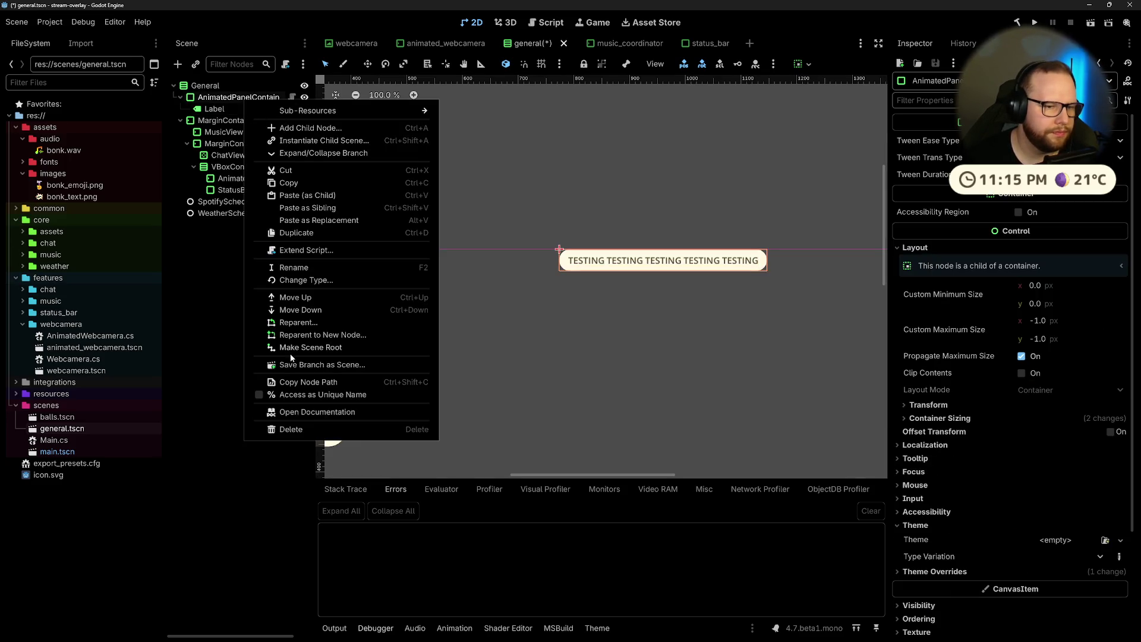
click(306, 280)
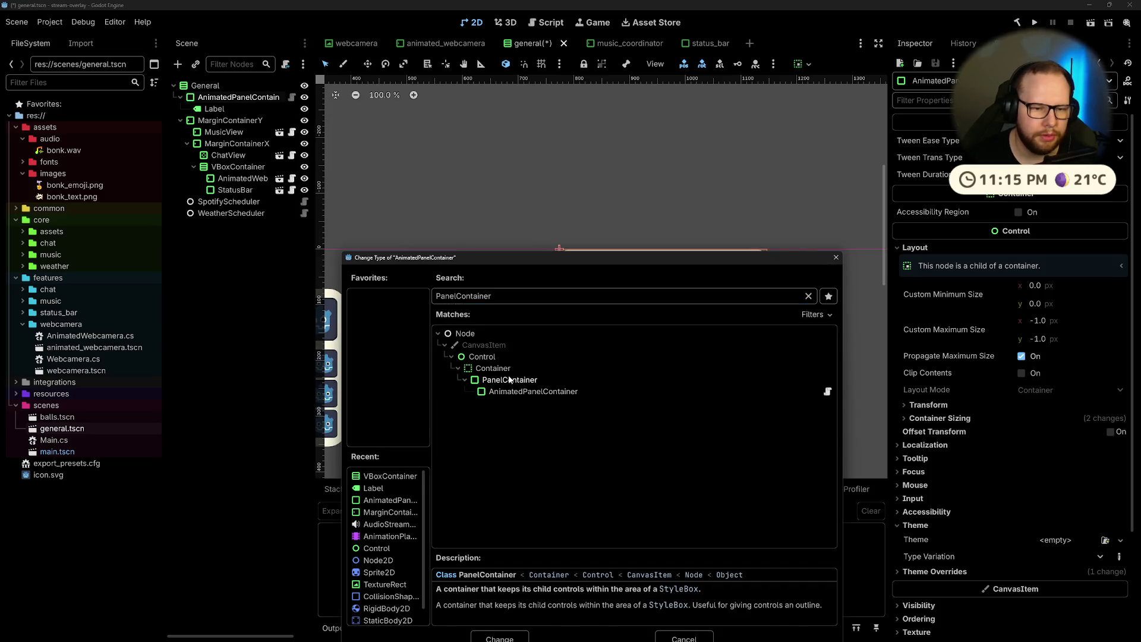
double_click(533, 391)
key(ctrl+s)
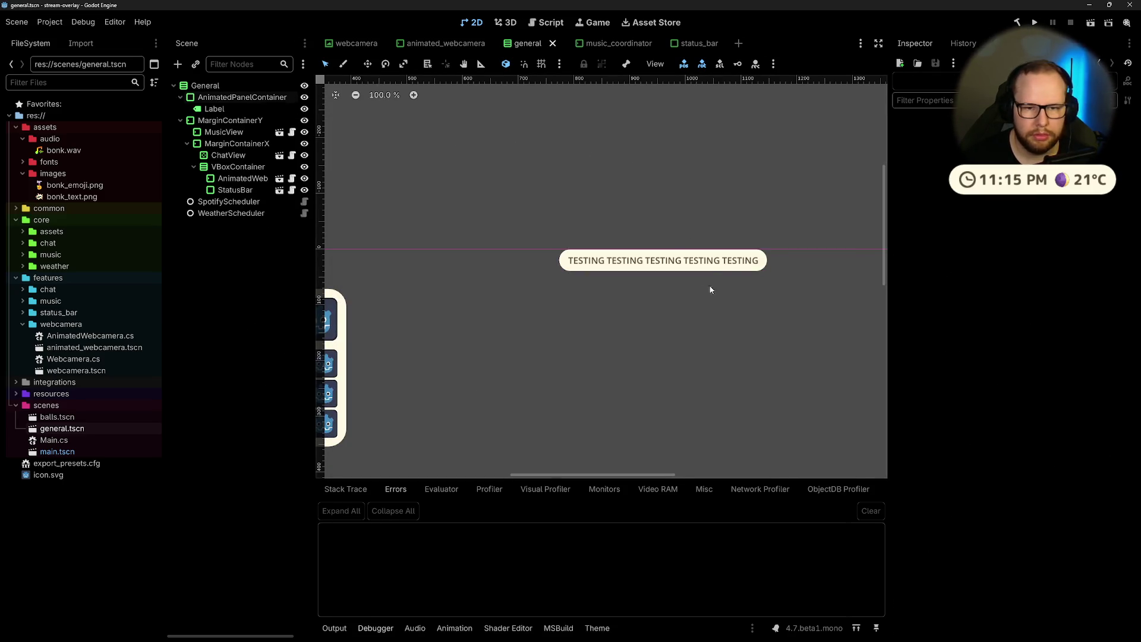
click(1035, 22)
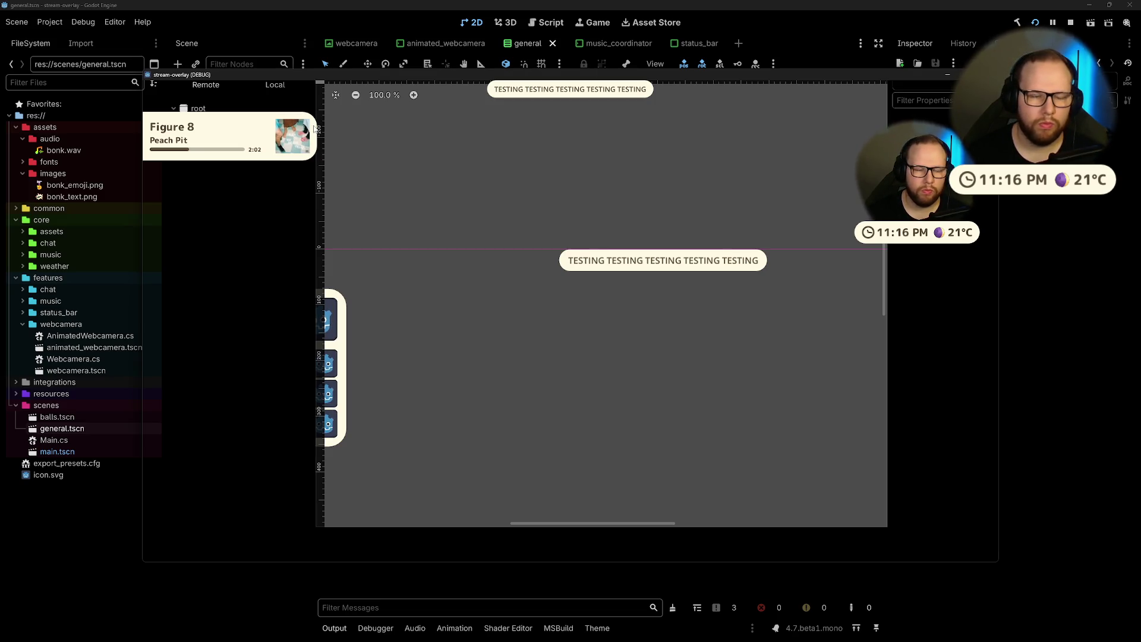
key(F8)
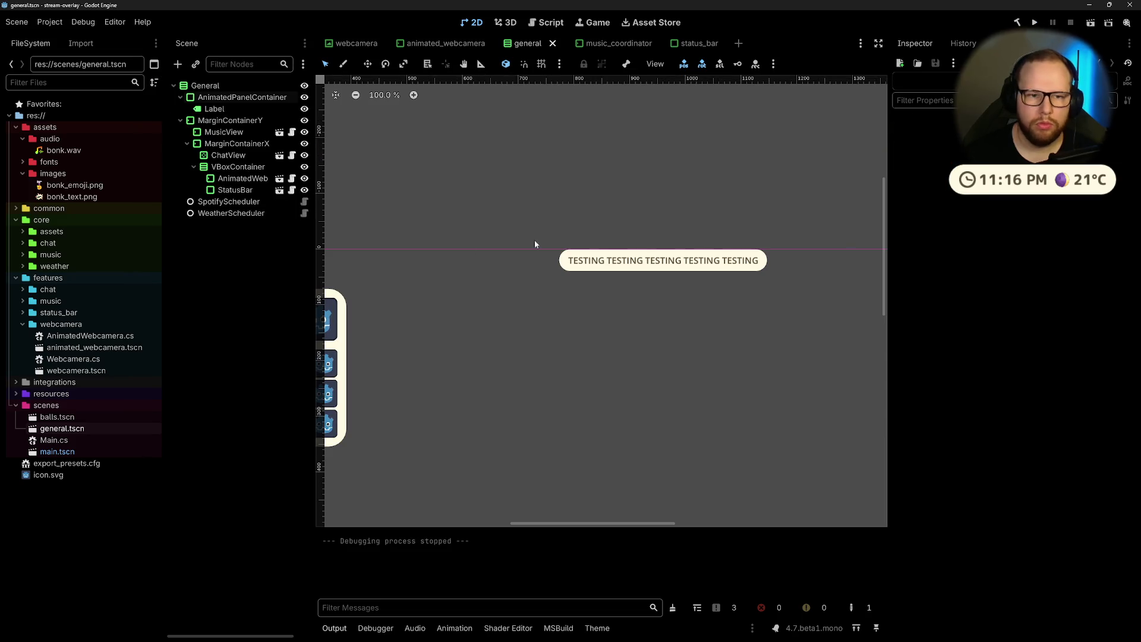
Step: Try dragging AnimatedPanelContainer toward StatusBar in the scene tree, then inspect MarginContainerX's margins
click(242, 97)
drag(242, 96, 205, 199)
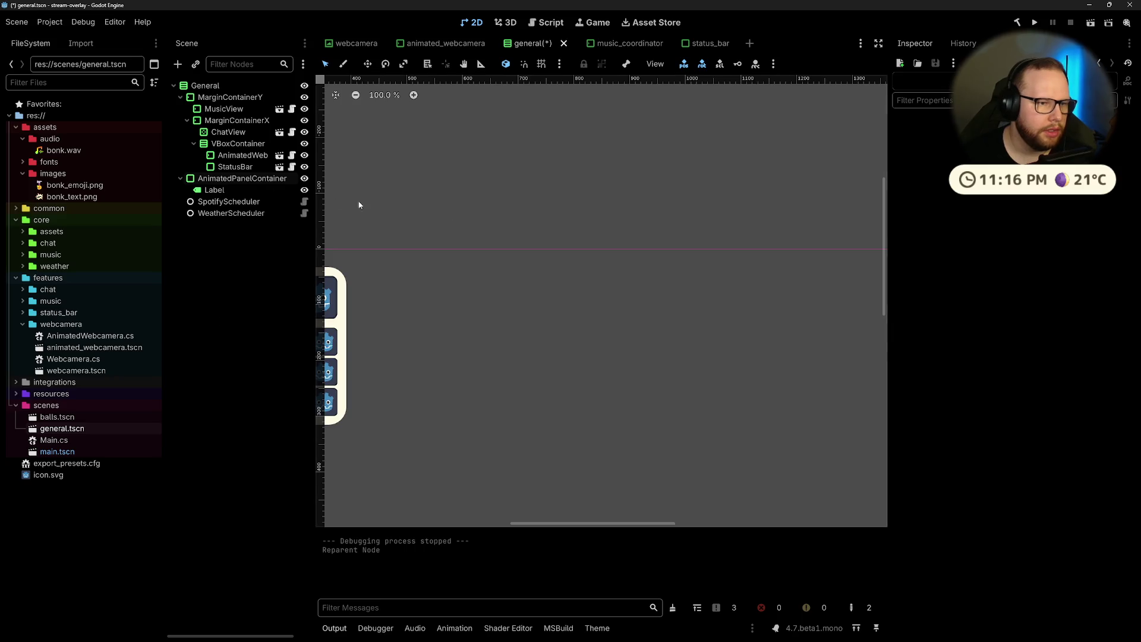
scroll(509, 323, down, 5)
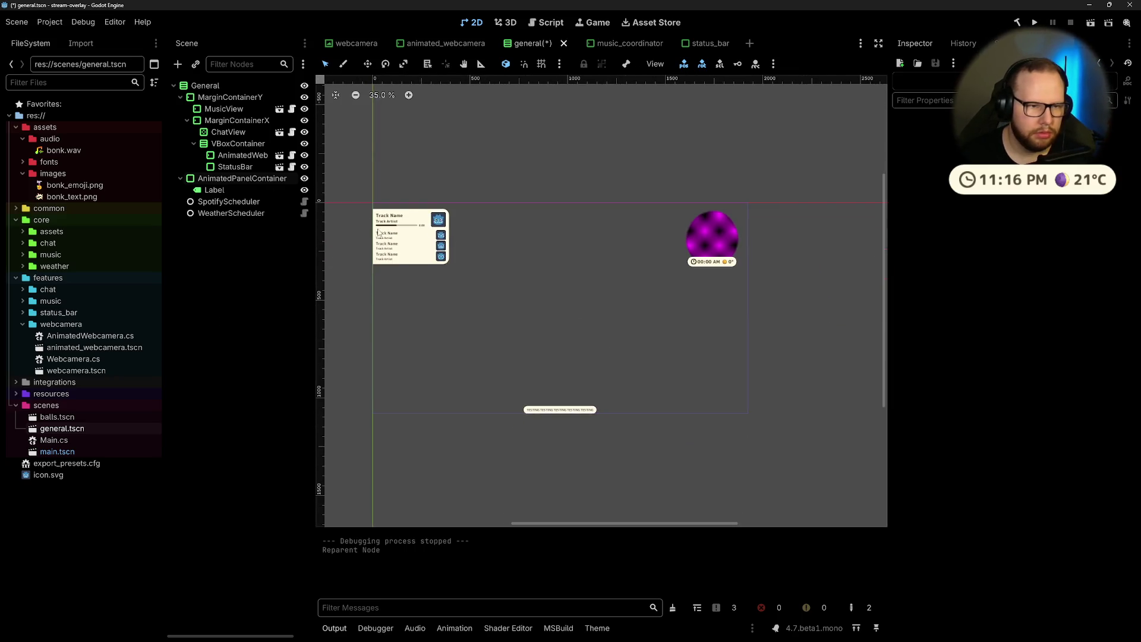
click(534, 224)
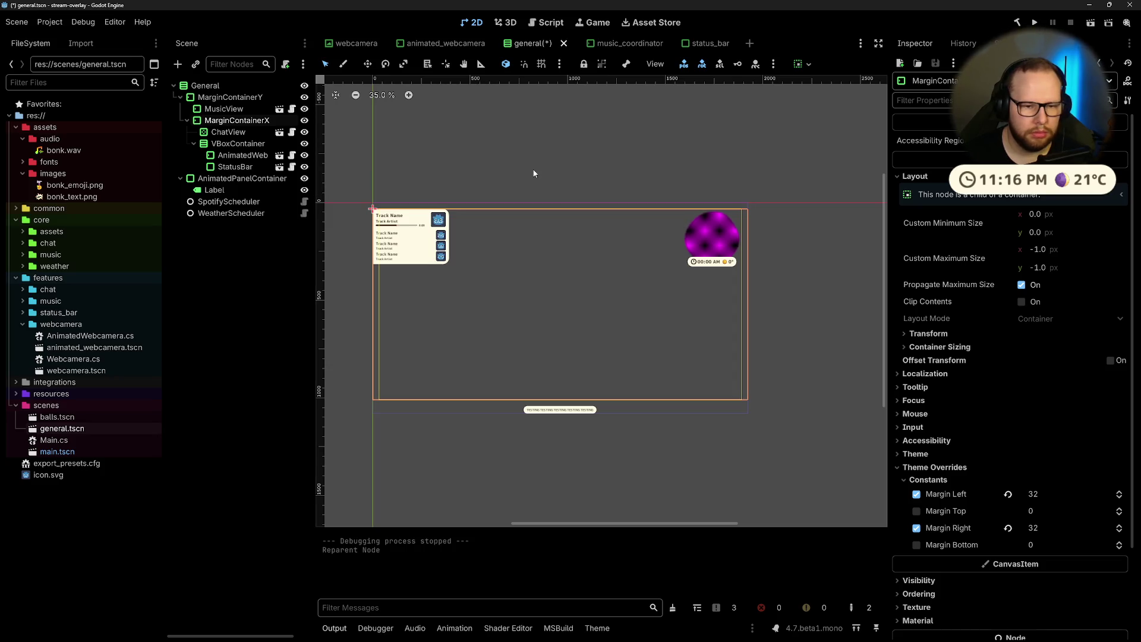
Step: Toggle MarginContainerY's bottom margin override off again, then save and test-run the overlay
click(229, 97)
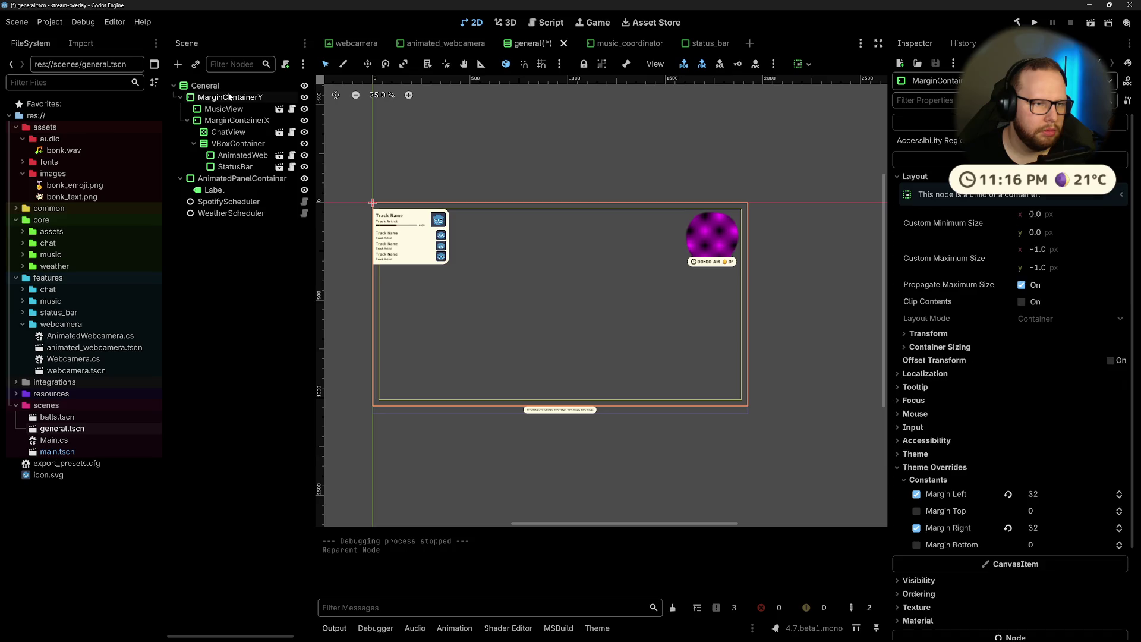
click(917, 375)
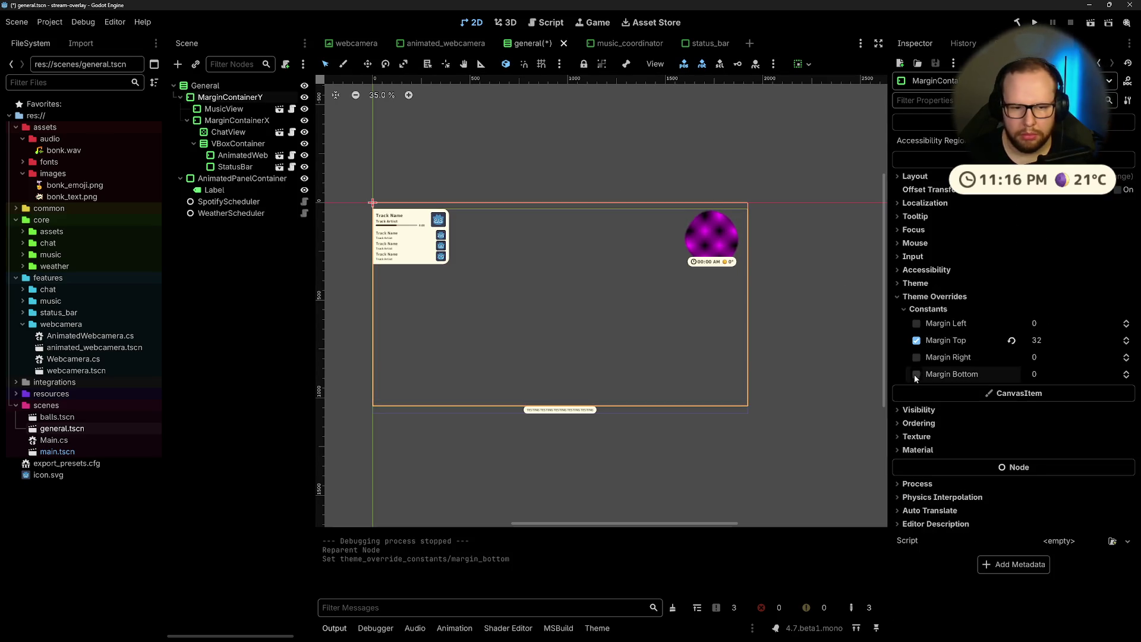
click(634, 168)
click(1033, 23)
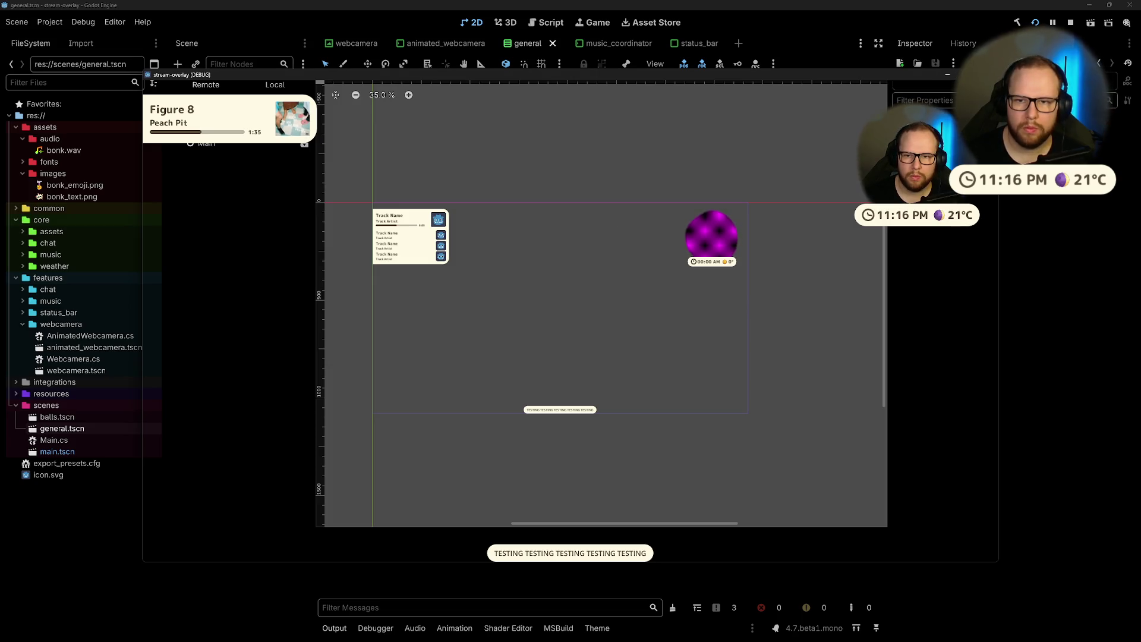
key(F8)
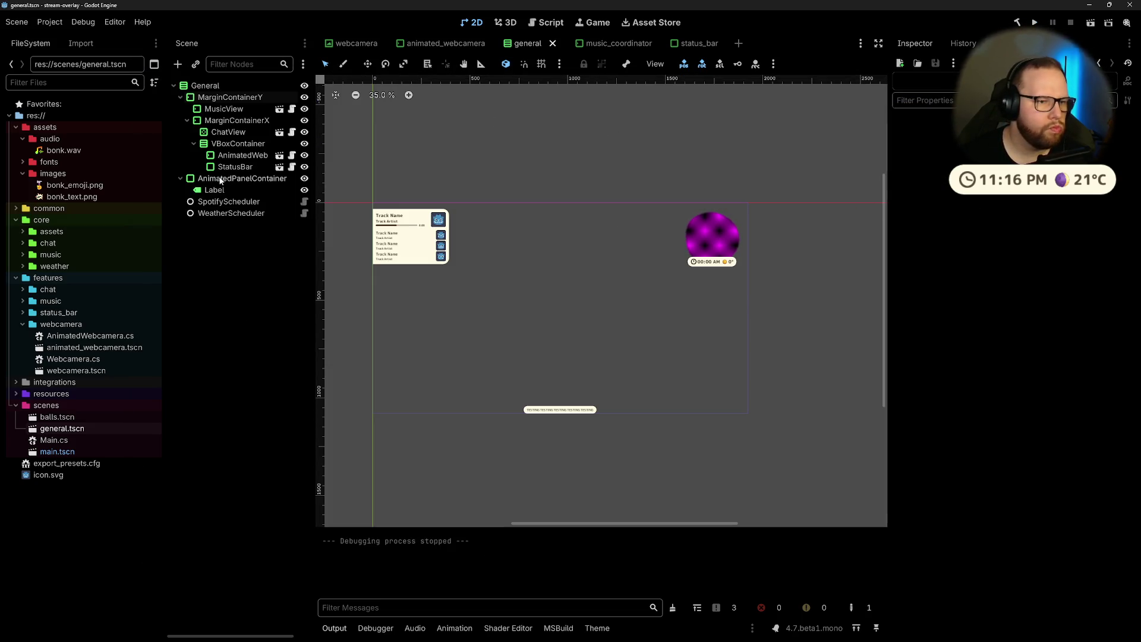
Step: Give MarginContainerY a Margin Bottom override of 32
click(238, 178)
click(188, 120)
click(221, 122)
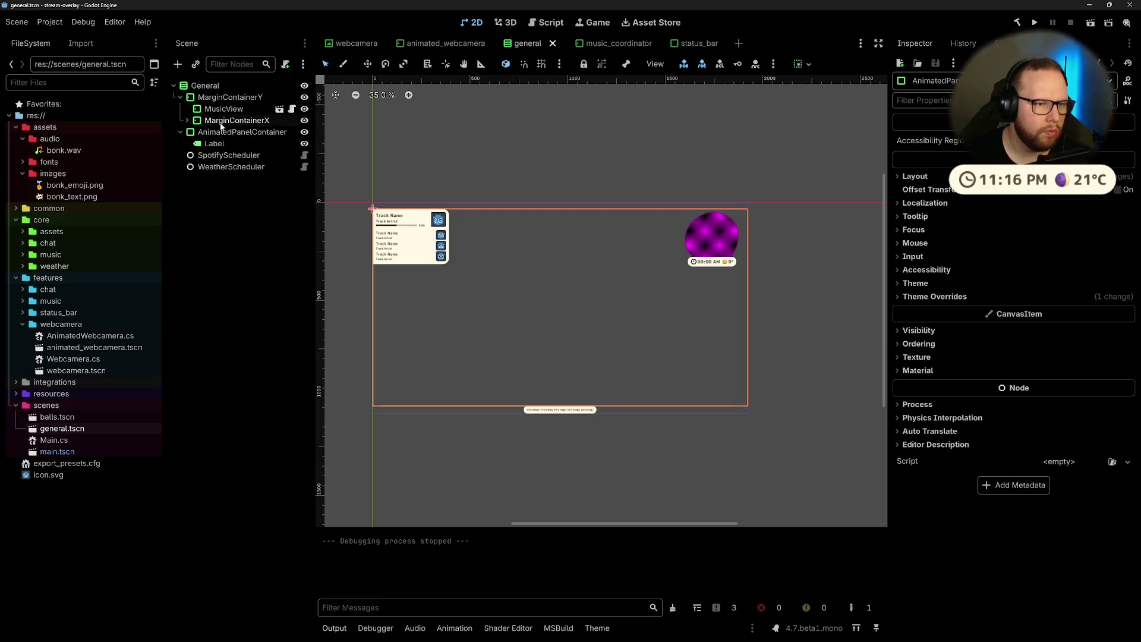
click(221, 132)
click(230, 98)
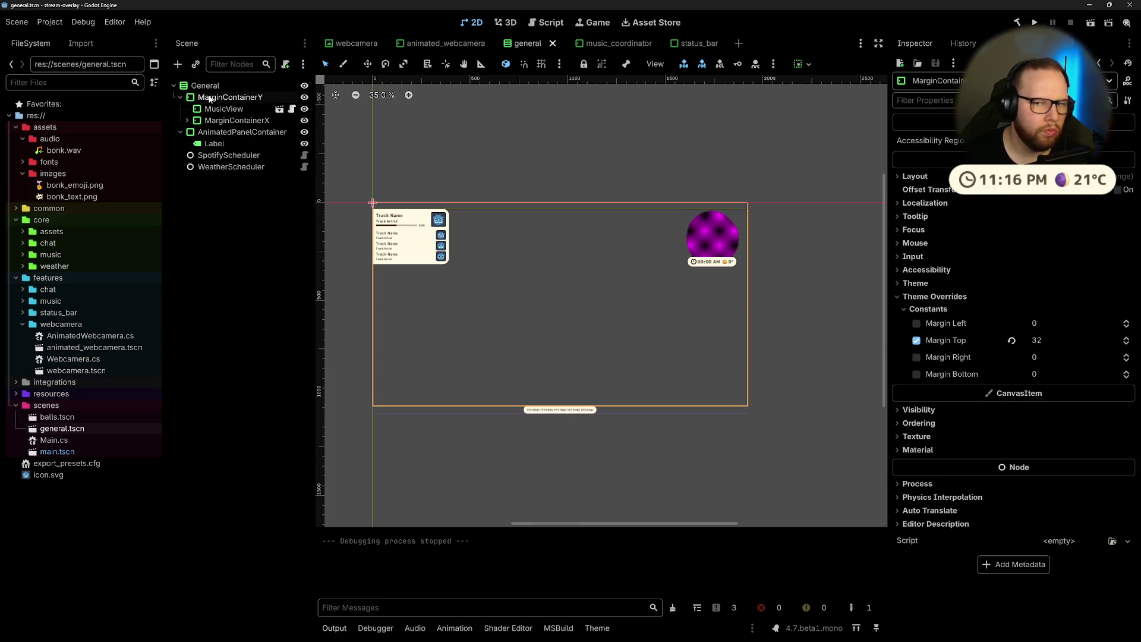
click(917, 374)
click(1049, 372)
click(602, 193)
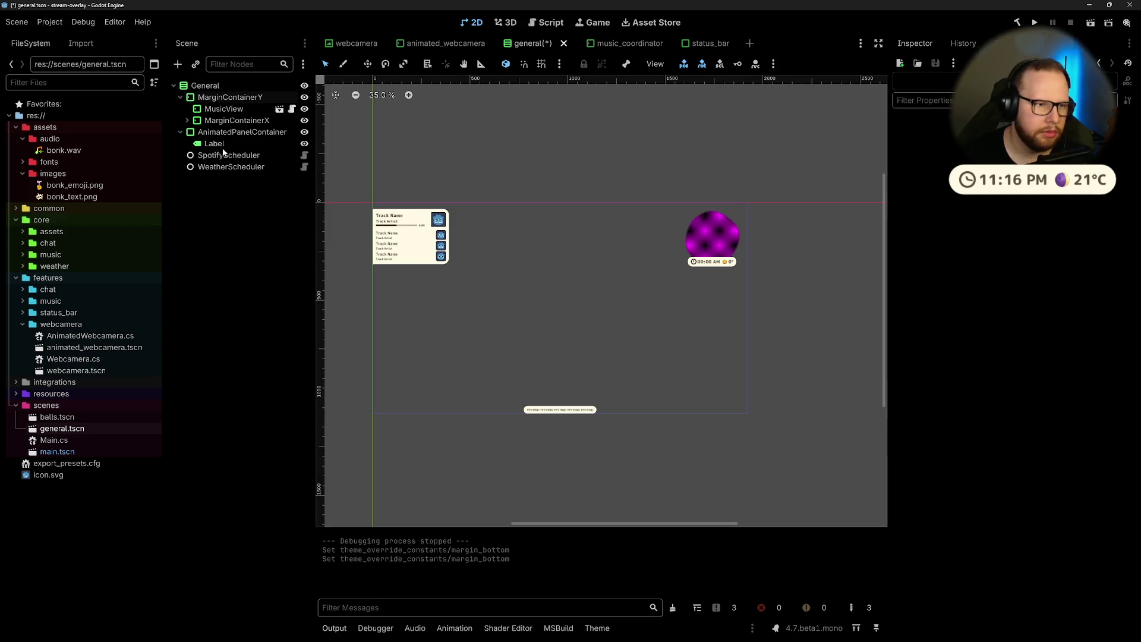
Step: Move the TESTING AnimatedPanelContainer into MarginContainerX in the scene tree
click(191, 133)
drag(200, 135, 223, 99)
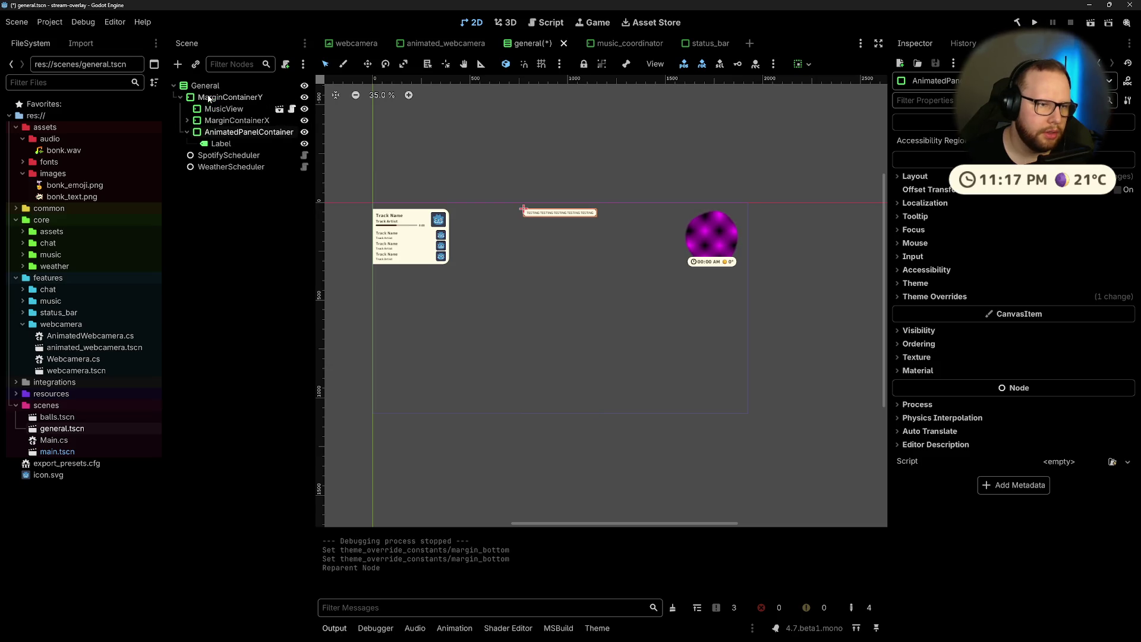
click(229, 121)
click(229, 132)
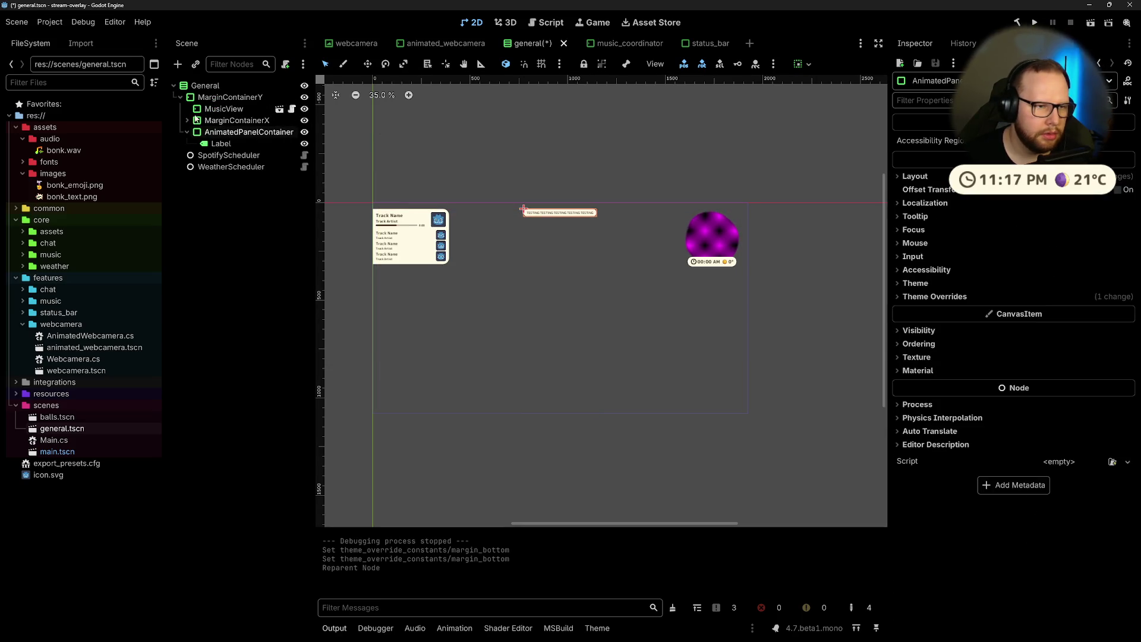
click(187, 120)
drag(217, 184, 238, 143)
Step: Align the TESTING panel to Vertical End and Horizontal Center, then save the general scene
click(221, 143)
click(220, 134)
key(Up)
key(Down)
key(Down)
key(Down)
key(Down)
key(Down)
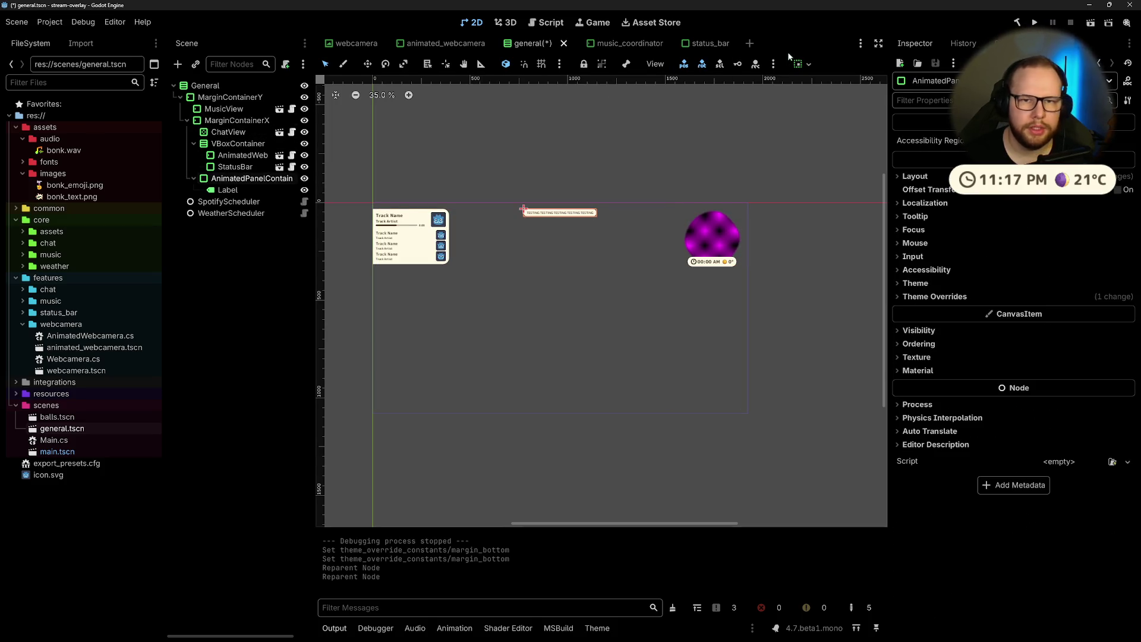
click(804, 63)
click(848, 170)
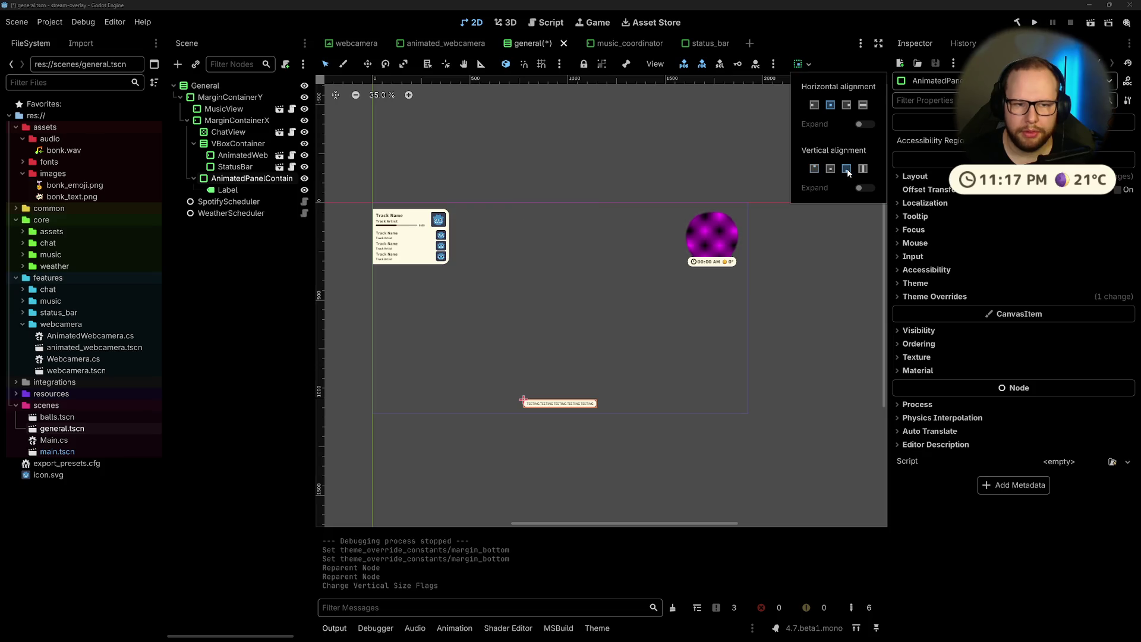
click(863, 105)
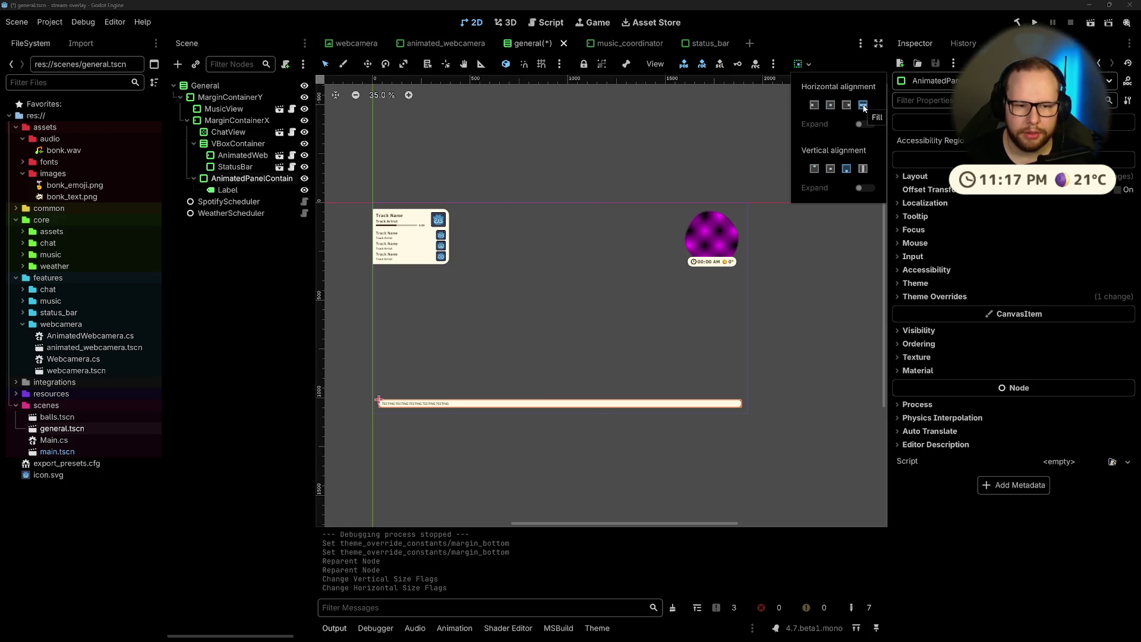
click(831, 105)
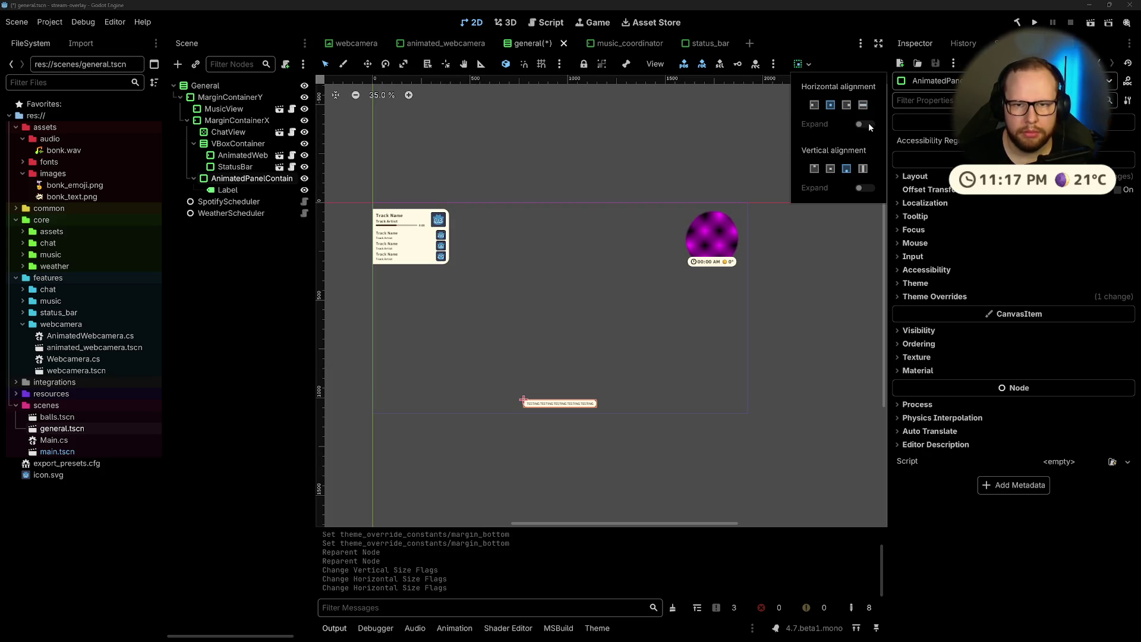
click(664, 139)
key(ctrl+s)
Step: Inspect StatusBar and ChatView in the scene tree without renaming anything, then clear the selection
click(236, 167)
click(237, 168)
key(Escape)
click(228, 132)
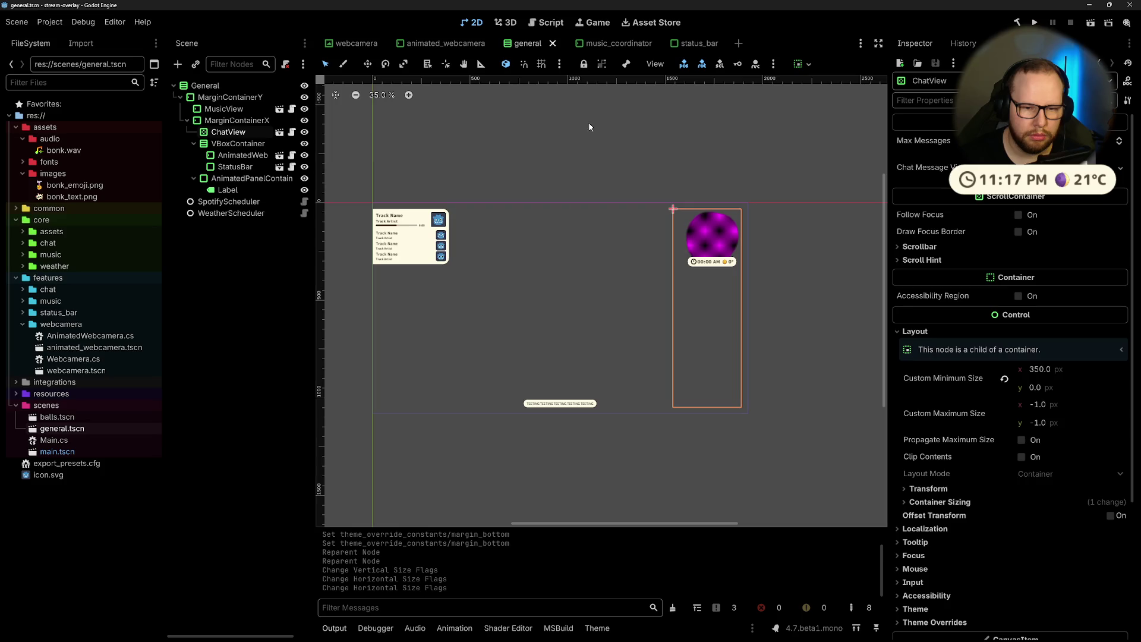
click(701, 114)
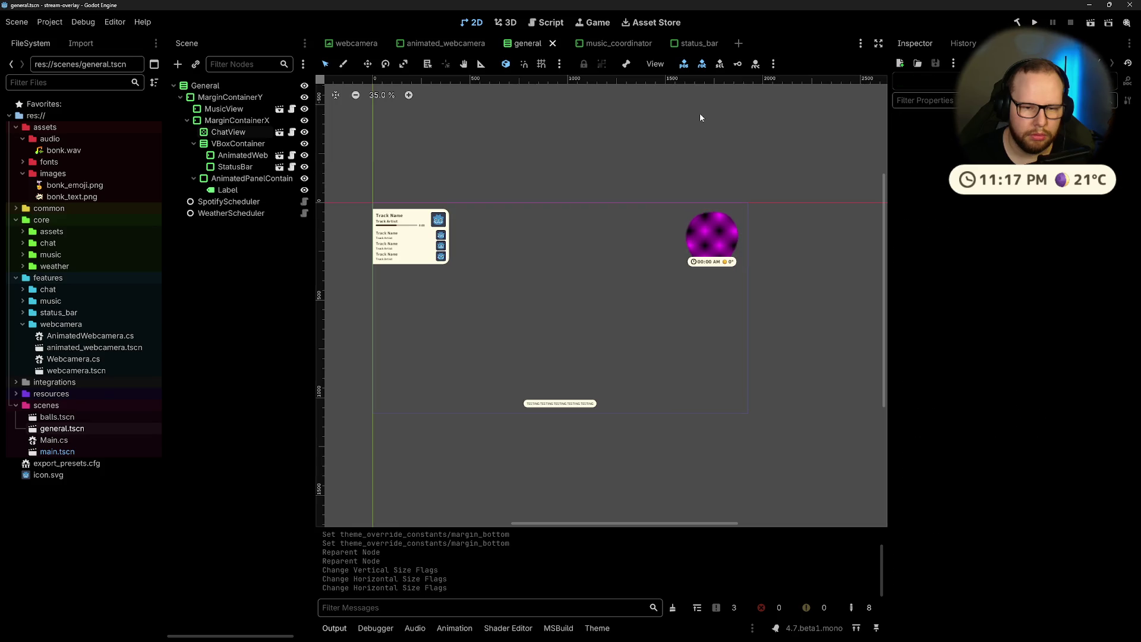
click(1037, 23)
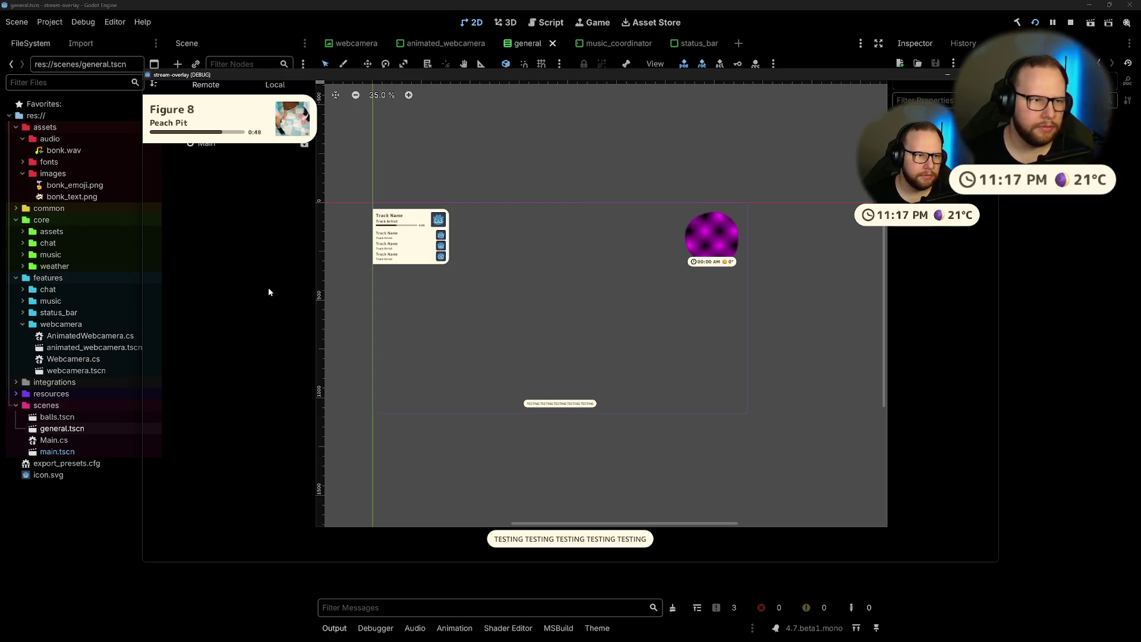
mouse_move(524, 73)
mouse_down()
mouse_move(523, 5)
mouse_move(523, 88)
mouse_move(541, 112)
mouse_move(516, 77)
mouse_move(522, 63)
mouse_move(521, 72)
mouse_up()
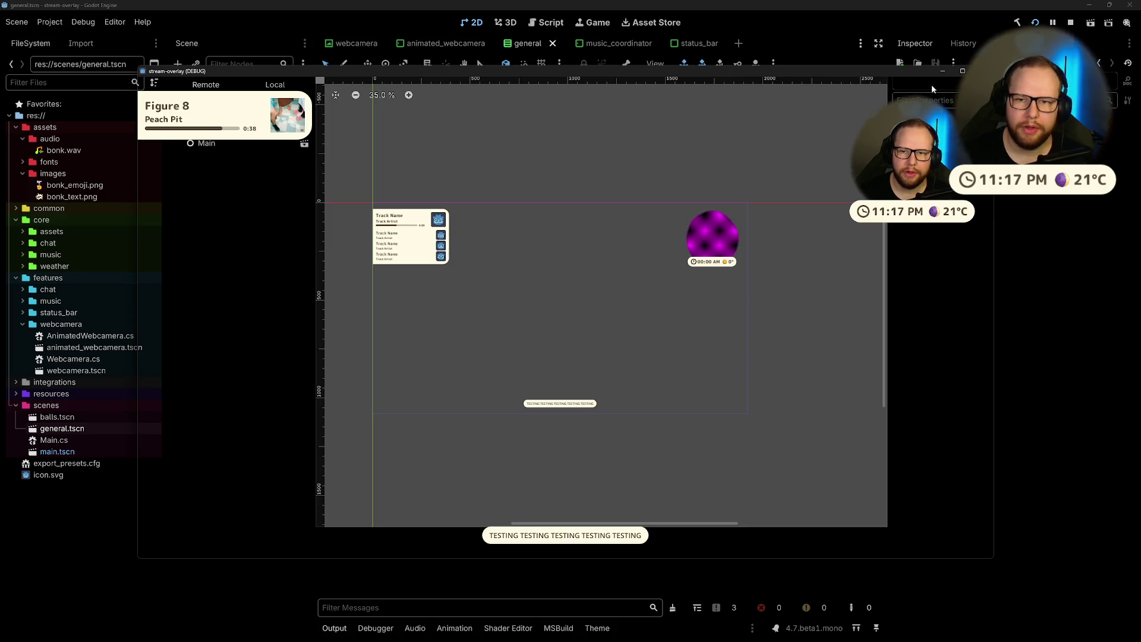
key(F8)
click(237, 179)
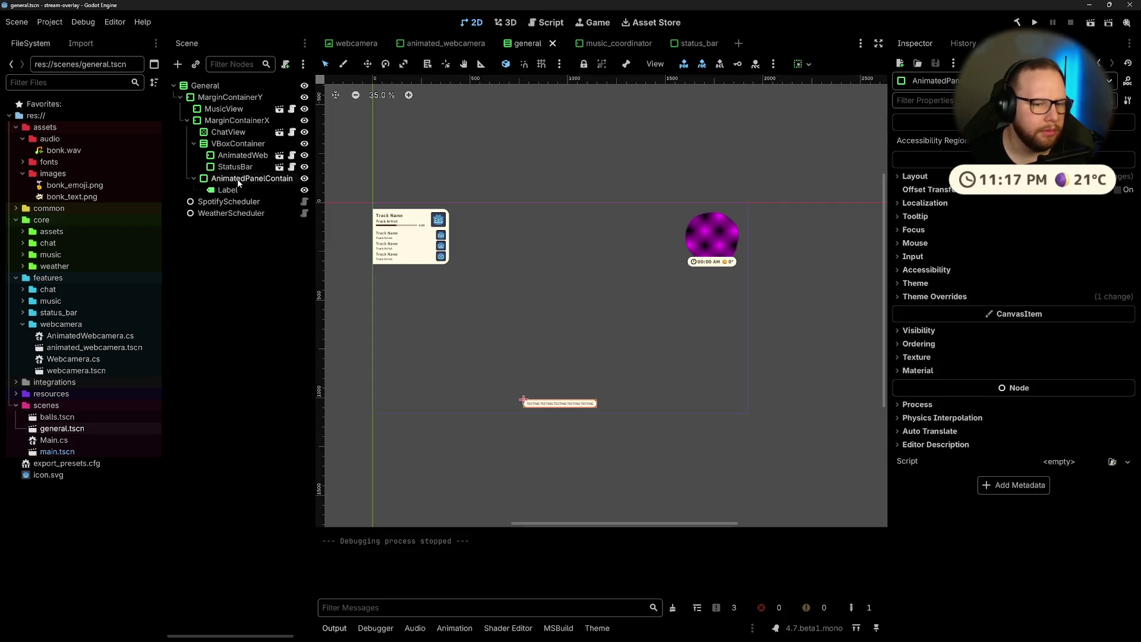
Step: Delete the TESTING AnimatedPanelContainer and its Label, confirming removal, and save the general scene
key(Delete)
key(Escape)
click(248, 306)
click(239, 179)
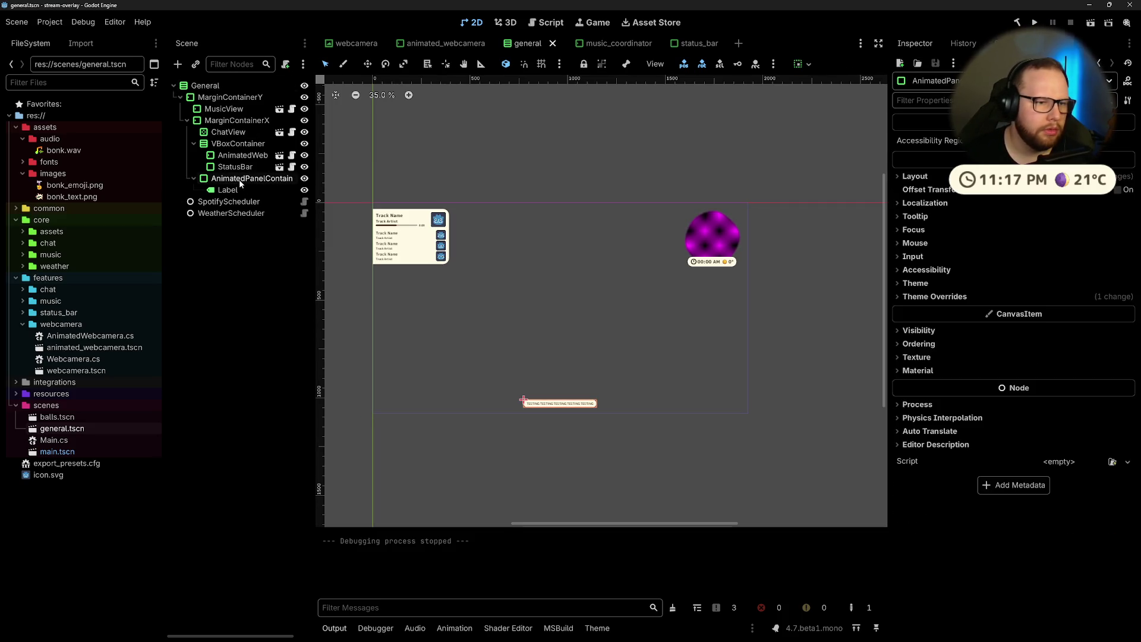
key(Delete)
key(Return)
key(ctrl+s)
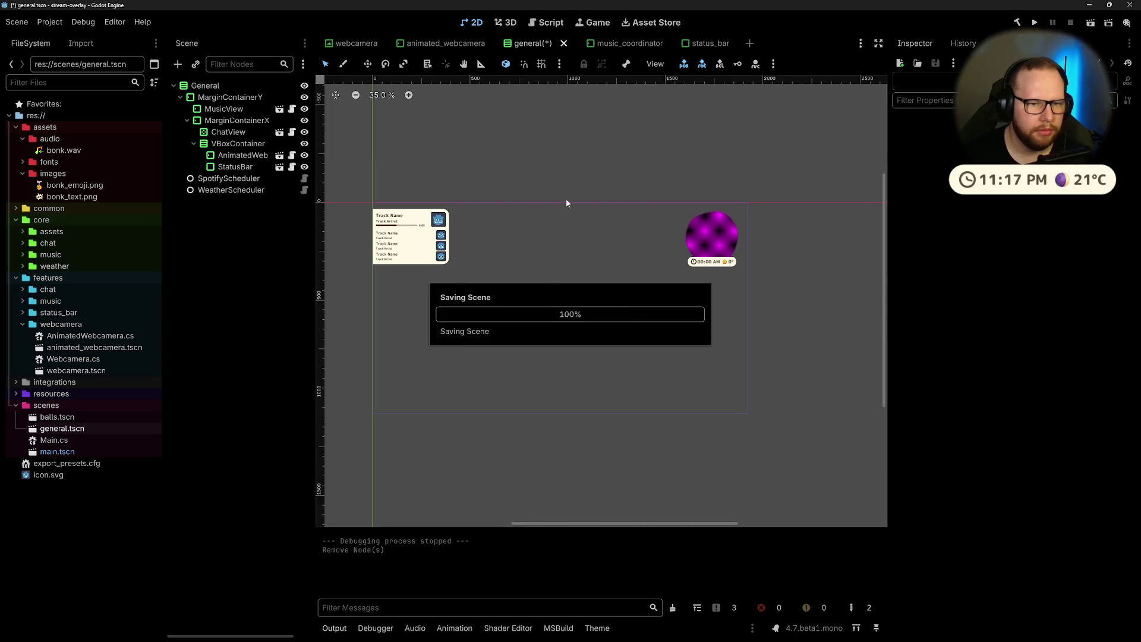
click(421, 259)
click(531, 161)
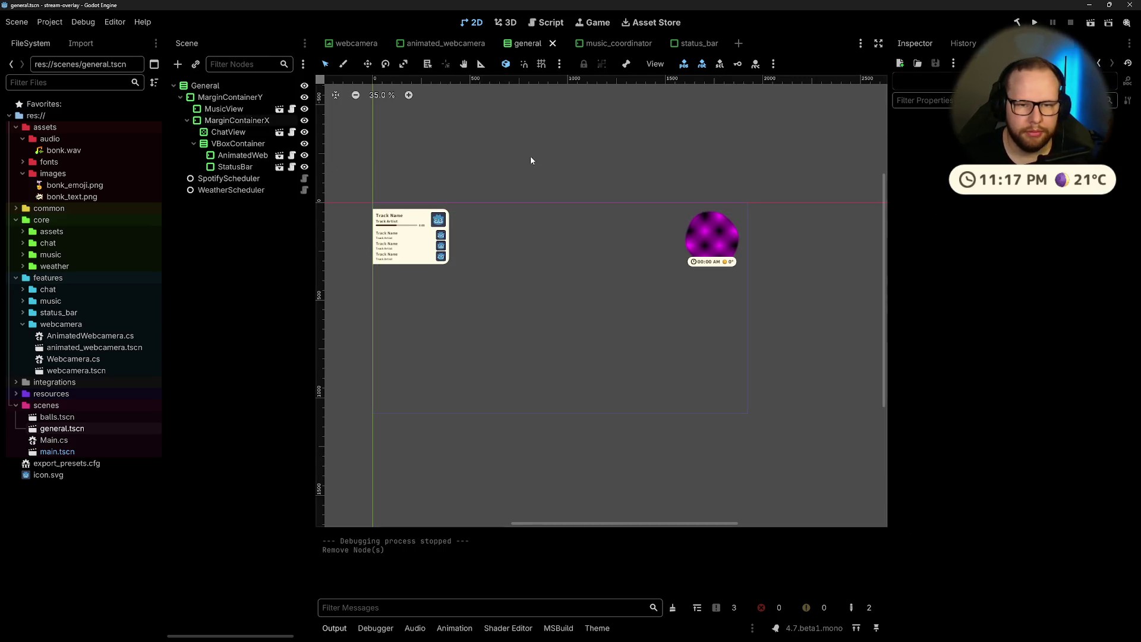
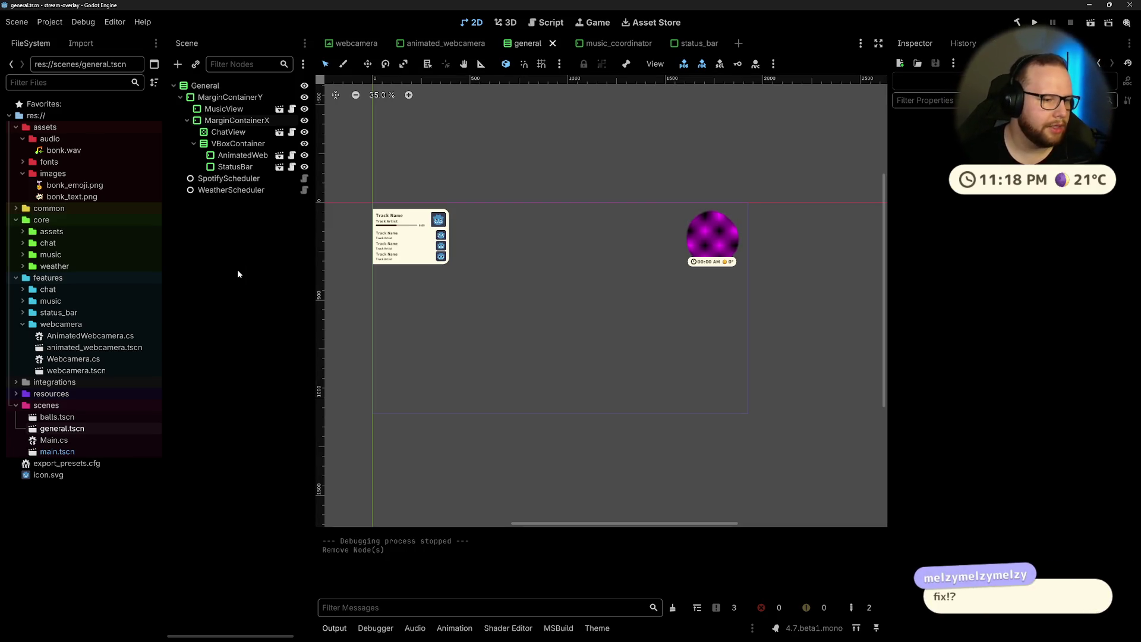
Step: Move from Godot to the Visual Studio desktop and focus the Solution Explorer file tree
key(ctrl+super+Right)
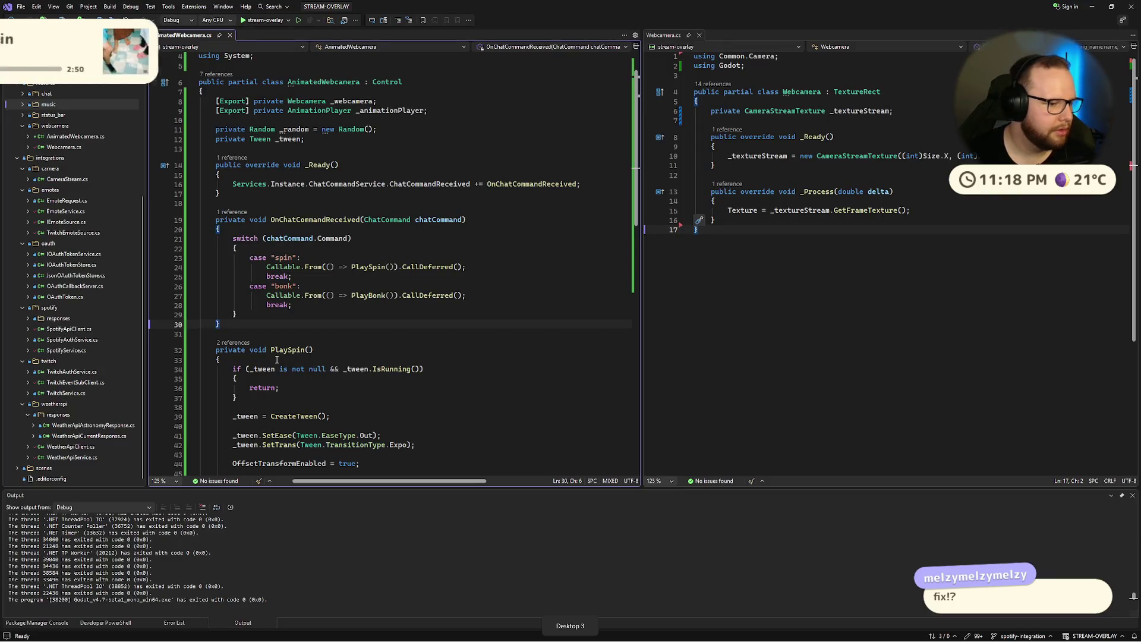
click(79, 449)
Step: Open WeatherApiAstronomyResponse.cs and look over its WeatherApiAstronomy records
scroll(79, 440, up, 6)
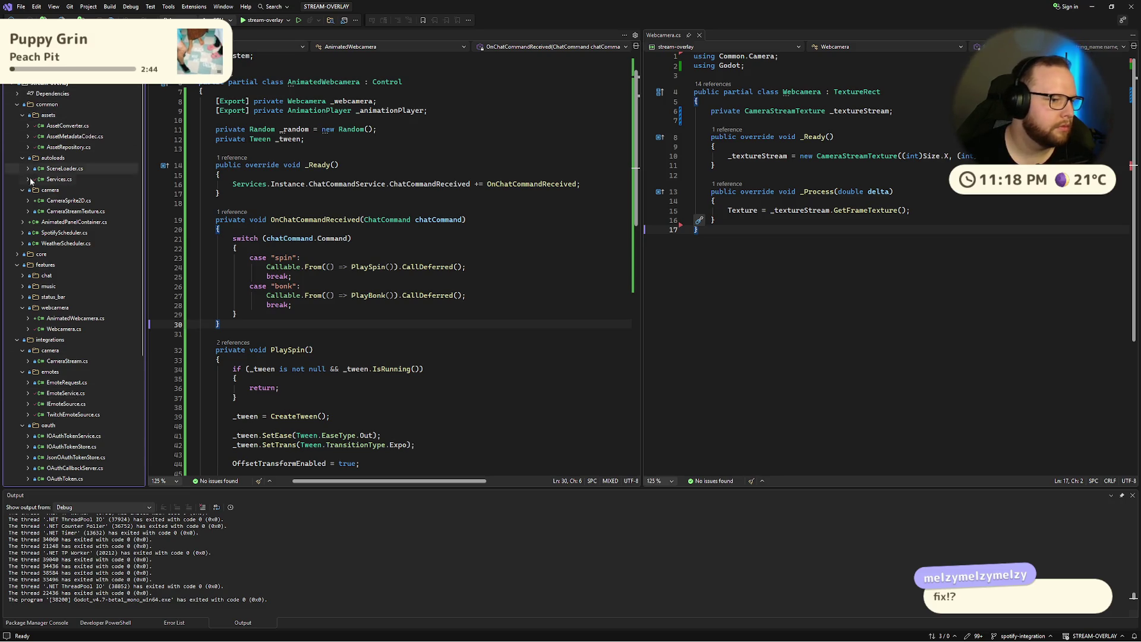
scroll(79, 287, down, 6)
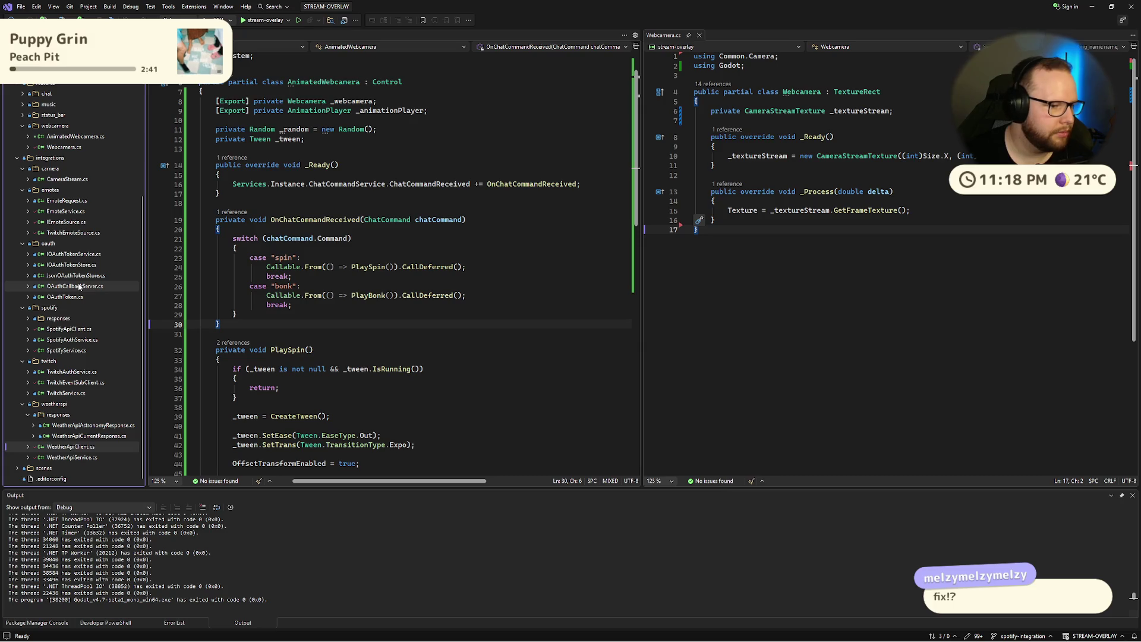
click(77, 425)
click(350, 185)
click(318, 260)
click(393, 145)
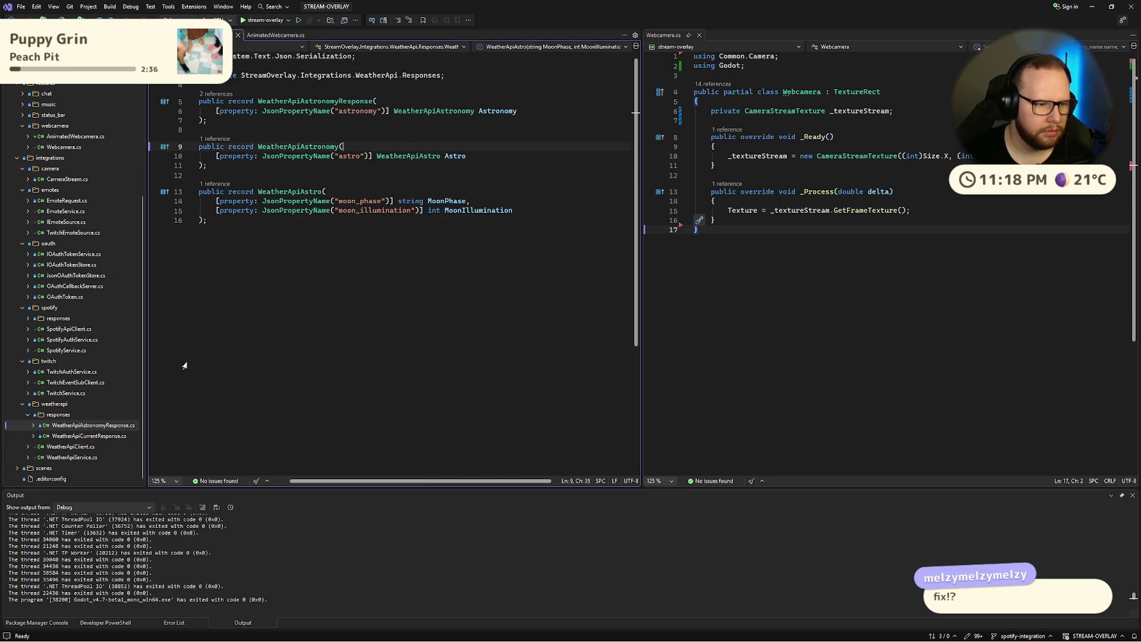
Step: Open WeatherApiService.cs and scroll through GetCurrentWeatherAsync
click(93, 458)
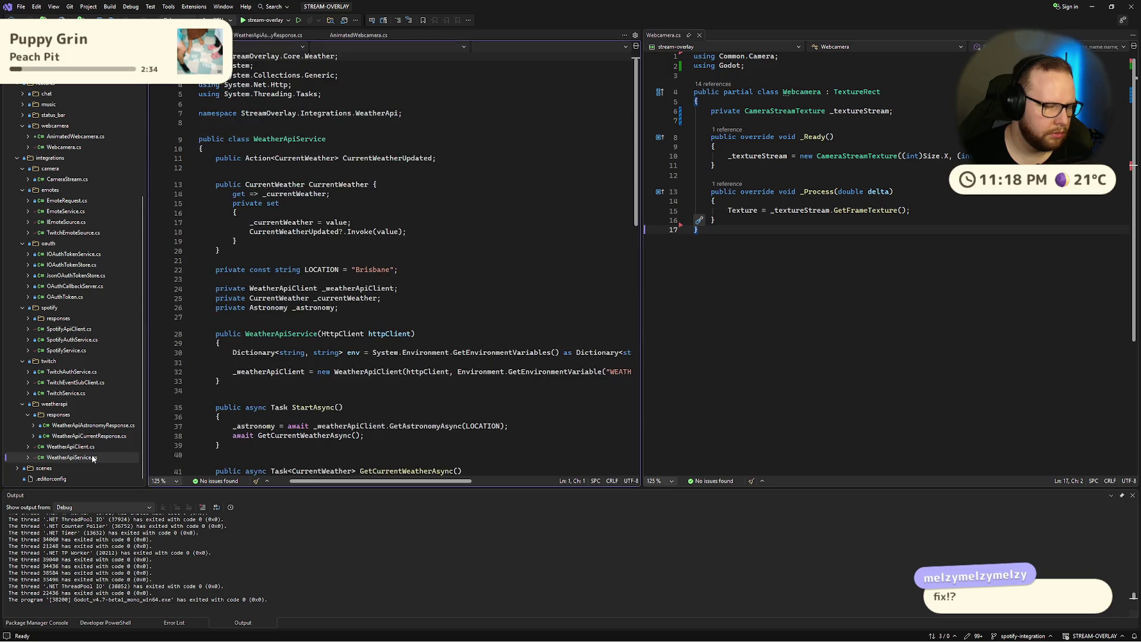
scroll(357, 357, down, 9)
click(357, 357)
scroll(358, 357, up, 7)
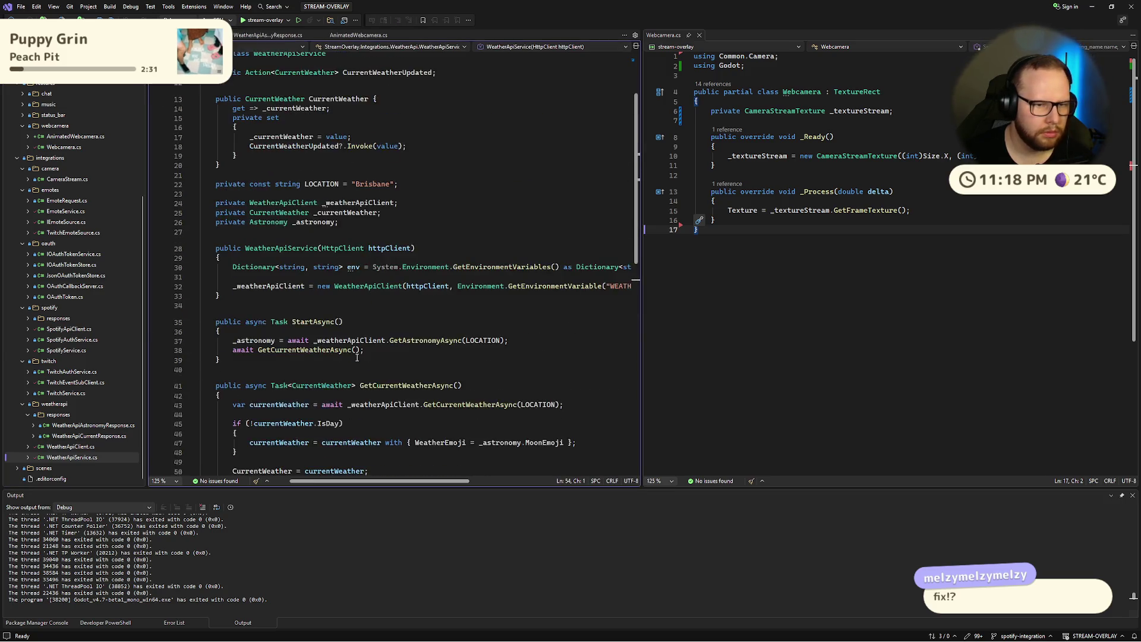
scroll(357, 357, down, 6)
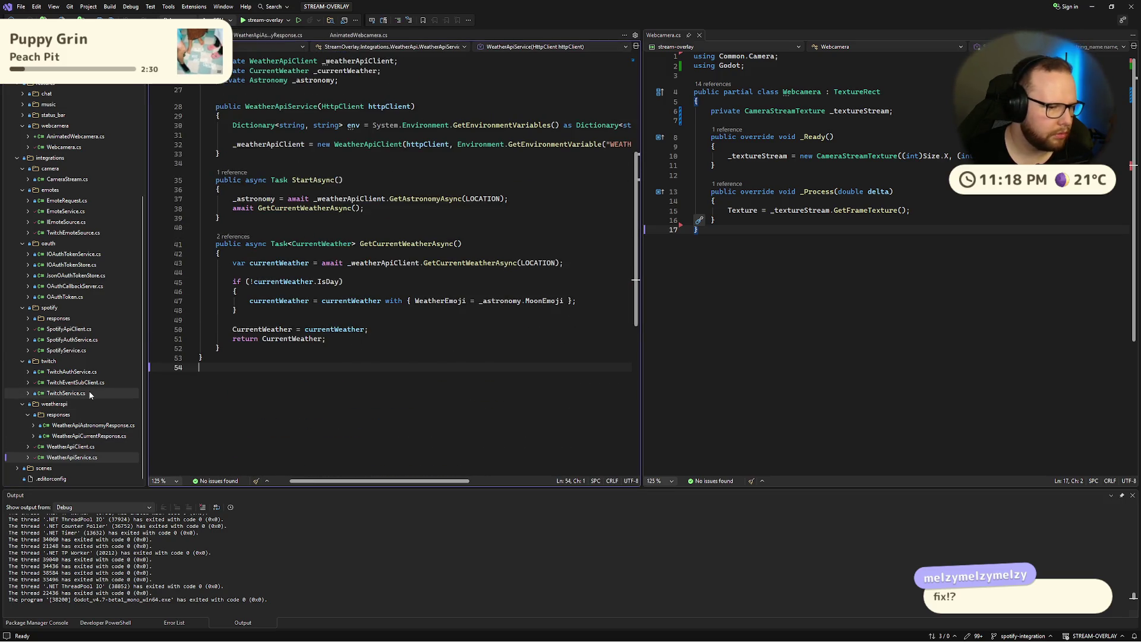
scroll(26, 469, up, 6)
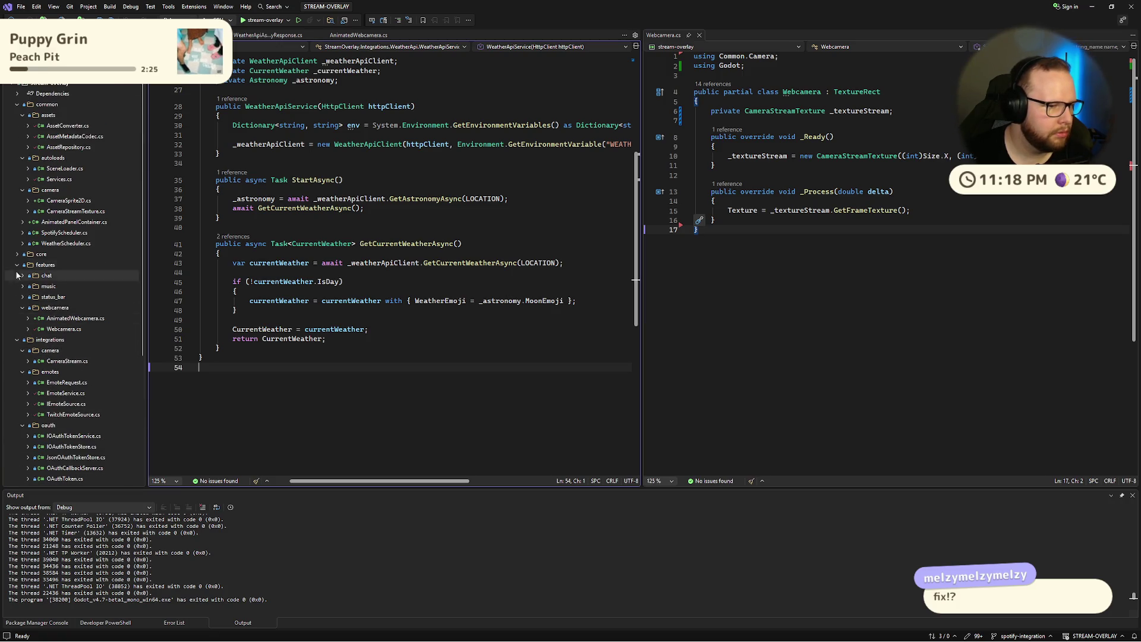
Step: Collapse the status_bar, webcamera and features folders in Solution Explorer
click(23, 298)
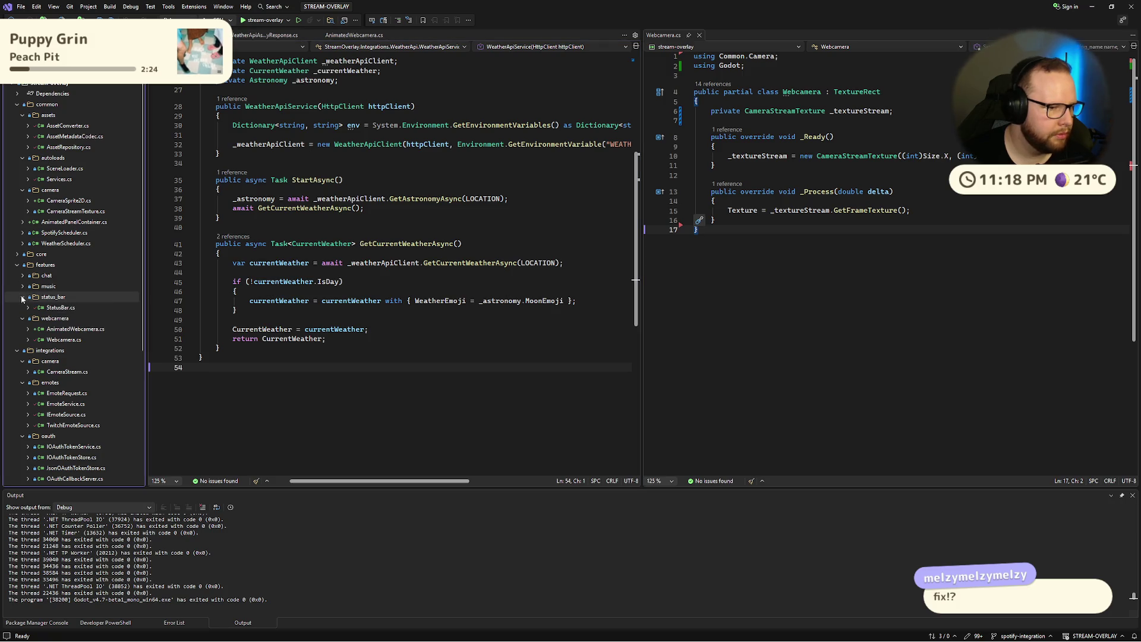
click(23, 297)
click(23, 309)
click(17, 265)
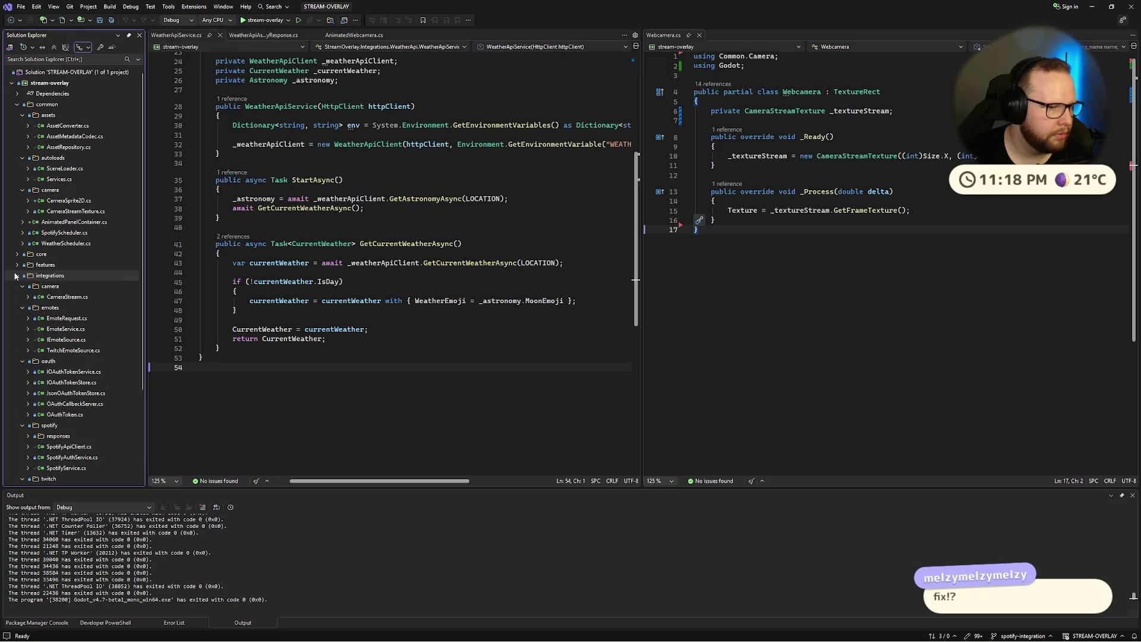
Step: Open WeatherScheduler.cs, glance at the service and astronomy files, then open WeatherApiClient.cs
double_click(65, 244)
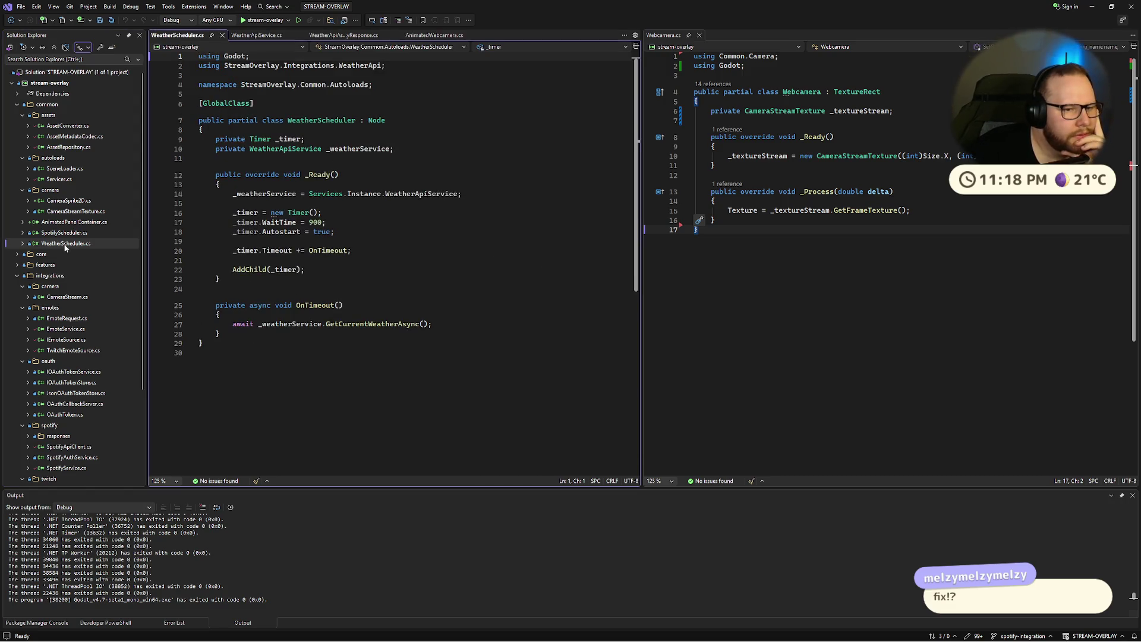
scroll(86, 460, down, 4)
click(86, 457)
double_click(92, 425)
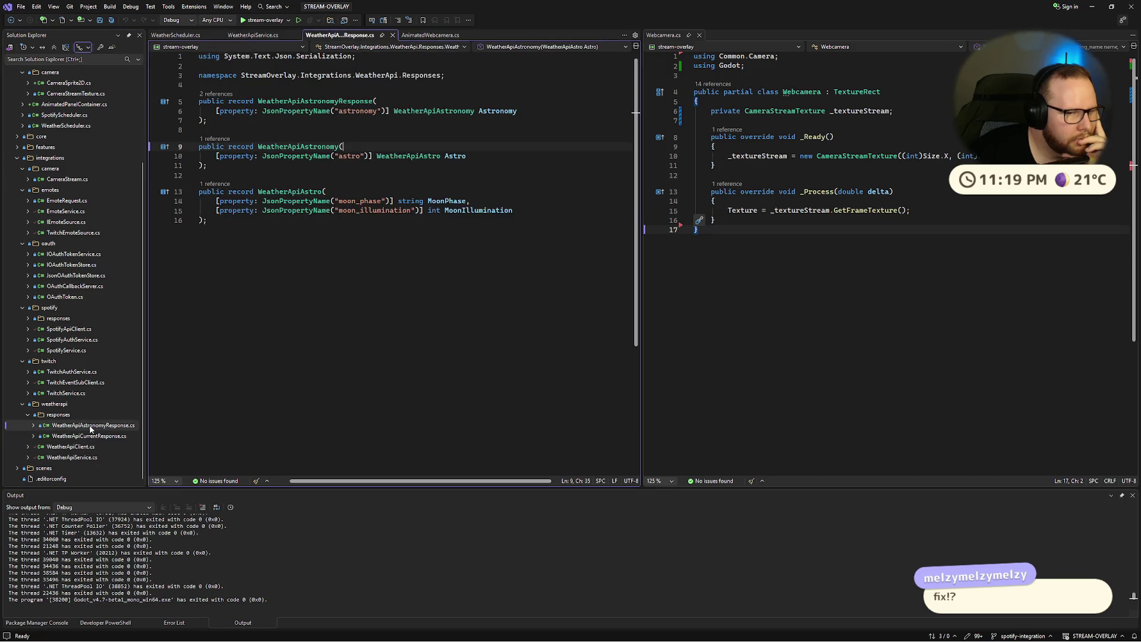
double_click(73, 457)
double_click(71, 447)
Step: Go to the definition of MoonEmojiMapper from line 58 of WeatherApiClient.cs
scroll(346, 350, down, 12)
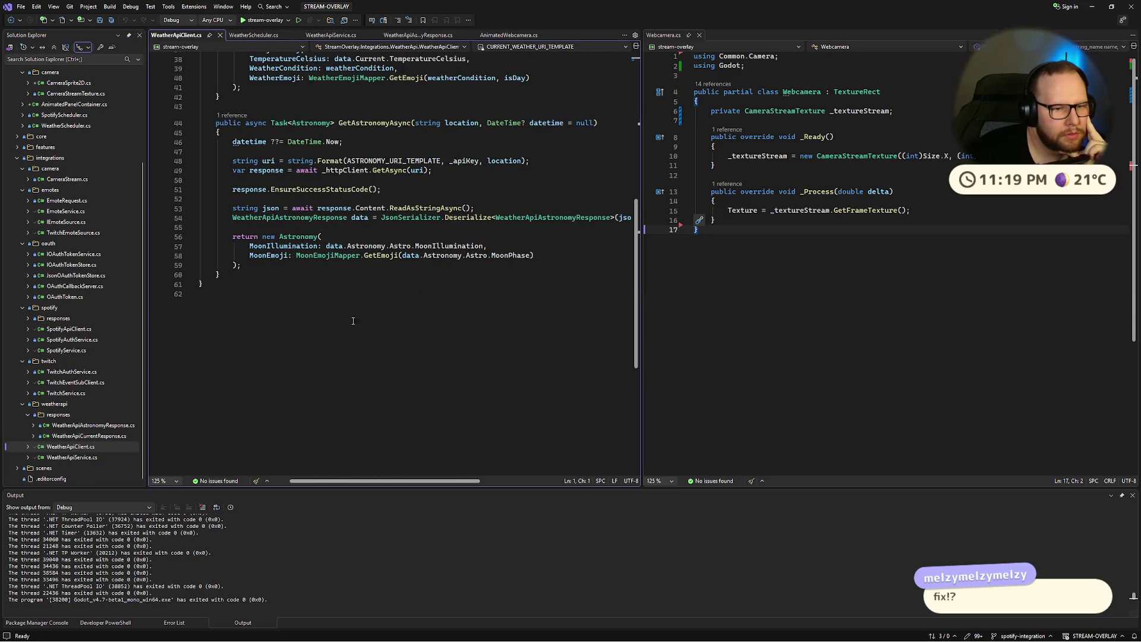
double_click(327, 255)
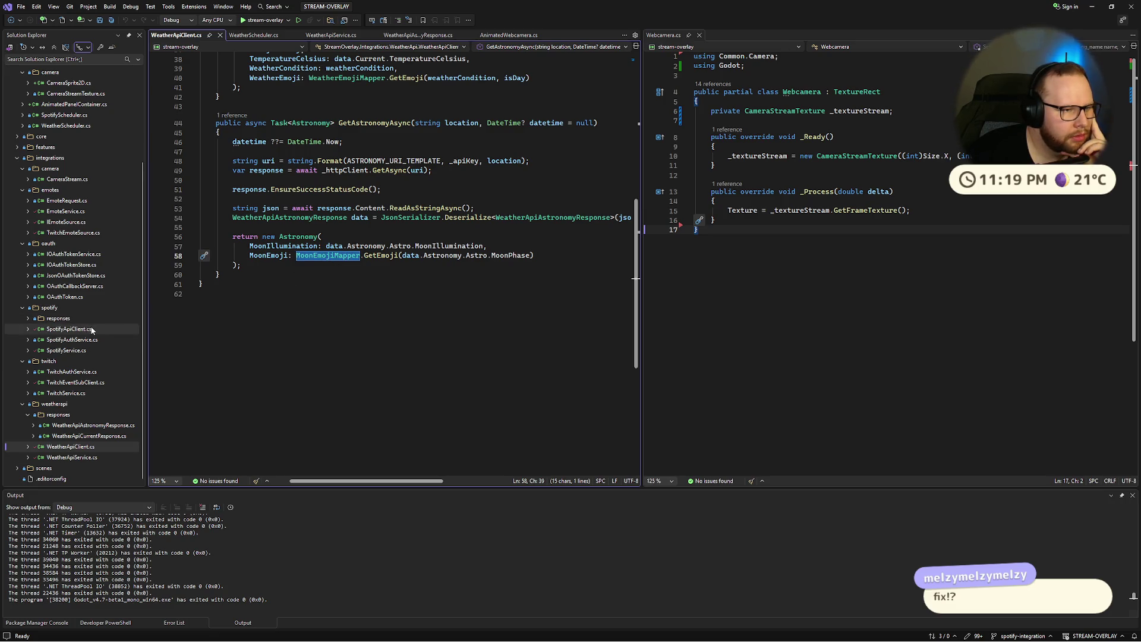
click(328, 257)
ctrl+click(328, 259)
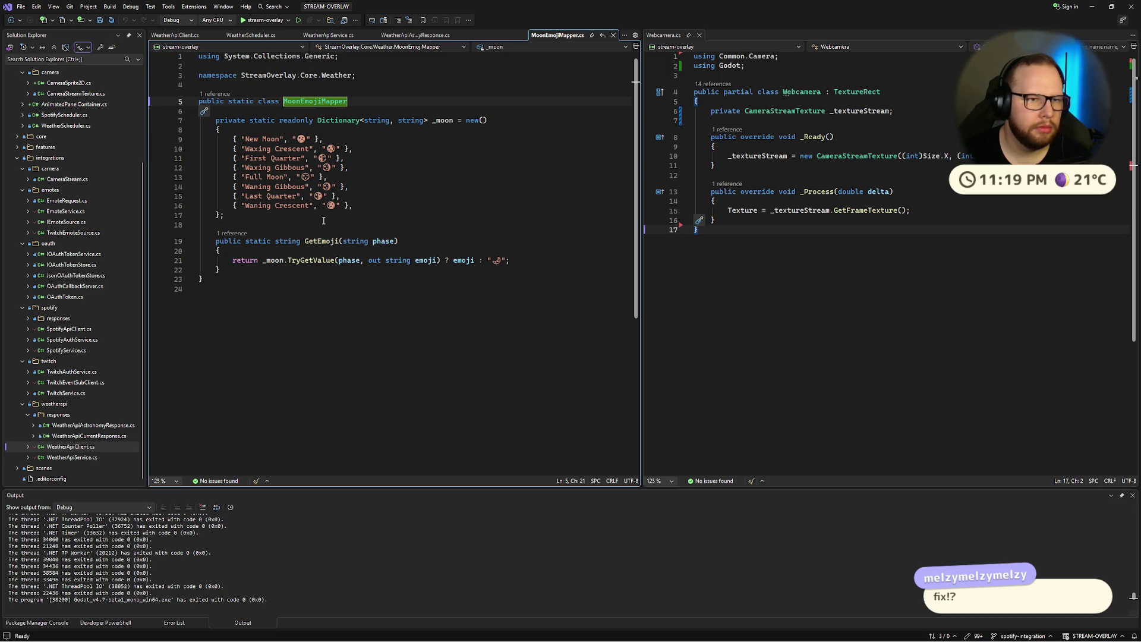
Step: Expand core > weather in Solution Explorer and browse its mapper and record files
scroll(65, 289, up, 4)
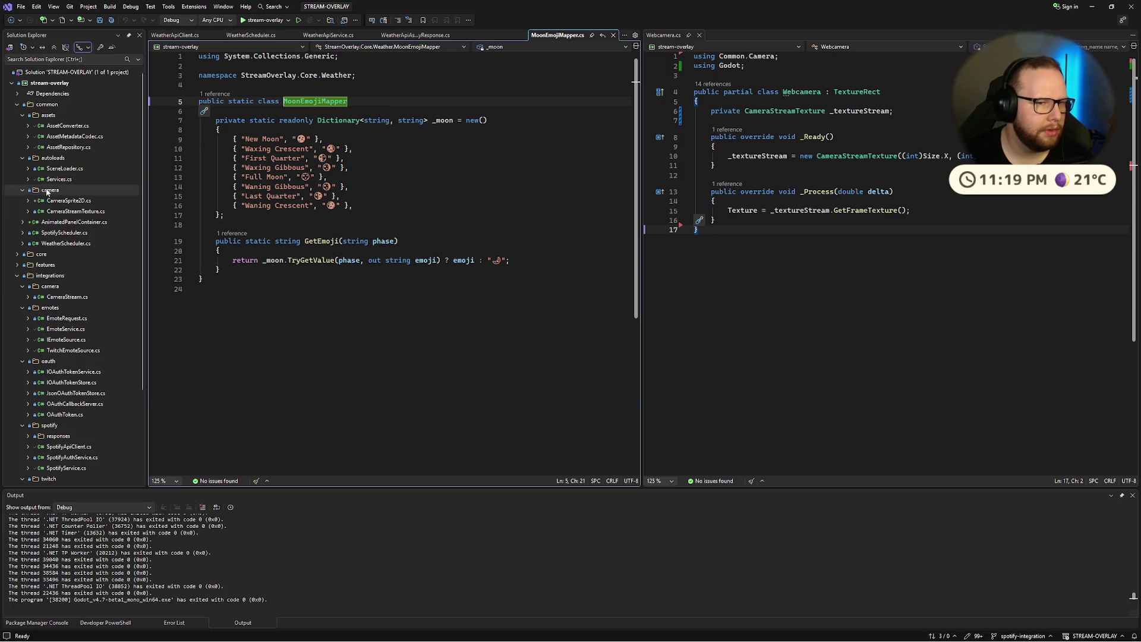
click(17, 255)
click(23, 297)
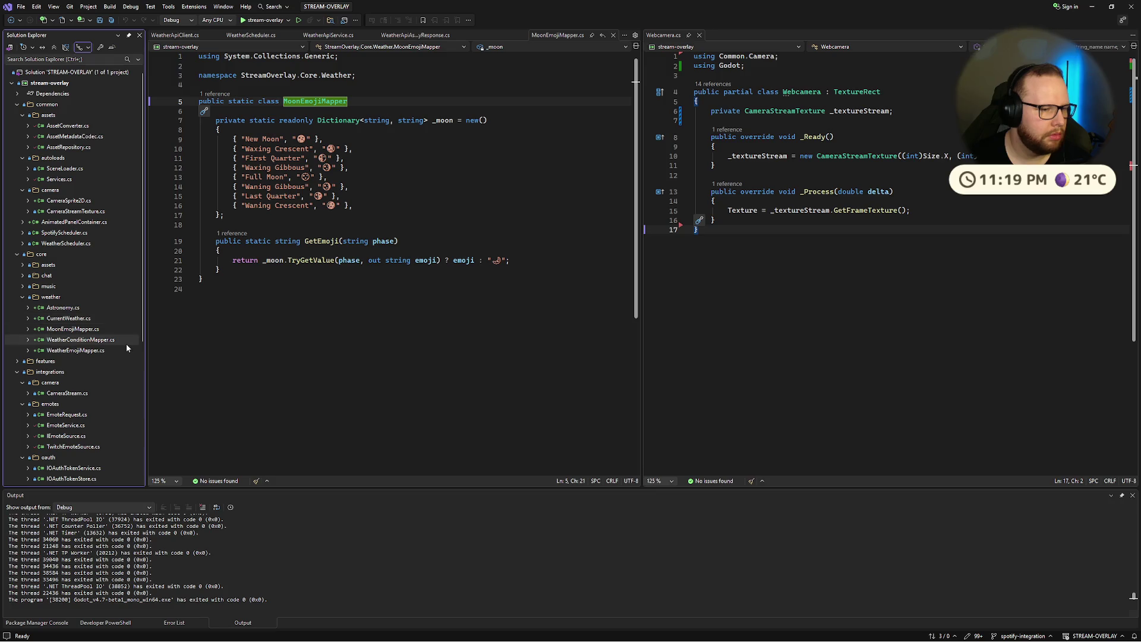
click(83, 319)
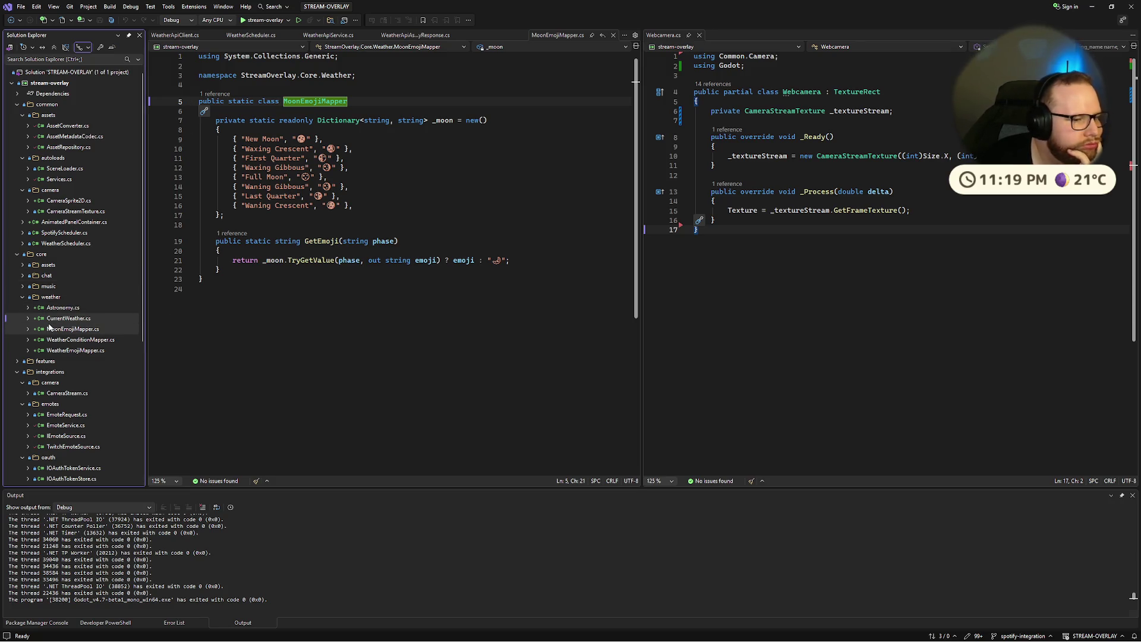
click(262, 334)
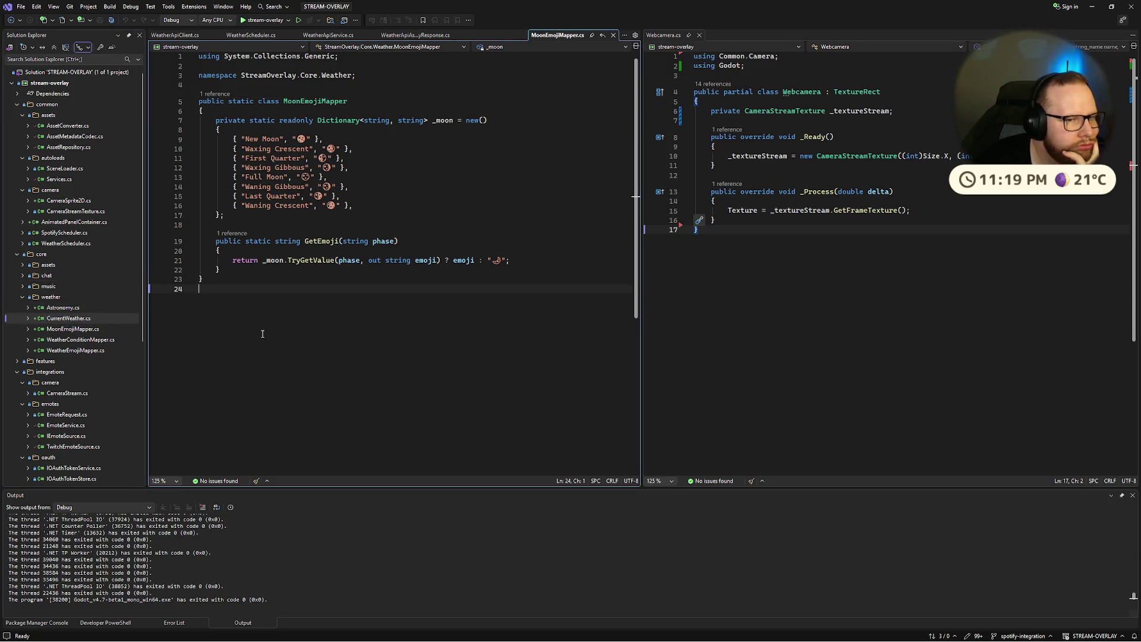
click(79, 330)
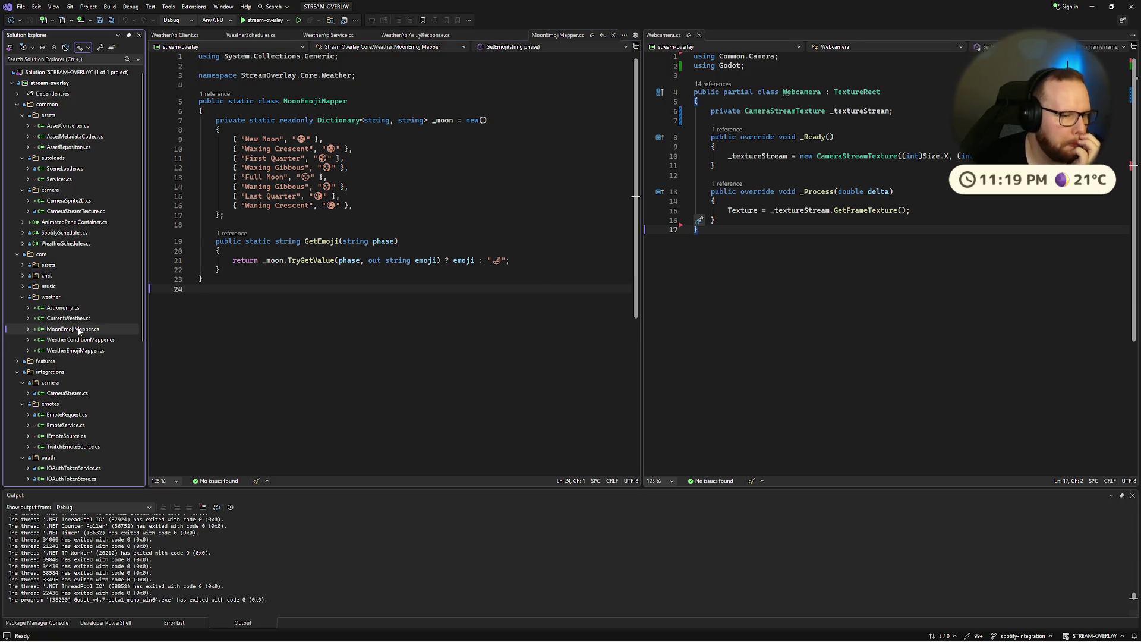
click(82, 351)
click(74, 330)
Step: Open WeatherConditionMapper.cs, CurrentWeather.cs, and finally WeatherEmojiMapper.cs
double_click(79, 341)
scroll(315, 289, down, 10)
scroll(315, 290, down, 2)
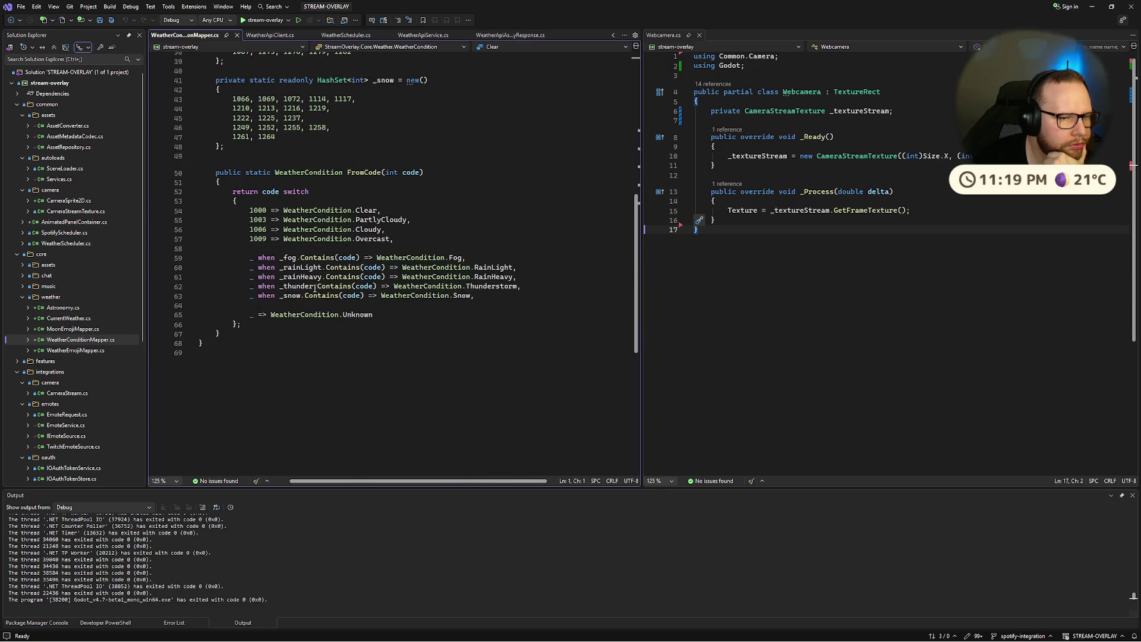
double_click(74, 319)
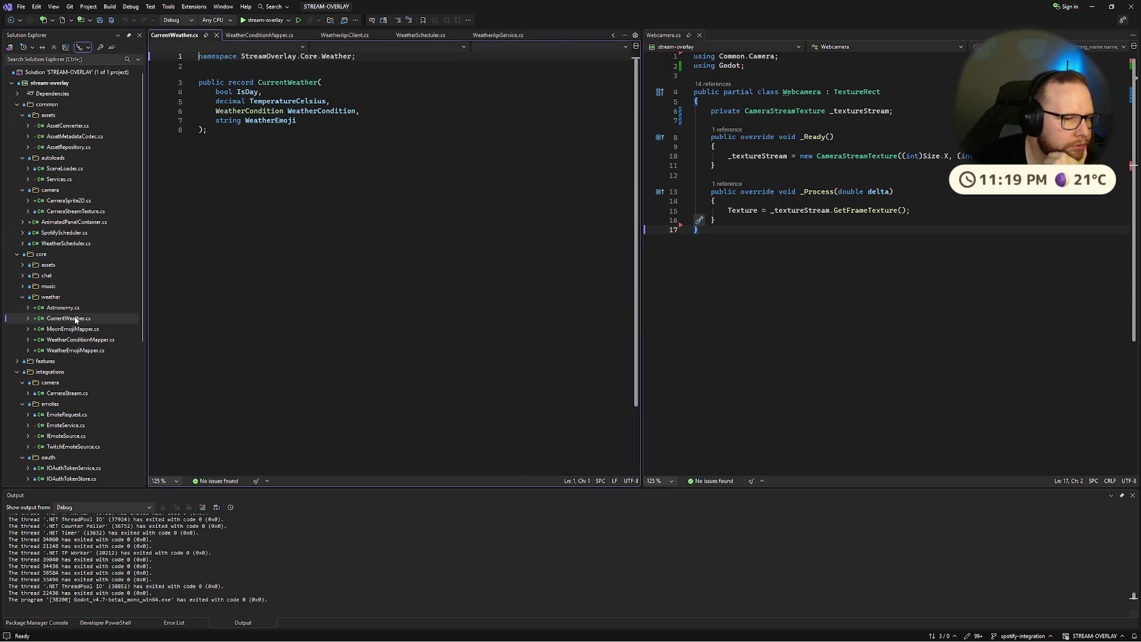
double_click(73, 351)
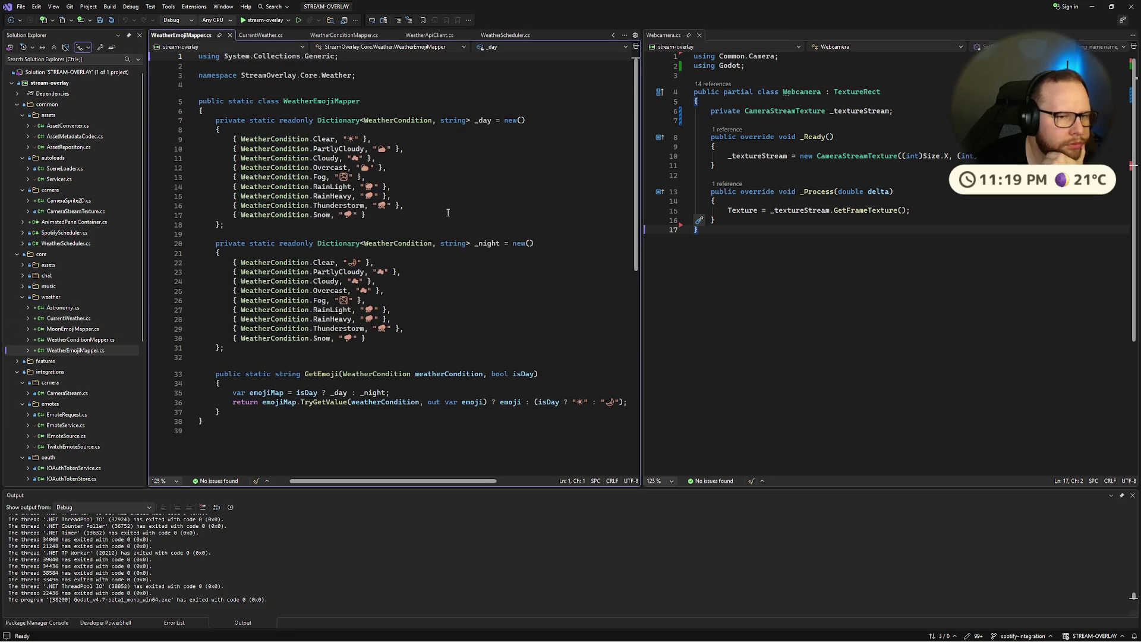
Step: Review WeatherEmojiMapper's day and night emoji tables, then reopen WeatherApiService.cs
click(215, 243)
mouse_move(216, 243)
mouse_down()
mouse_move(238, 295)
mouse_move(218, 357)
mouse_move(206, 355)
mouse_move(216, 243)
mouse_up()
click(250, 352)
click(389, 219)
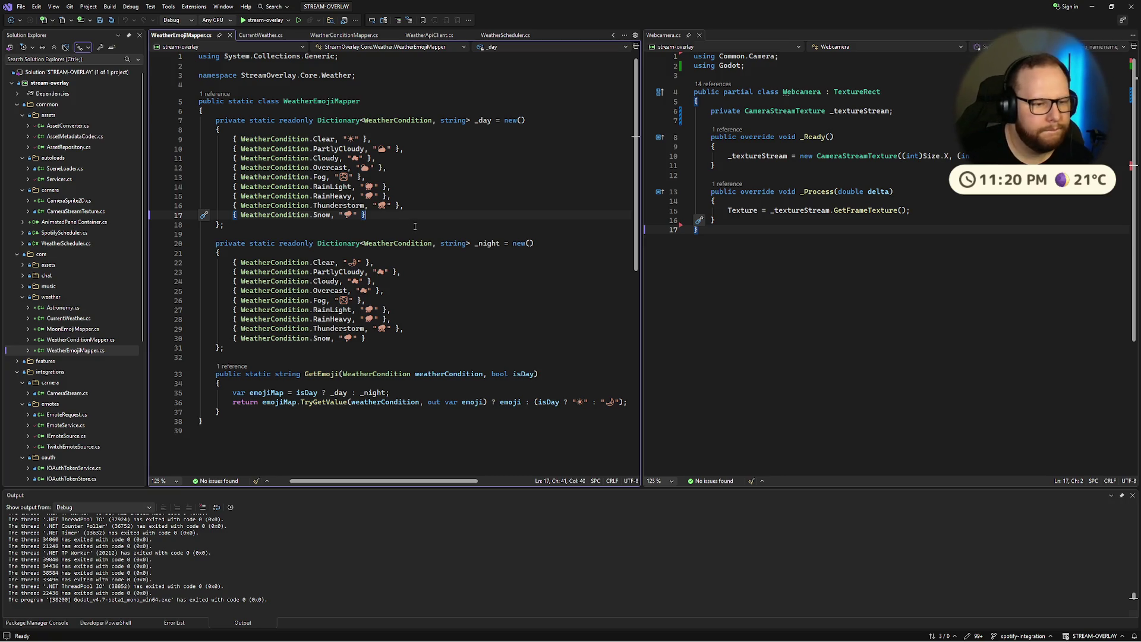
scroll(507, 357, down, 4)
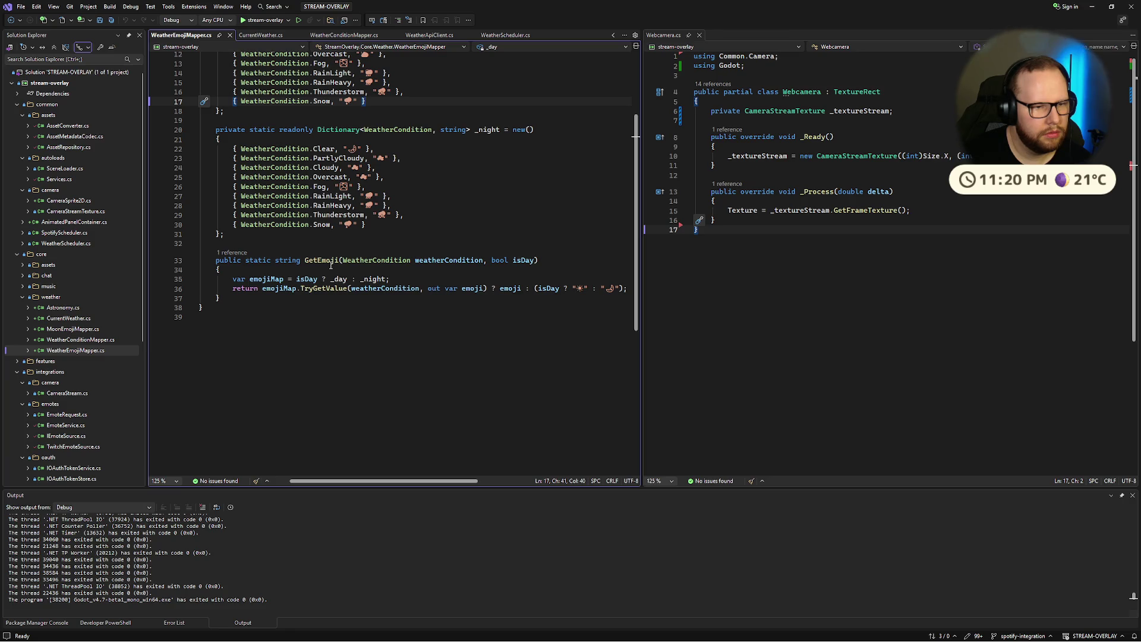
scroll(331, 266, up, 2)
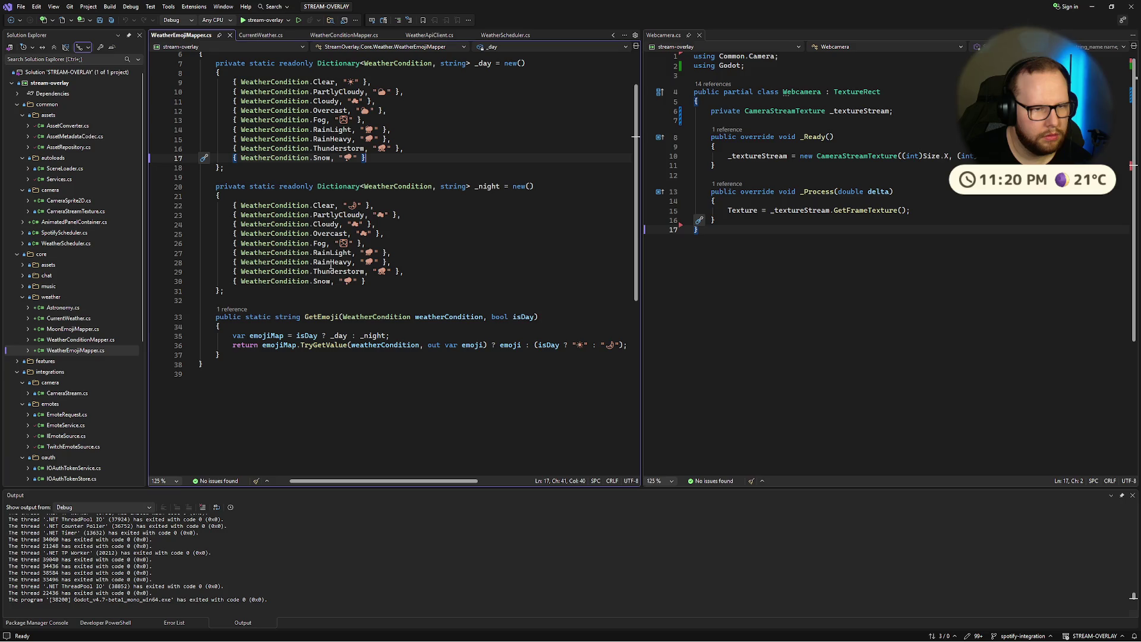
scroll(76, 374, down, 7)
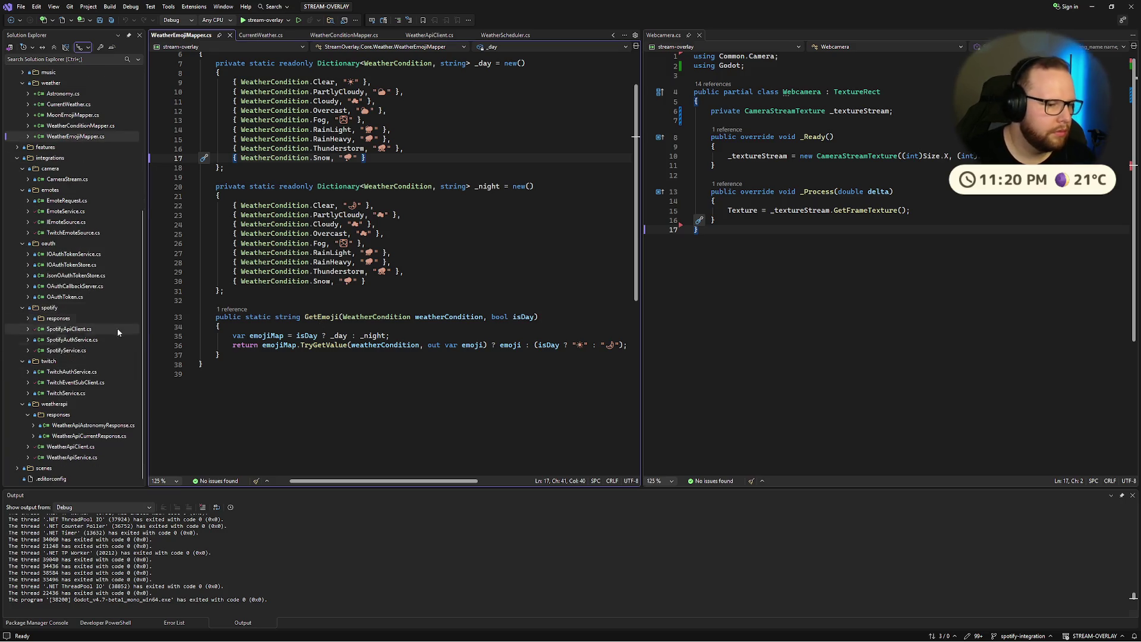
click(84, 457)
scroll(392, 297, up, 3)
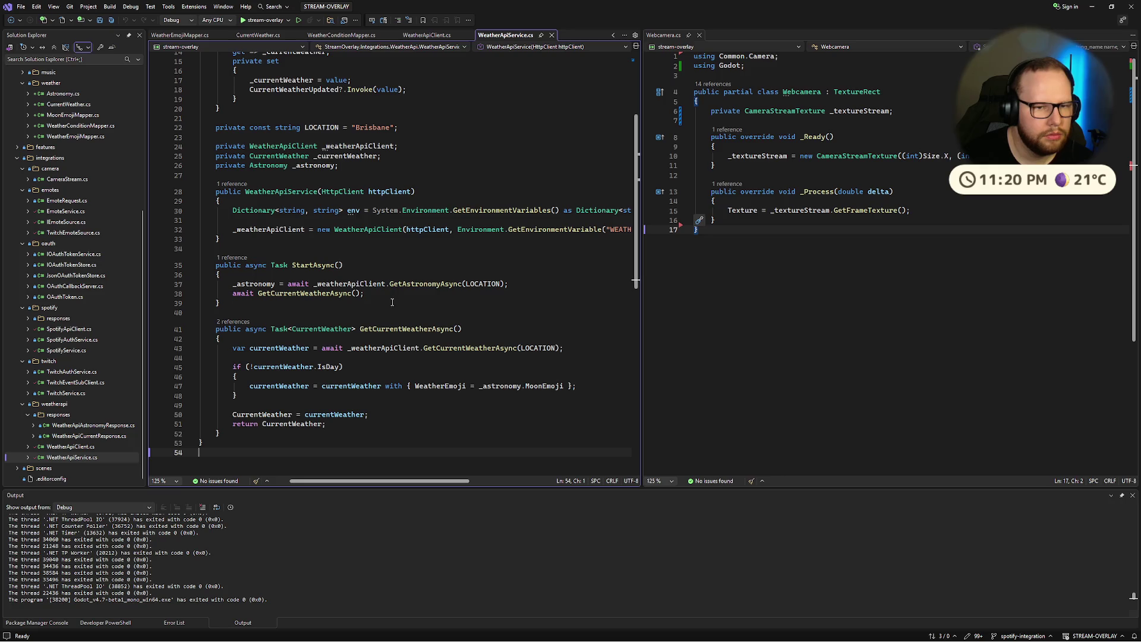
Step: Close Webcamera.cs and inspect the not-daytime IsDay check in GetCurrentWeatherAsync
click(700, 35)
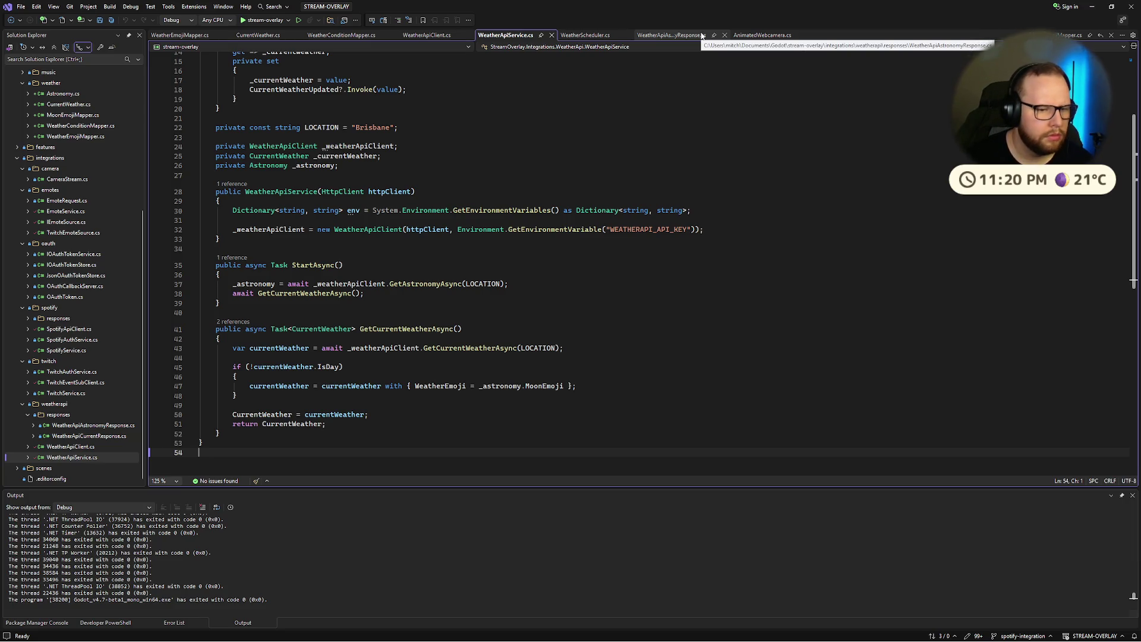
scroll(546, 239, down, 6)
click(464, 269)
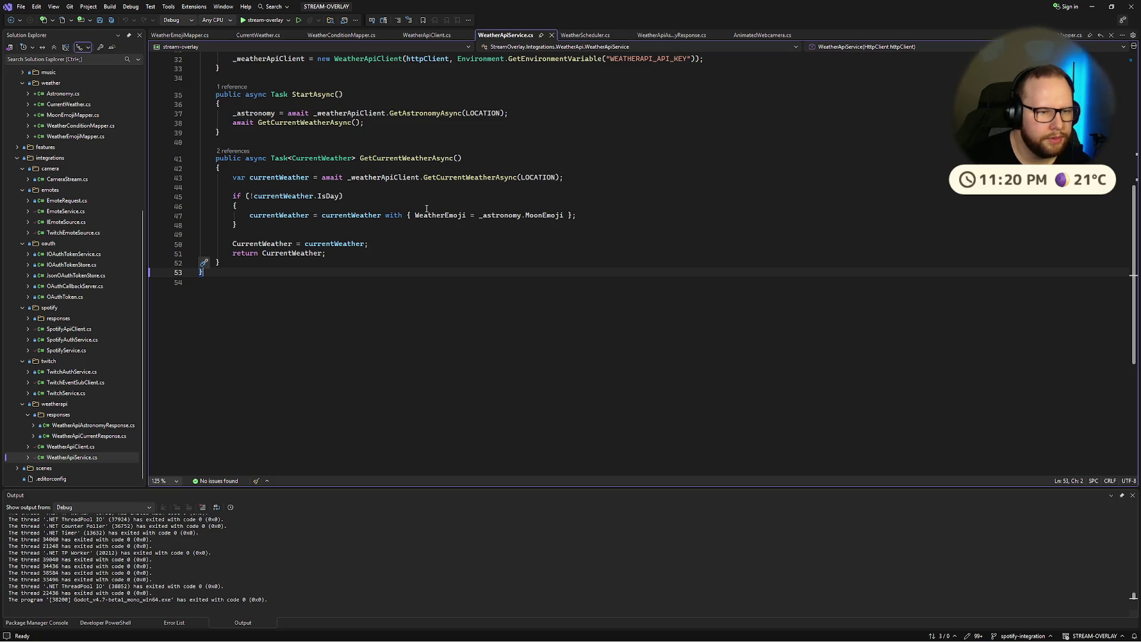
click(282, 185)
key(Down)
key(End)
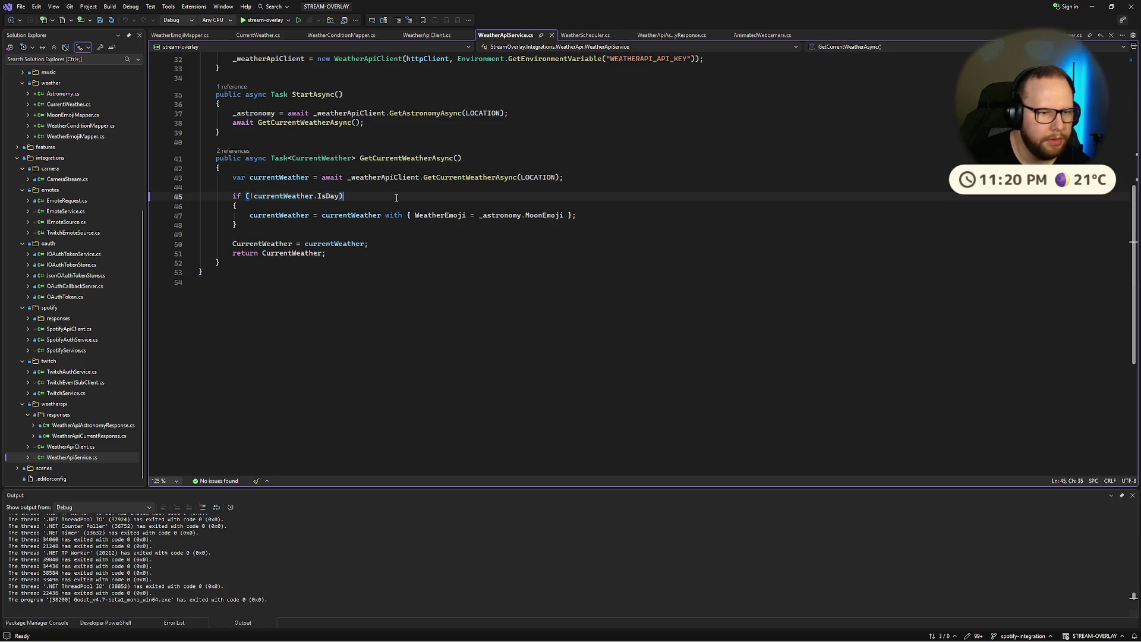
click(367, 219)
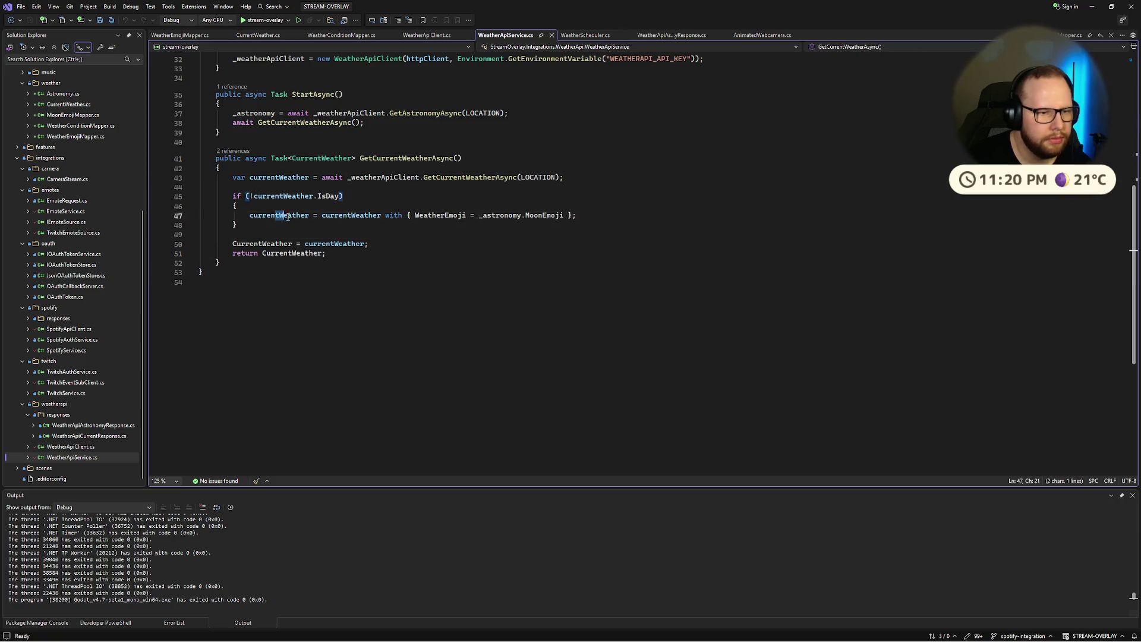
Step: Check the CurrentWeather property assignment, then jump to the CurrentWeather record definition with F12
double_click(393, 160)
click(280, 243)
scroll(368, 182, up, 10)
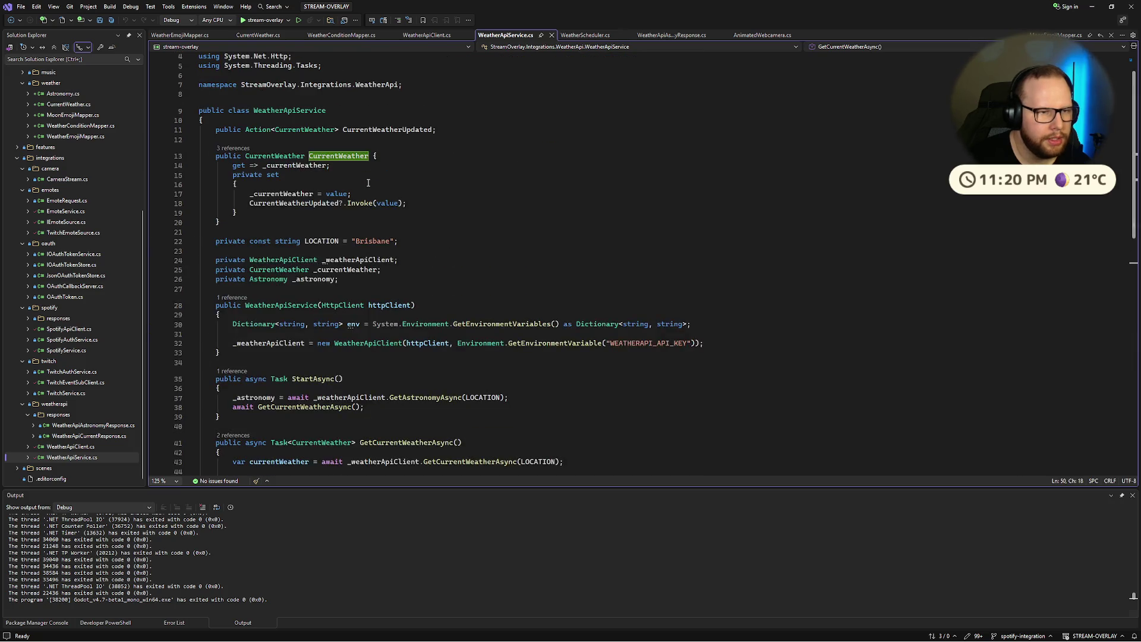
click(368, 182)
double_click(277, 155)
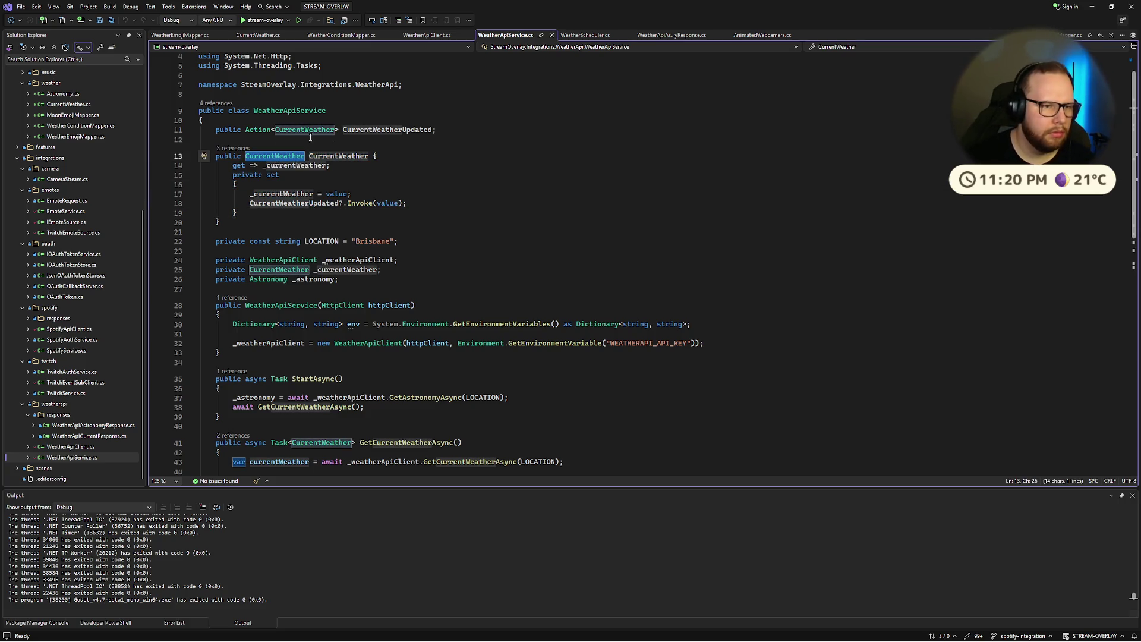
click(283, 156)
key(F12)
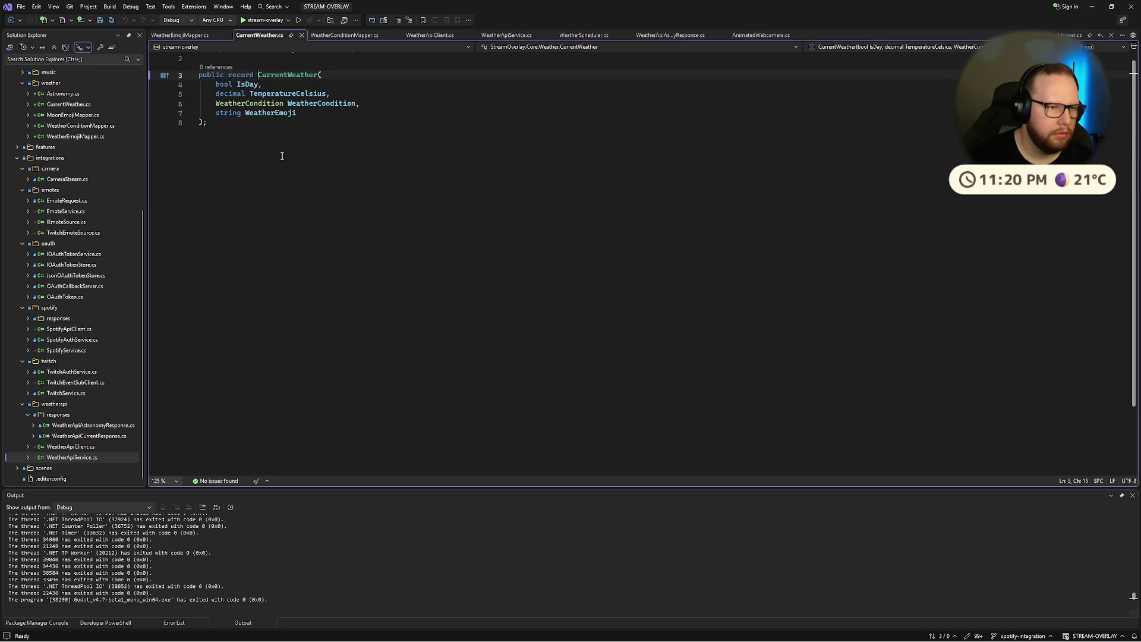
Step: Rename the WeatherEmoji field to WeatherBaseEmoji across the project
click(292, 114)
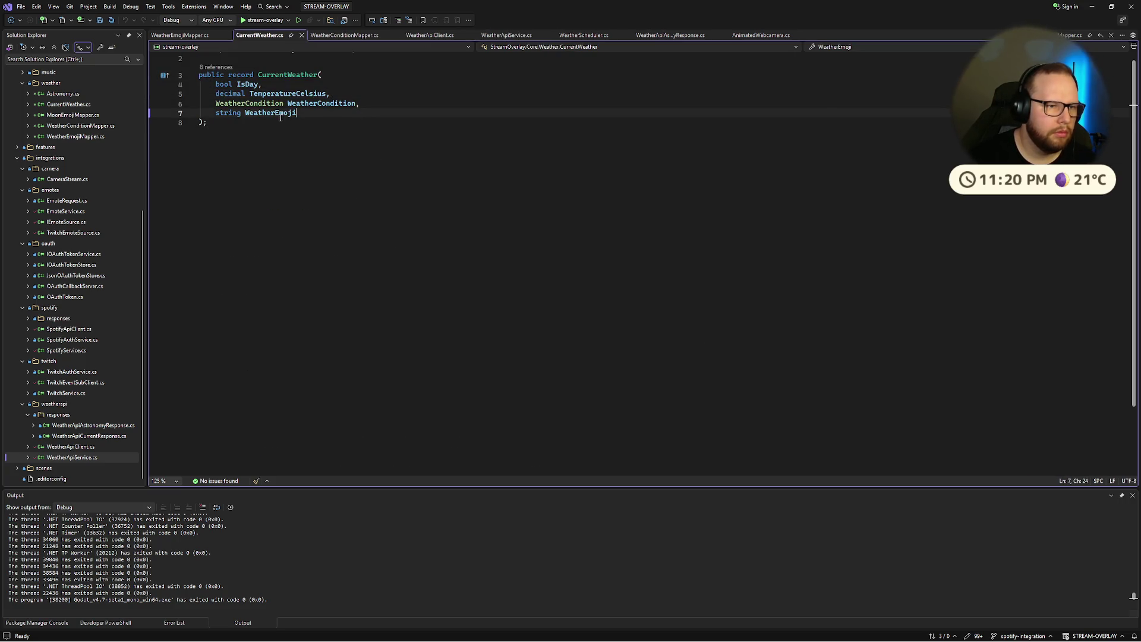
key(ctrl+r)
key(ctrl+r)
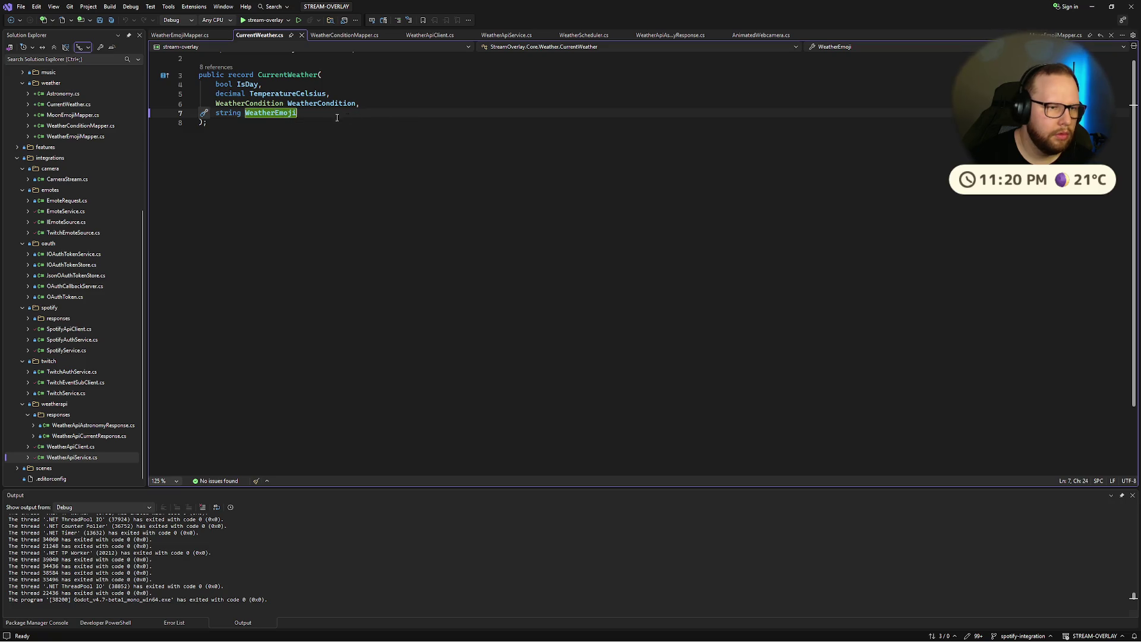
key(Left)
key(Left)
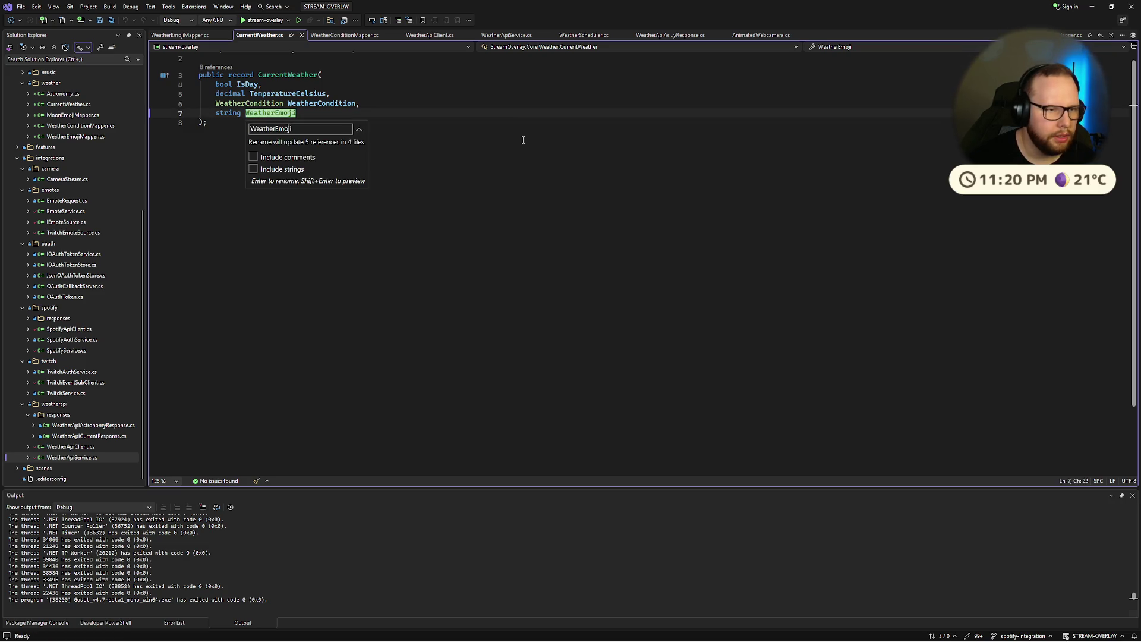
key(Right)
text(Base)
key(Return)
Step: Add a 'string WeatherAstronomyEmoji' field after WeatherBaseEmoji and save the record
click(333, 116)
text(,)
key(Return)
text(s)
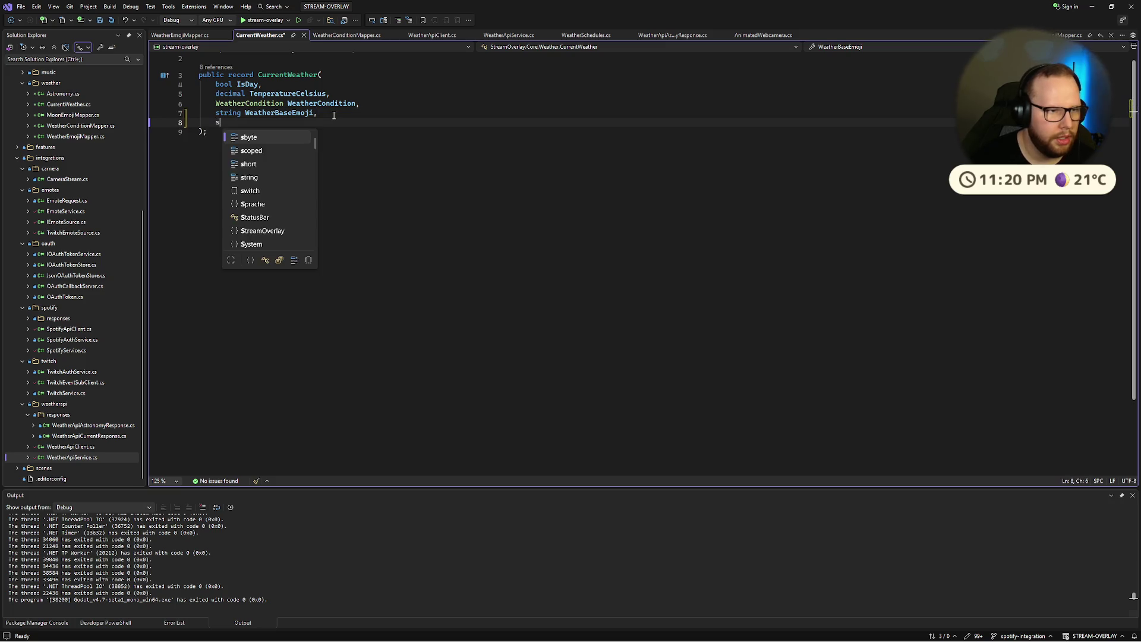
text(trng W)
key(BackSpace)
key(BackSpace)
key(BackSpace)
text(string WeatherAstronomyEmoji)
key(ctrl+s)
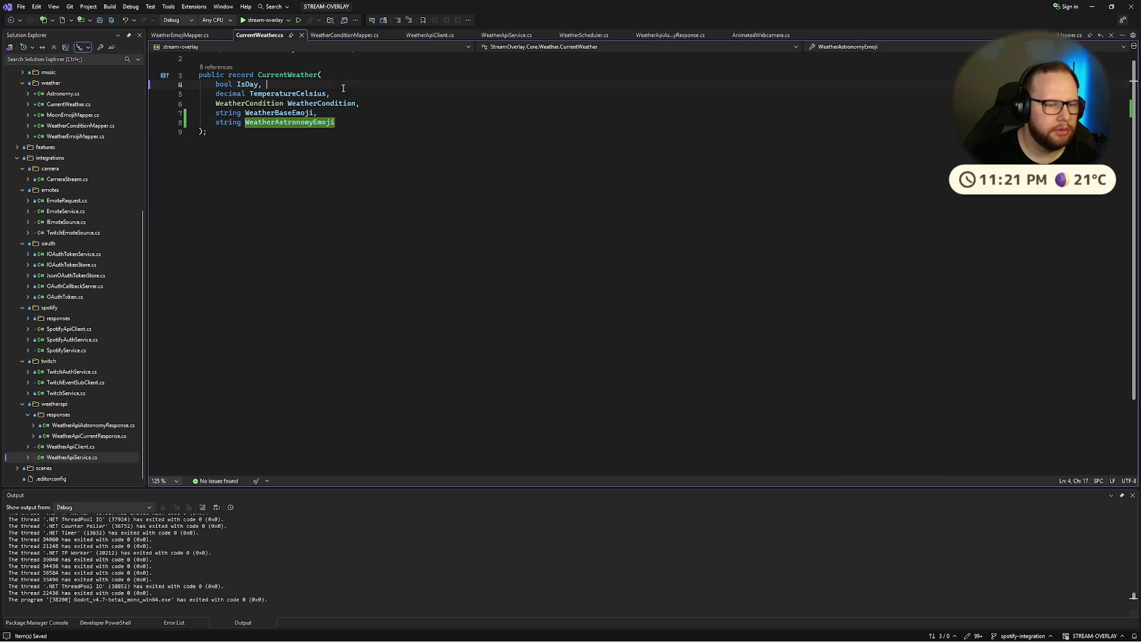
click(311, 145)
click(344, 117)
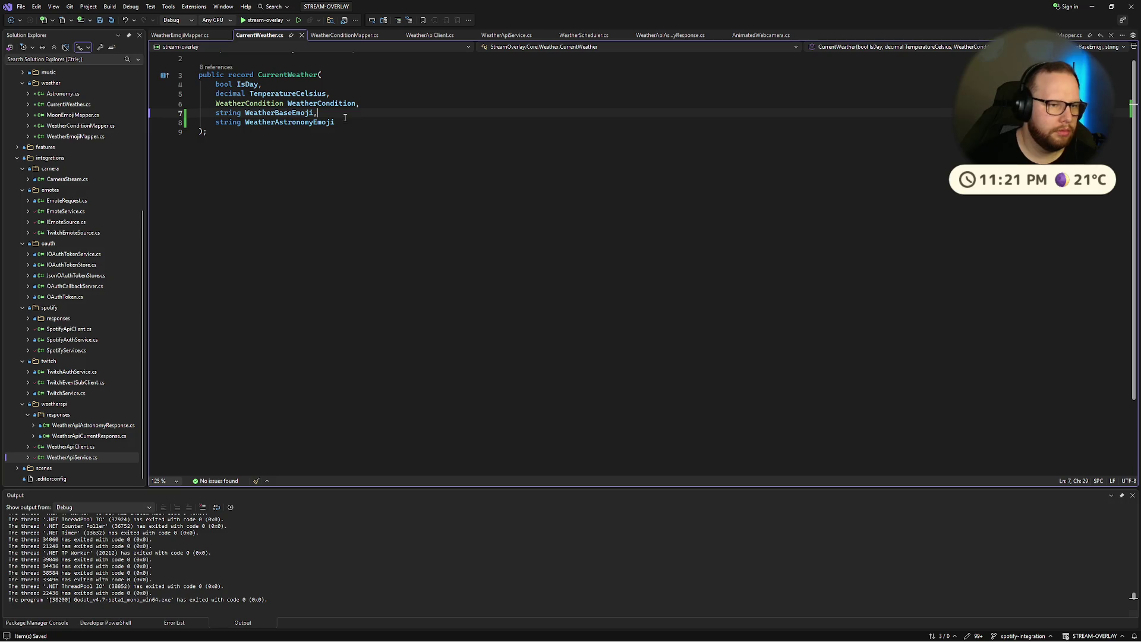
key(shift+alt+equal)
key(shift+alt+equal)
click(321, 143)
Step: Review WeatherEmojiMapper's _night dictionary and its GetEmoji method
scroll(332, 136, up, 1)
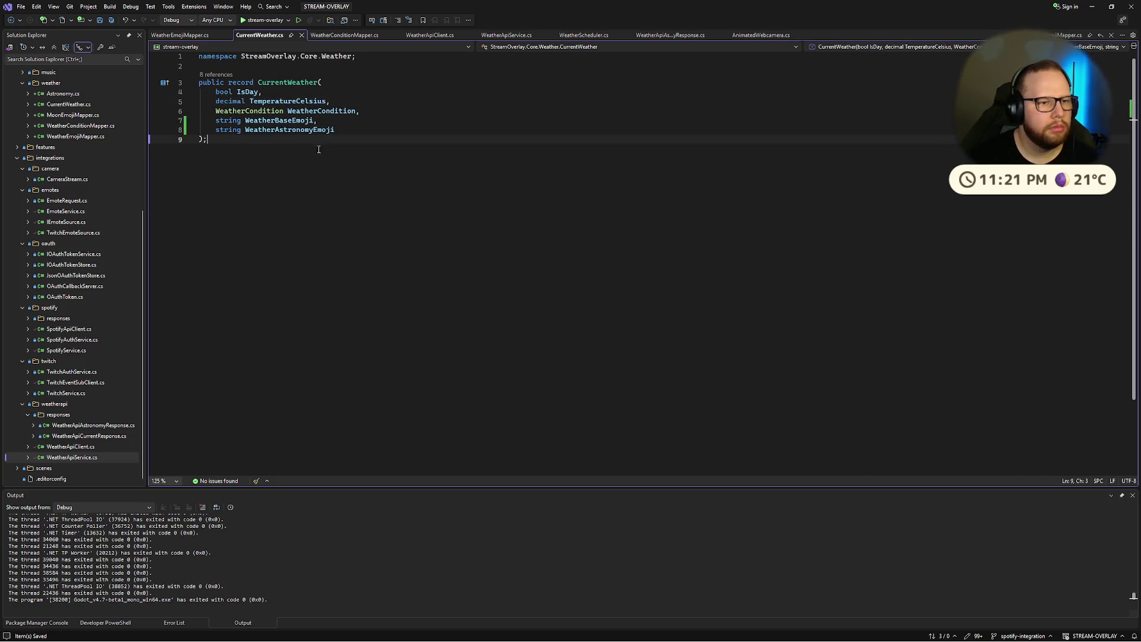
key(ctrl+Tab)
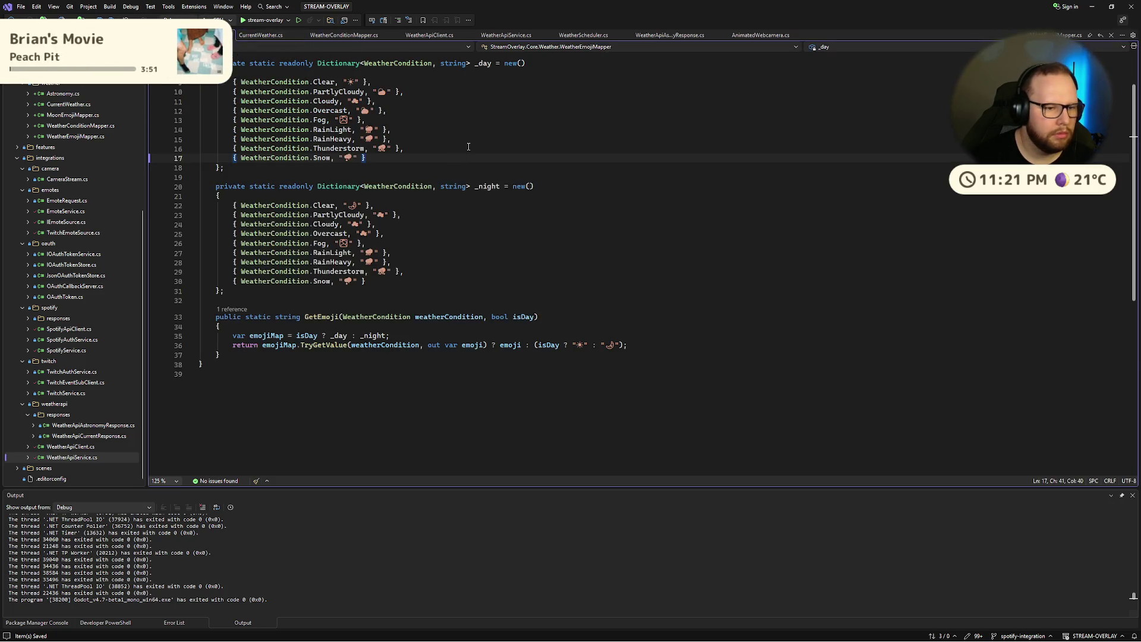
click(471, 236)
scroll(475, 226, up, 2)
click(481, 196)
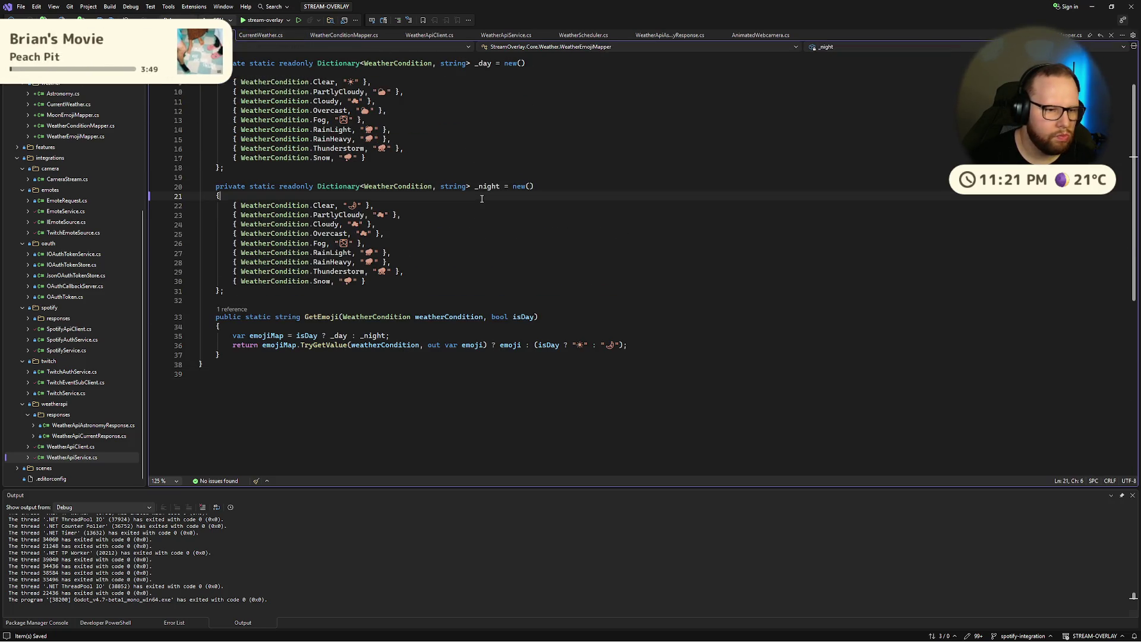
scroll(482, 199, down, 1)
click(318, 259)
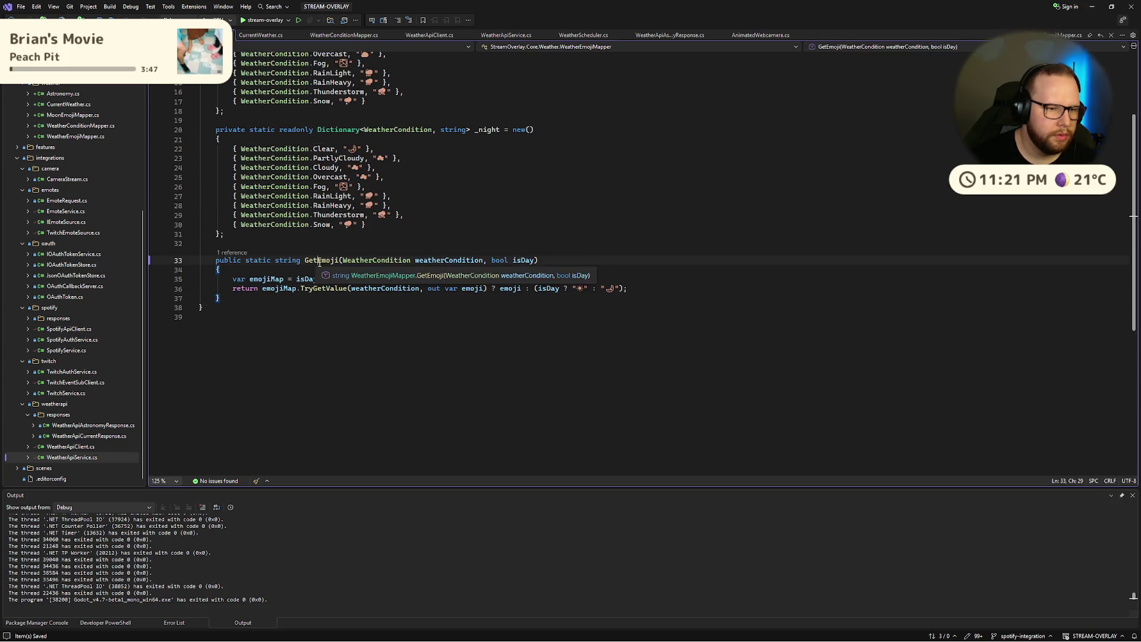
scroll(239, 60, up, 4)
Step: Check how WeatherApiClient builds CurrentWeather with WeatherBaseEmoji, then go to GetEmoji's definition
key(ctrl+Tab)
key(ctrl+Tab)
key(ctrl+Tab)
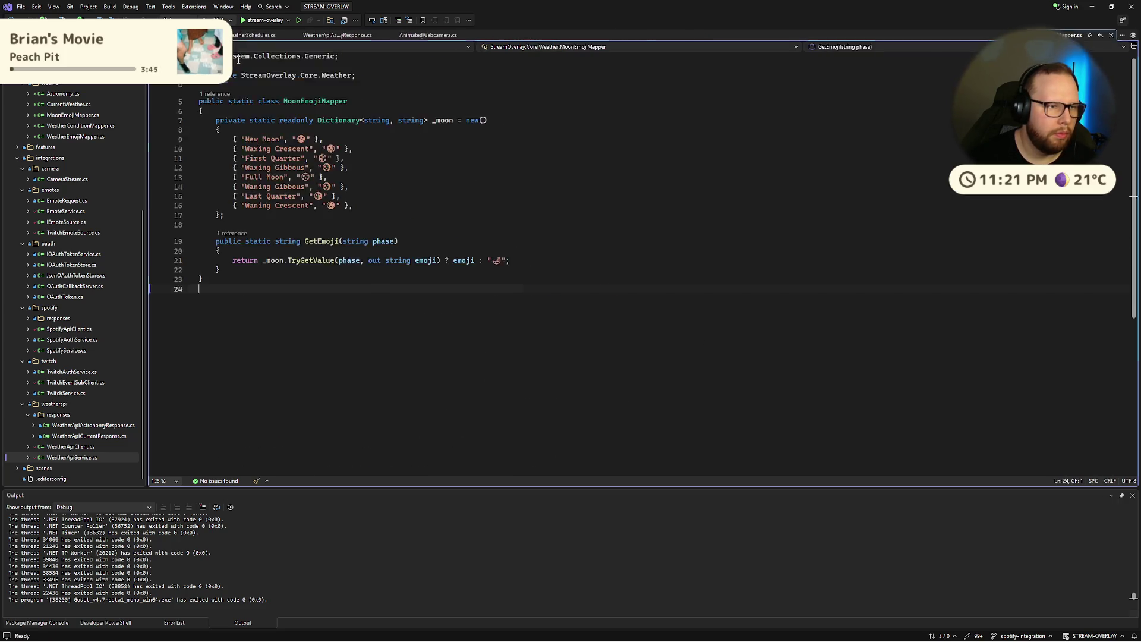
key(ctrl+Tab)
key(ctrl+Tab)
key(ctrl+Tab)
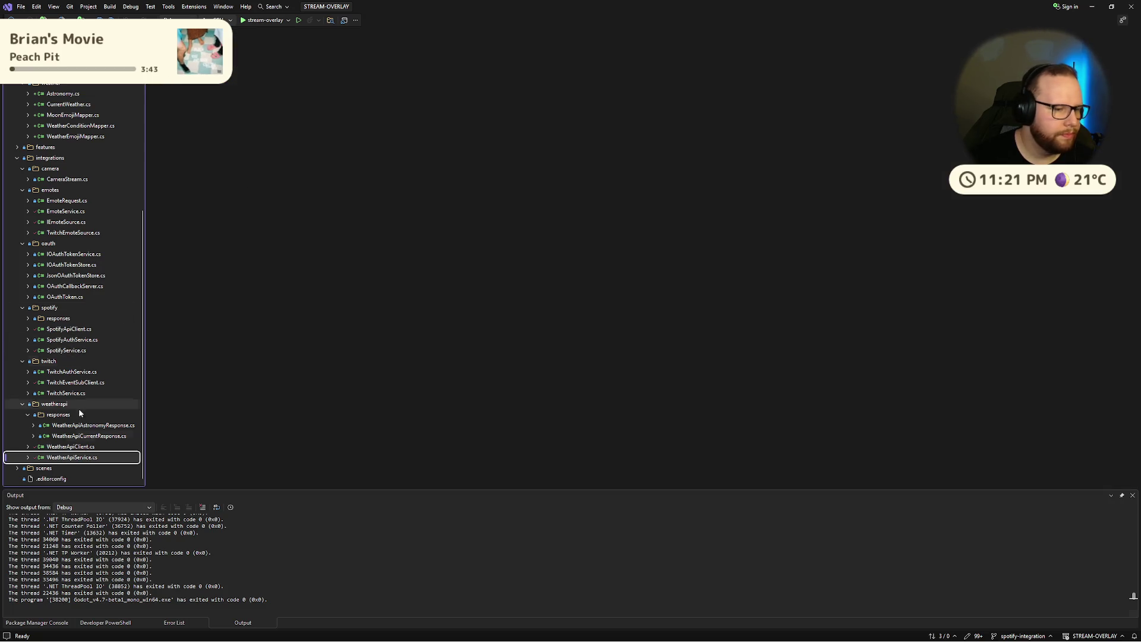
scroll(361, 343, down, 6)
click(375, 285)
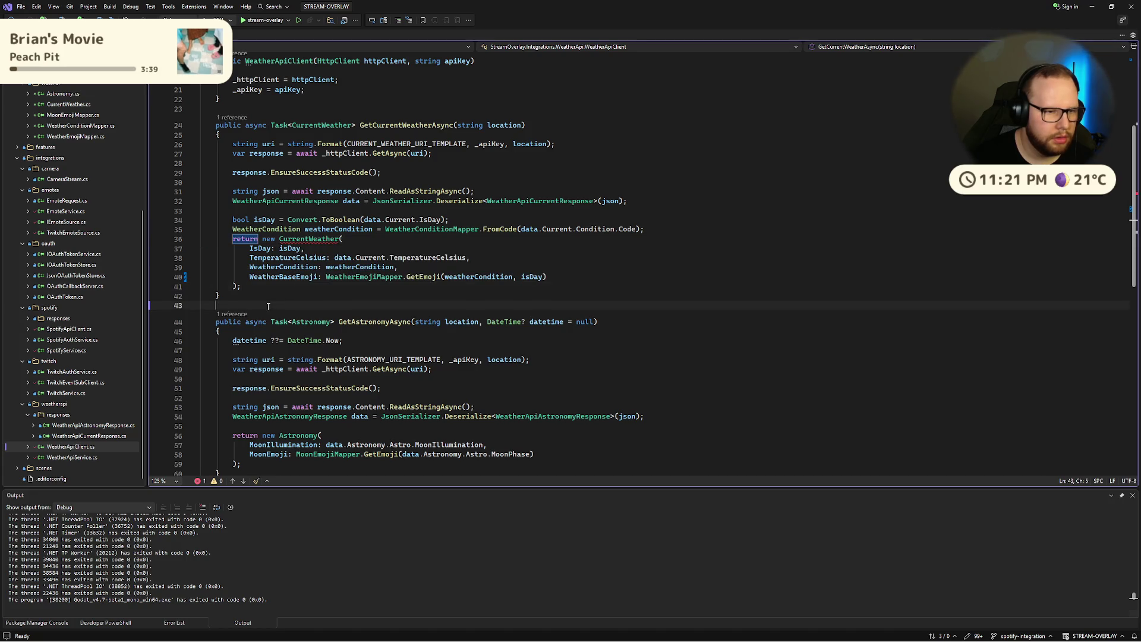
click(575, 276)
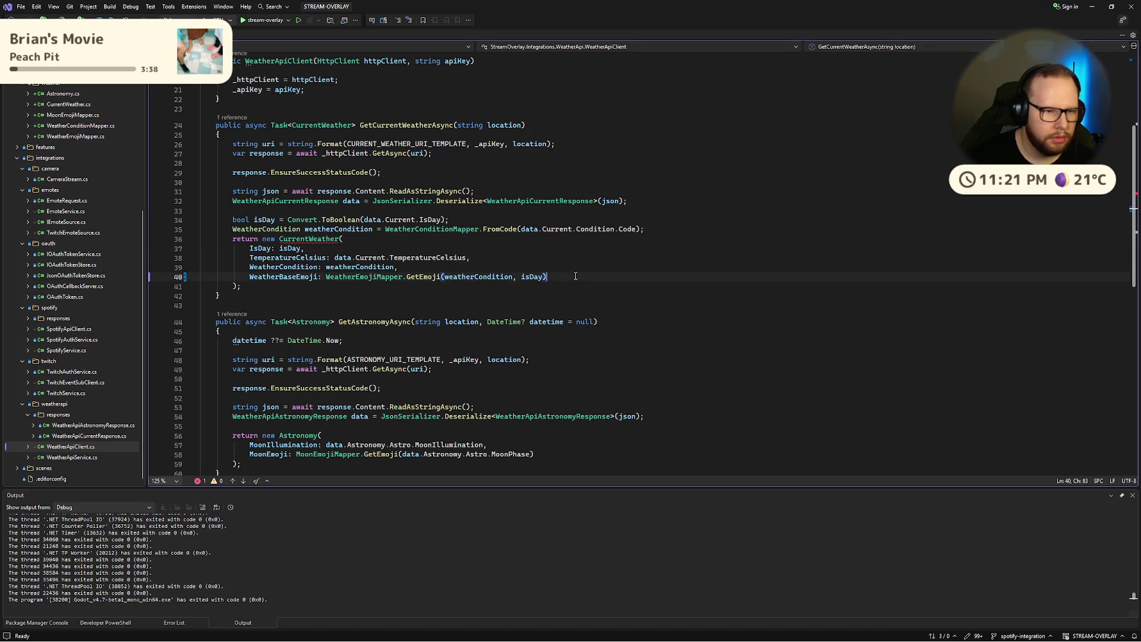
ctrl+click(423, 277)
Step: Inspect GetEmoji's body and select the moon emoji on the night Clear line 22
drag(234, 290, 656, 302)
click(656, 302)
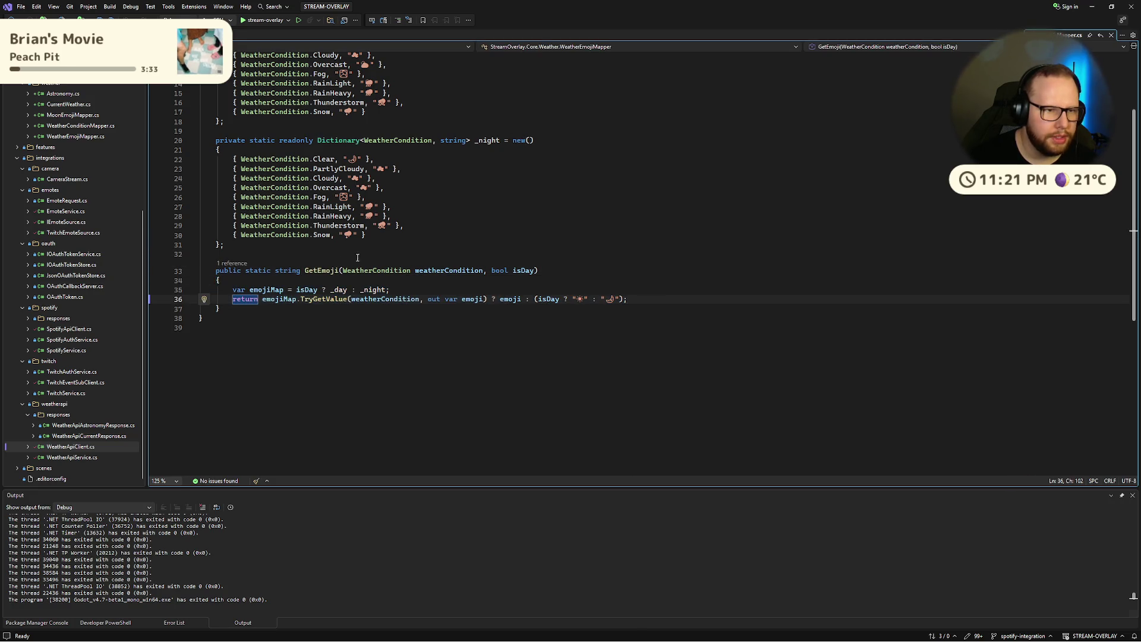
click(403, 162)
drag(347, 160, 361, 159)
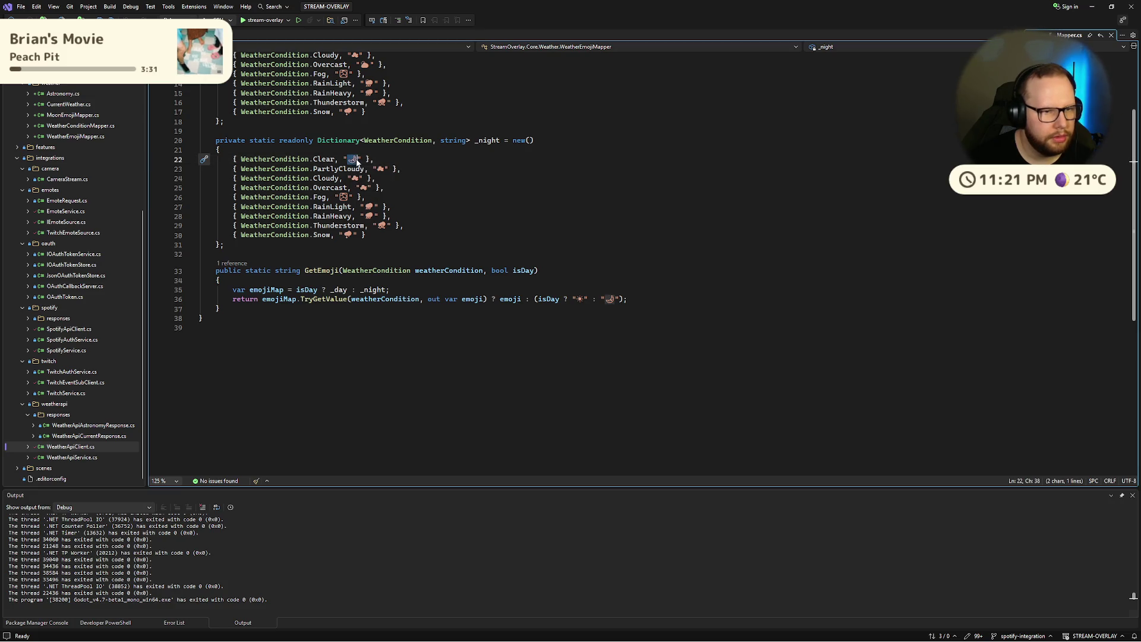
scroll(461, 155, up, 3)
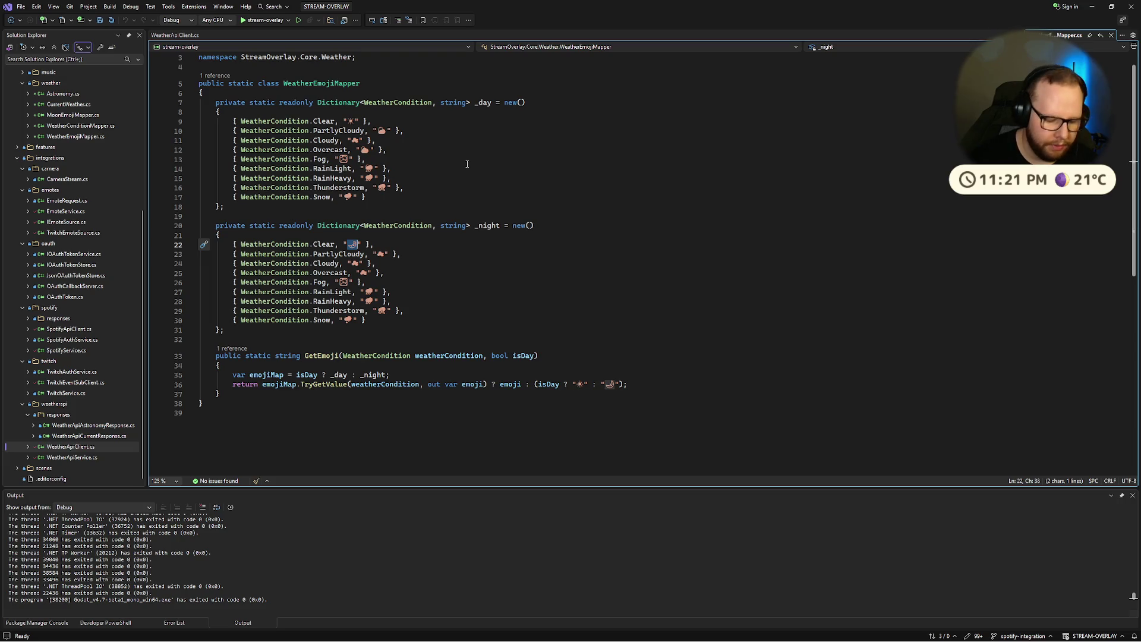
Step: Replace the night Clear entry's moon emoji with an empty string and save
key(super+period)
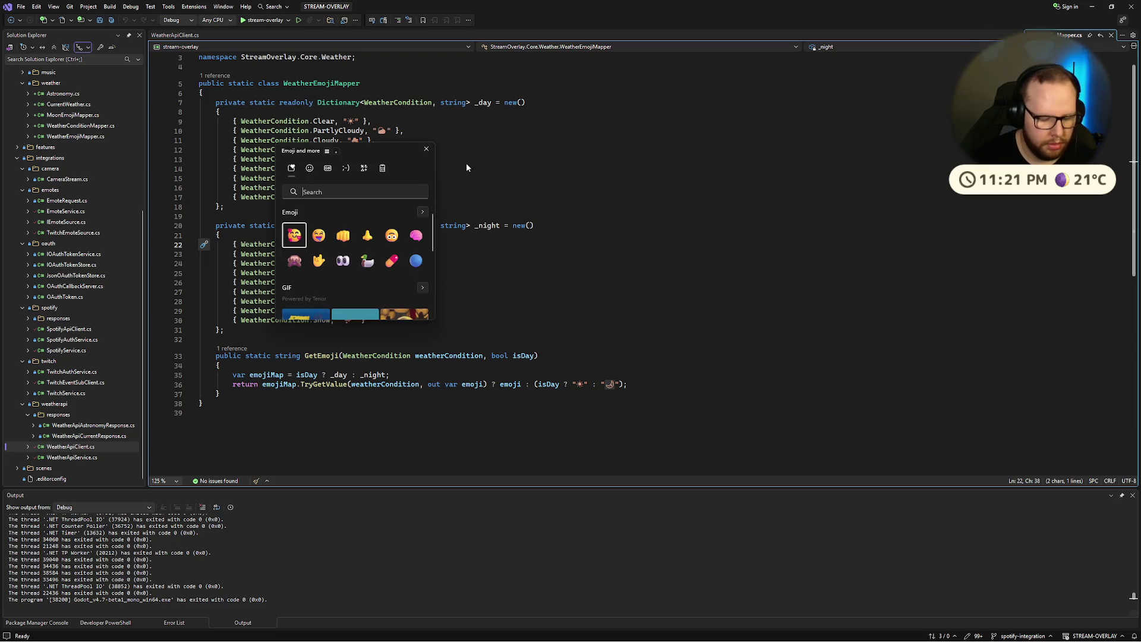
text(moon)
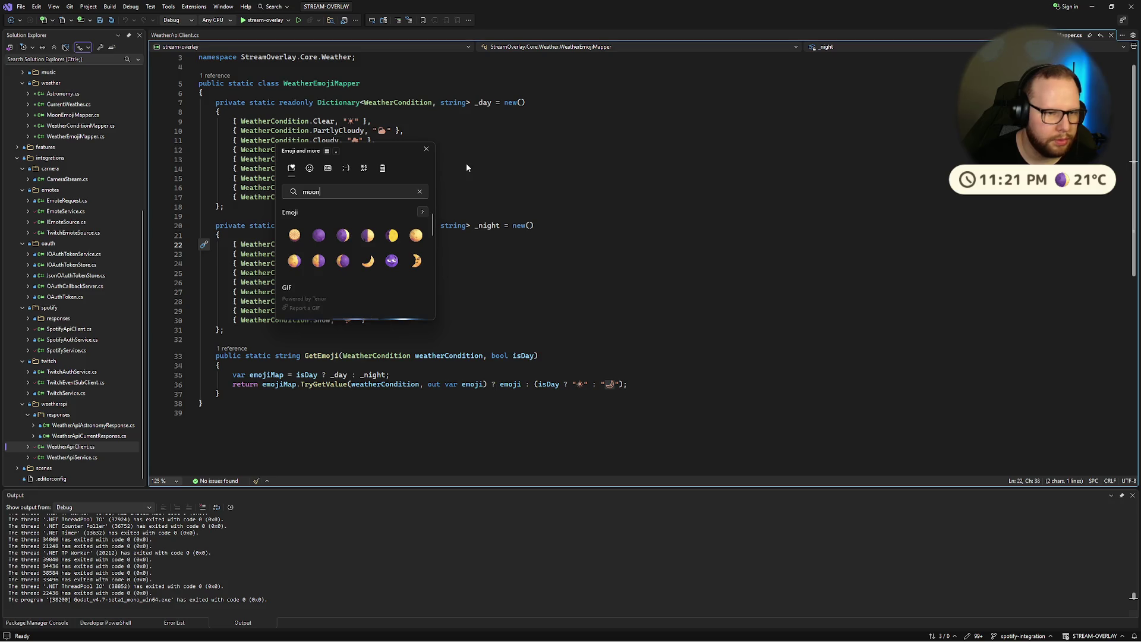
click(393, 268)
click(391, 301)
double_click(352, 243)
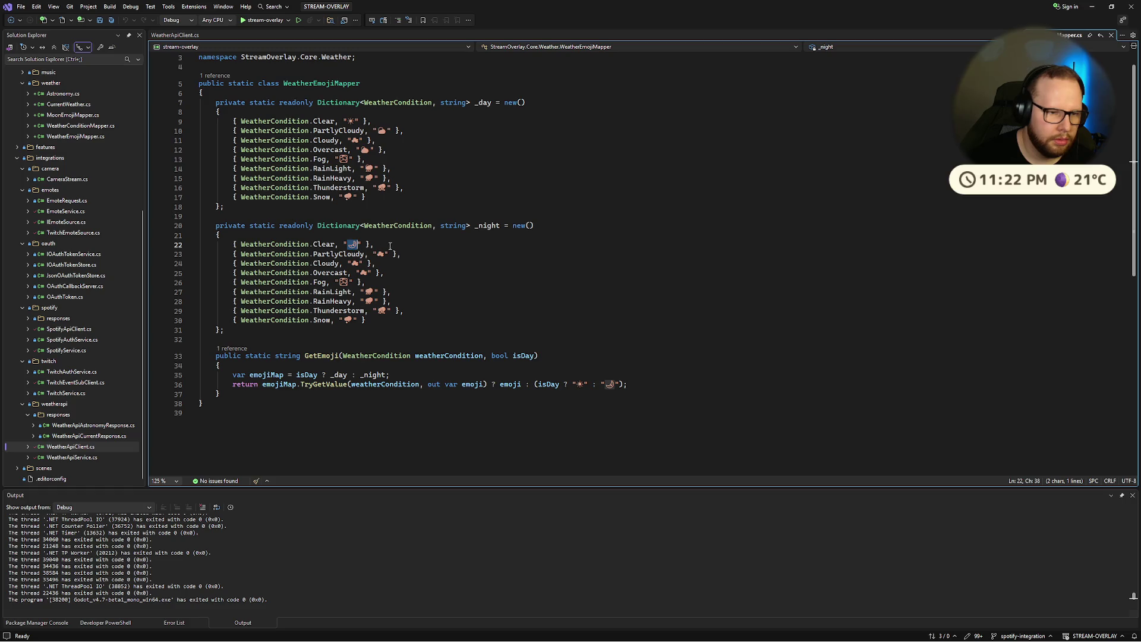
key(Delete)
key(ctrl+s)
key(ctrl+v)
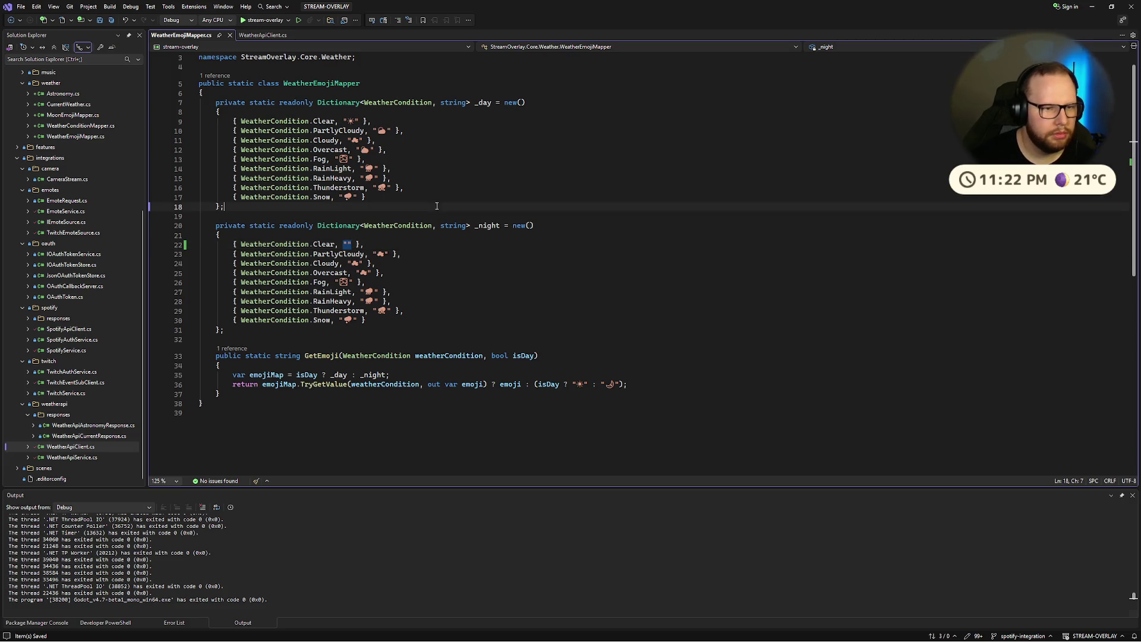
Step: Empty GetEmoji's night fallback emoji, save, and review the day and night dictionaries
double_click(611, 385)
key(Delete)
key(ctrl+s)
key(Up)
key(Up)
key(Up)
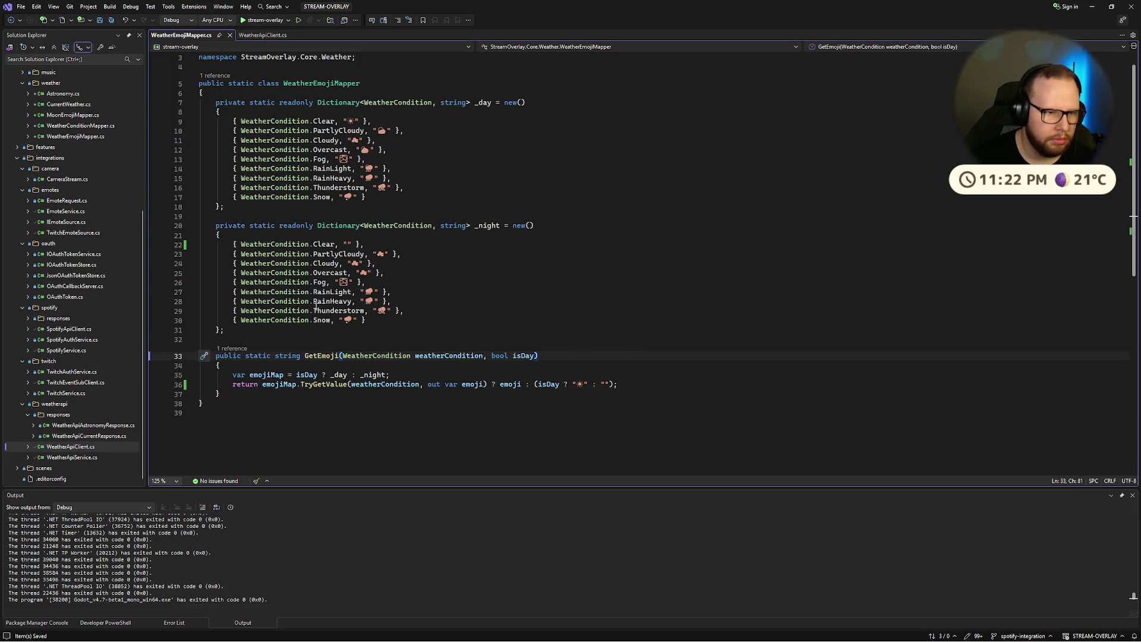
mouse_move(269, 116)
mouse_down()
mouse_move(238, 237)
mouse_move(392, 321)
mouse_up()
click(402, 321)
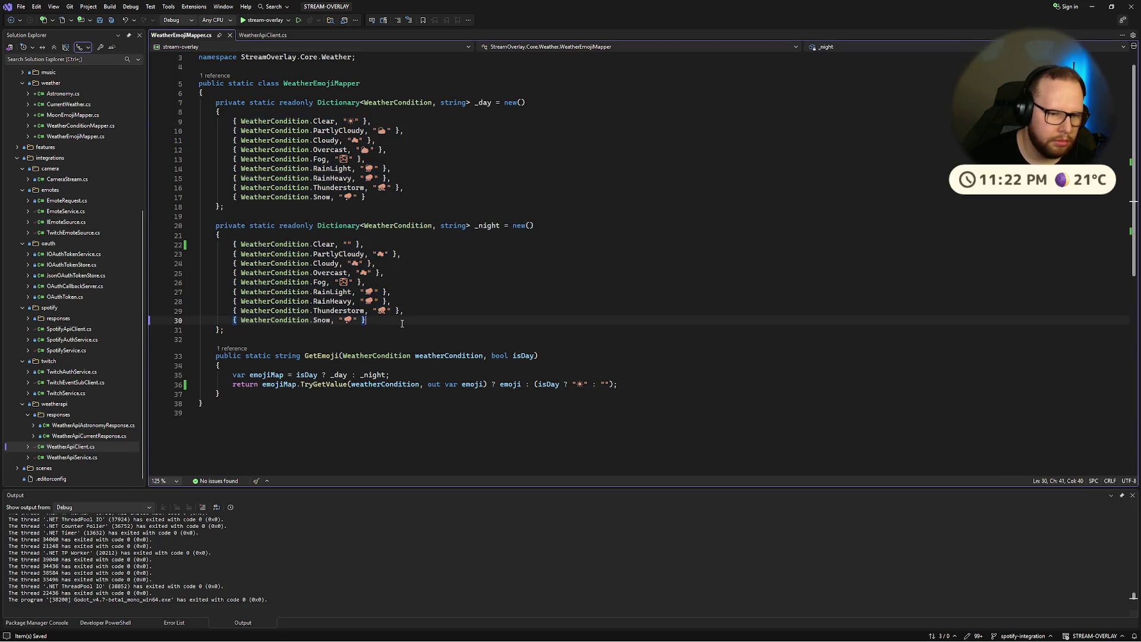
Step: Review the GetEmoji signature and the emojiMap selection line
click(595, 355)
click(497, 447)
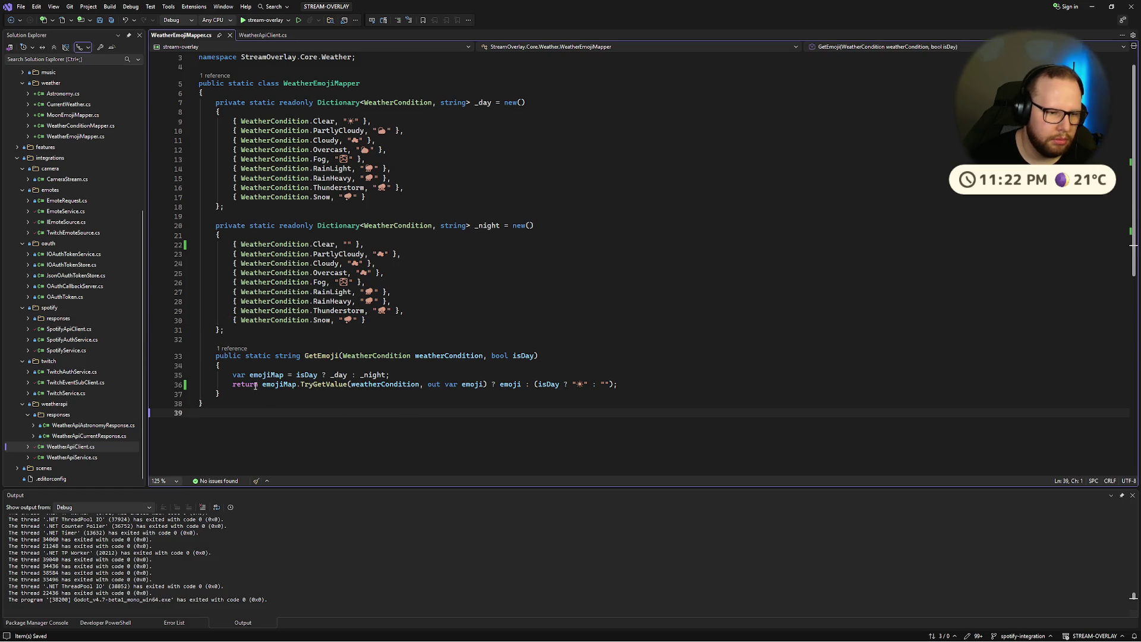
drag(230, 378, 392, 376)
click(426, 377)
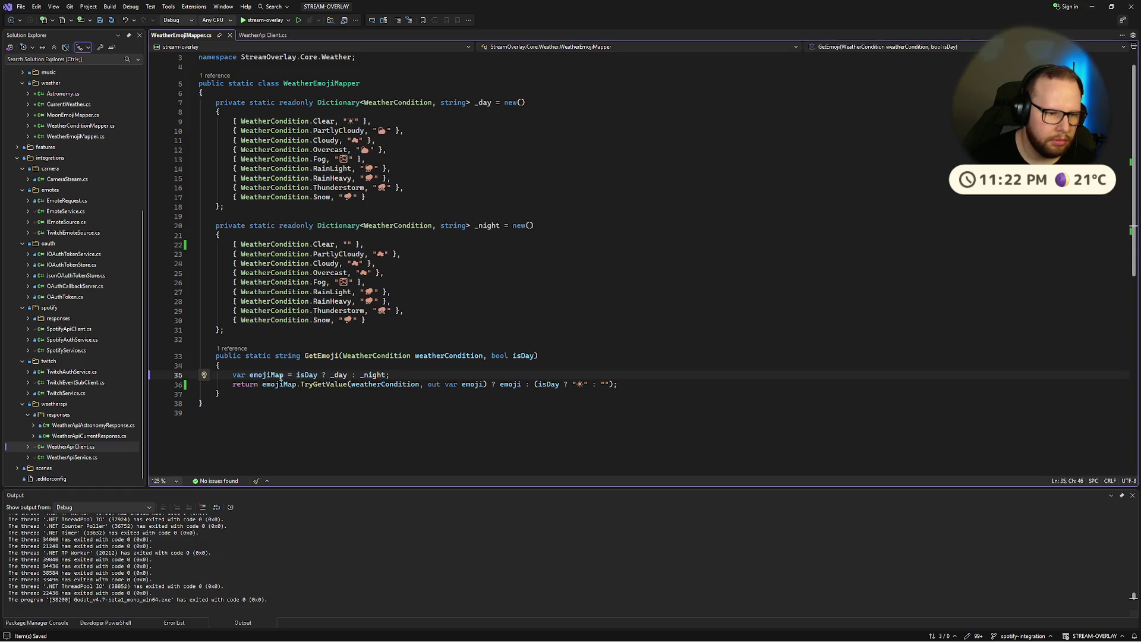
click(588, 360)
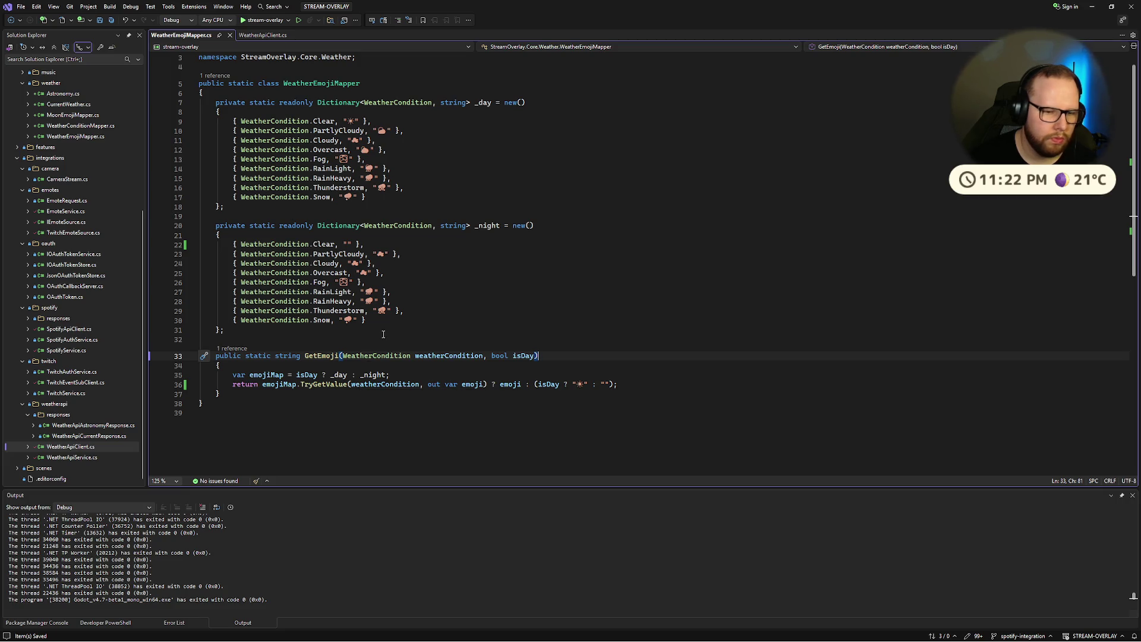
click(611, 371)
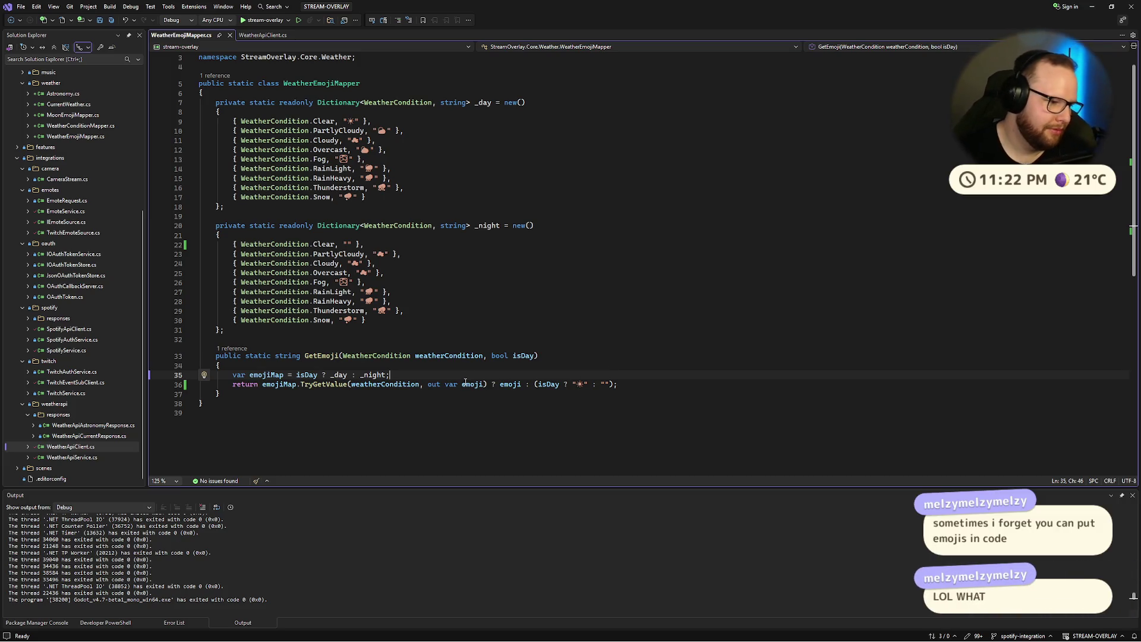
Step: In Firefox, Google 'swift emoji declare variable' in a new tab
key(ctrl+super+Right)
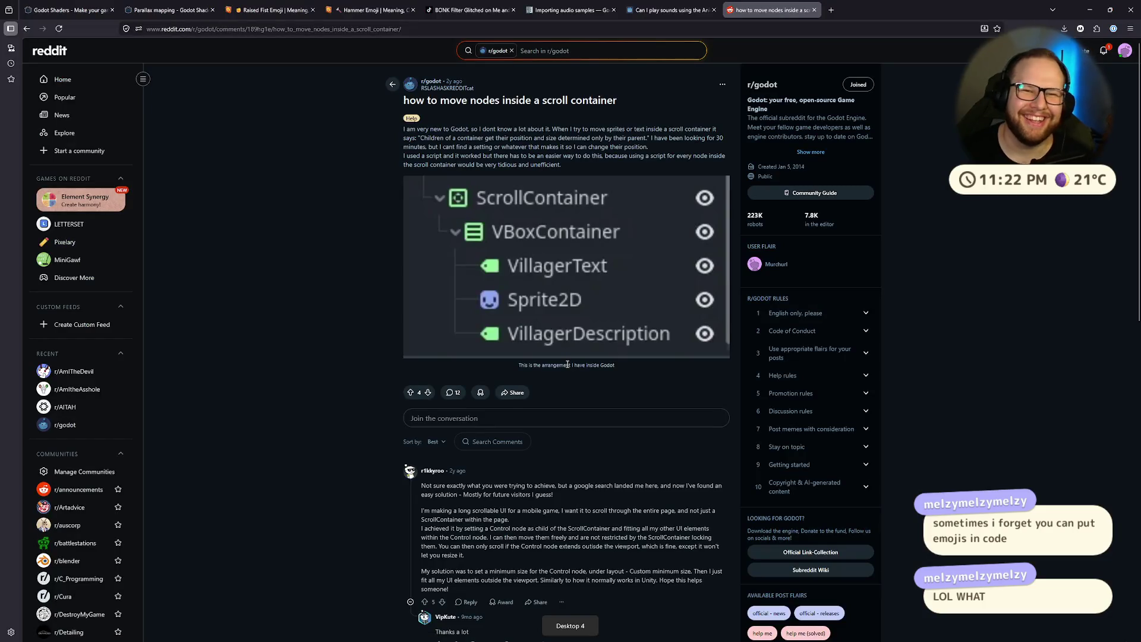
click(831, 10)
text(s)
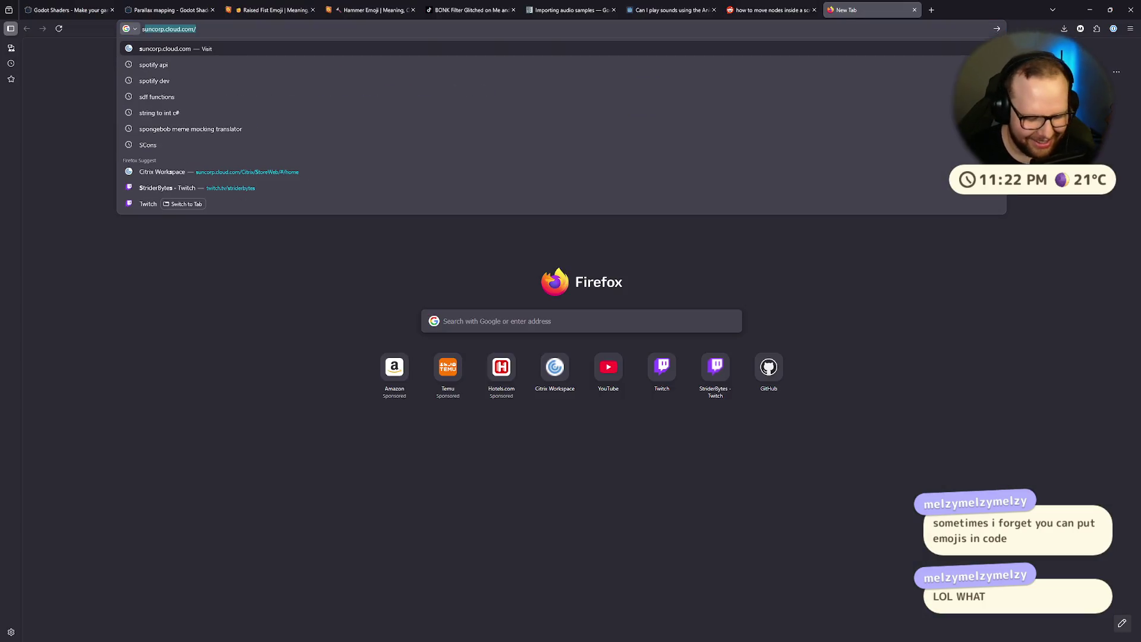
text(wift emo)
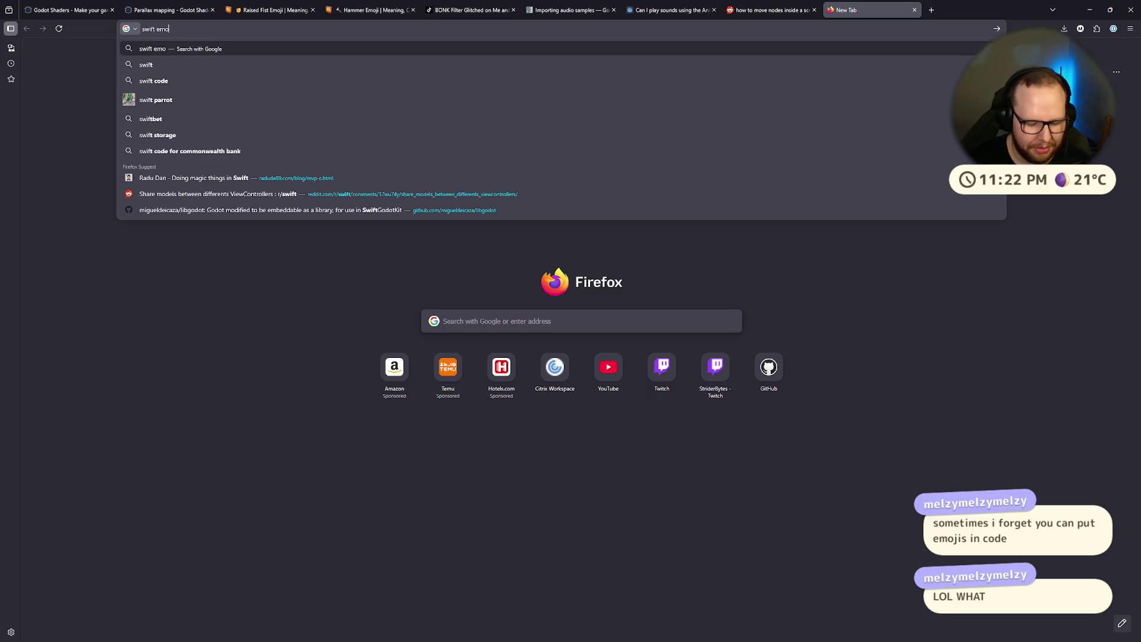
text(ji decalre v)
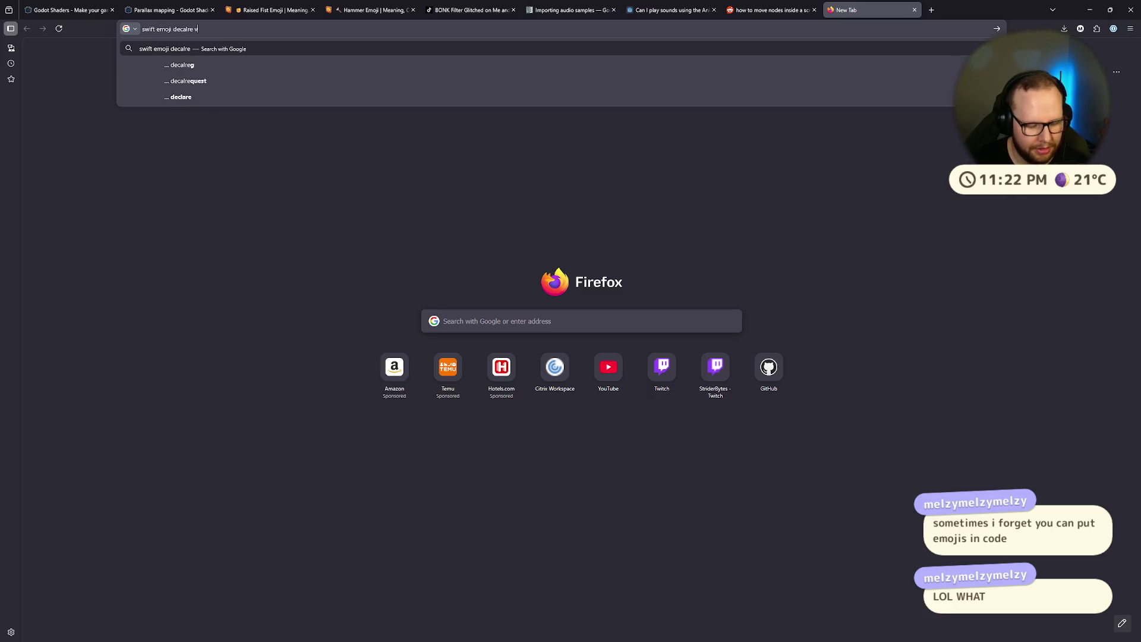
text(ariable)
key(Return)
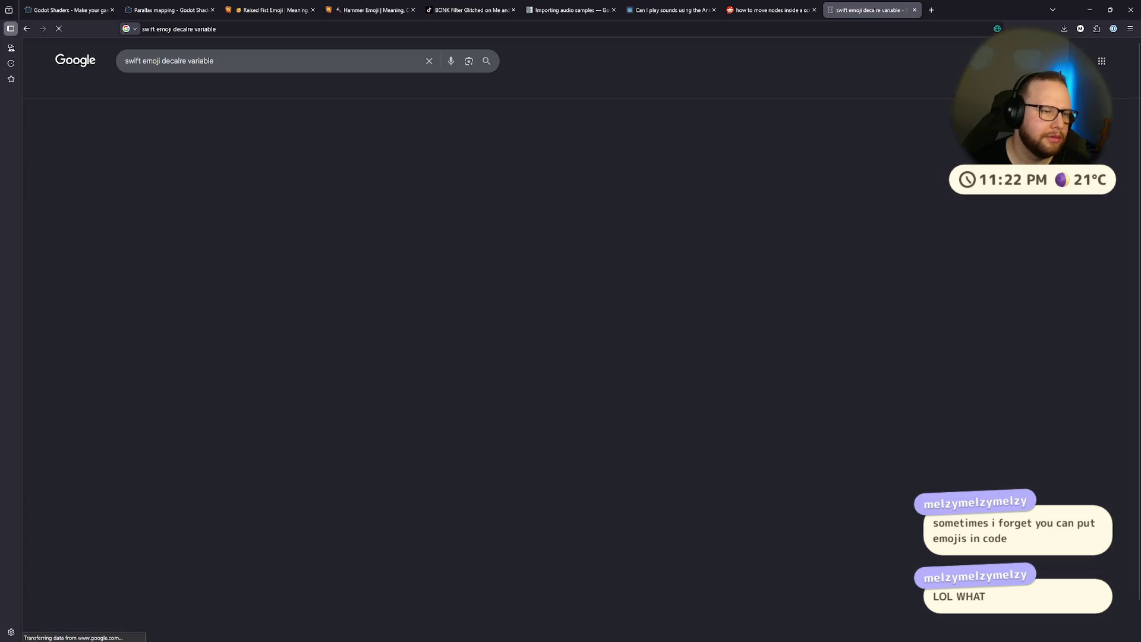
Step: Read the Hashrocket 'Emoji Variables in Swift' article's code samples, including let π = 3.14159
scroll(319, 357, down, 3)
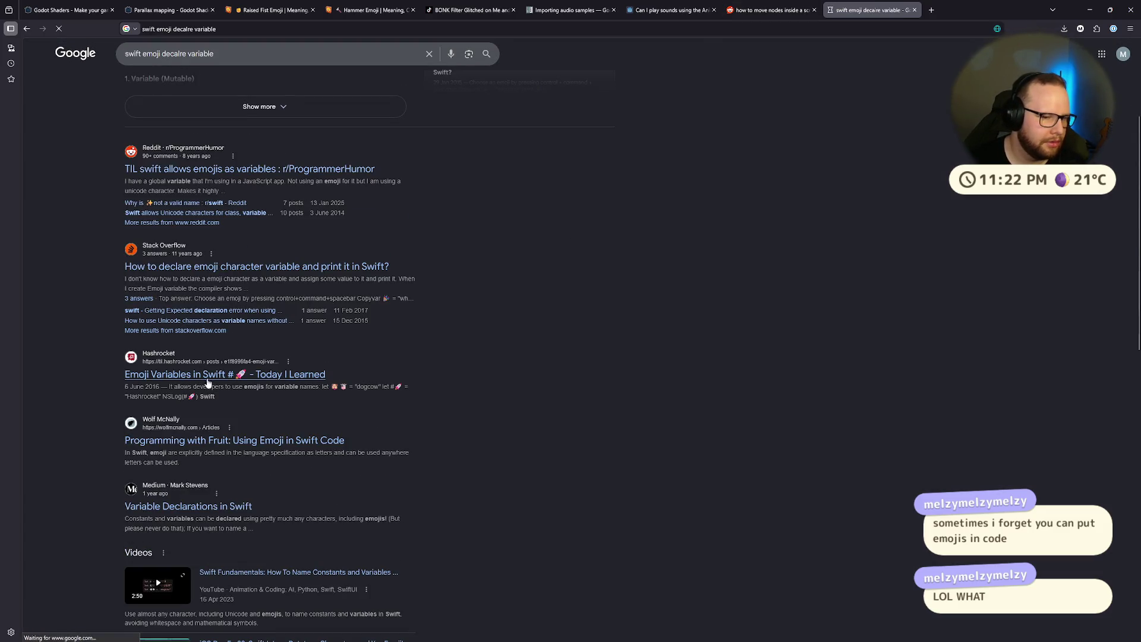
click(237, 378)
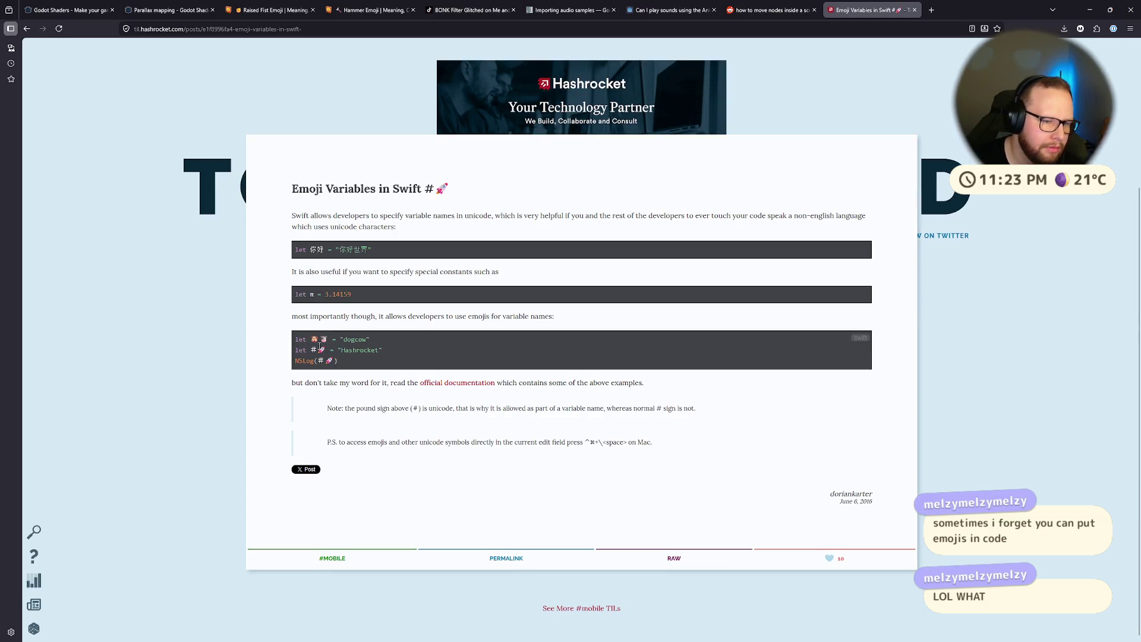
double_click(314, 339)
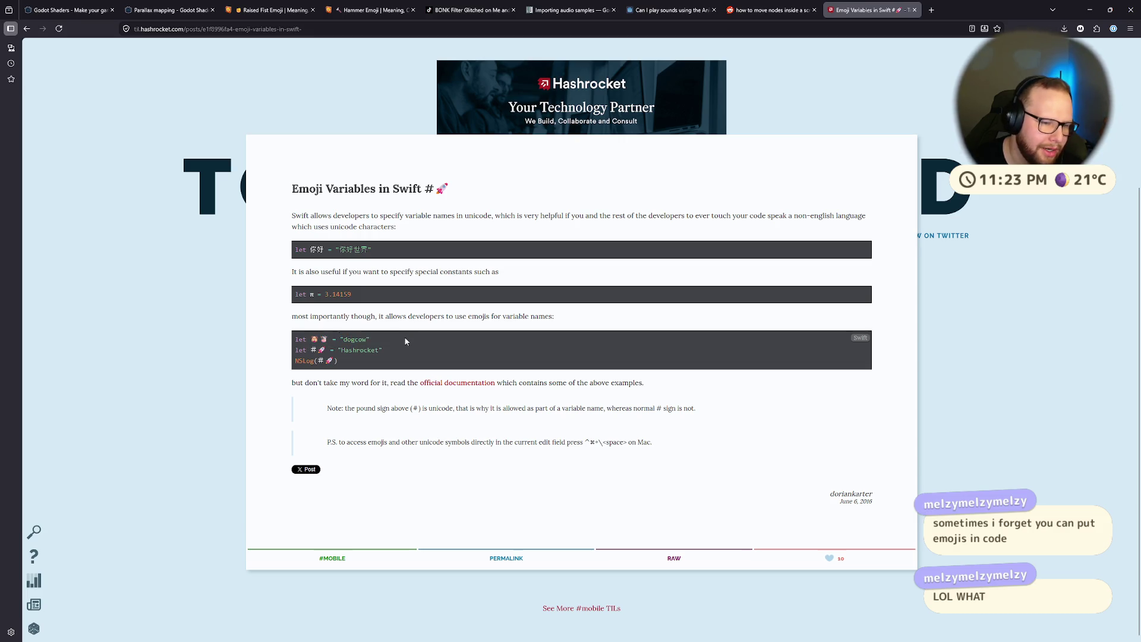
click(402, 357)
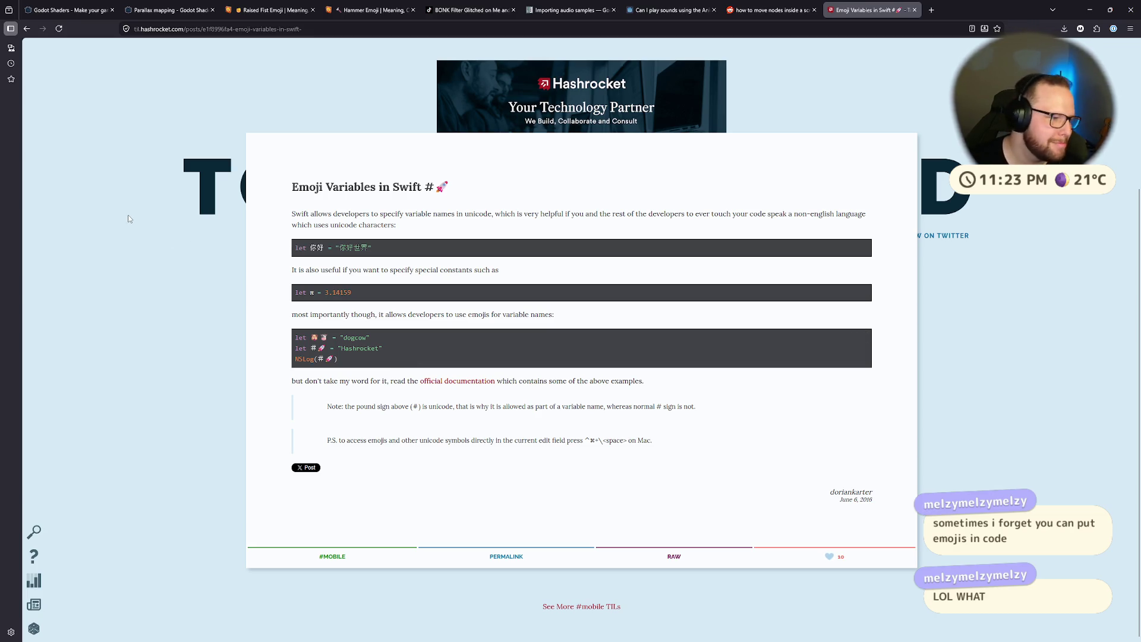
drag(295, 292, 357, 297)
click(358, 297)
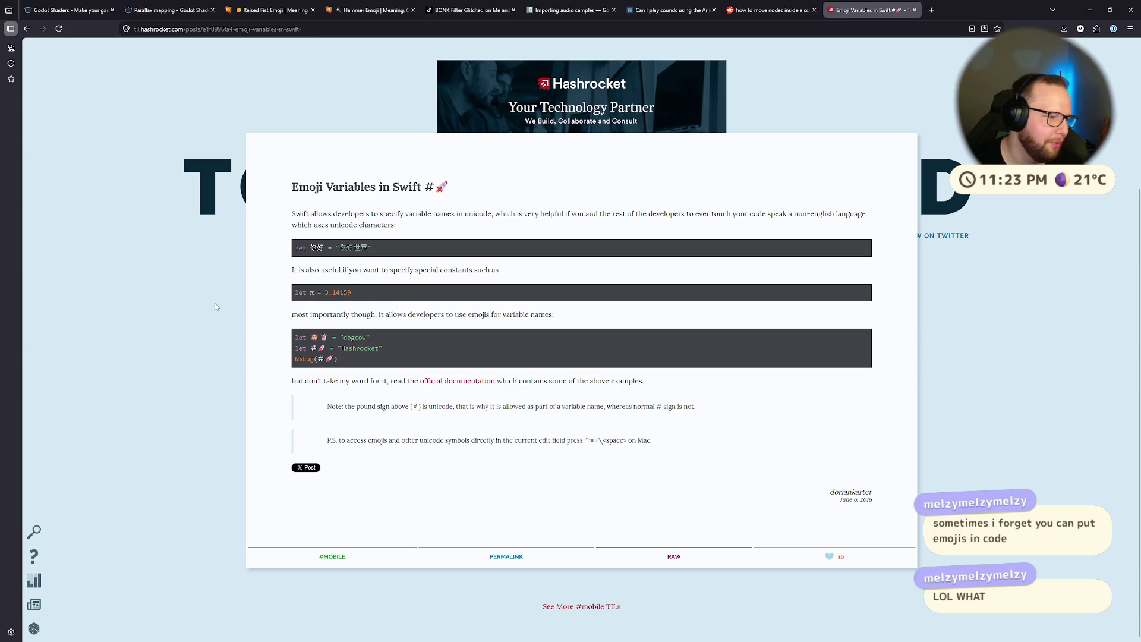
Step: Return to the Google results, close the search tab and switch back to Visual Studio
click(26, 29)
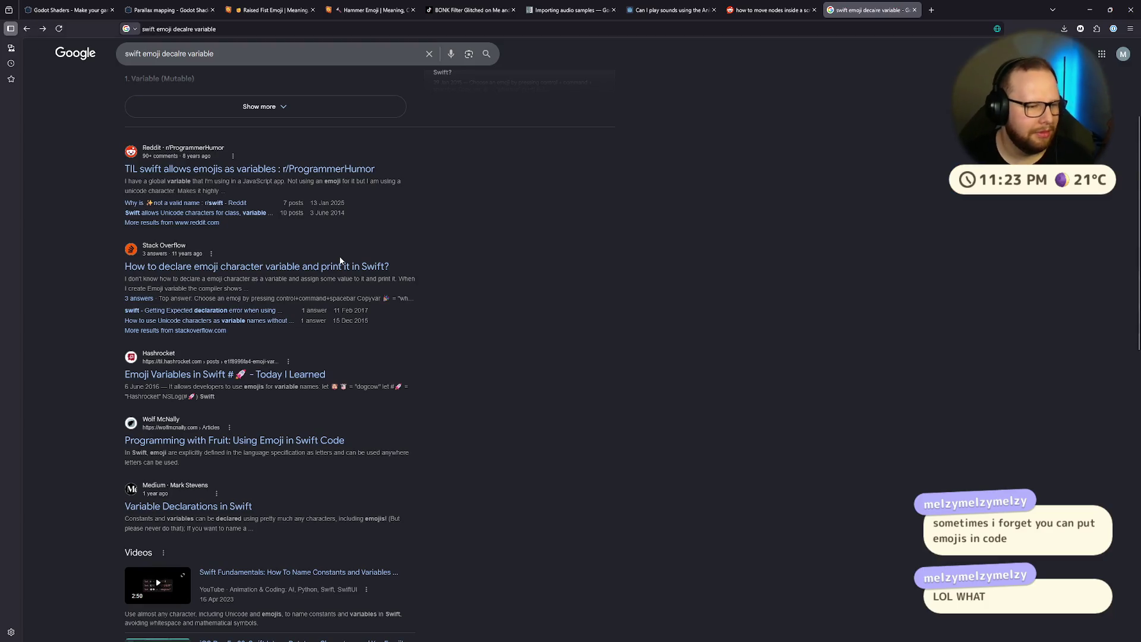
scroll(528, 142, down, 4)
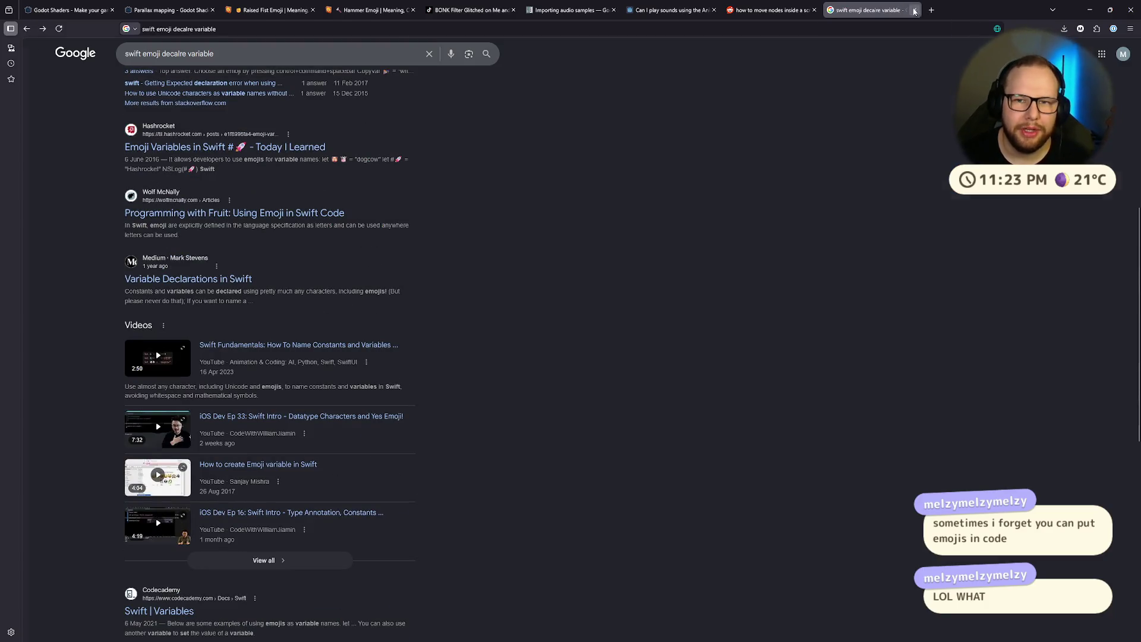
click(771, 11)
key(alt+Tab)
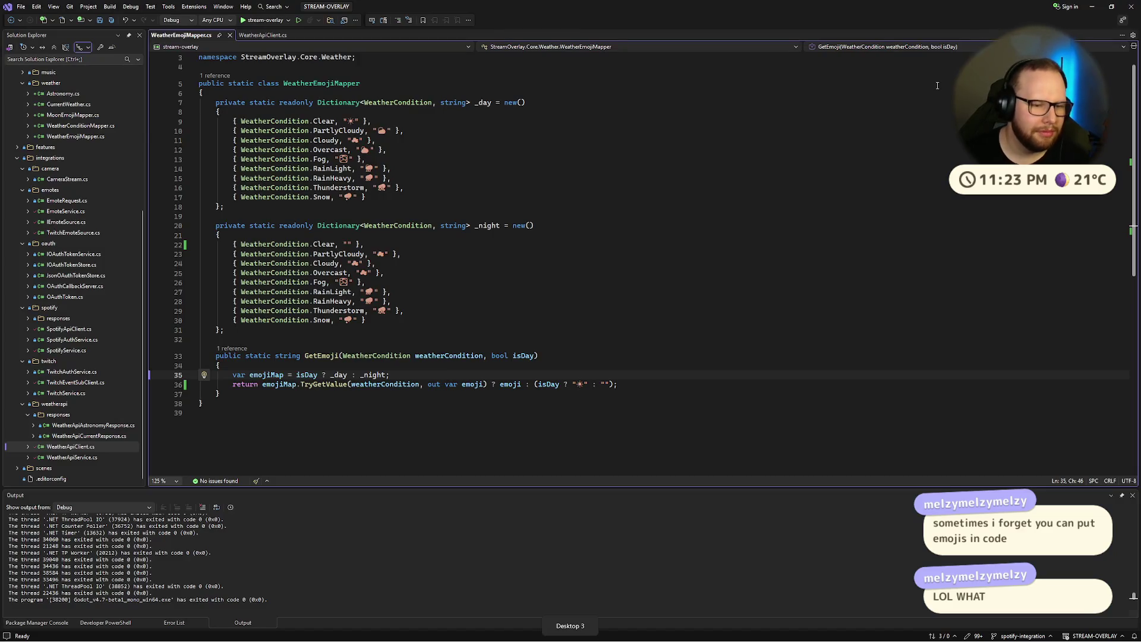
Step: Save WeatherEmojiMapper.cs and review the GetEmoji method signature
click(500, 424)
key(ctrl+s)
click(296, 355)
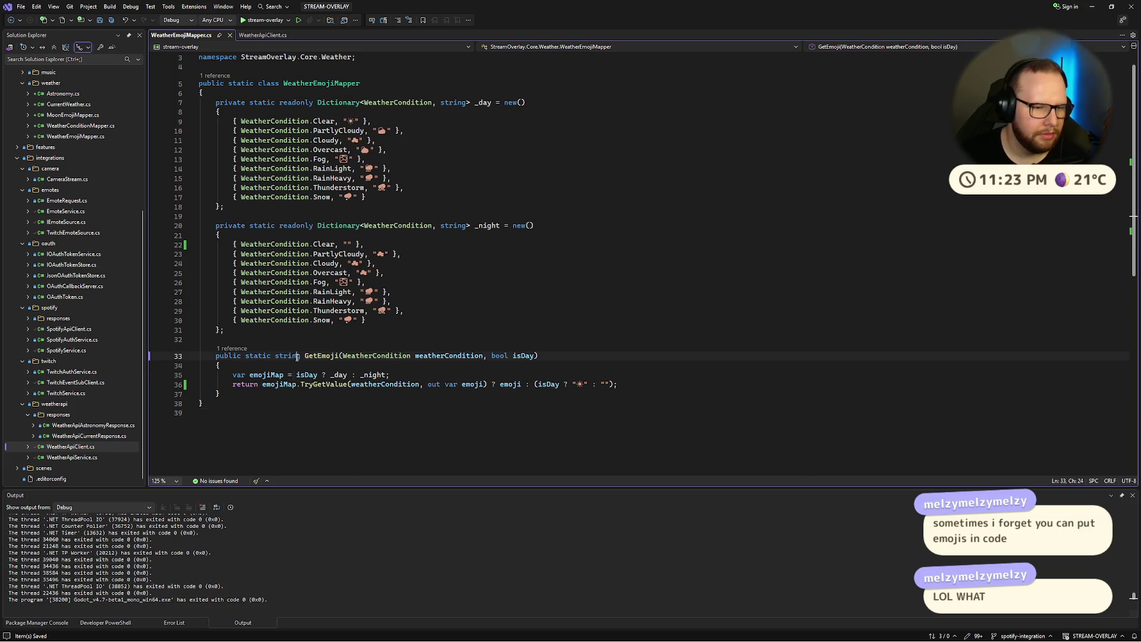
Step: In WeatherApiClient.cs, start a Weather argument after the GetEmoji call, then delete it
click(259, 36)
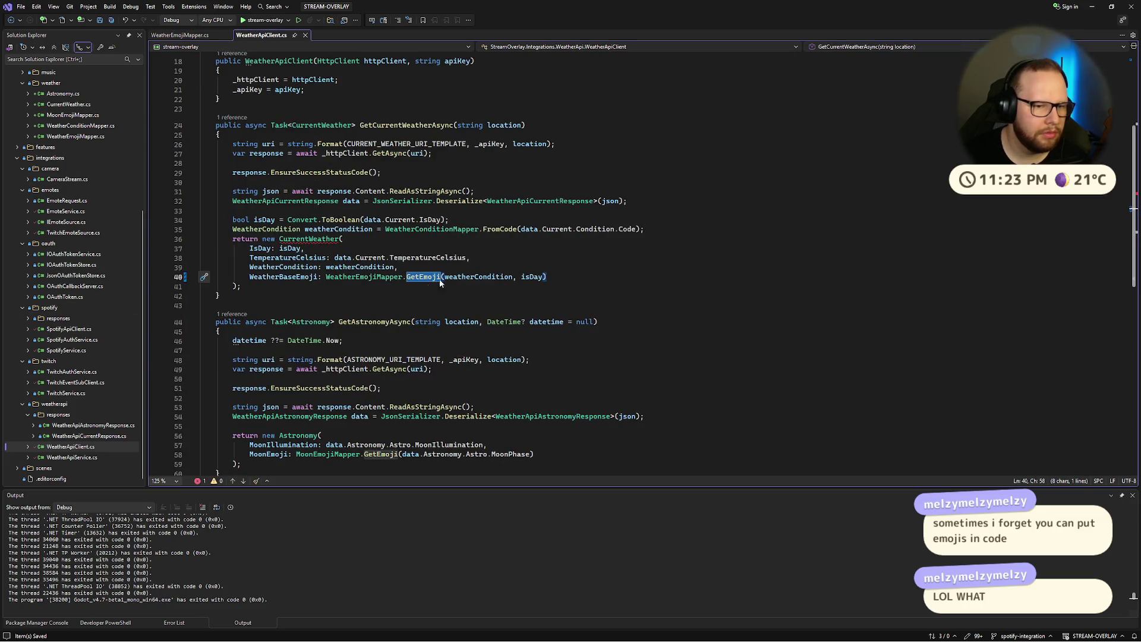
click(581, 275)
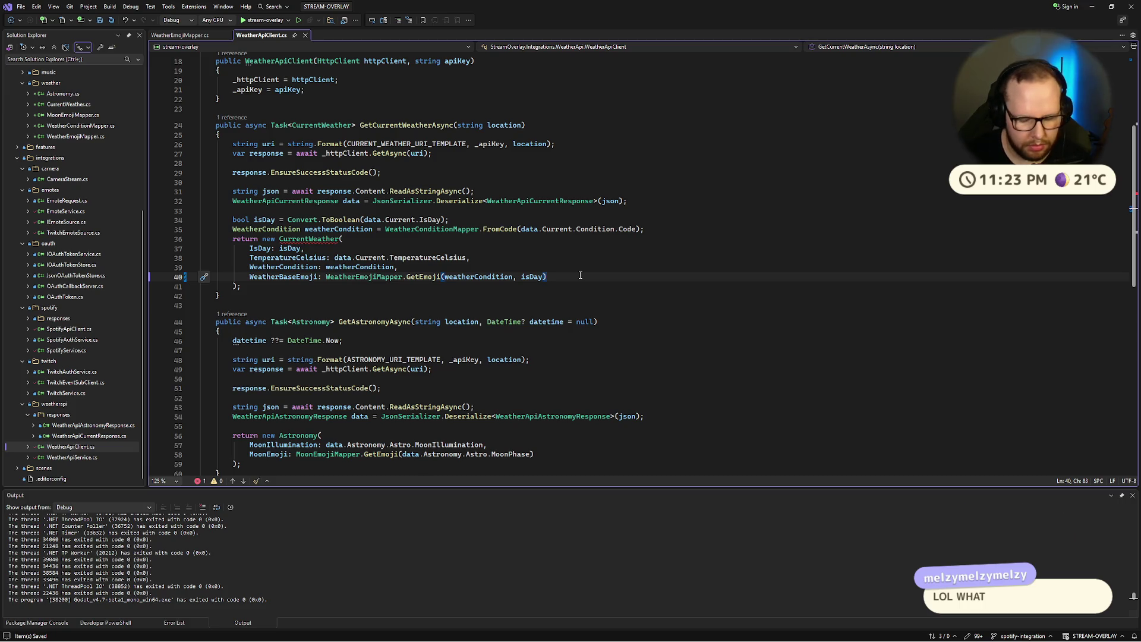
text(,)
key(Return)
text(Weather)
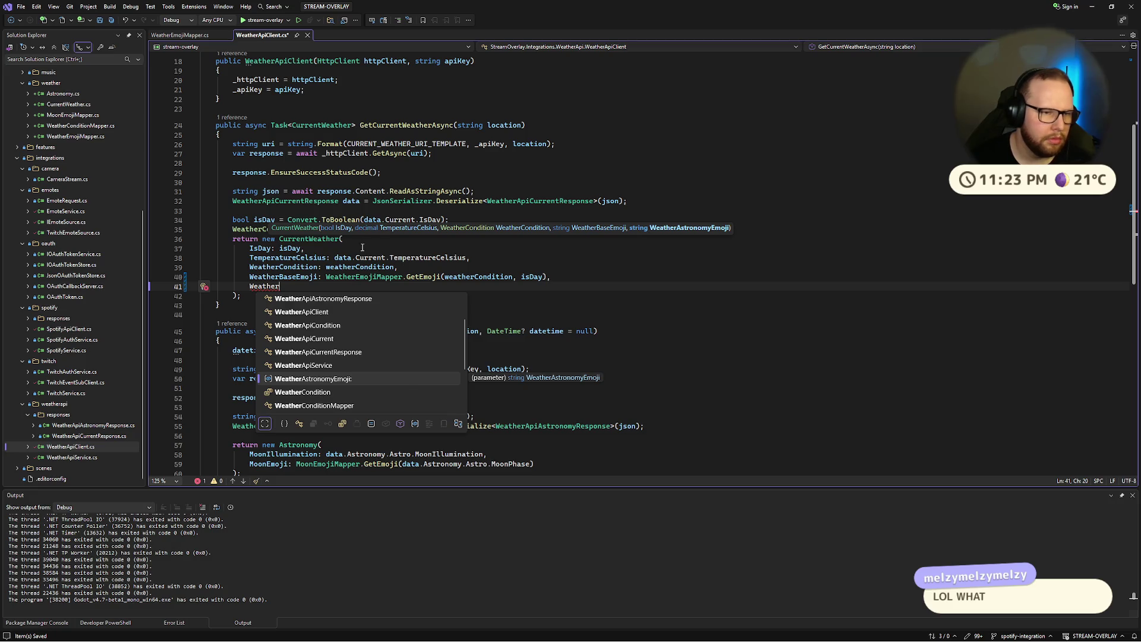
key(Escape)
scroll(376, 165, down, 6)
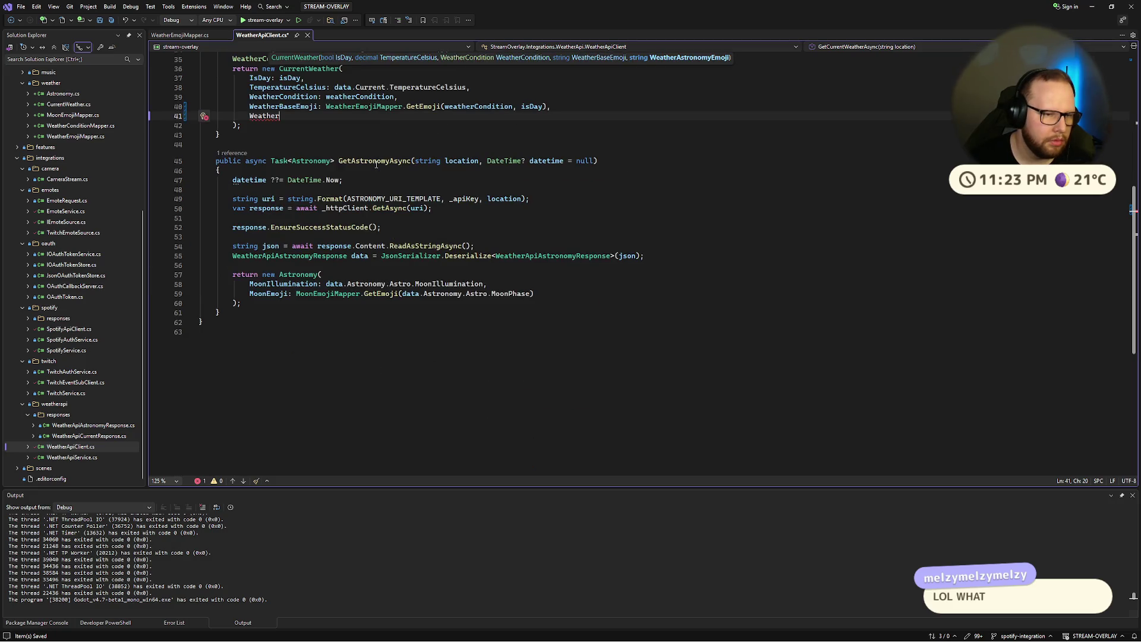
click(362, 303)
scroll(467, 216, up, 5)
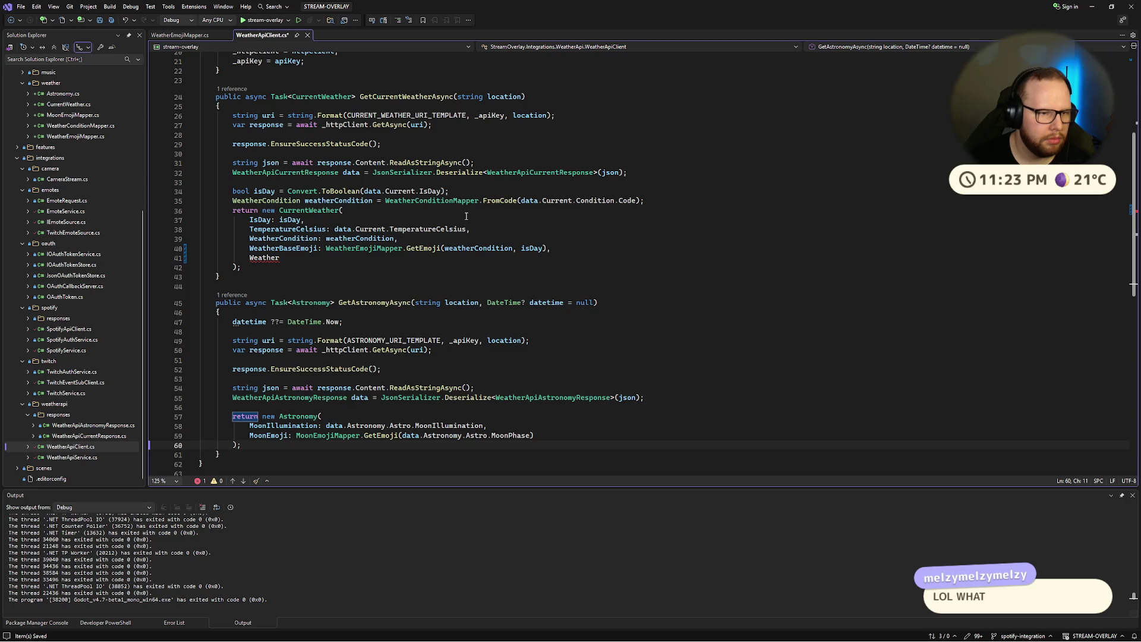
click(346, 256)
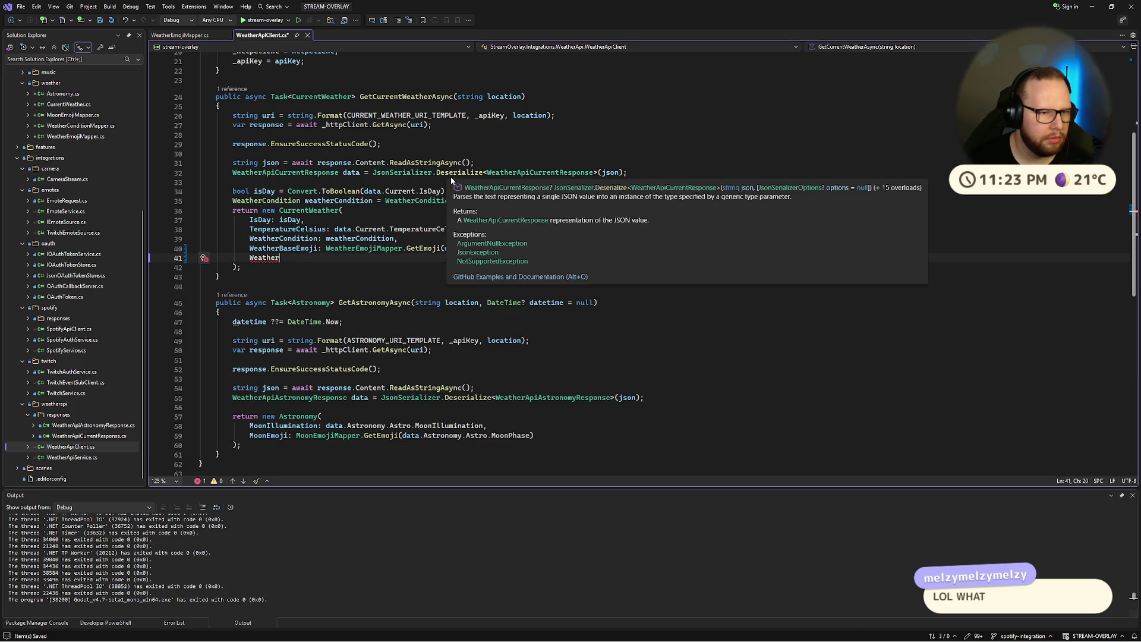
key(ctrl+BackSpace)
key(ctrl+BackSpace)
Step: In the CurrentWeather record, type = "" after the WeatherAstronomyEmoji parameter
ctrl+click(319, 212)
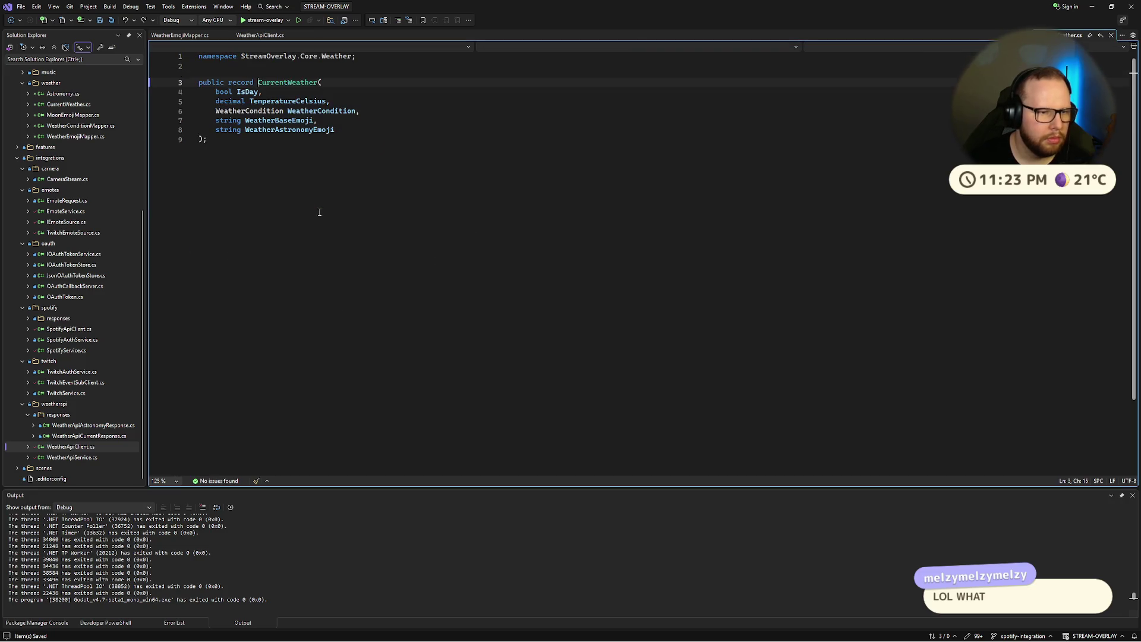
click(360, 131)
text(= )
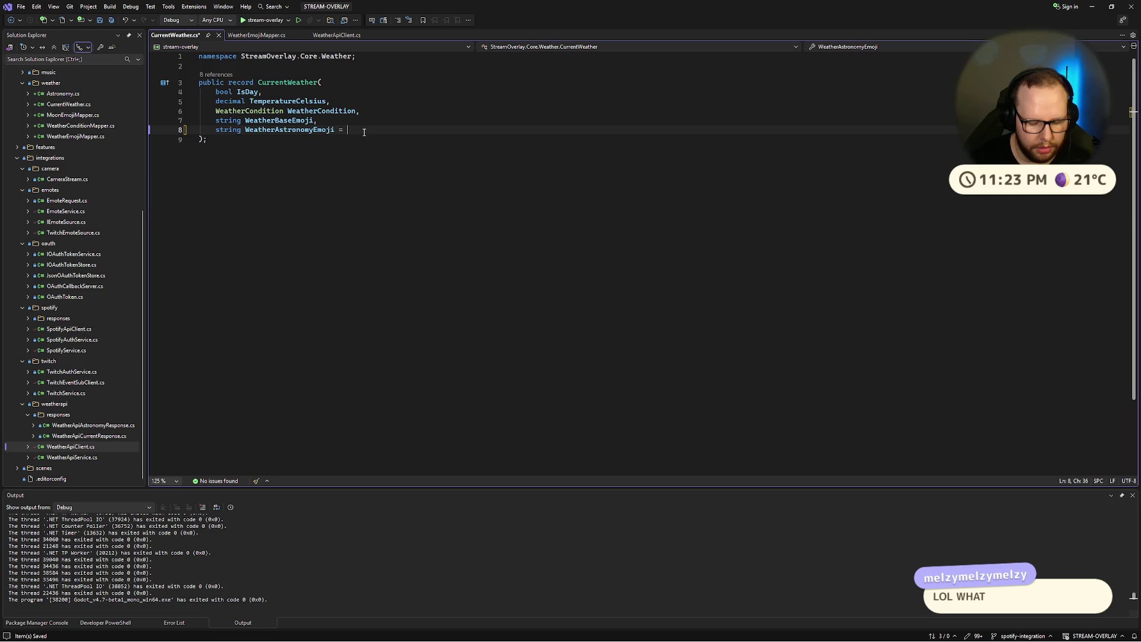
text("")
Step: Save CurrentWeather.cs and paste a moon emoji into WeatherEmojiMapper's empty night entries
key(ctrl+s)
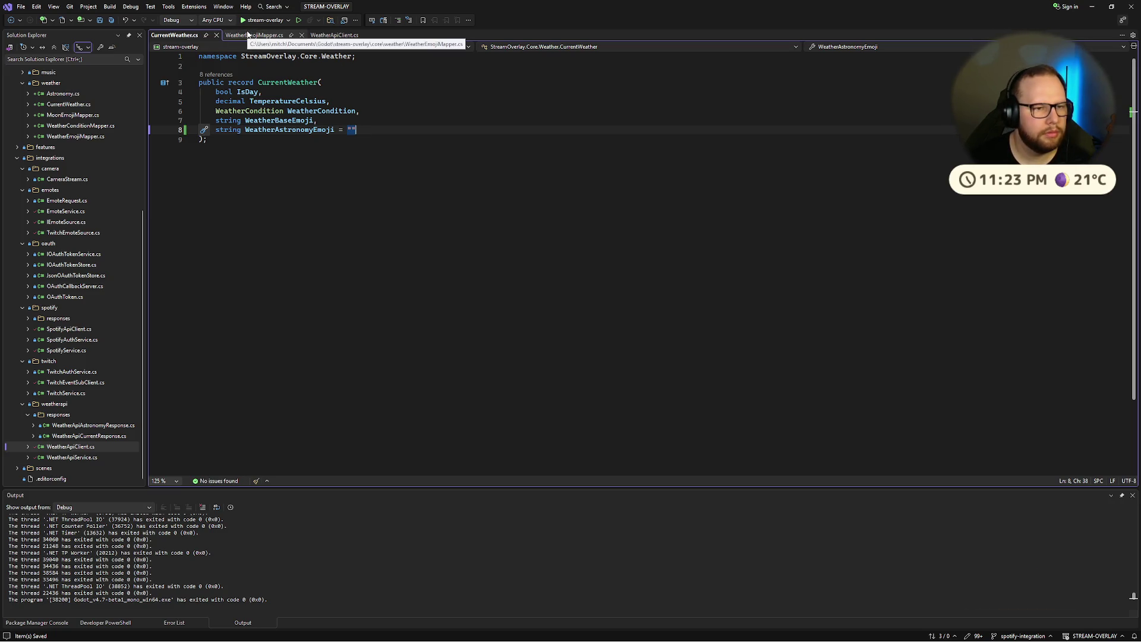
click(248, 35)
click(348, 244)
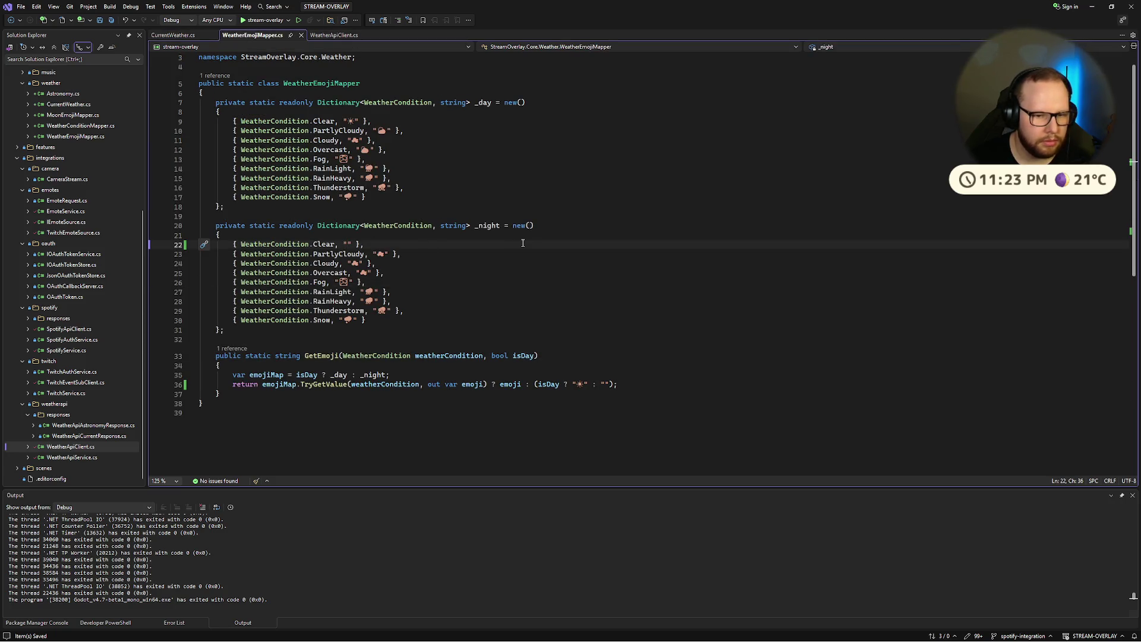
click(381, 272)
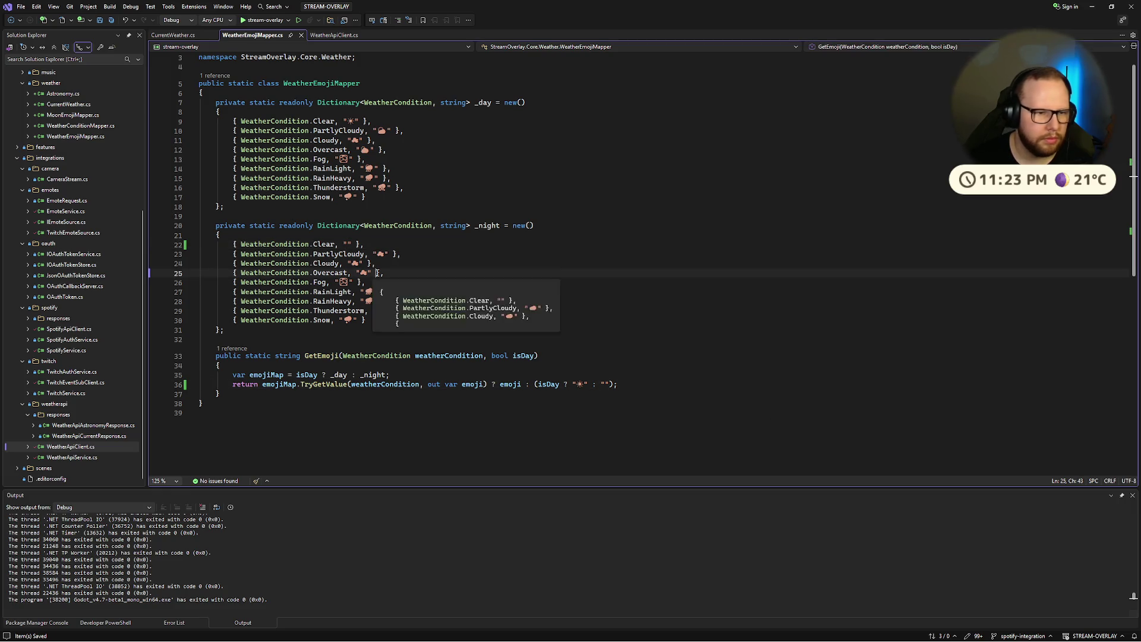
click(166, 35)
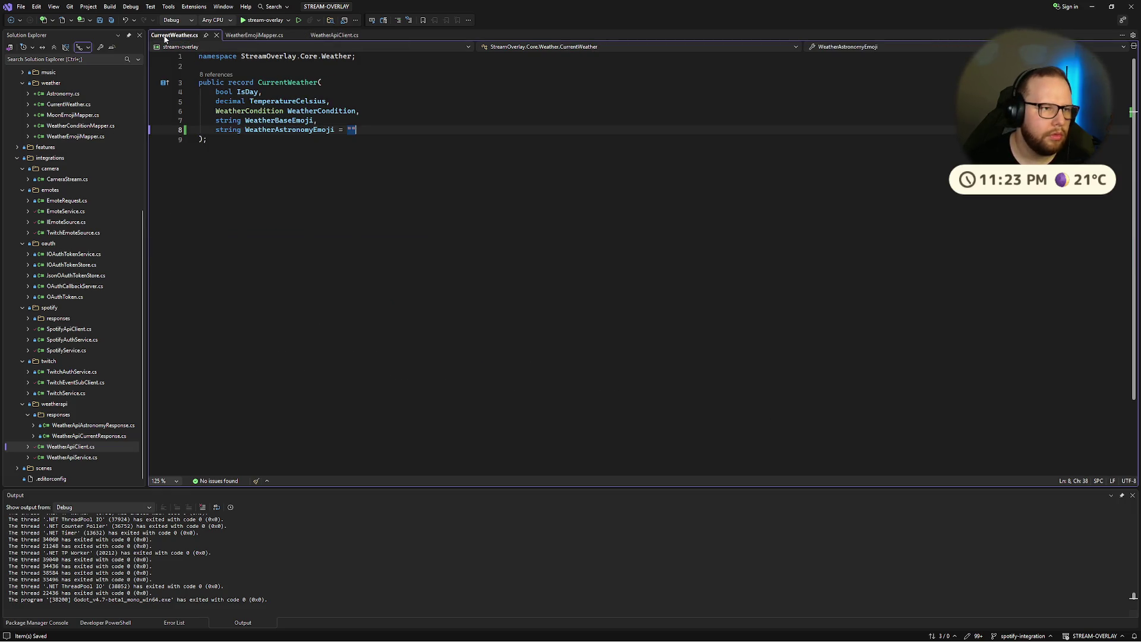
click(254, 35)
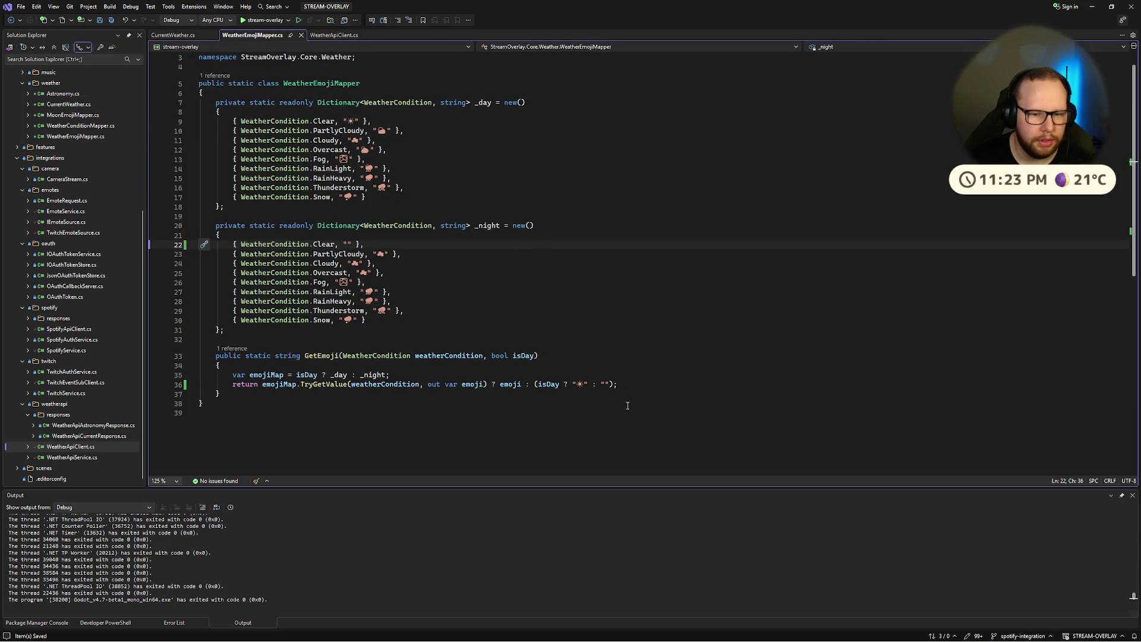
key(ctrl+v)
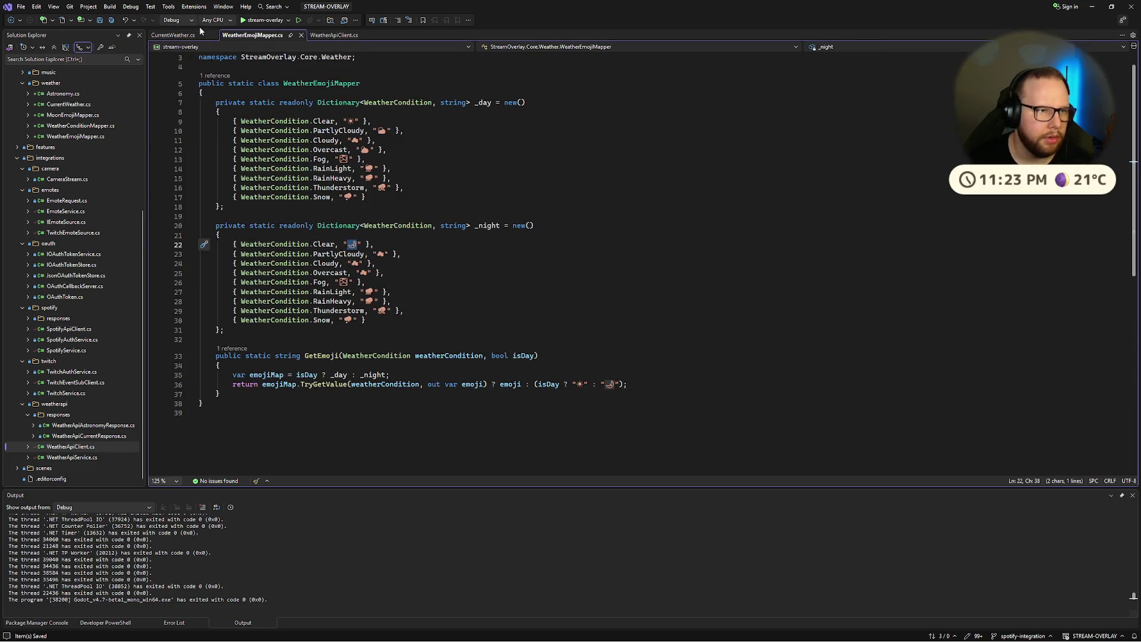
Step: Change the WeatherAstronomyEmoji default value in CurrentWeather to null
click(176, 35)
click(401, 121)
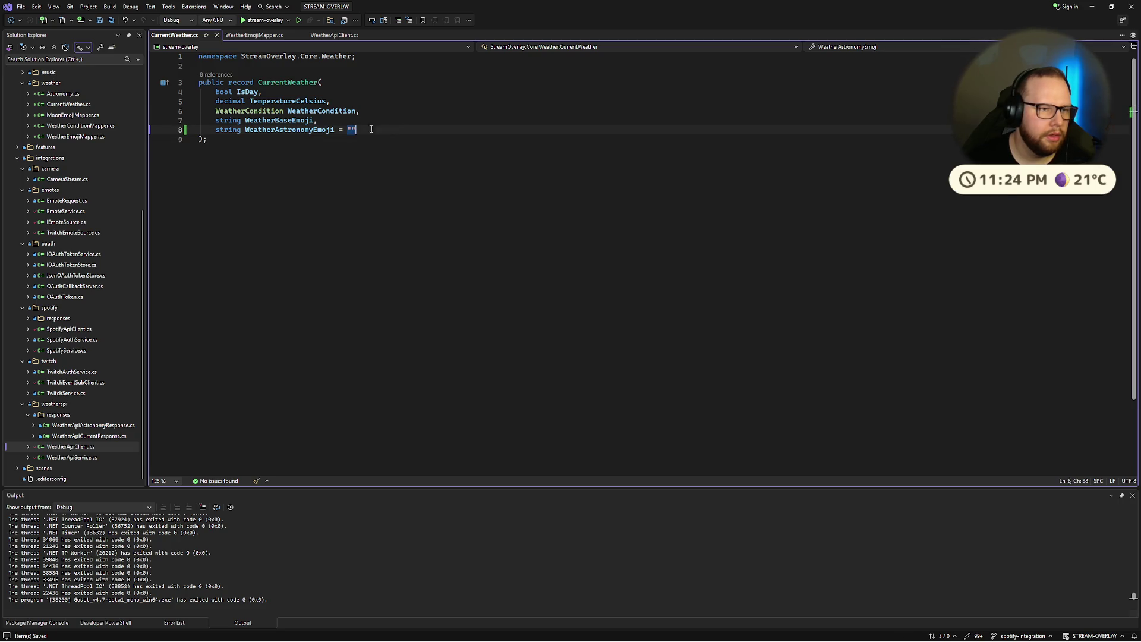
text(null)
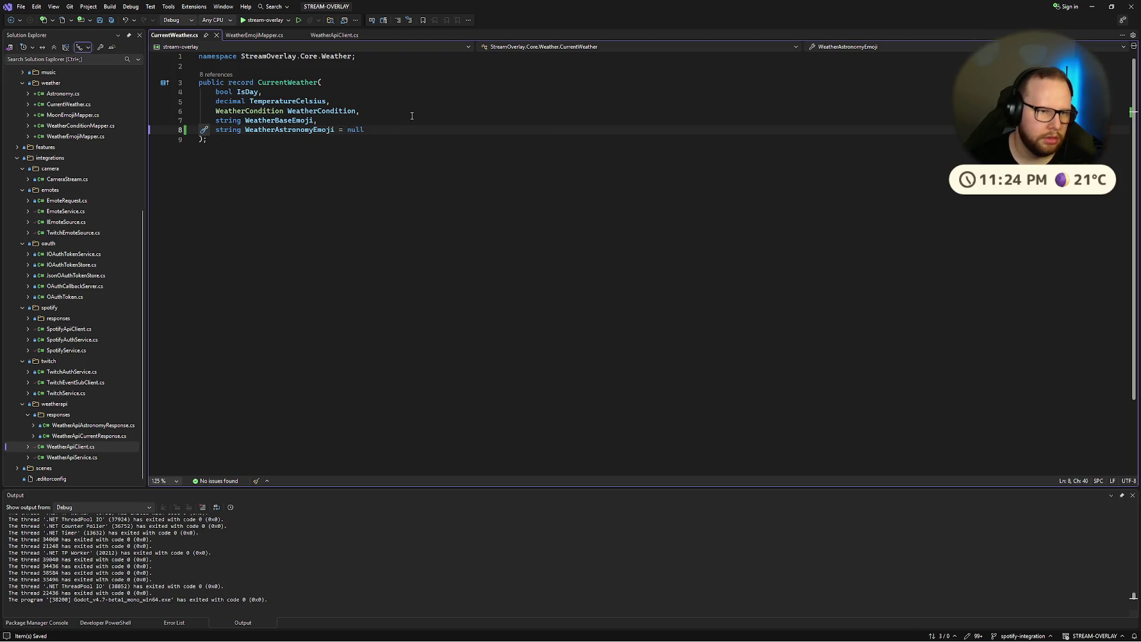
click(404, 143)
Step: Review WeatherApiClient's return new CurrentWeather block and bring up WeatherApiService.cs
click(236, 37)
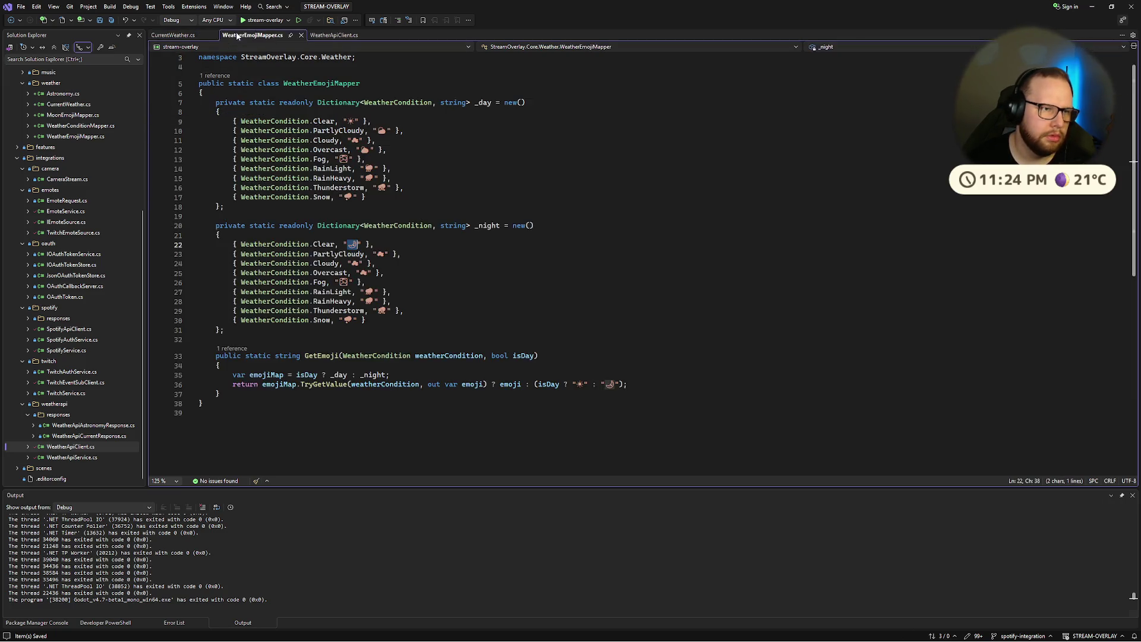
click(323, 37)
scroll(302, 233, down, 4)
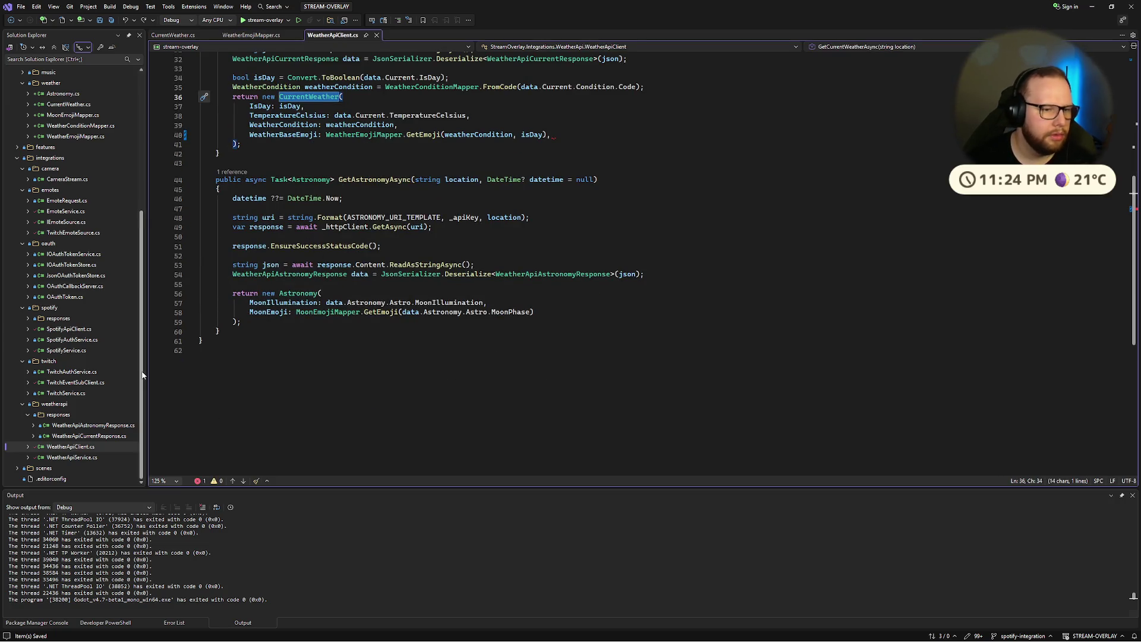
double_click(71, 457)
Step: Trace the currentWeather and _weatherApiClient usages in WeatherApiService to the night-time branch
scroll(352, 369, up, 1)
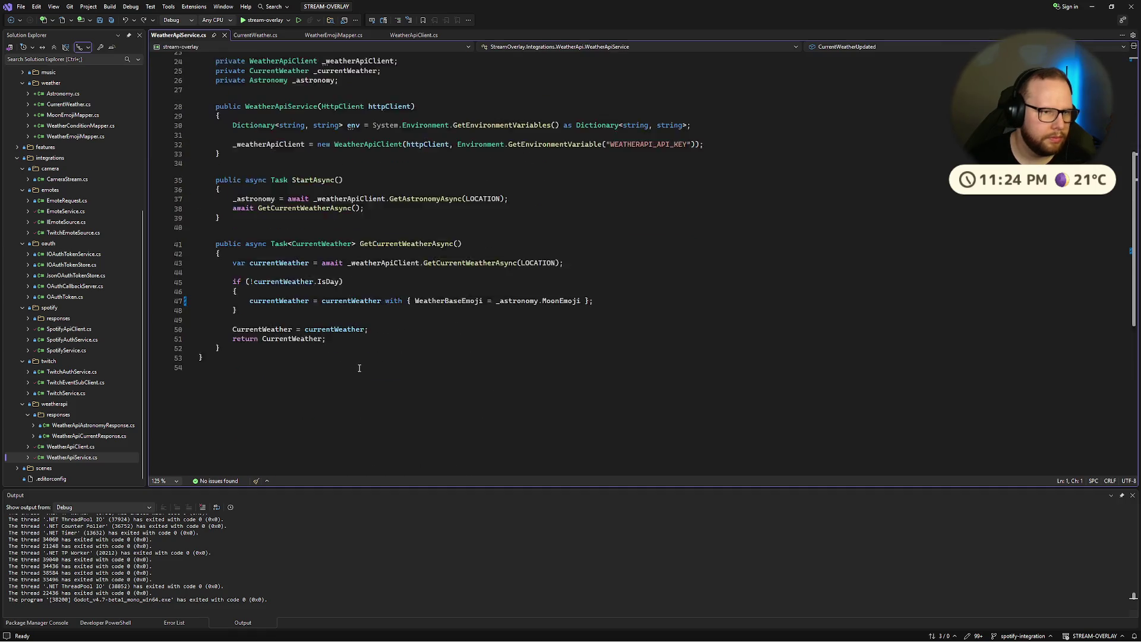
drag(233, 290, 370, 291)
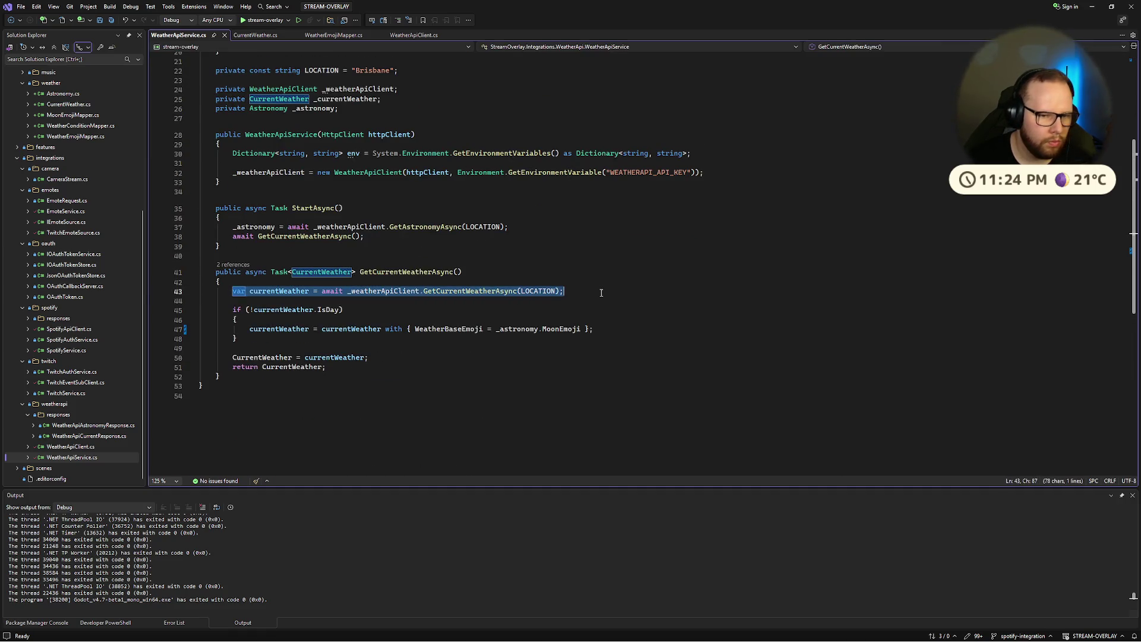
double_click(280, 292)
click(386, 291)
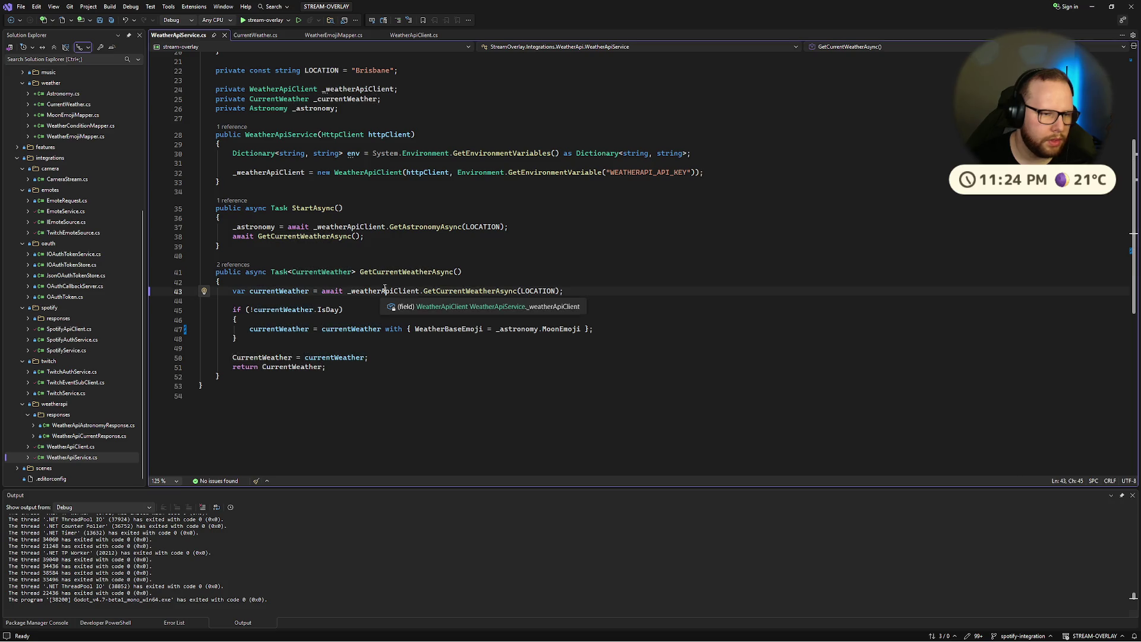
key(Up)
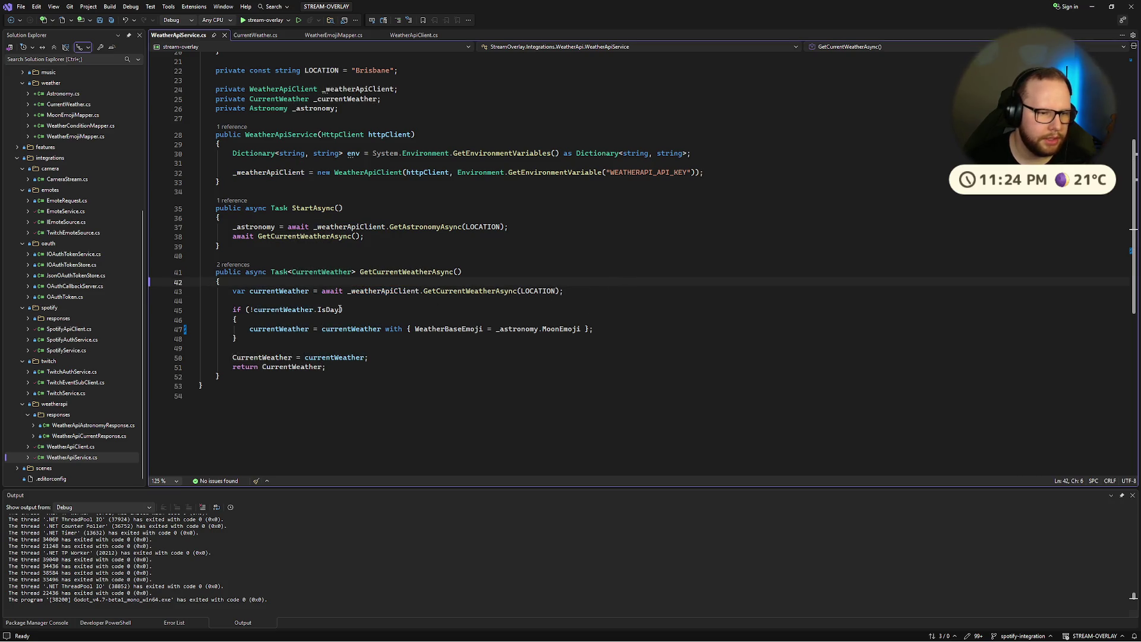
click(275, 329)
key(Up)
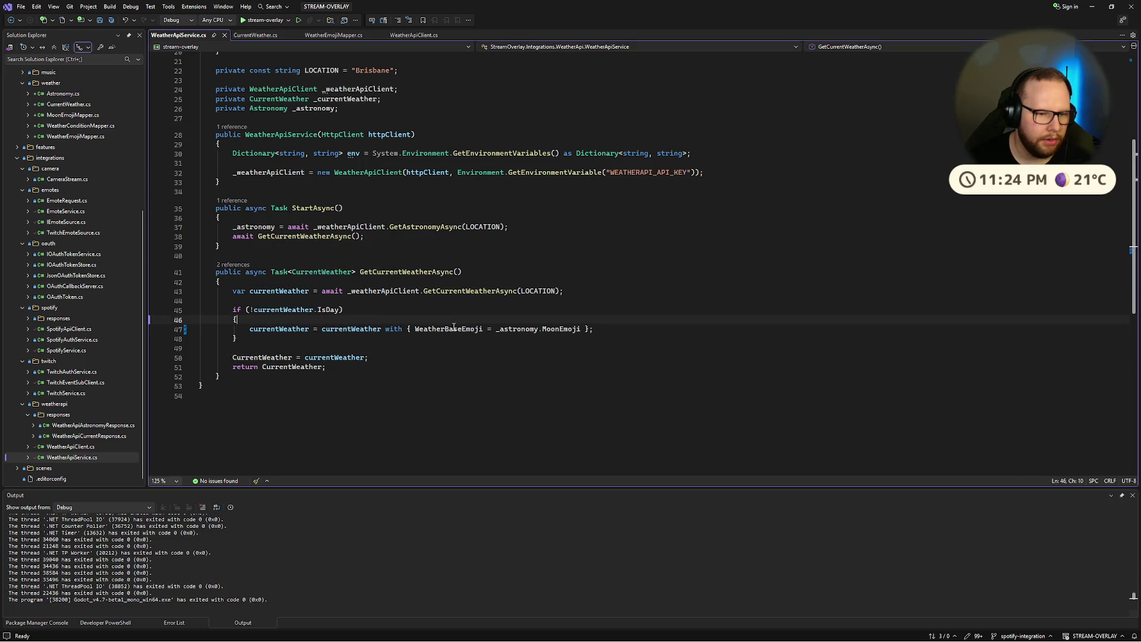
Step: Replace WeatherBaseEmoji with WeatherAstronomyEmoji in the night branch, save, and switch to Godot
double_click(458, 330)
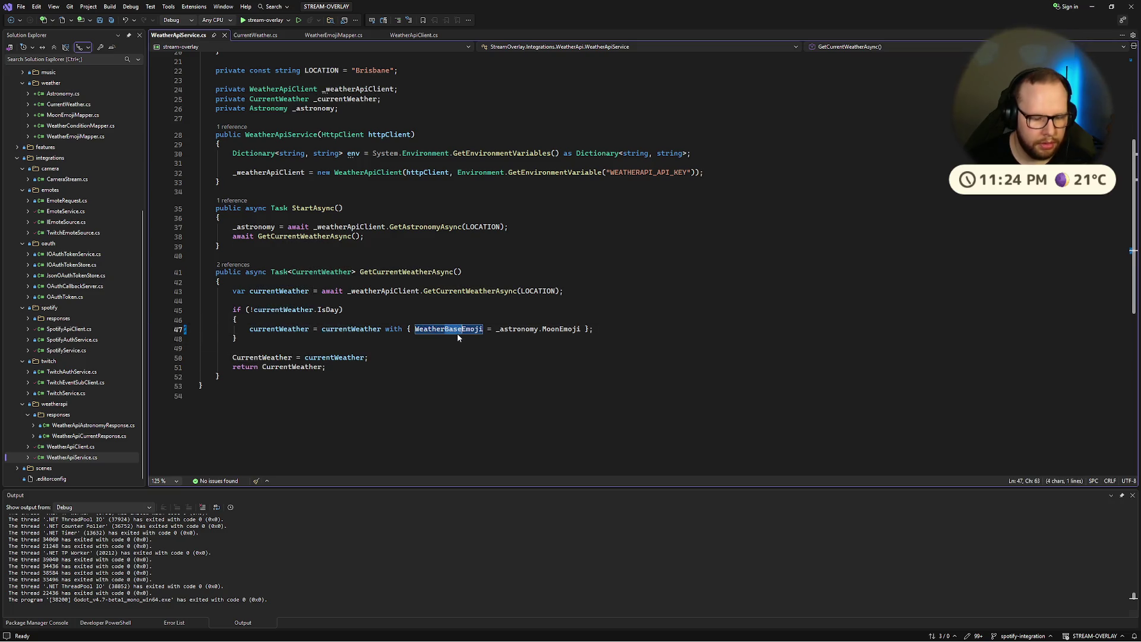
text(A)
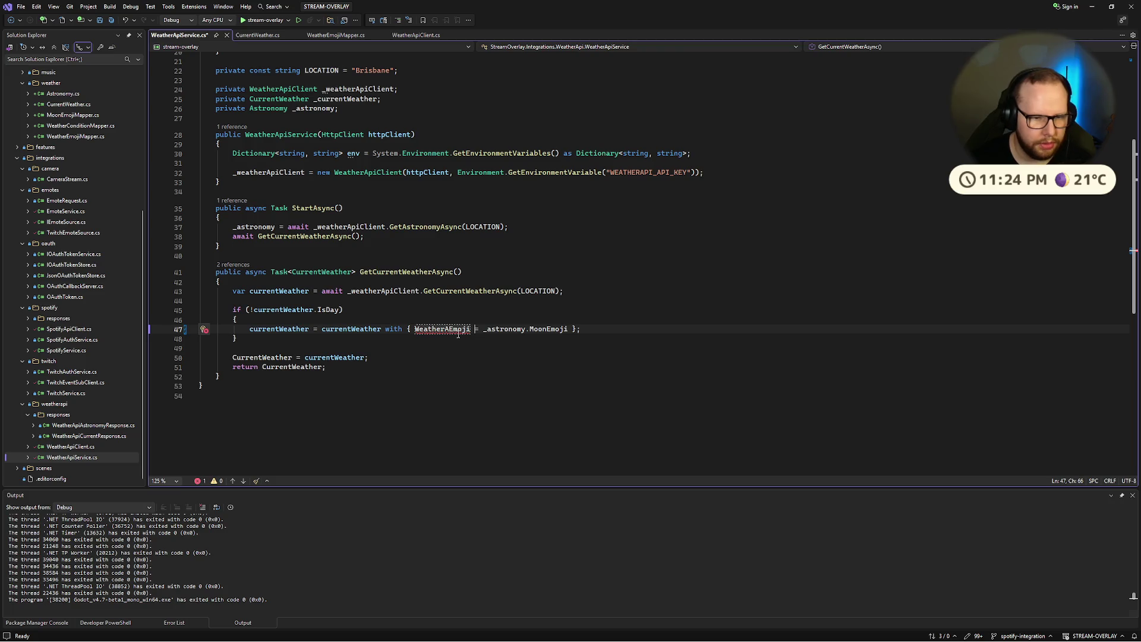
text(str)
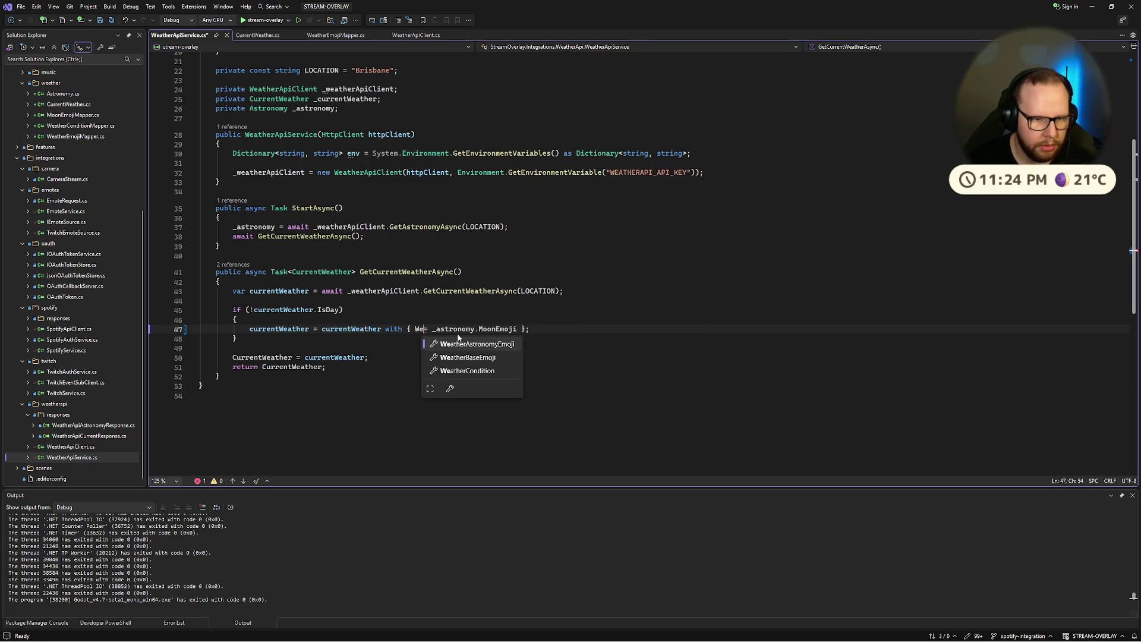
key(Tab)
key(ctrl+s)
click(405, 344)
click(327, 366)
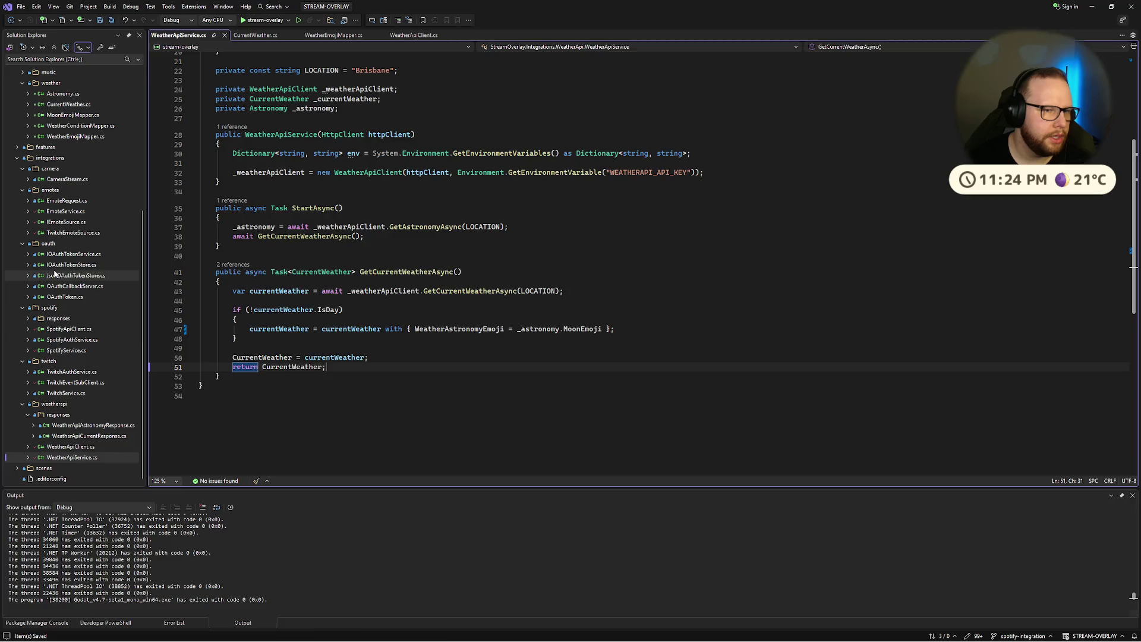
key(ctrl+super+Right)
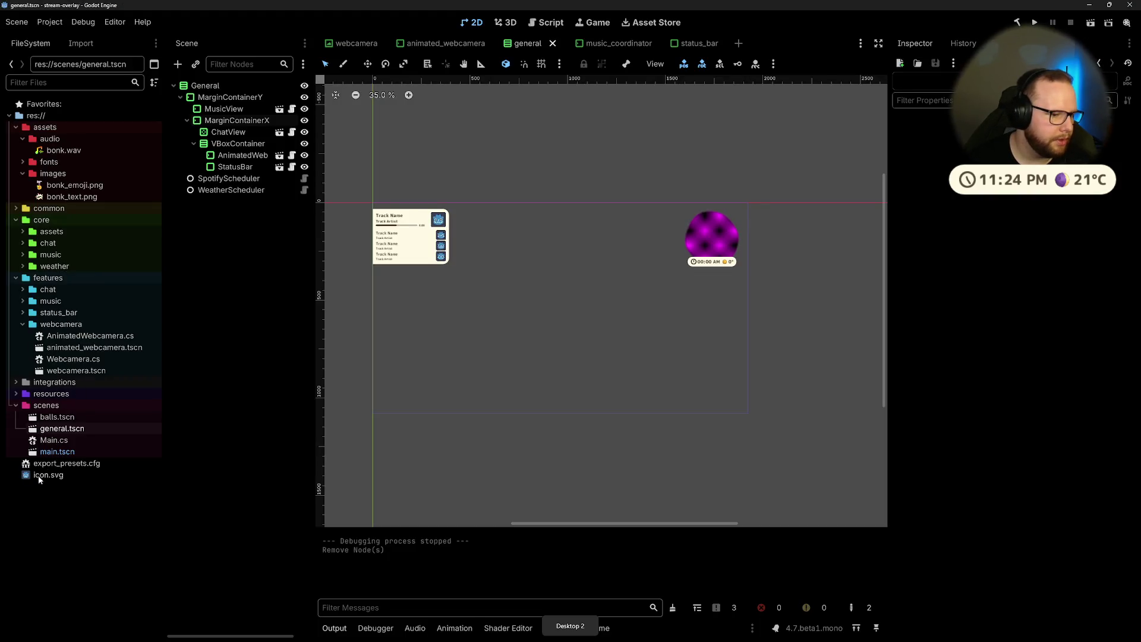
Step: Open features/status_bar/status_bar.tscn, select WeatherCondition, and bring the status bar into view
click(23, 314)
double_click(74, 335)
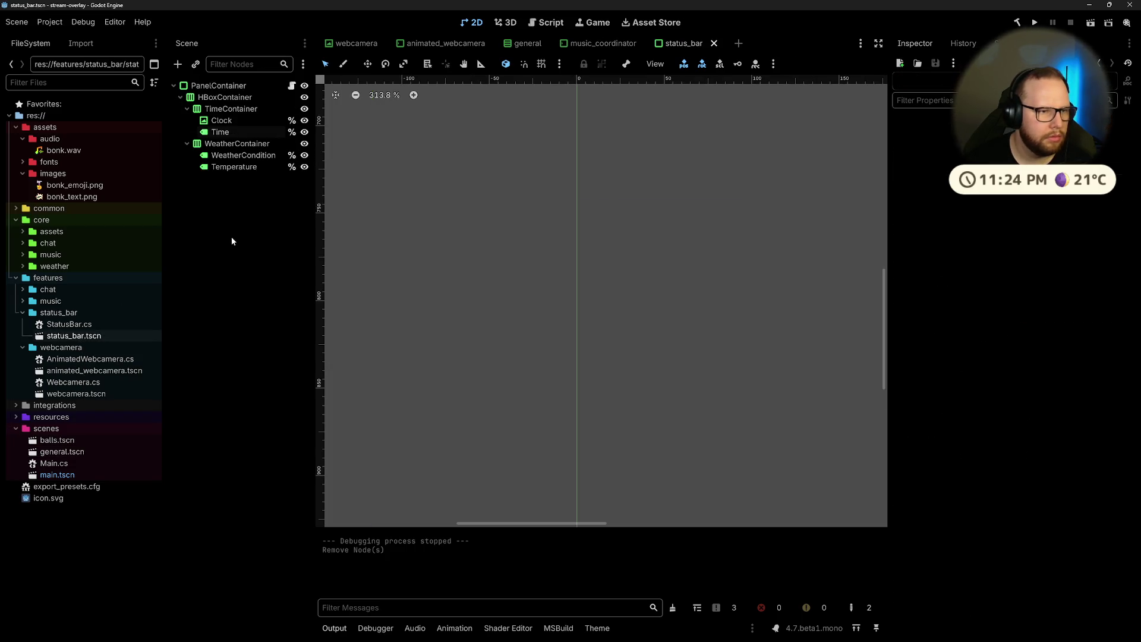
click(241, 155)
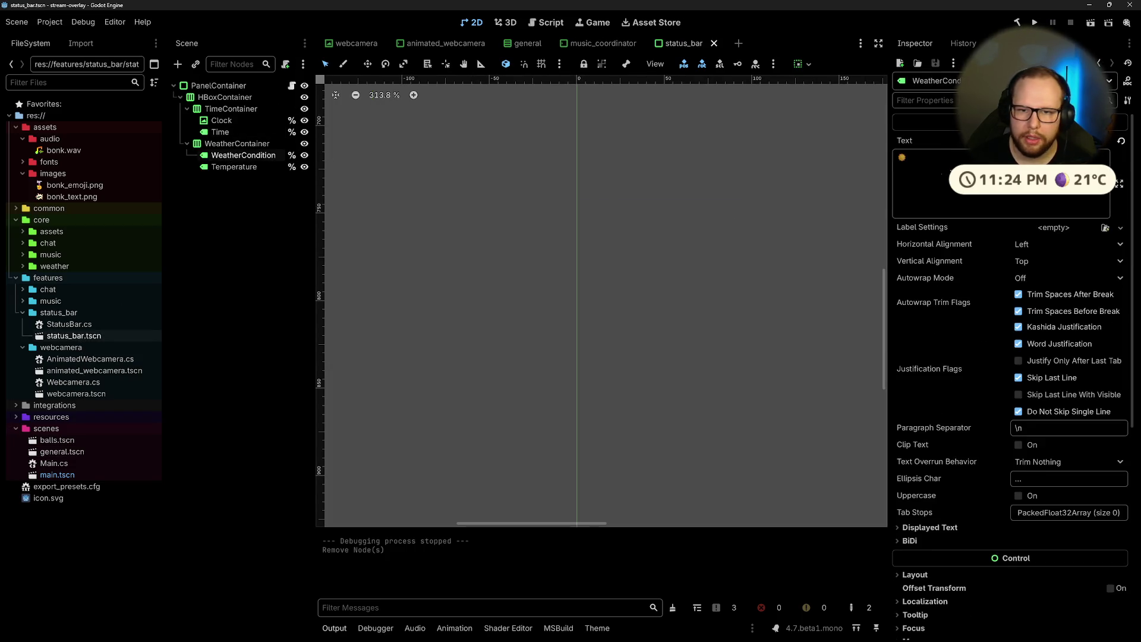
scroll(714, 270, down, 10)
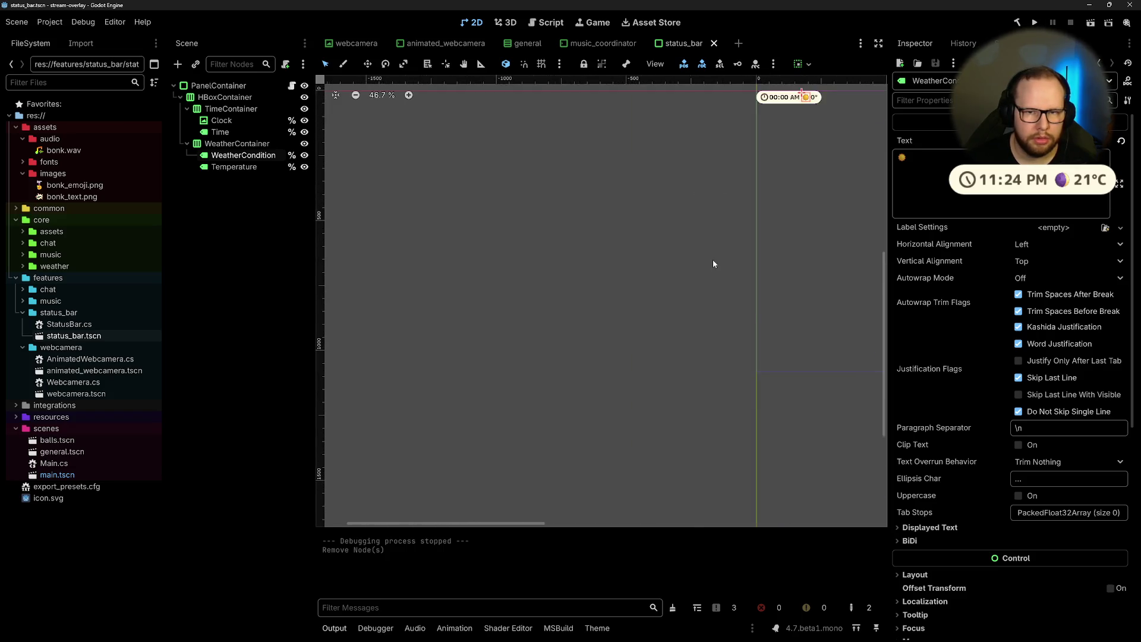
drag(783, 184, 642, 265)
scroll(714, 256, up, 13)
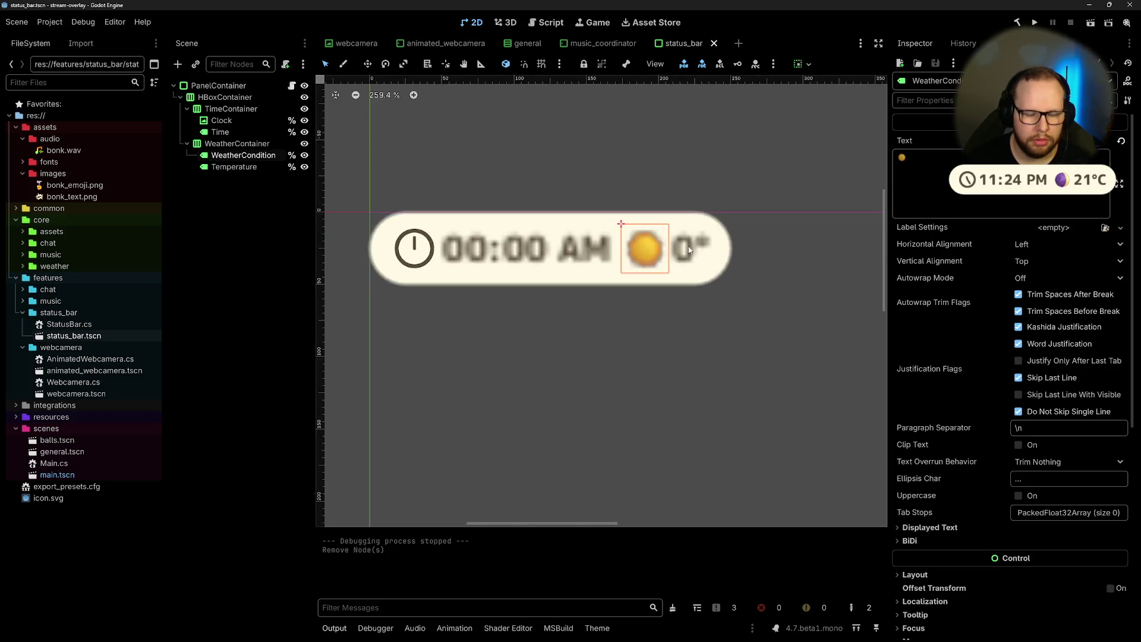
click(253, 190)
click(254, 155)
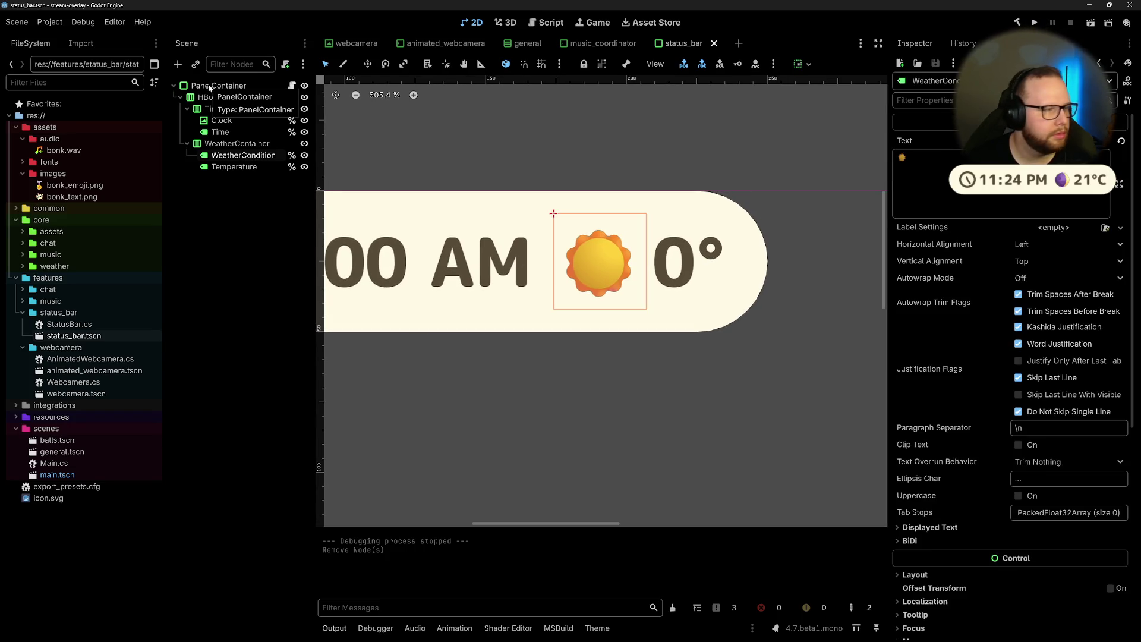
Step: Inspect the WeatherCondition label's sun emoji text, leaving the node name unchanged
click(941, 163)
click(199, 262)
click(238, 155)
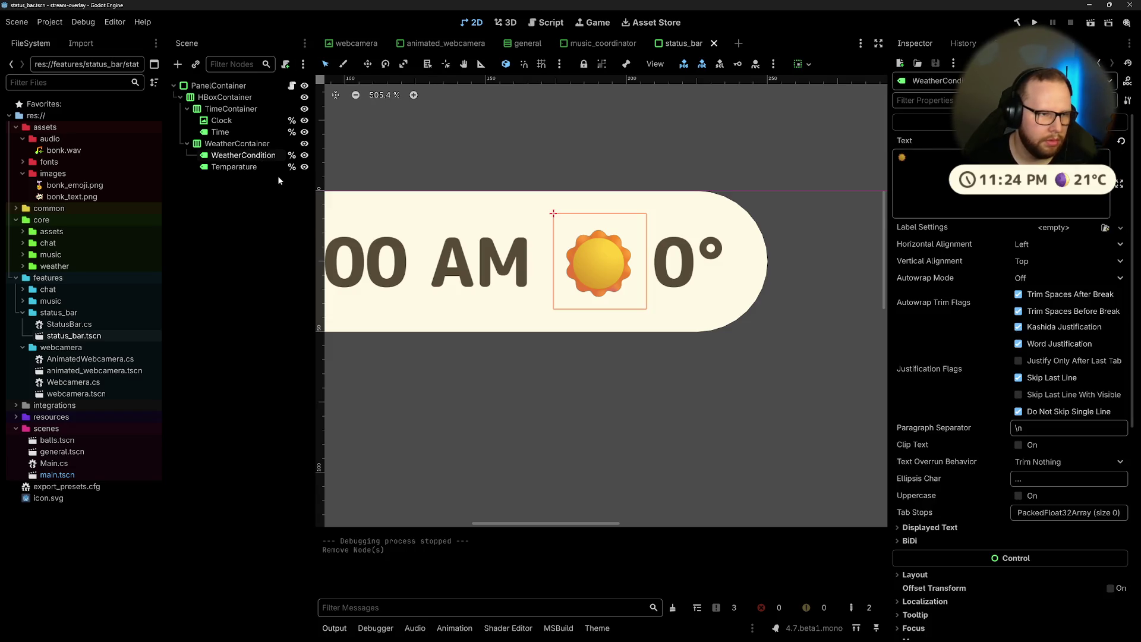
key(F2)
key(Escape)
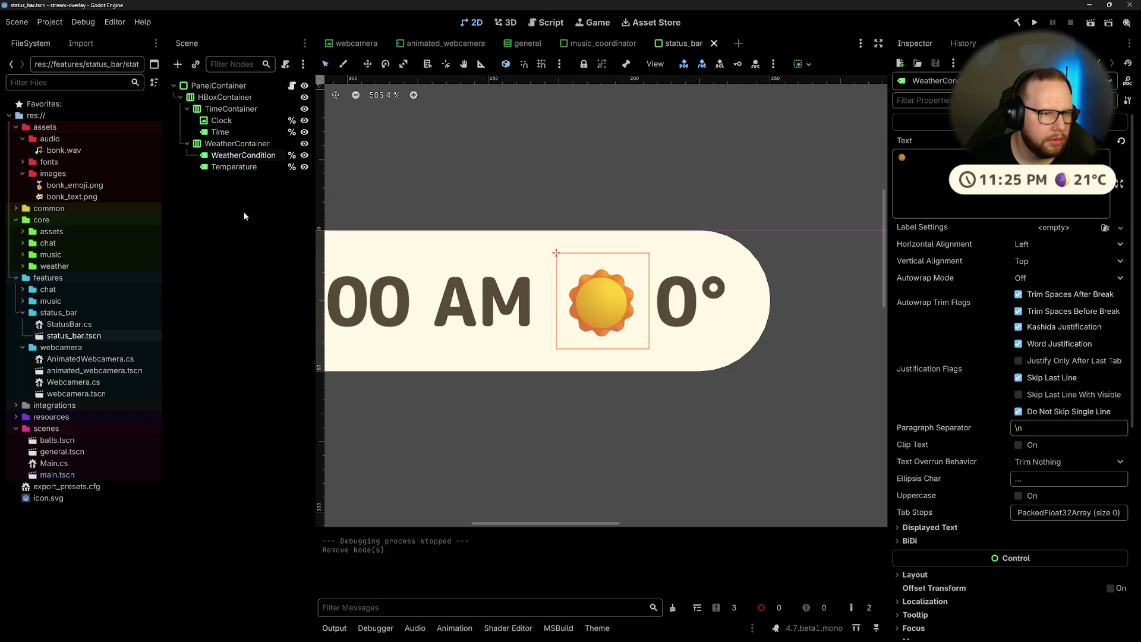
click(245, 241)
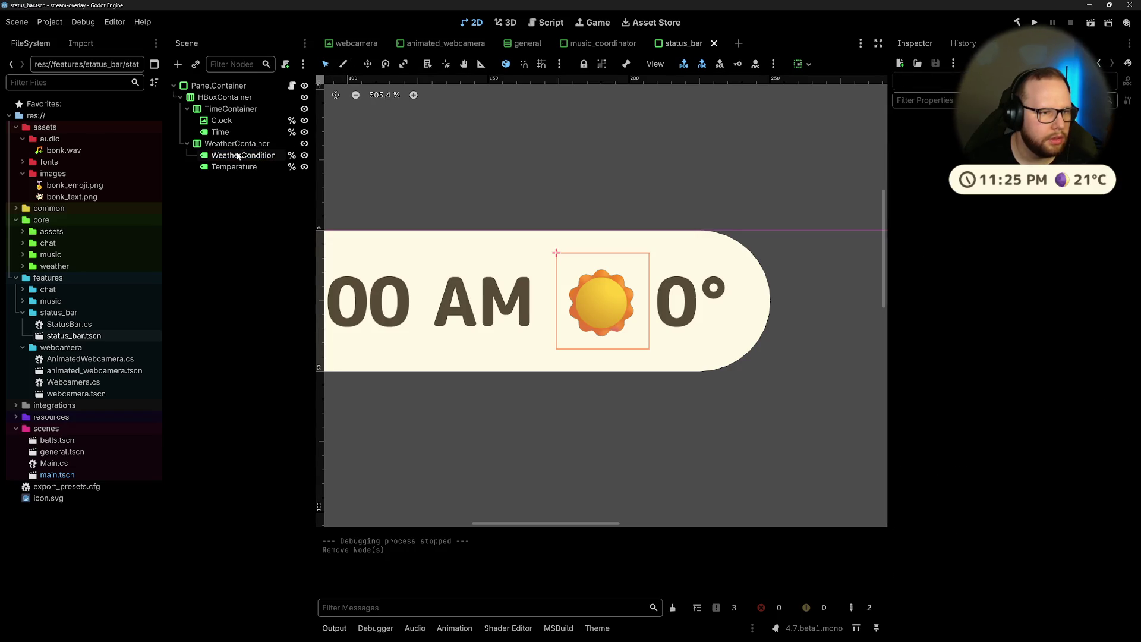
Step: Paste a copy of the WeatherCondition label as its child and name it WeatherAstronomy
click(243, 155)
click(294, 246)
click(244, 155)
key(ctrl+v)
click(265, 237)
click(255, 166)
click(254, 166)
text(W)
text(rA)
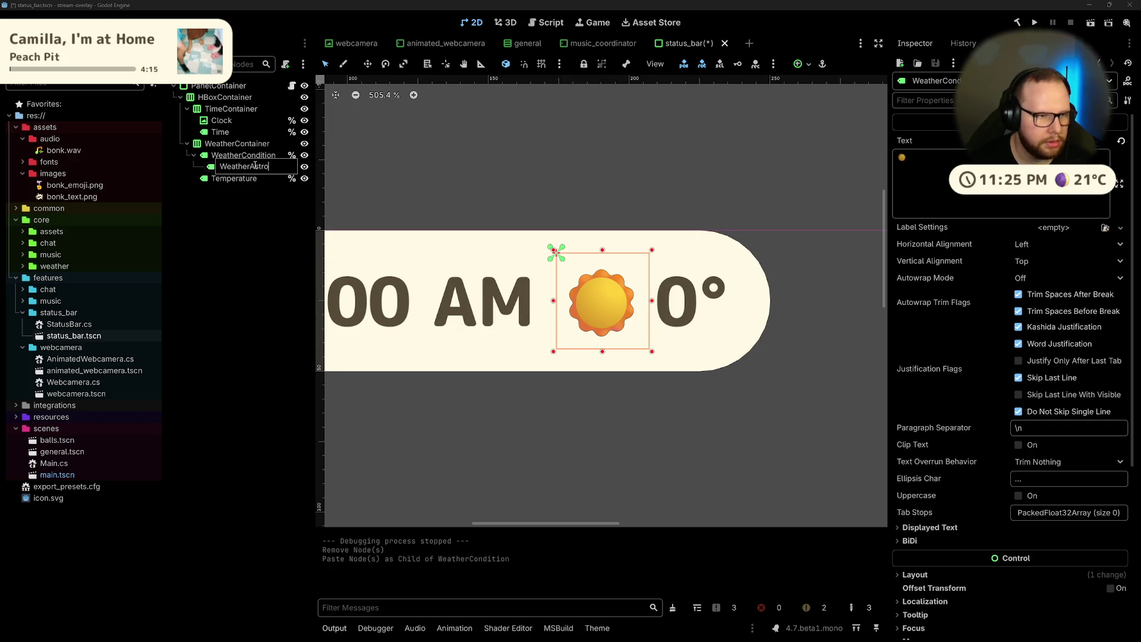
key(Return)
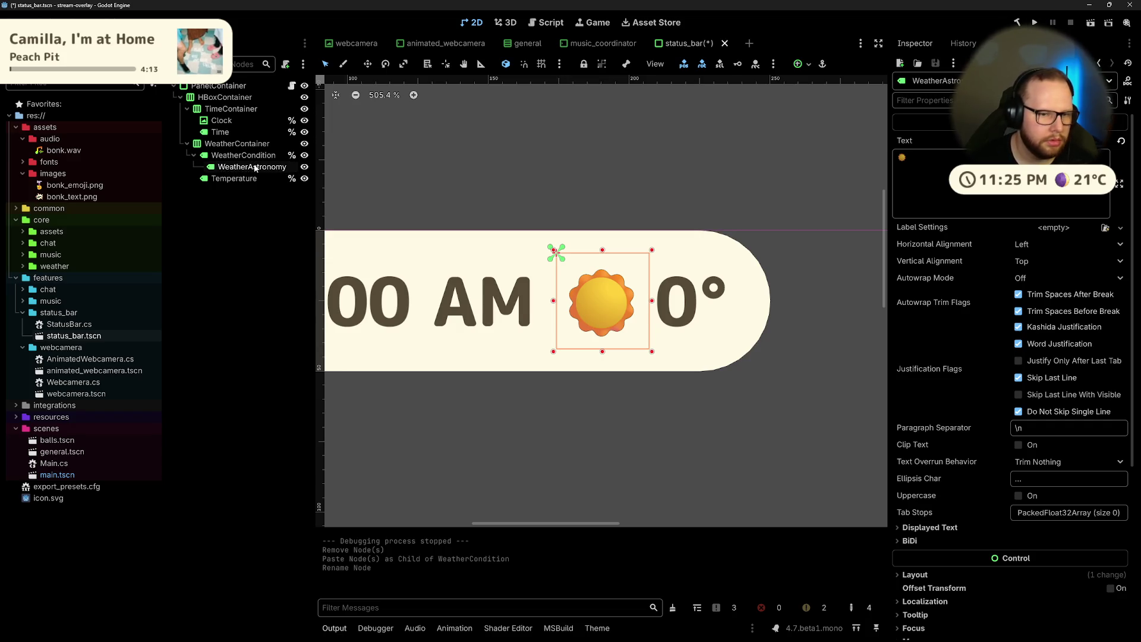
key(Escape)
click(260, 166)
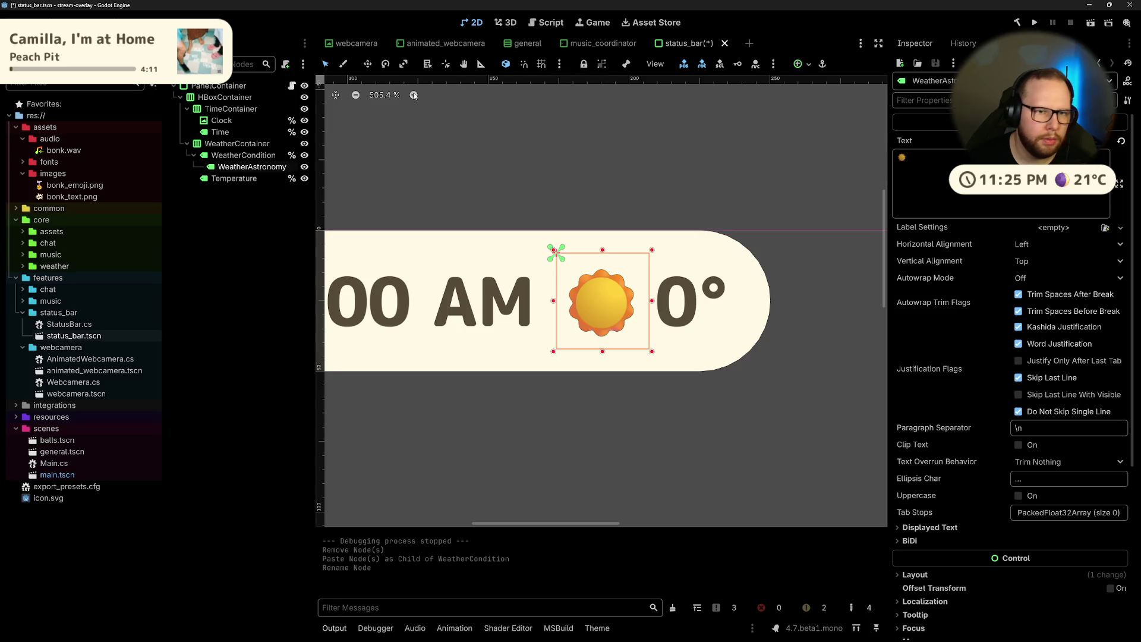
Step: Anchor WeatherAstronomy bottom-right and enable a Theme Overrides font size
click(799, 61)
click(845, 138)
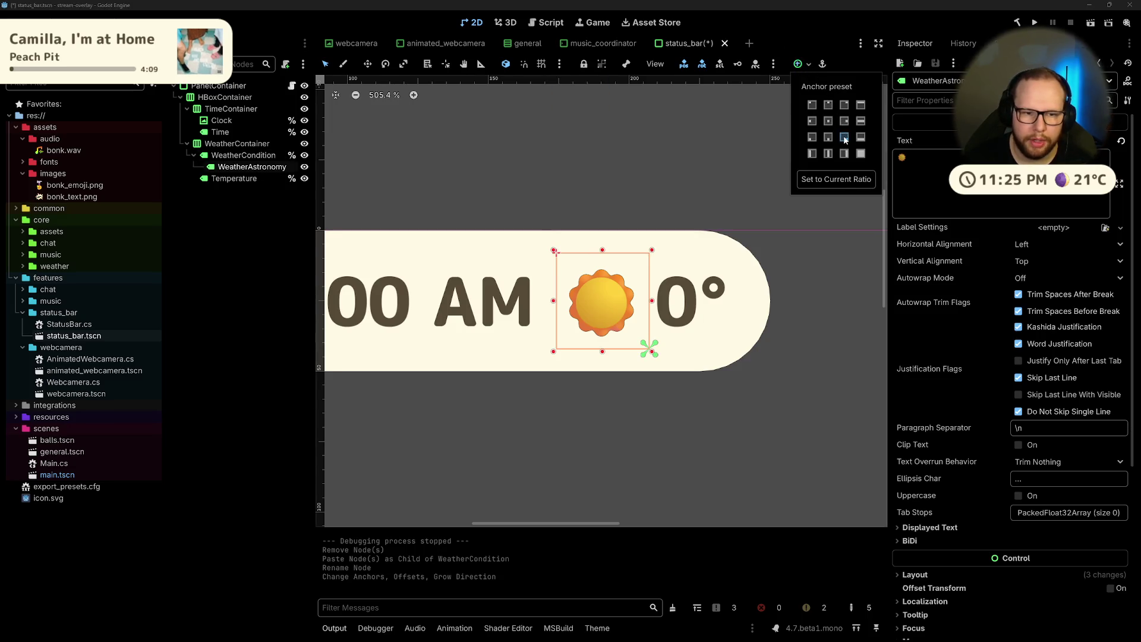
click(260, 268)
scroll(969, 369, down, 5)
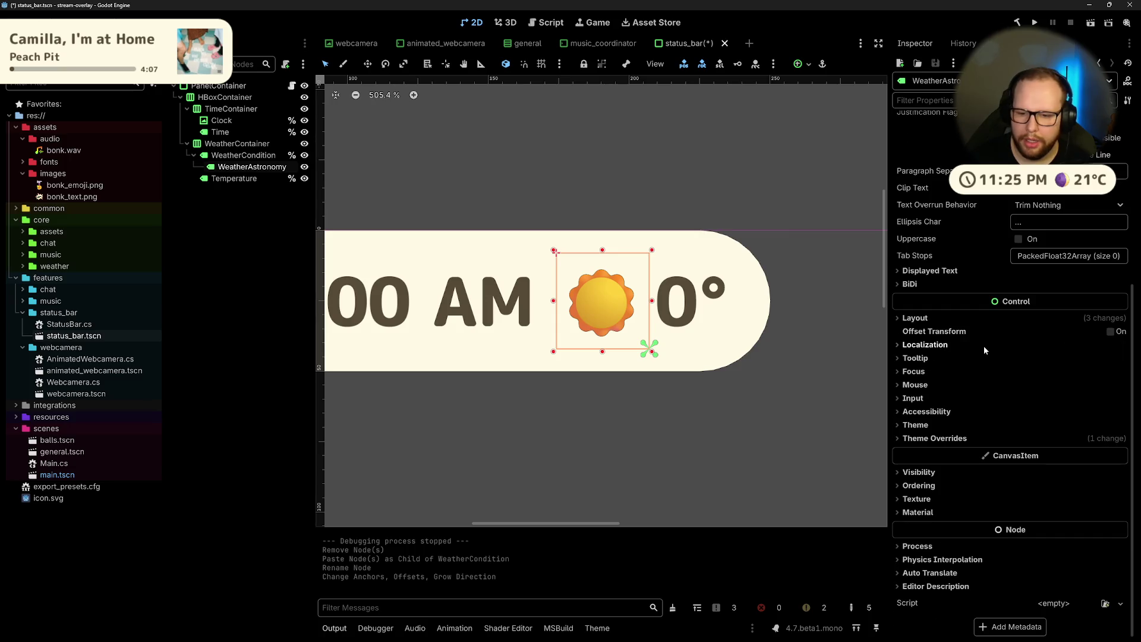
click(938, 439)
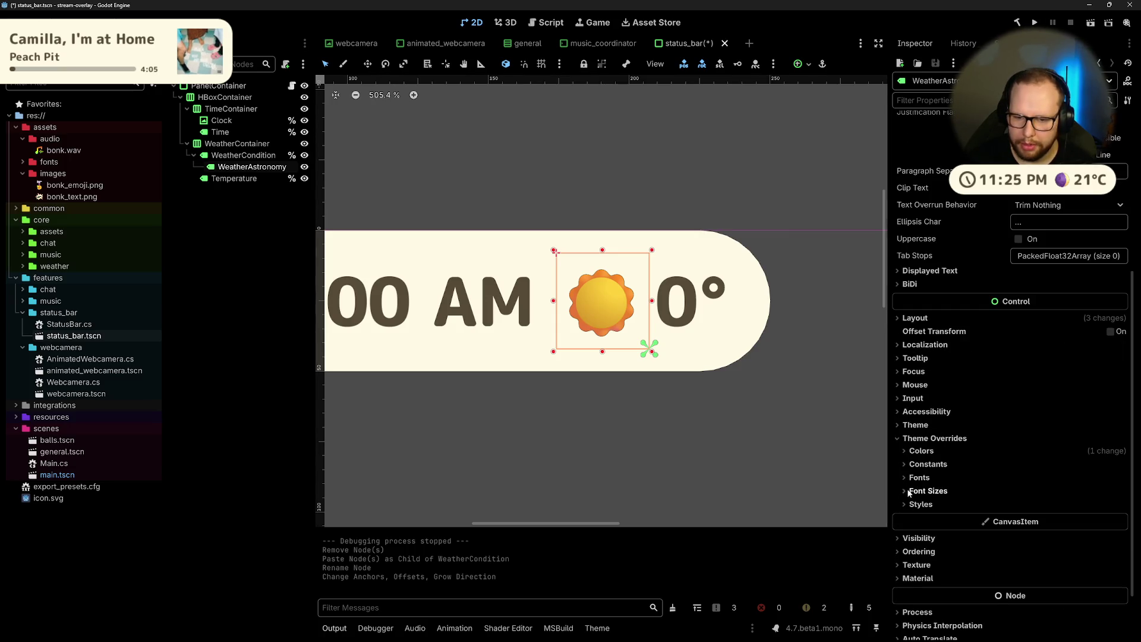
click(925, 492)
click(916, 505)
Step: Try font sizes 18 and 16 px, ending at 18 px
click(1076, 502)
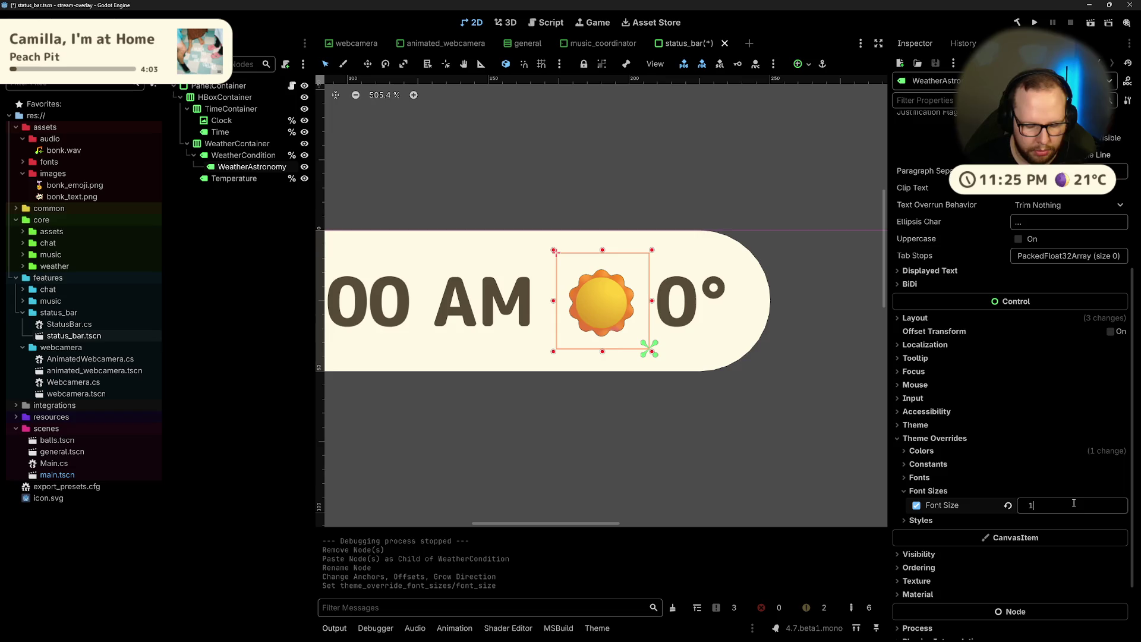
text(8)
key(Return)
click(1058, 506)
text(6)
key(Return)
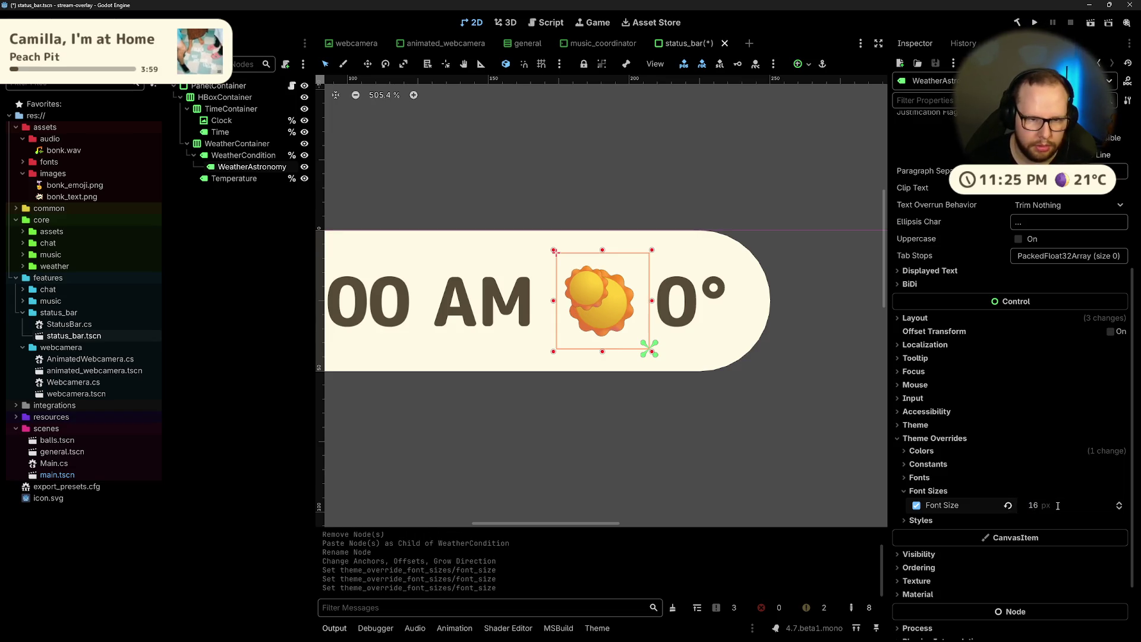
click(1059, 506)
text(18)
key(Return)
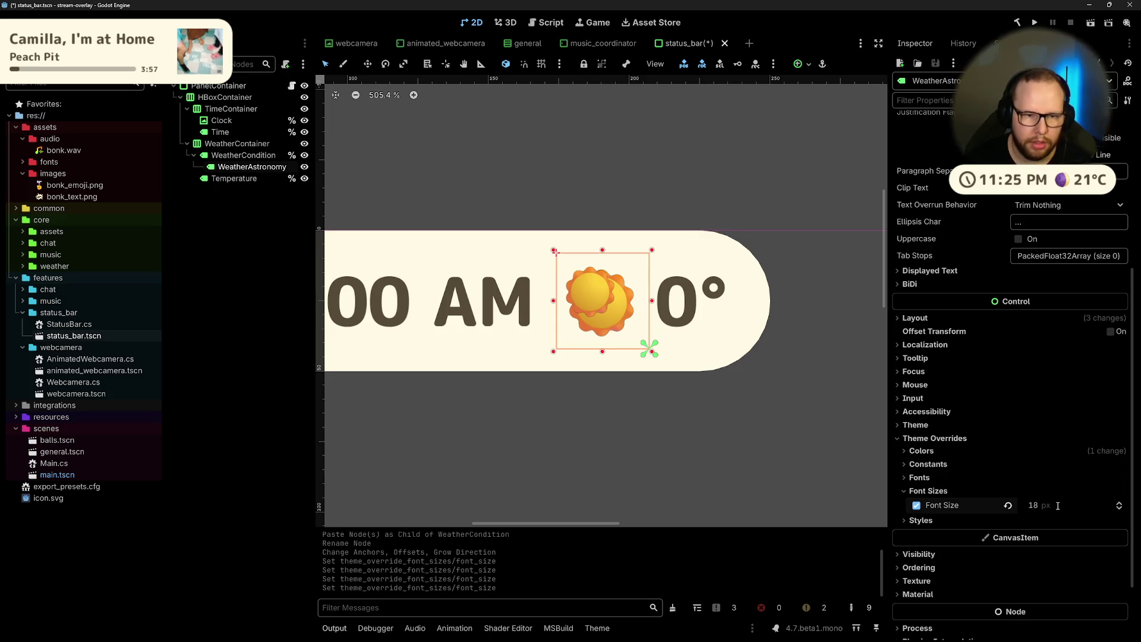
Step: Try several anchor presets, settling WeatherAstronomy back at bottom-right
click(810, 67)
click(828, 137)
click(828, 121)
click(812, 121)
click(828, 105)
click(844, 104)
click(844, 121)
click(844, 138)
scroll(1010, 198, up, 5)
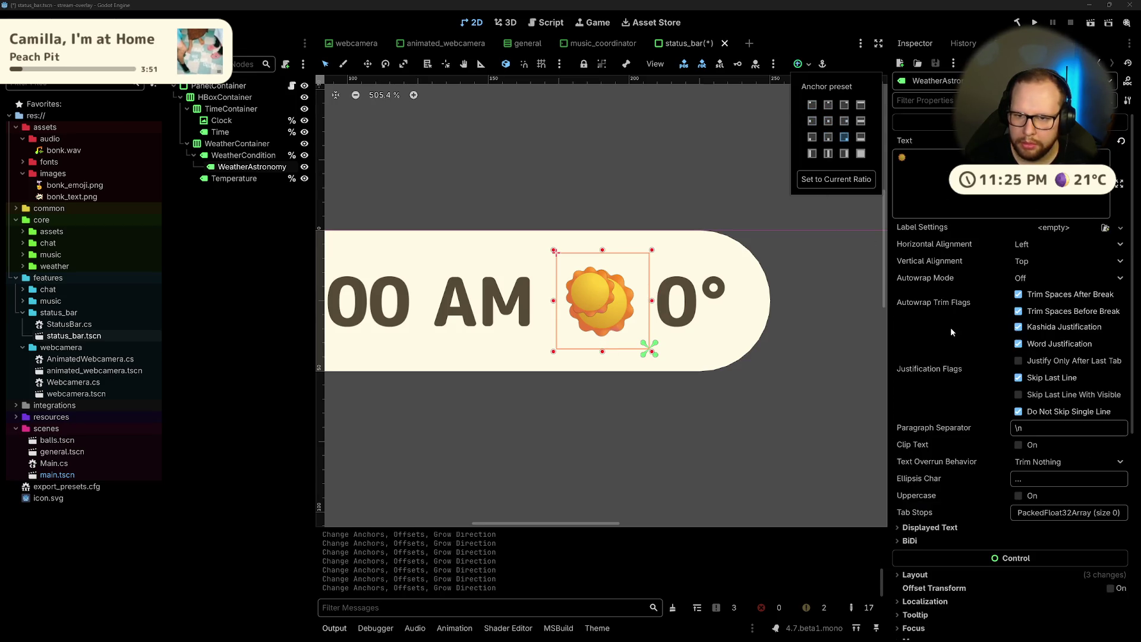
click(1038, 261)
Step: Align the WeatherAstronomy text to the bottom and right
click(1037, 262)
click(1027, 305)
click(1032, 246)
click(1028, 290)
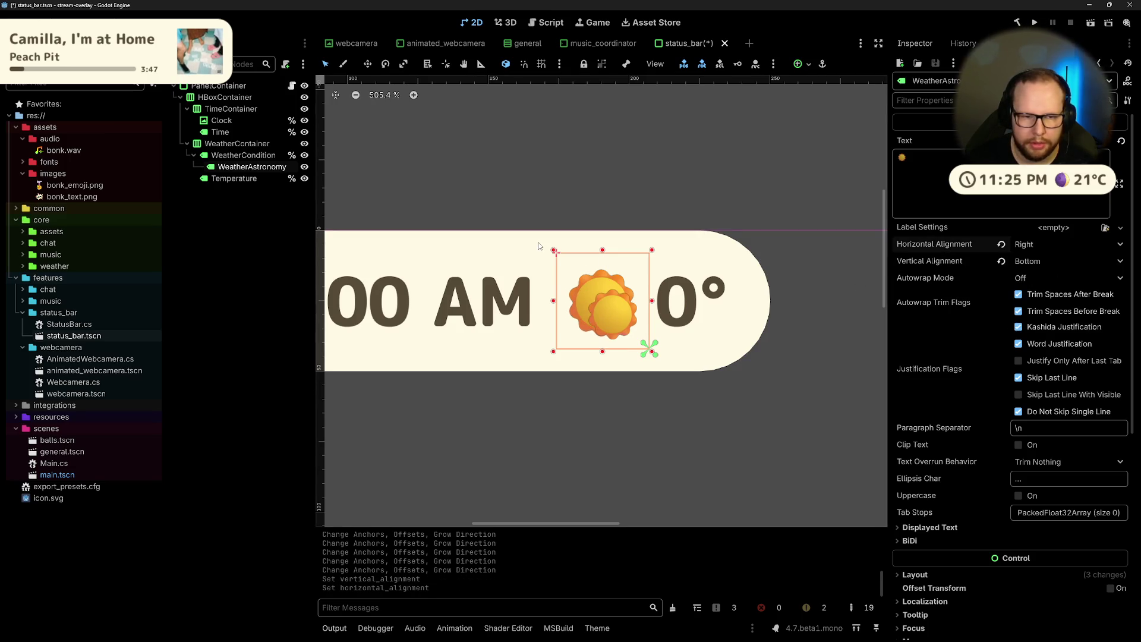
click(231, 261)
click(237, 170)
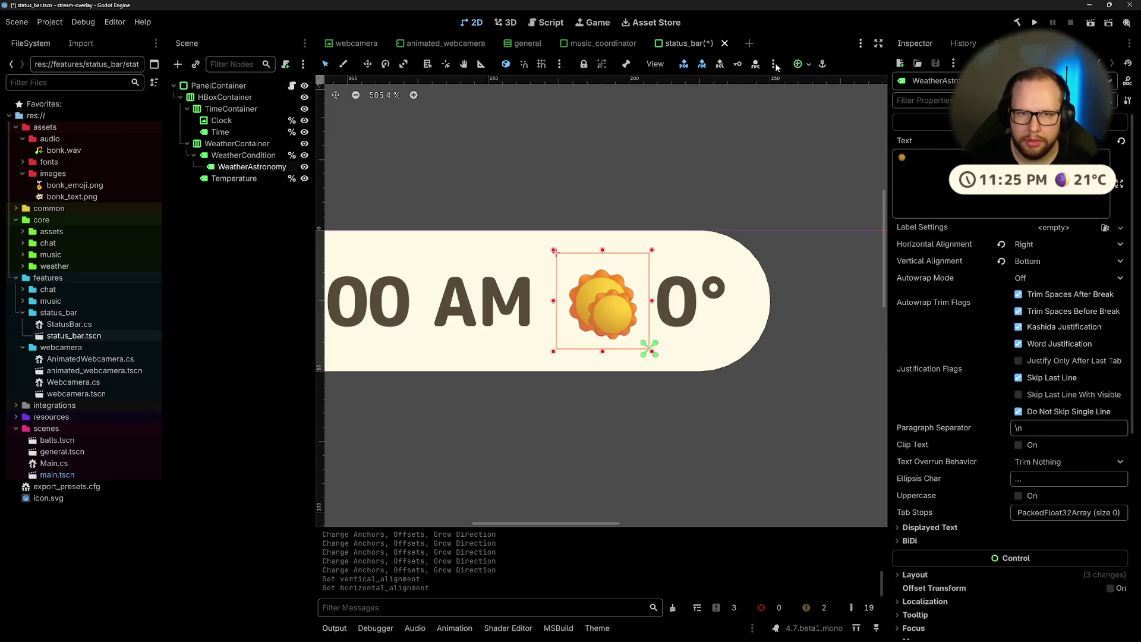
Step: Set the label's anchors to Full Rect and lower its font size to 12 px
click(807, 66)
click(861, 154)
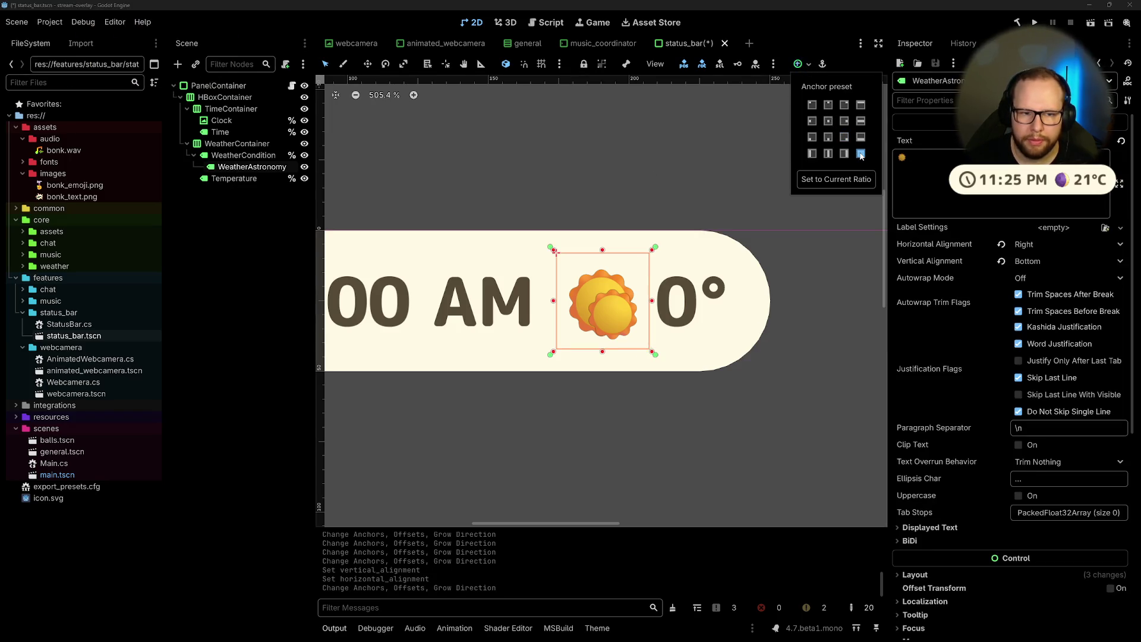
click(253, 310)
scroll(1064, 416, down, 5)
click(1070, 438)
text(6)
key(Return)
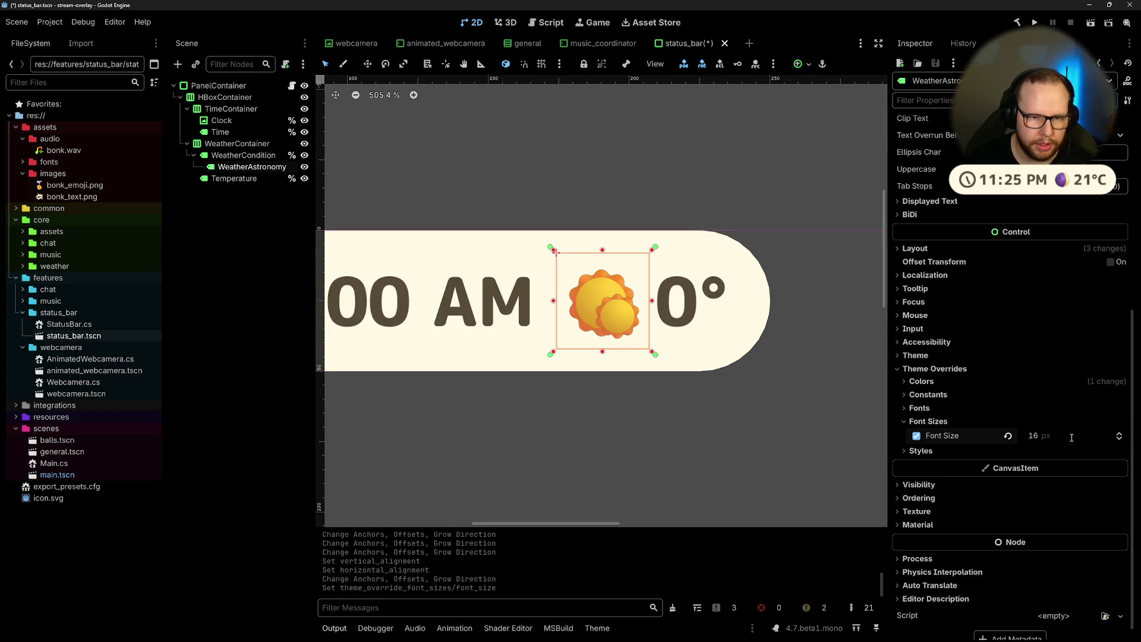
click(1091, 437)
text(2)
key(Return)
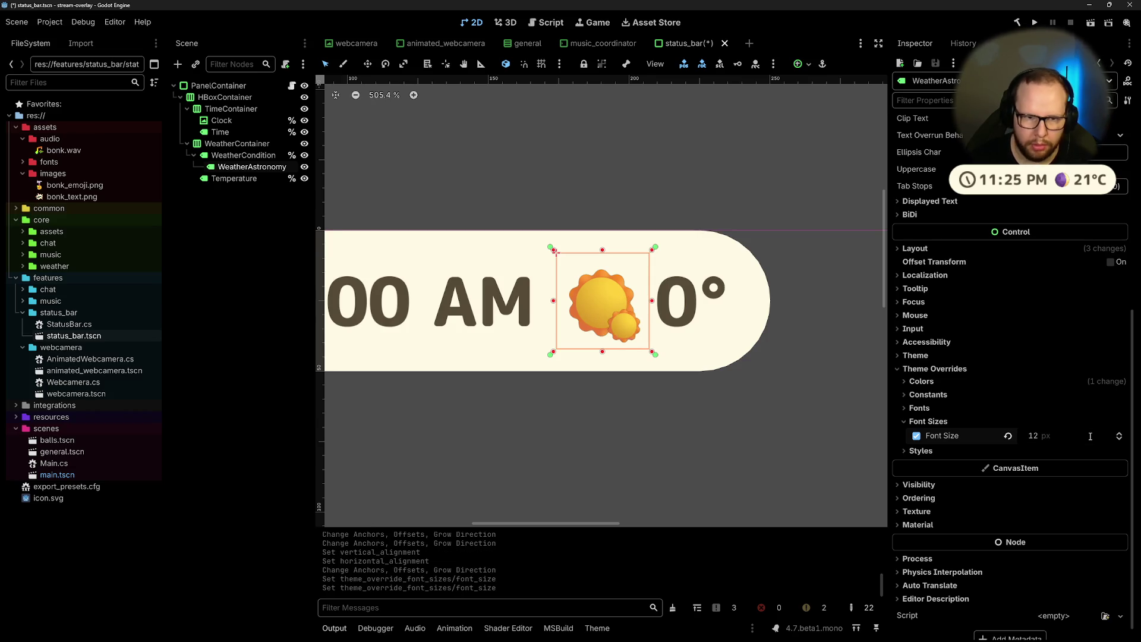
scroll(920, 171, up, 6)
Step: Replace the label's sun emoji with the rain-cloud emoji from the Windows emoji picker
click(920, 172)
key(BackSpace)
key(super+period)
key(BackSpace)
key(BackSpace)
text(ain)
click(973, 256)
key(ctrl+z)
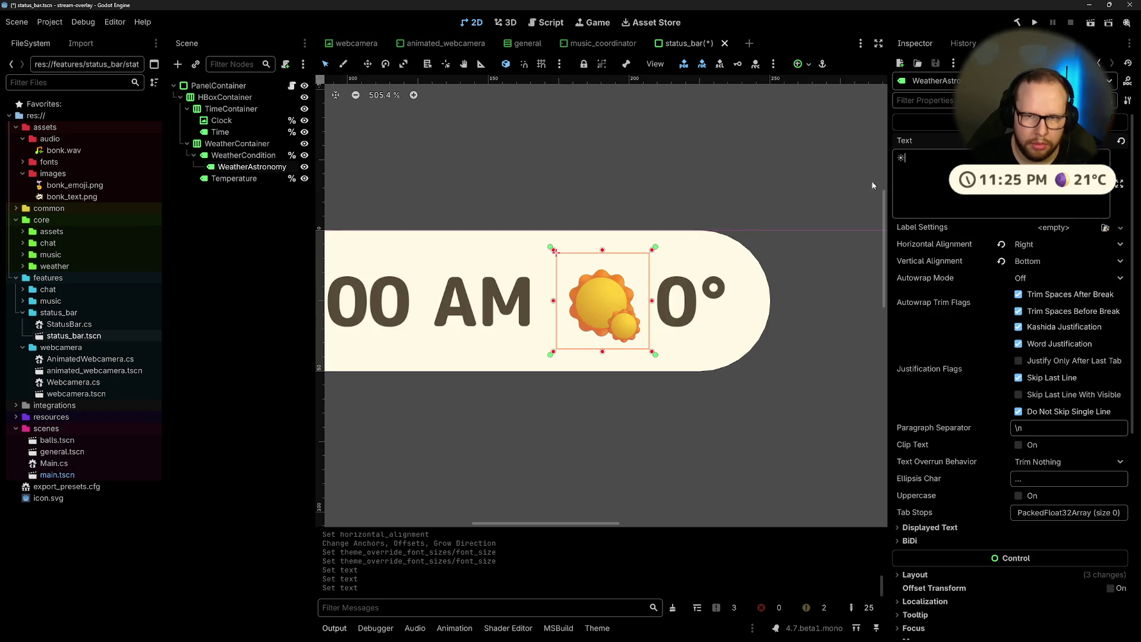
key(BackSpace)
key(super+period)
text(rain)
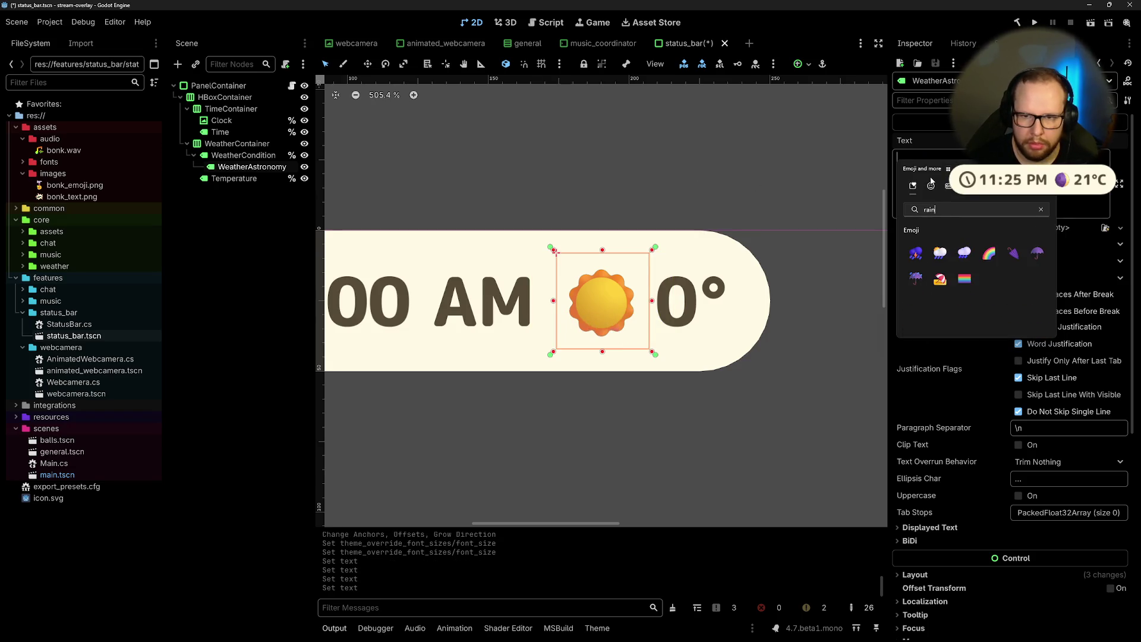
click(964, 254)
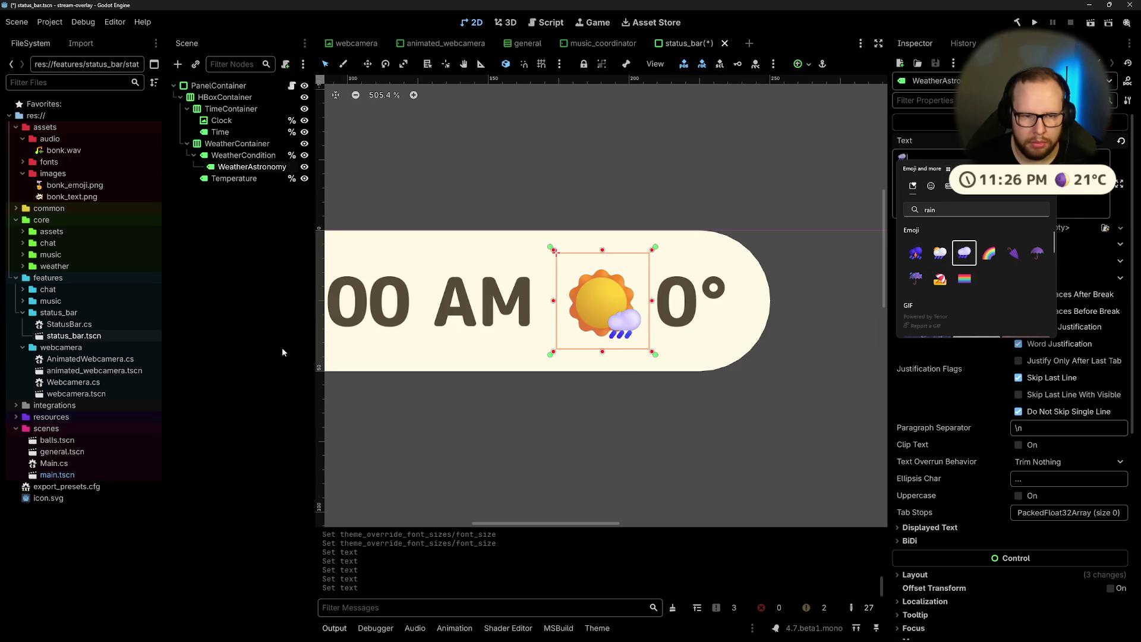
key(Escape)
Step: Re-enter the font size as 16 then 12 px and deselect the node
scroll(996, 418, down, 5)
click(1063, 497)
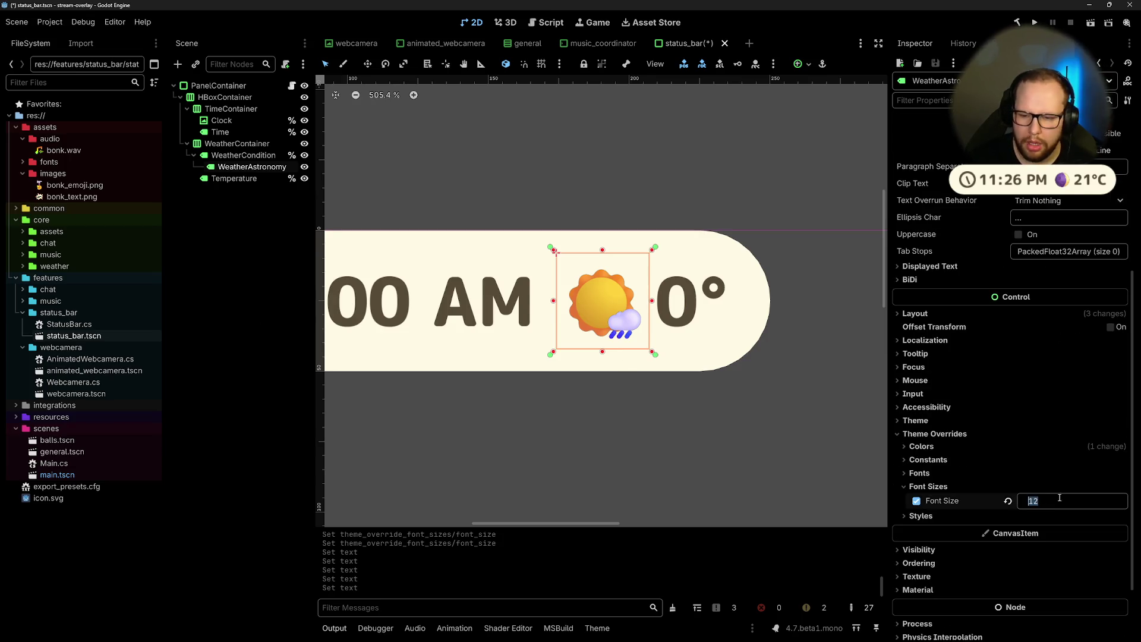
key(BackSpace)
text(6)
key(Return)
click(1061, 501)
key(BackSpace)
text(2)
key(Return)
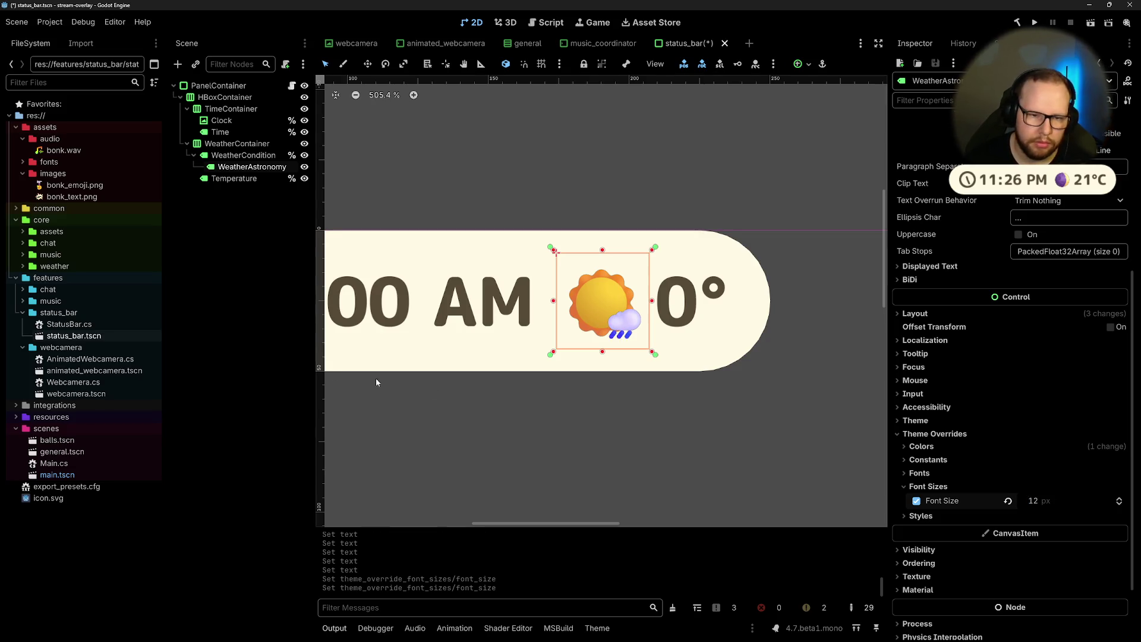
click(432, 389)
click(152, 231)
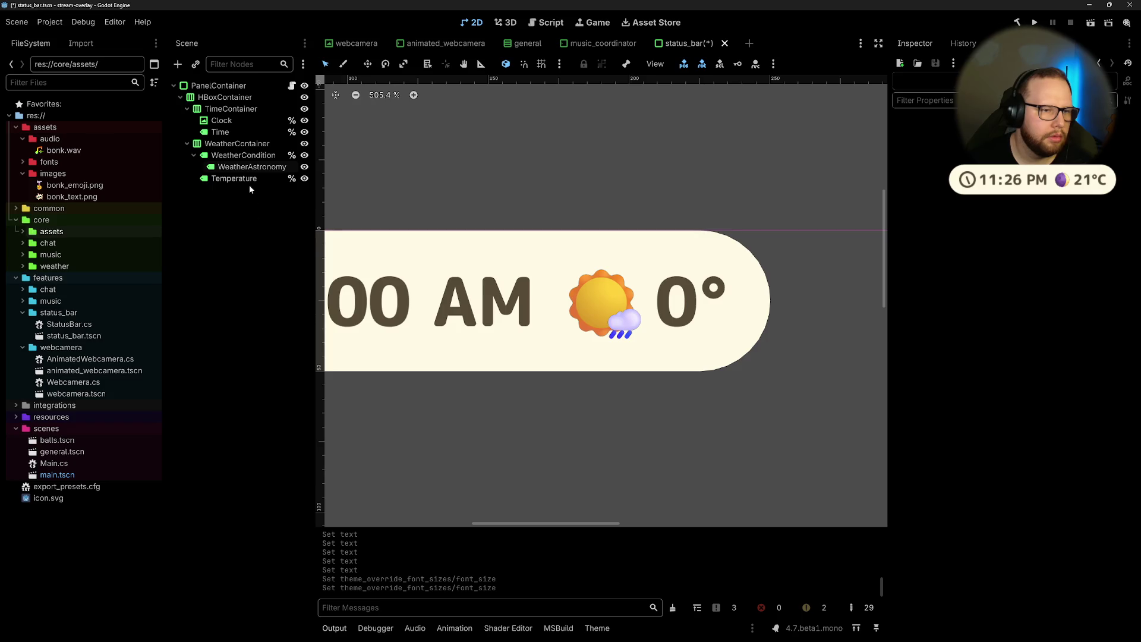
Step: Rename the WeatherCondition label to WeatherBase
click(251, 166)
click(259, 154)
click(253, 166)
key(Up)
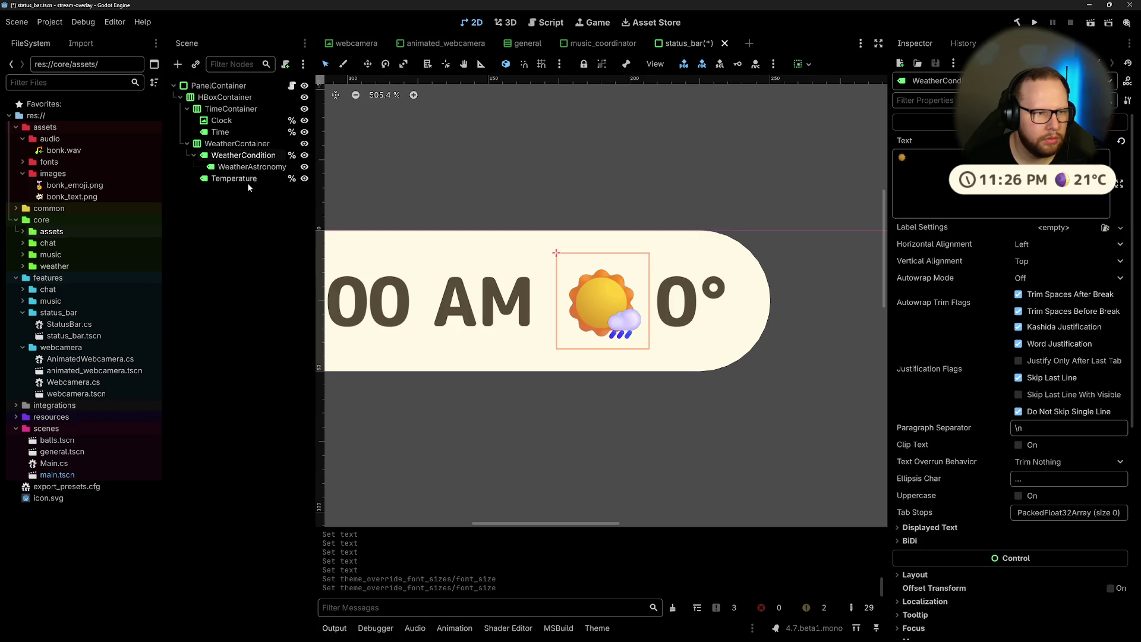
key(F2)
text(WeatherBase)
key(ctrl+a)
key(BackSpace)
text(Weath)
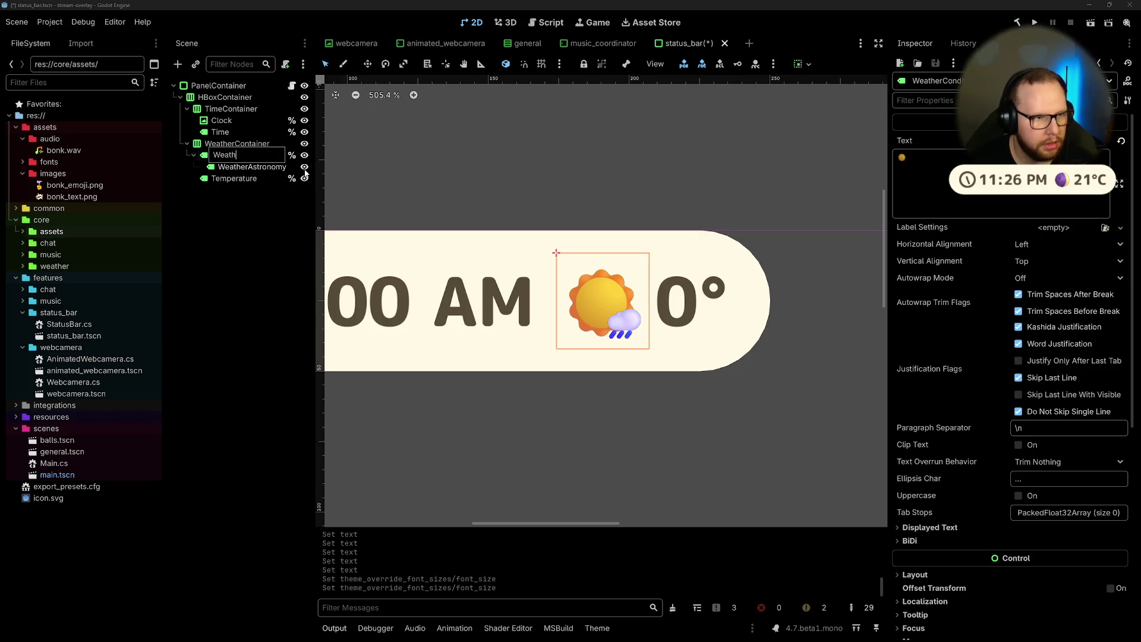
text(erBase)
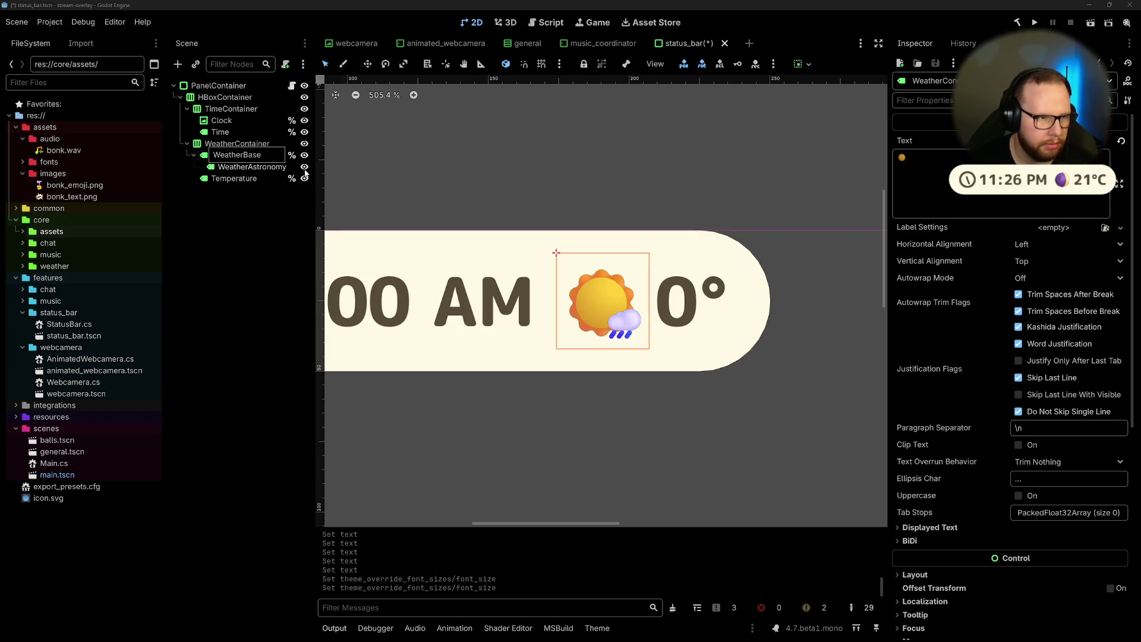
key(Return)
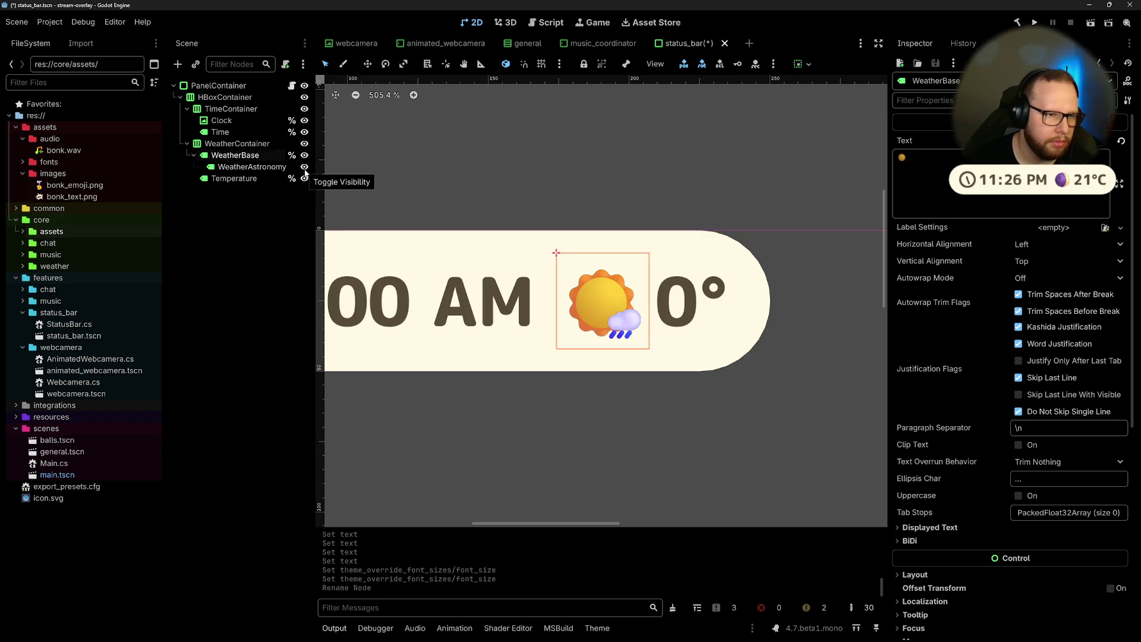
Step: Rename the WeatherAstronomy label to Weather
click(246, 168)
click(246, 168)
text(Weather)
key(ctrl+super+Right)
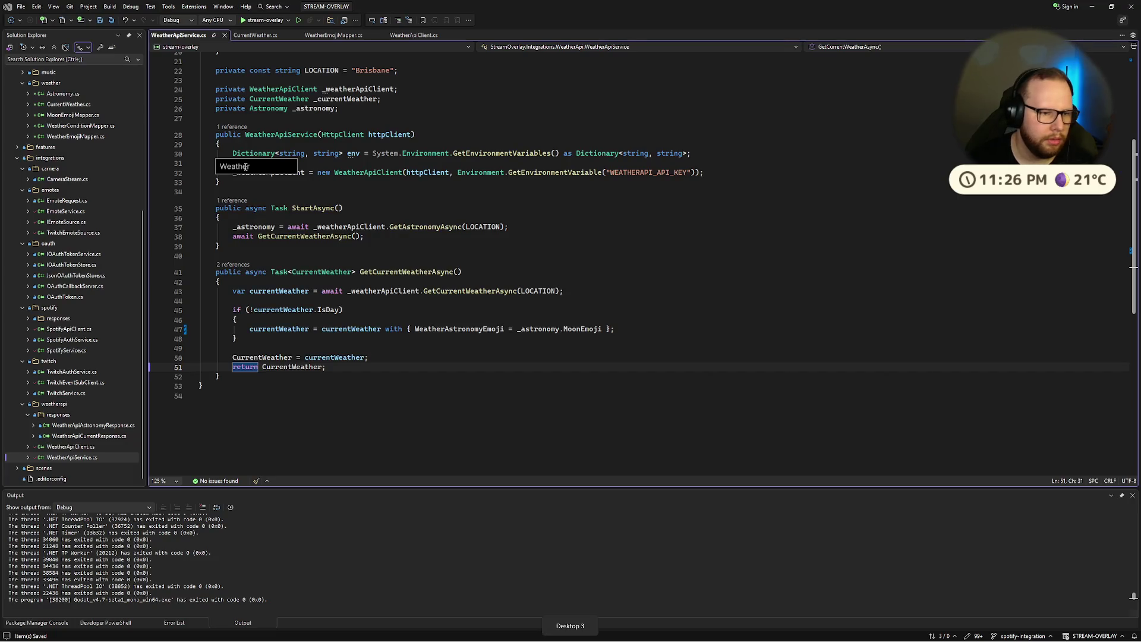
key(ctrl+super+Left)
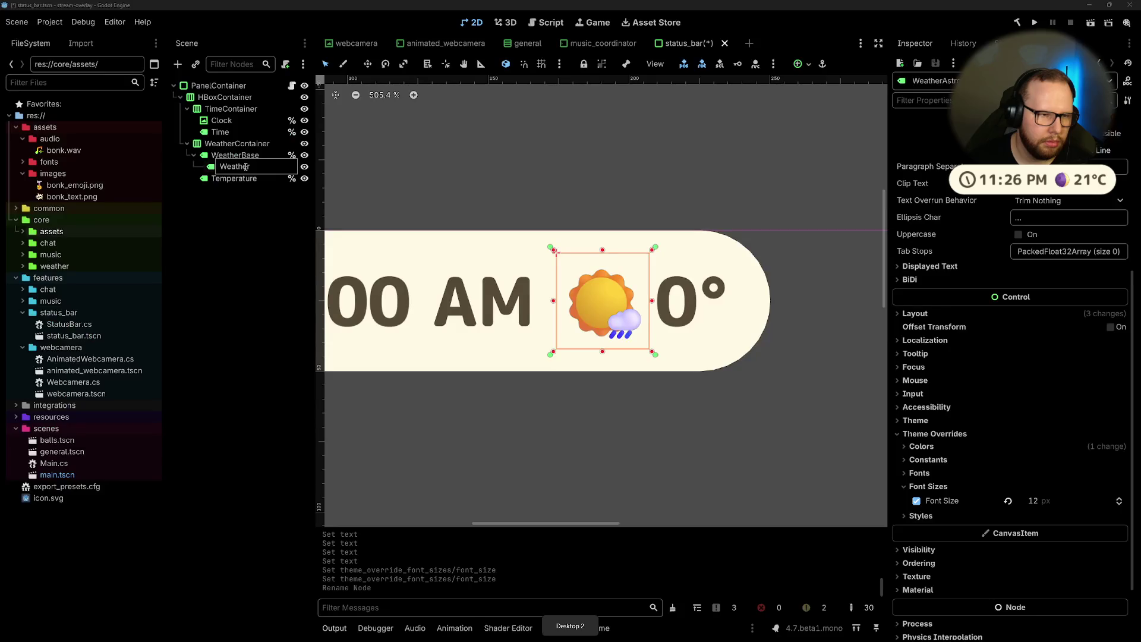
key(Return)
Step: Extend WeatherBase to WeatherBaseEmoji, fixing a typo, and begin renaming the Weather label
click(262, 153)
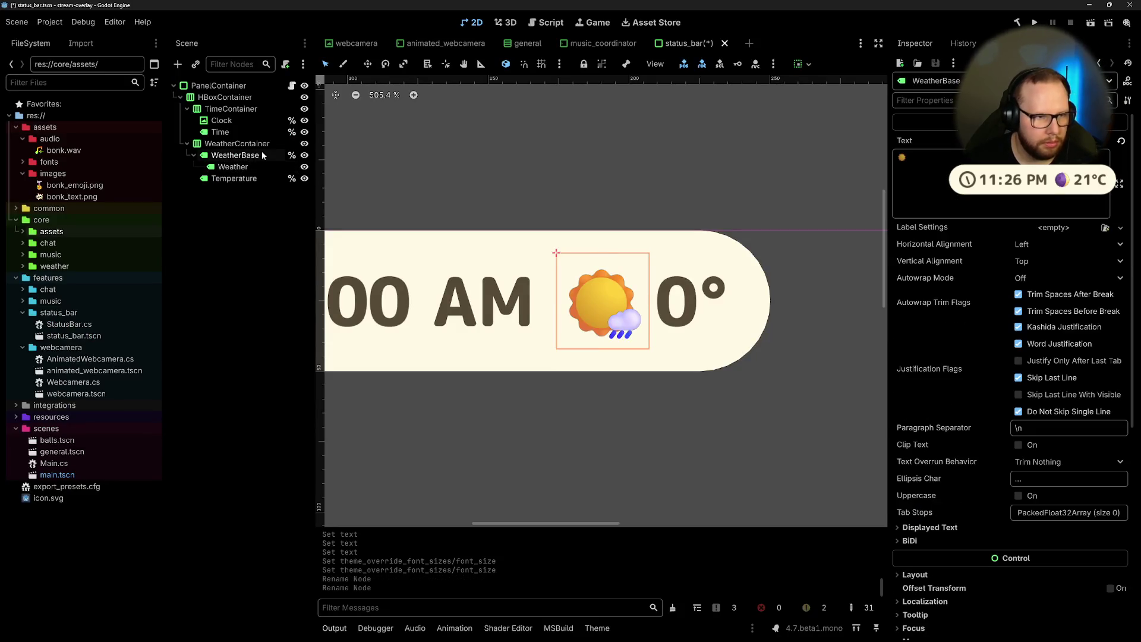
click(262, 153)
text(Em)
key(Return)
click(262, 153)
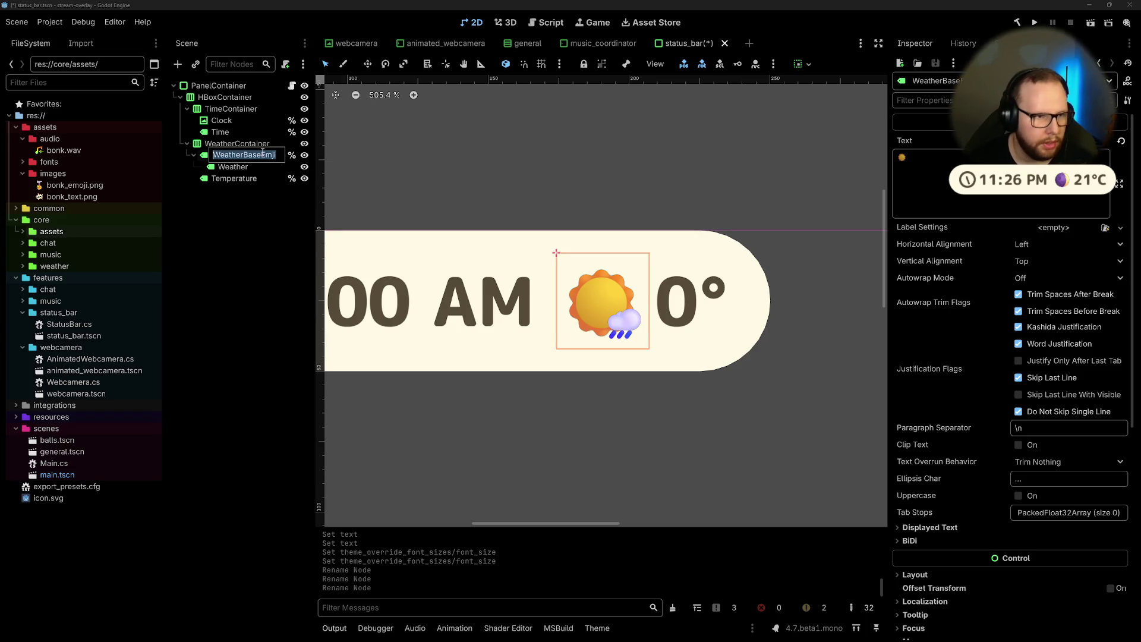
click(262, 154)
text(o)
key(Return)
click(234, 206)
click(258, 166)
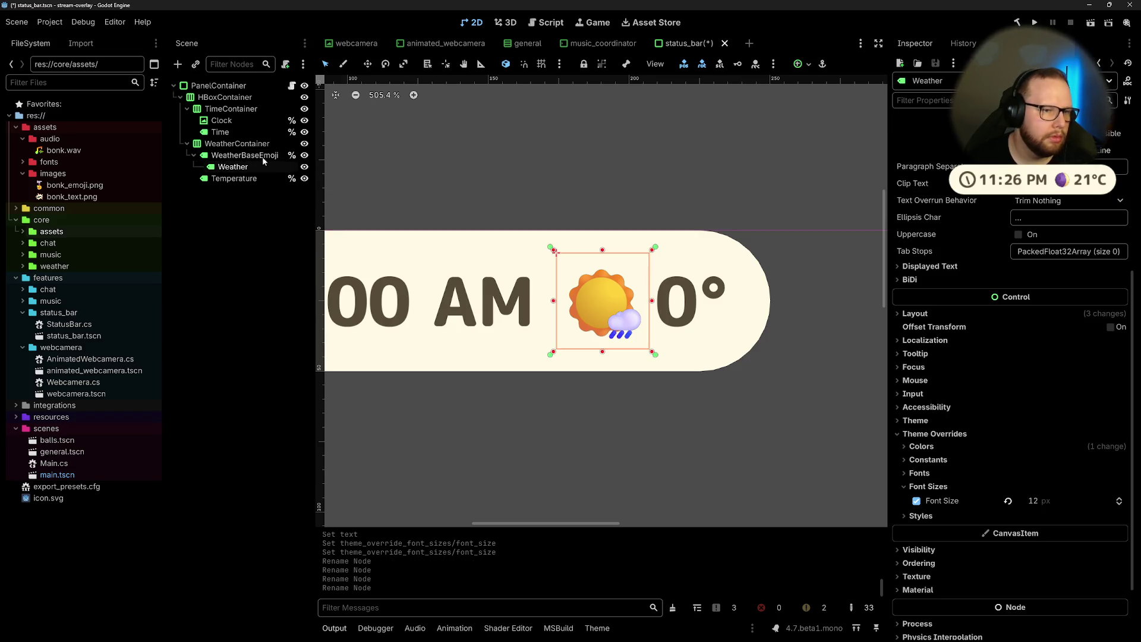
key(F2)
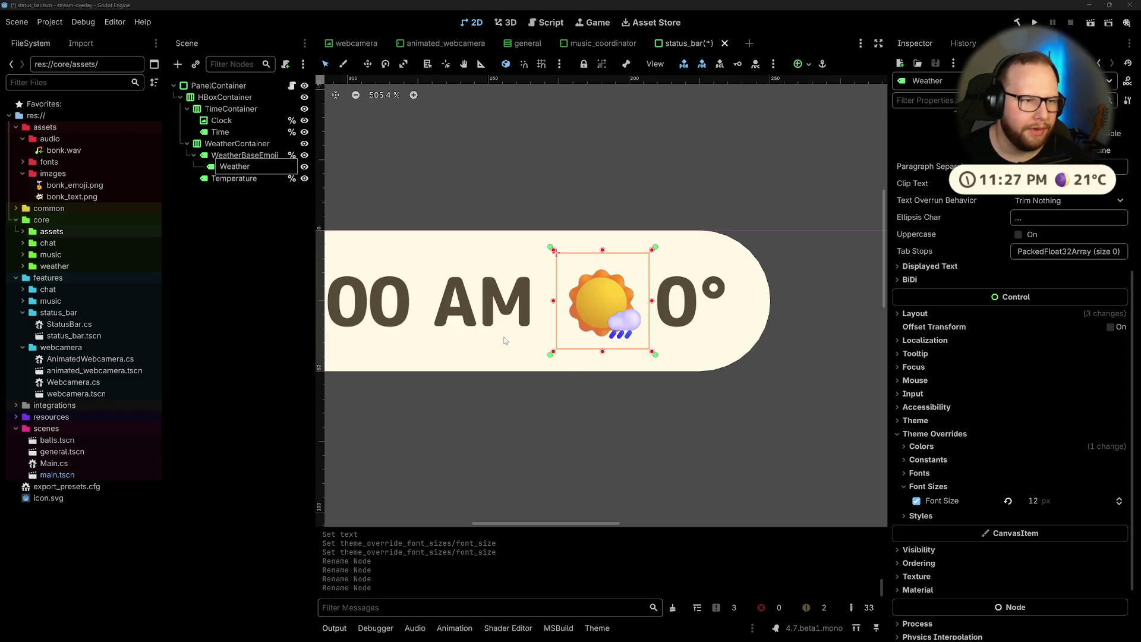
Step: Name the Weather label WeatherModifierEmoji and make it Access as Unique Name
text(Mod)
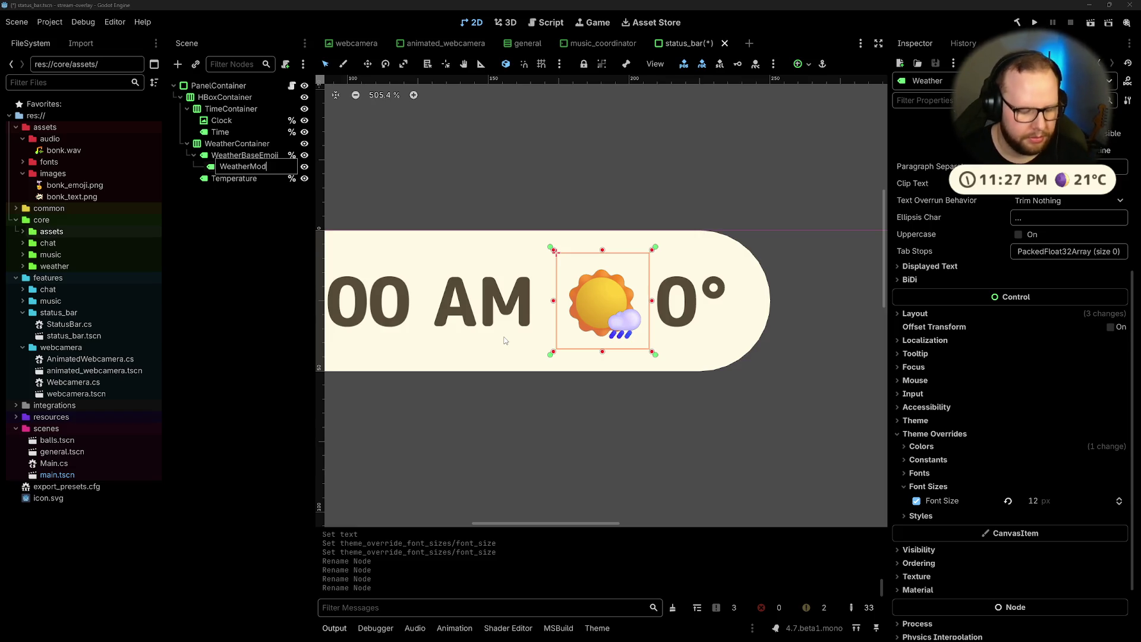
text(ifierEmoji)
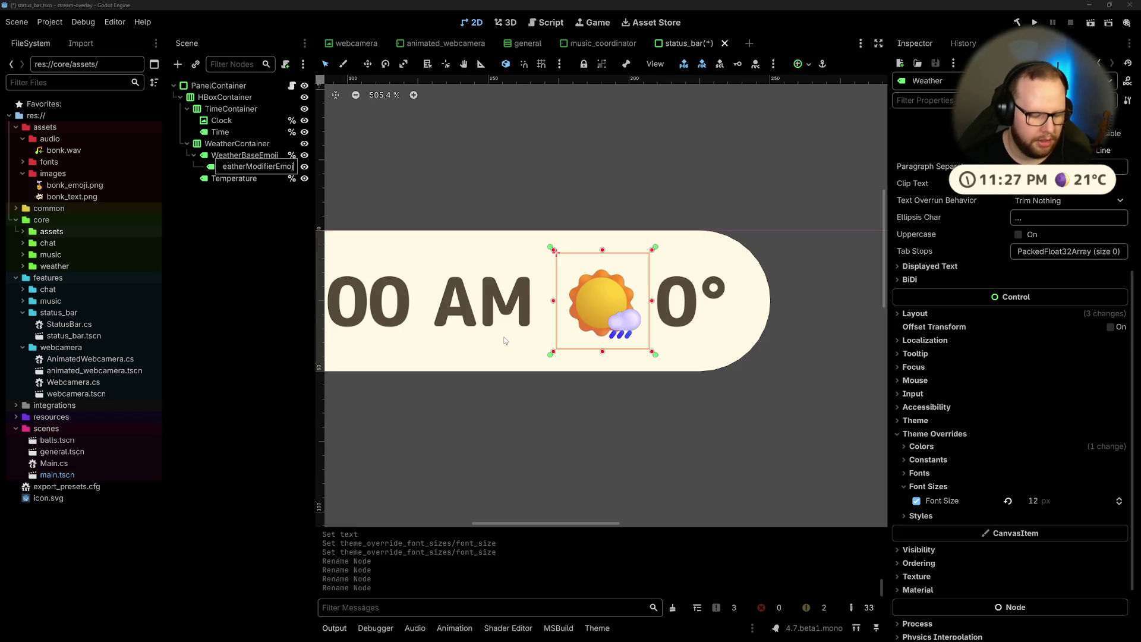
key(Return)
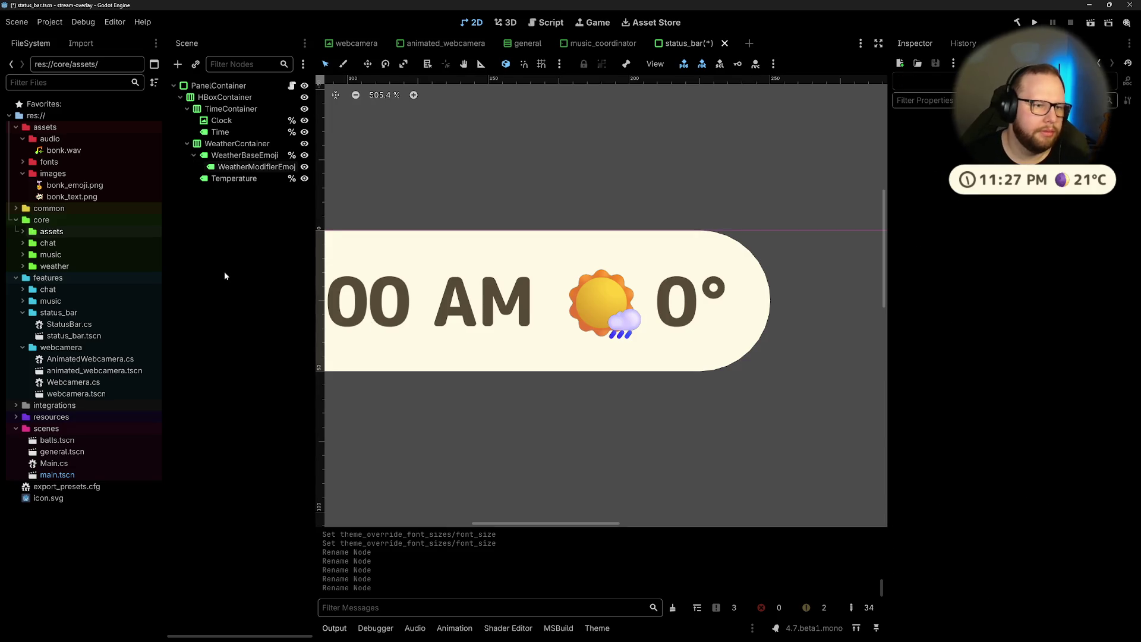
click(253, 156)
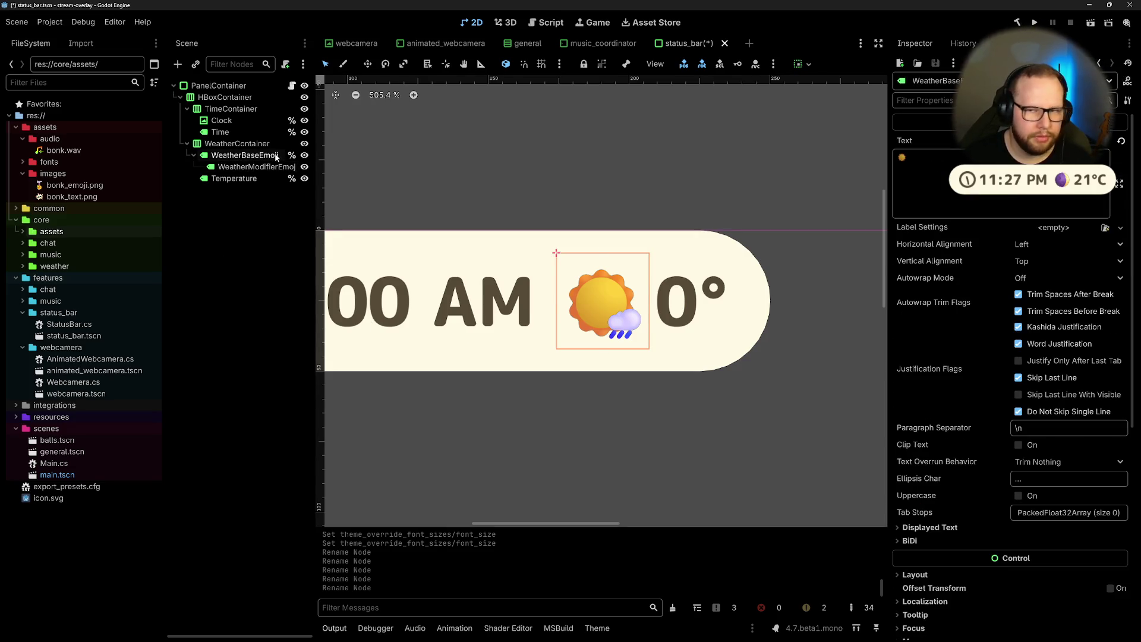
right_click(262, 168)
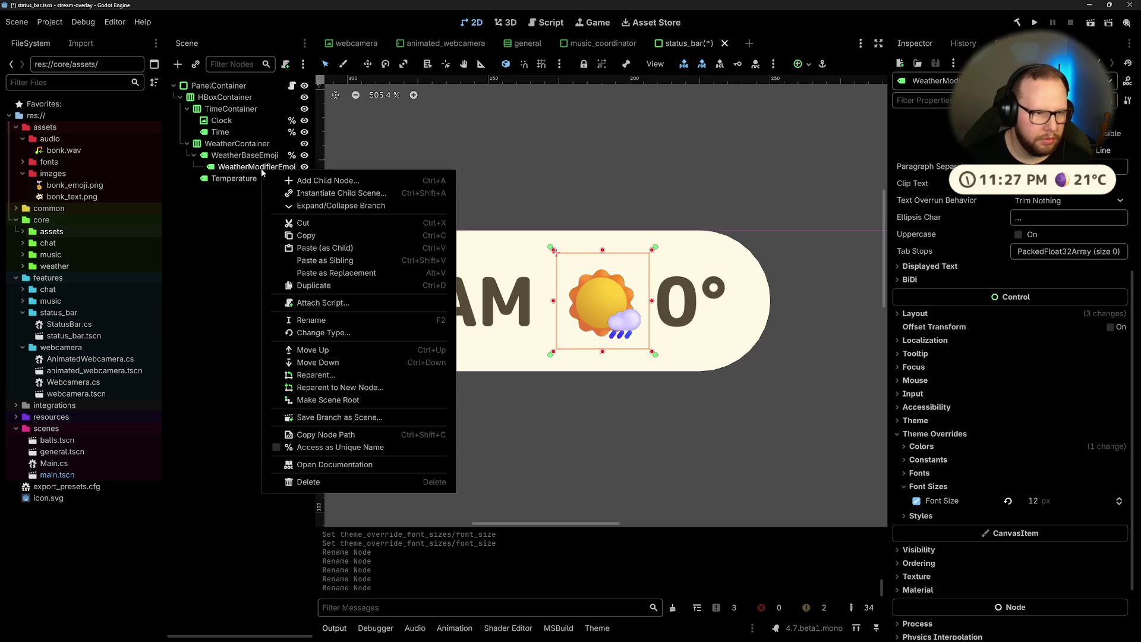
click(280, 446)
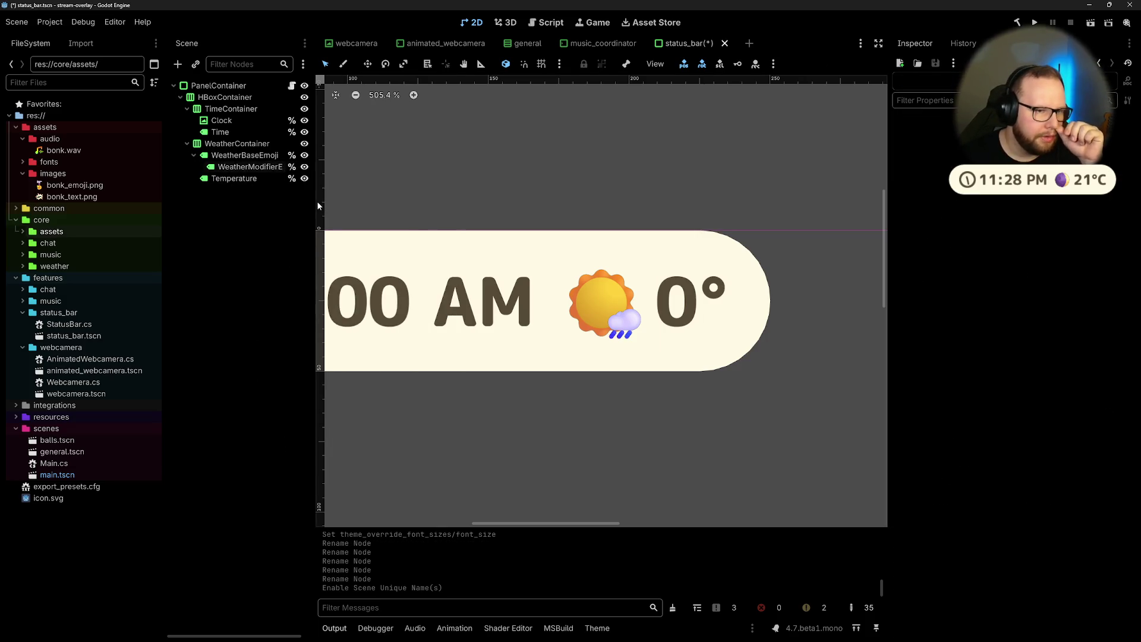
Step: Resize the FileSystem and Scene docks
click(160, 200)
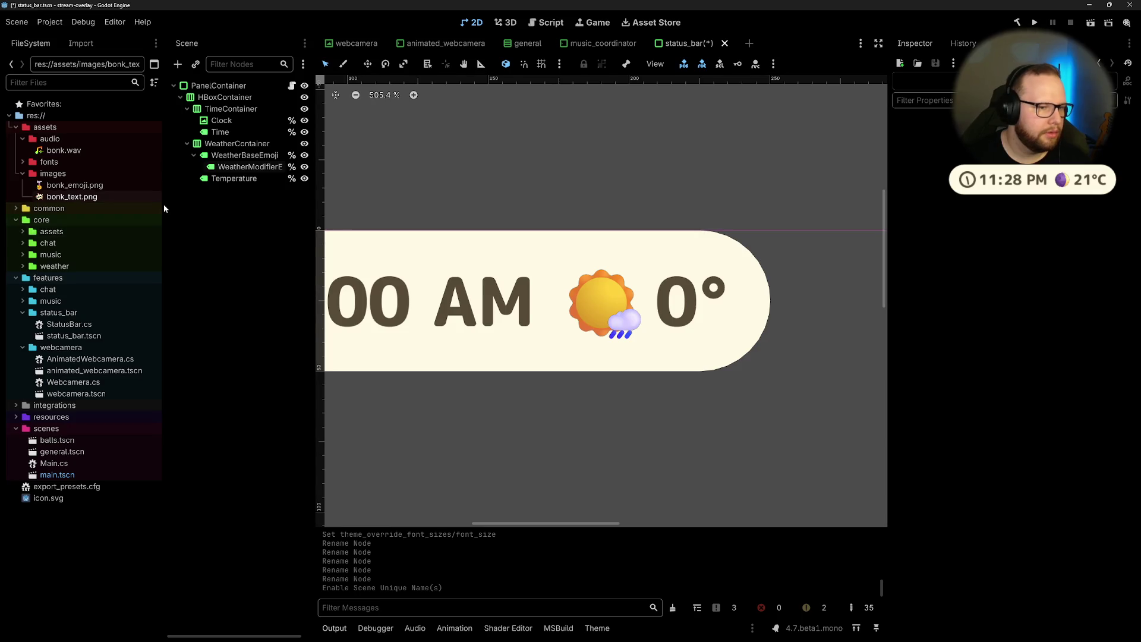
mouse_move(164, 206)
mouse_down()
mouse_move(140, 207)
mouse_move(153, 245)
mouse_up()
drag(315, 260, 319, 259)
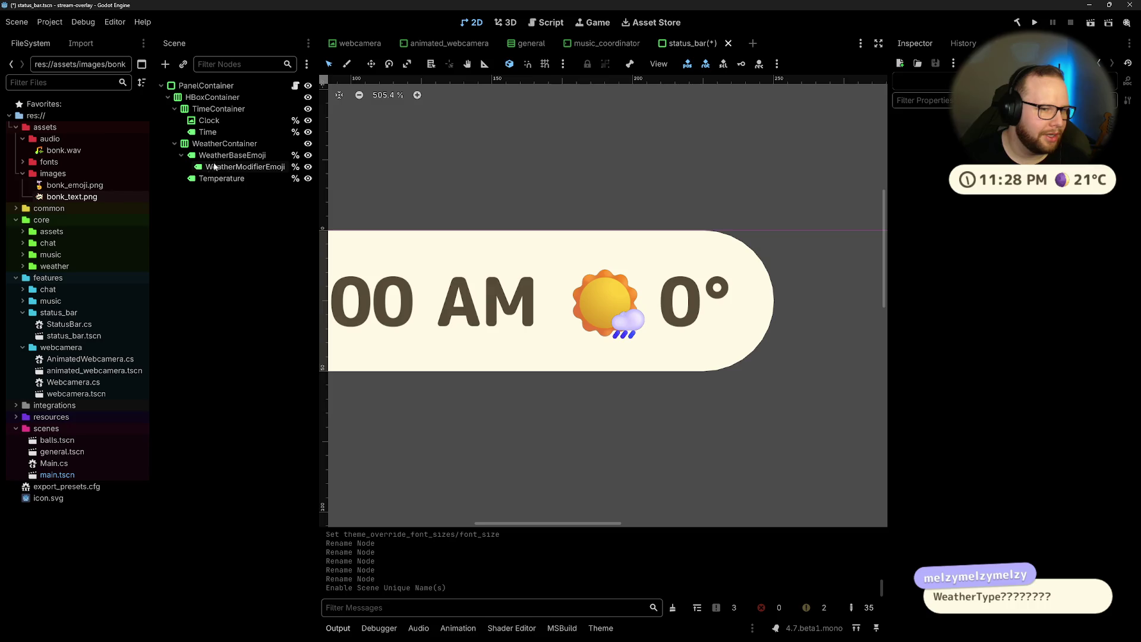
Step: Compare the two emoji labels and toggle WeatherModifierEmoji's visibility off and back on
click(235, 156)
click(246, 167)
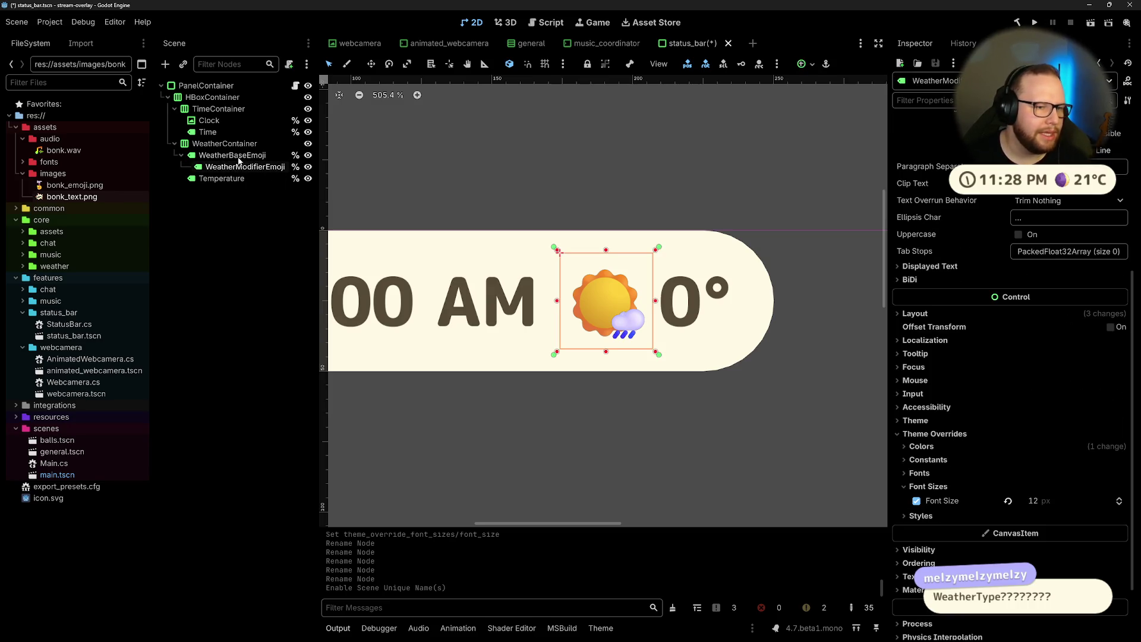
click(245, 156)
click(244, 170)
click(238, 155)
click(244, 169)
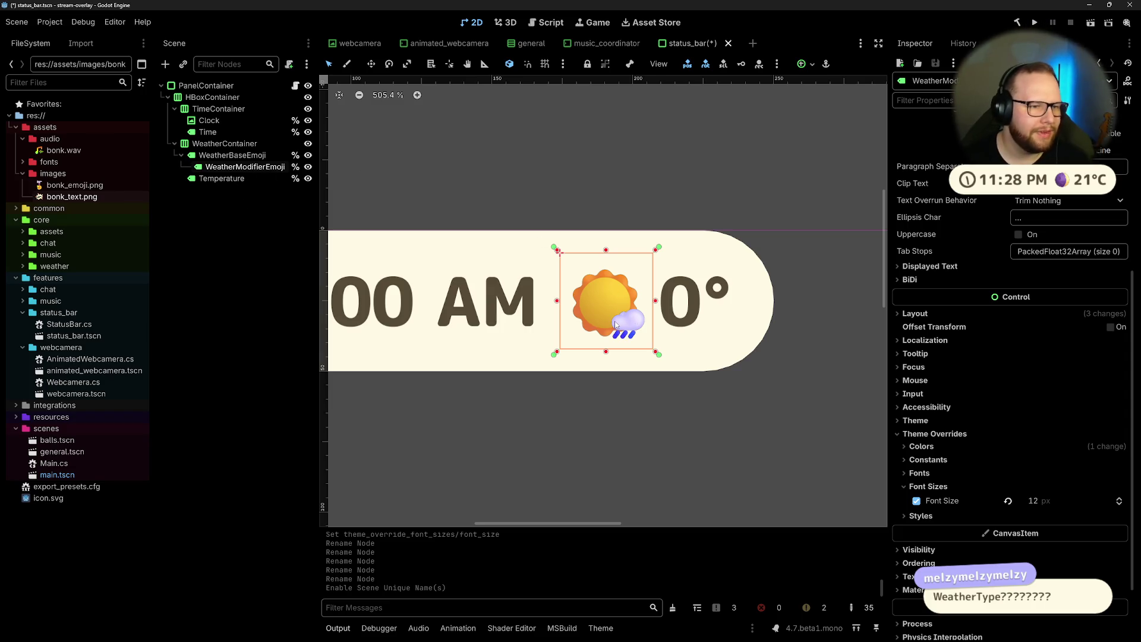
click(308, 167)
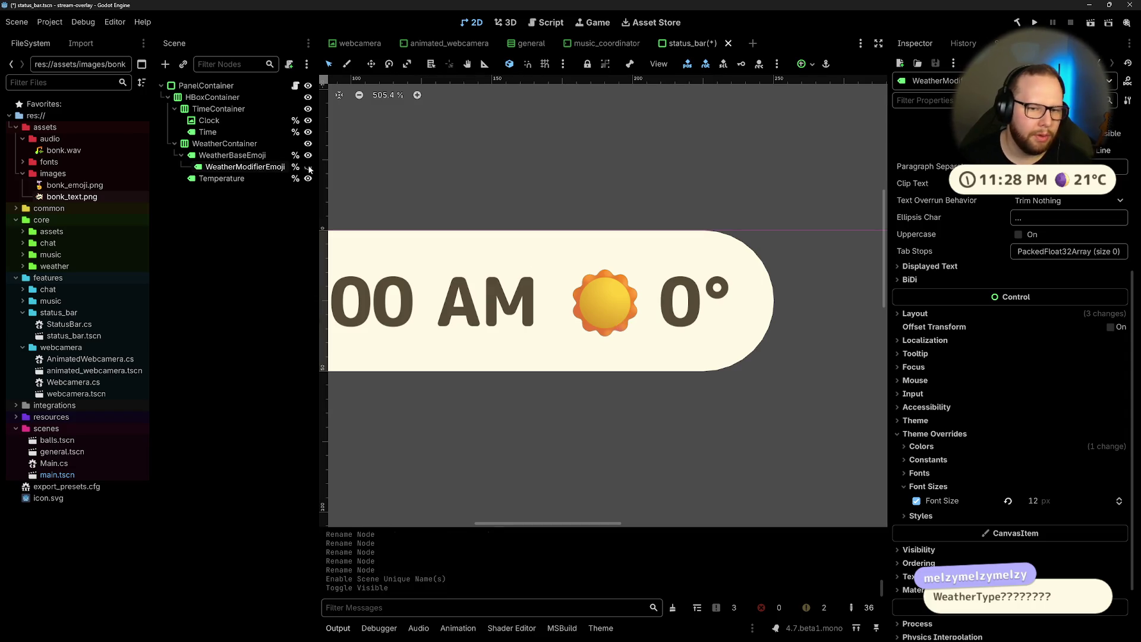
click(308, 167)
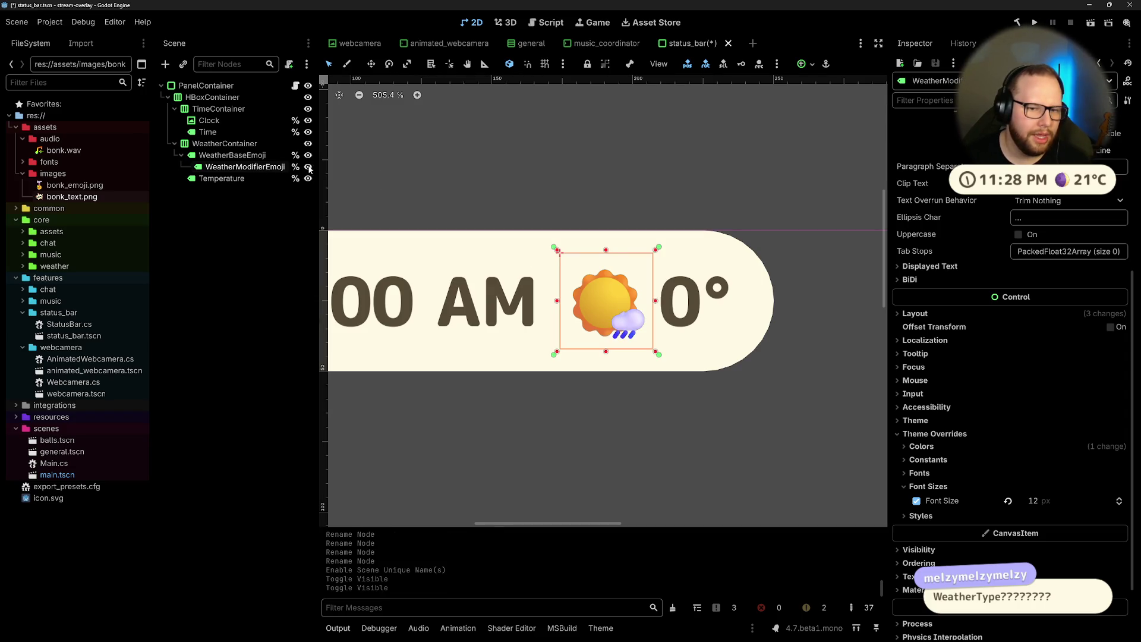
Step: Replace WeatherBaseEmoji's Text with a moon emoji from the emoji picker
click(253, 157)
click(1010, 157)
key(BackSpace)
key(super+period)
text(Moon)
key(Right)
key(Right)
key(Right)
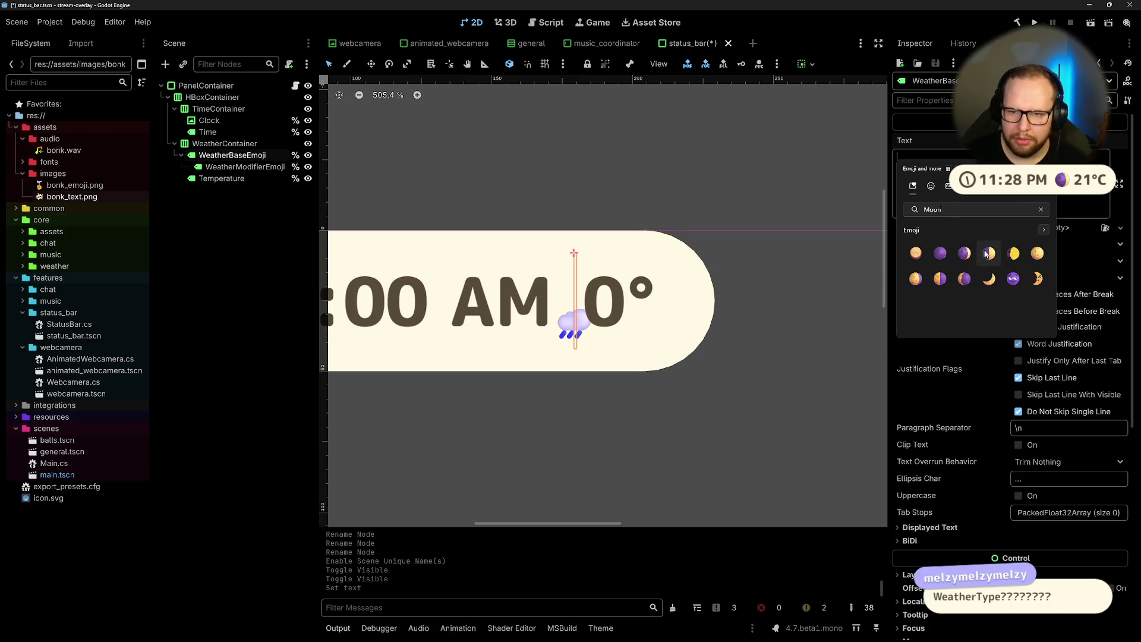
key(Return)
key(Return)
key(Escape)
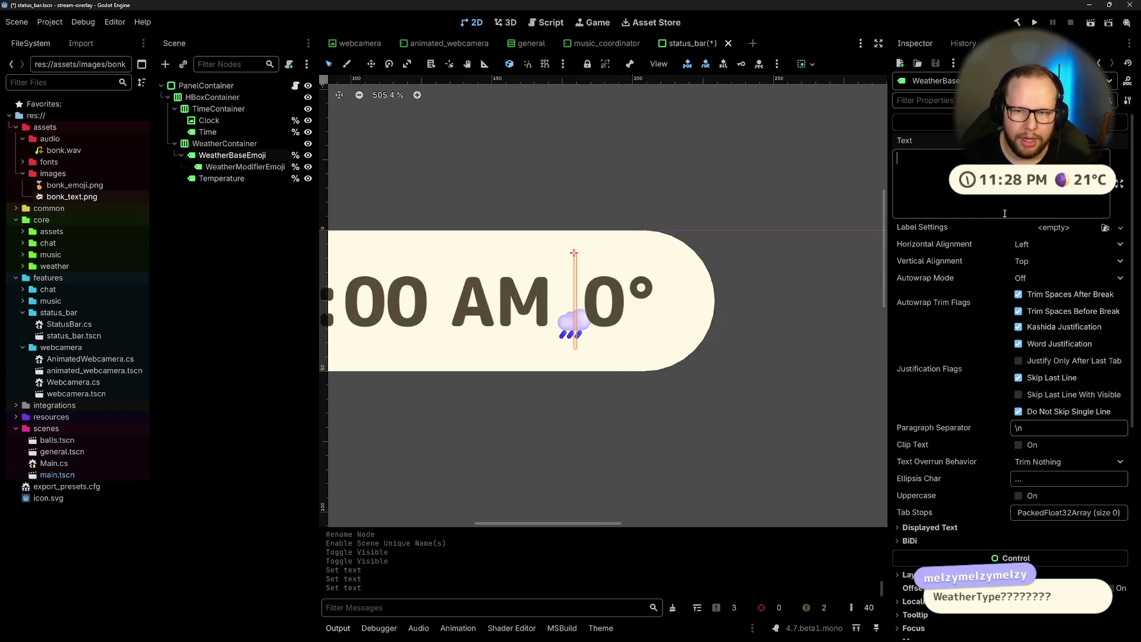
key(super+period)
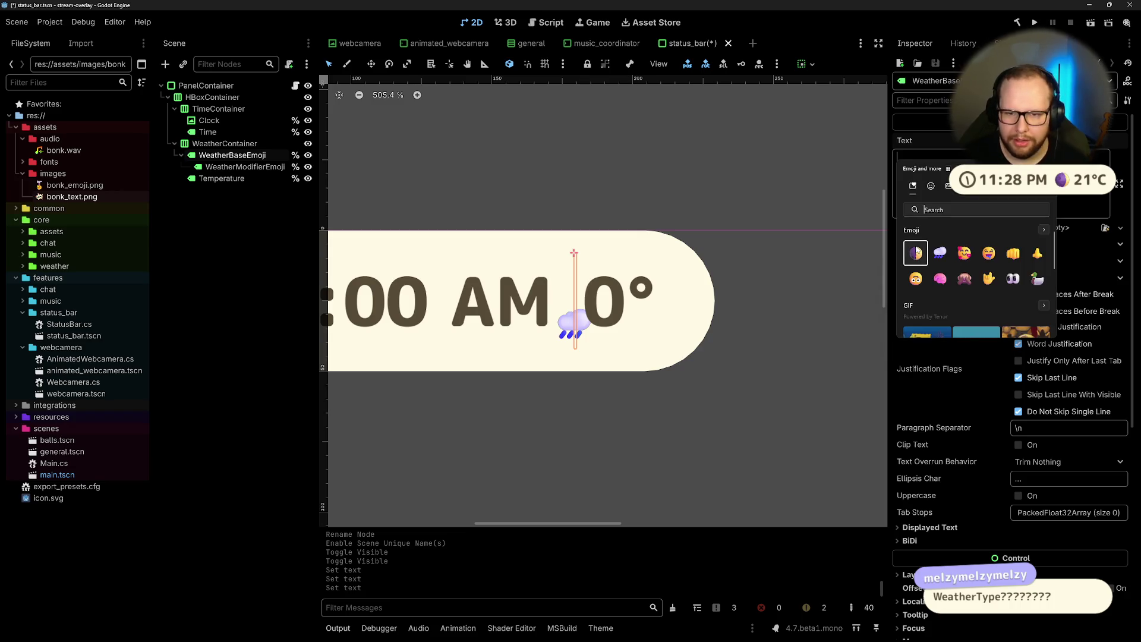
click(916, 252)
key(Escape)
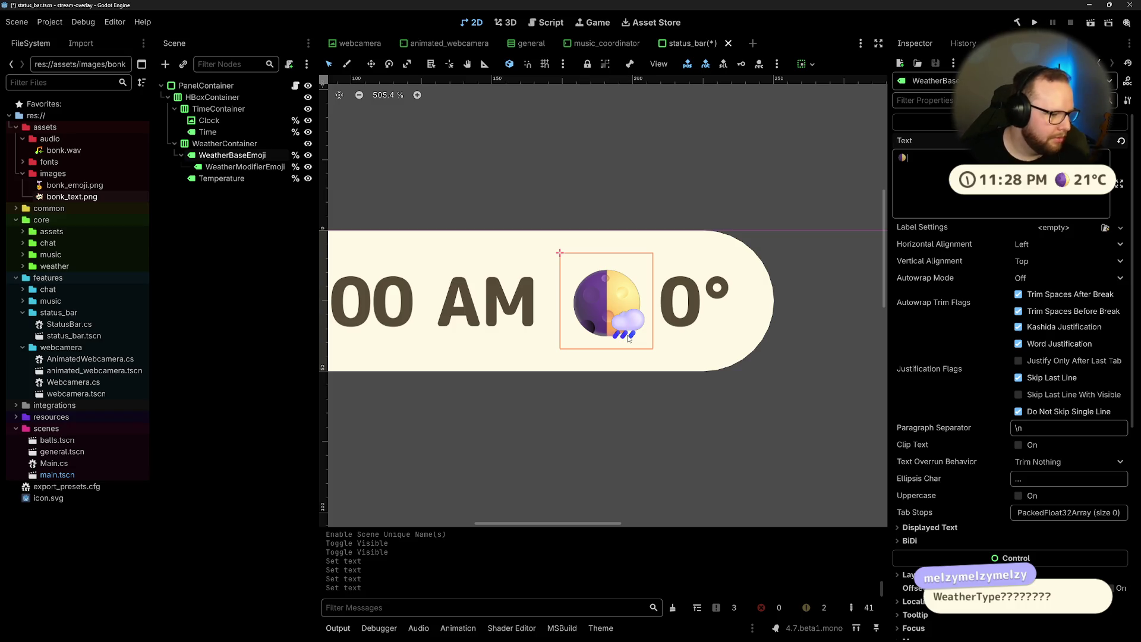
Step: Undo the label text back to the sun and save the status_bar scene
click(616, 183)
key(ctrl+z)
key(ctrl+z)
key(ctrl+z)
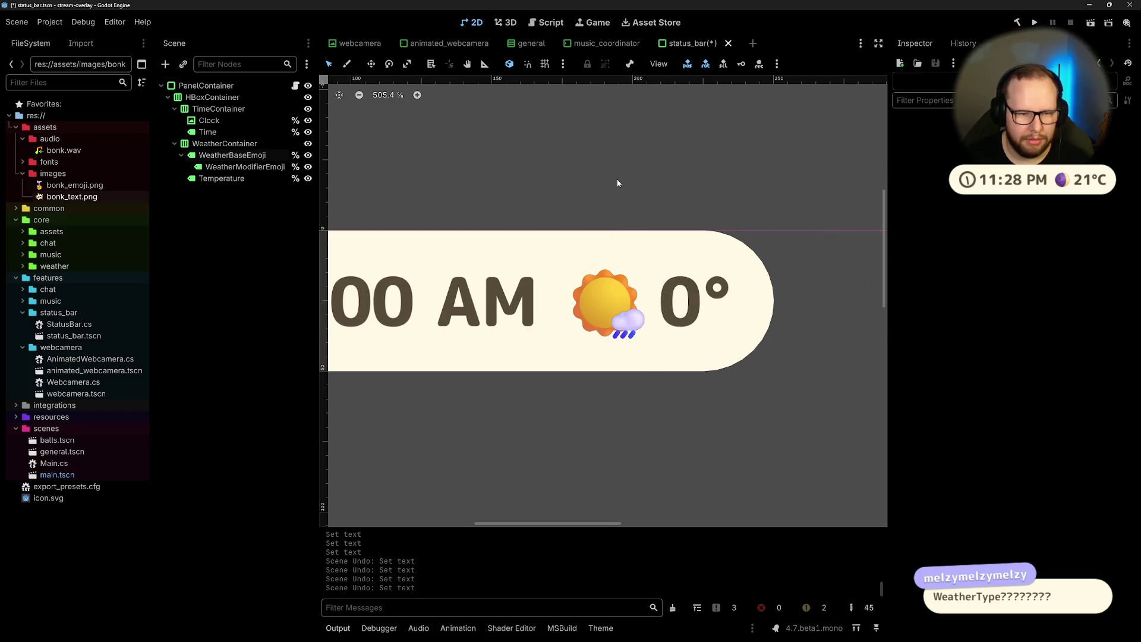
click(238, 155)
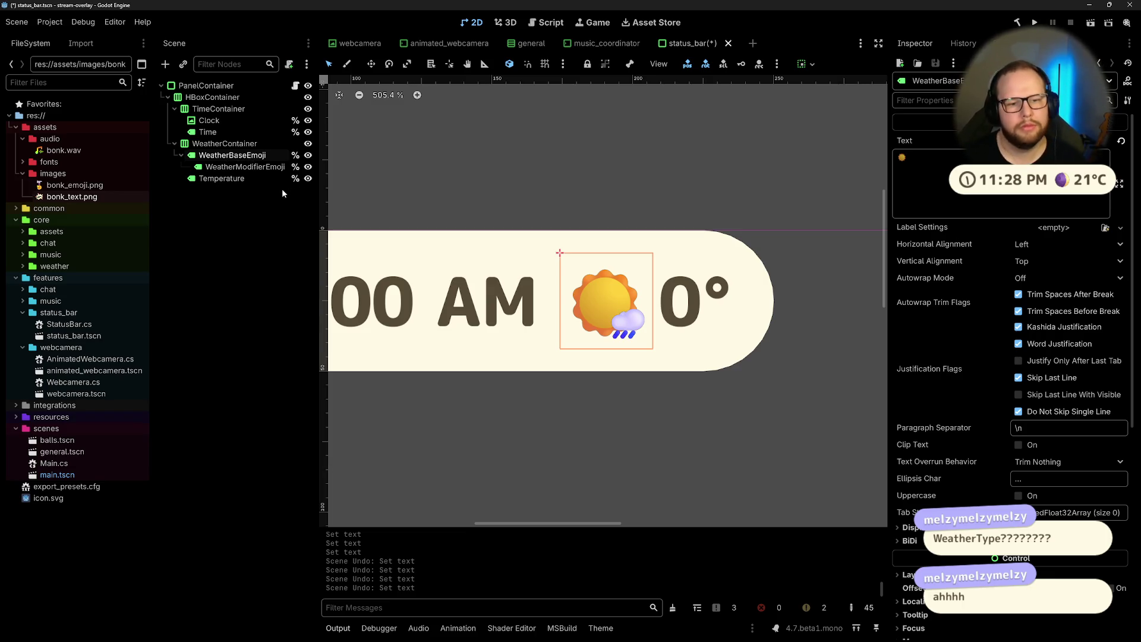
click(263, 250)
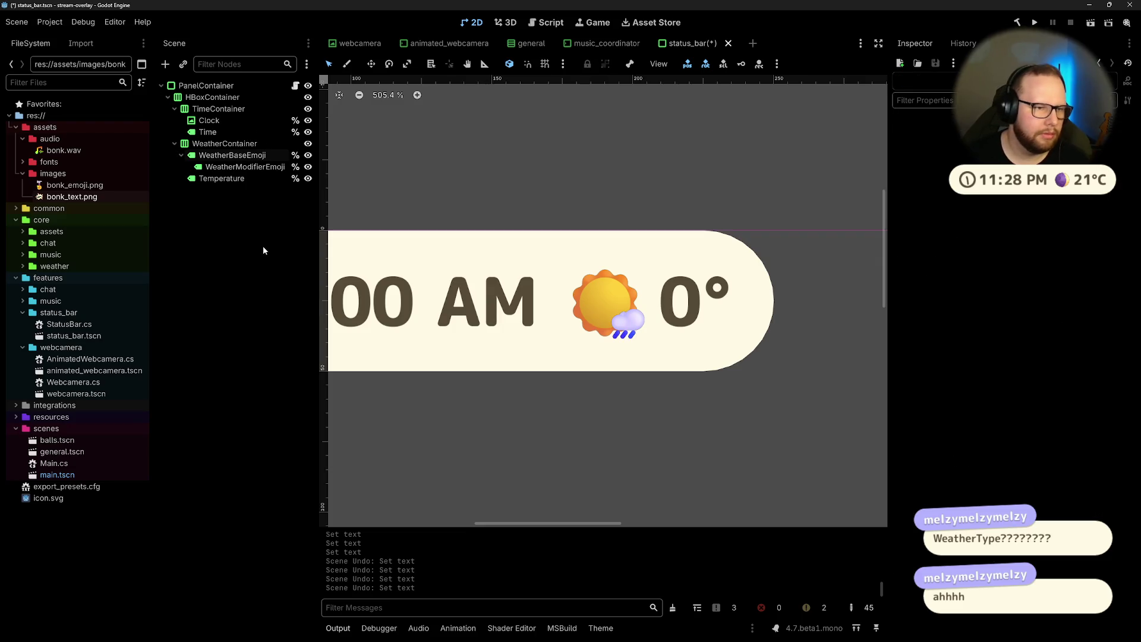
key(ctrl+s)
key(ctrl+super+Left)
key(ctrl+super+Right)
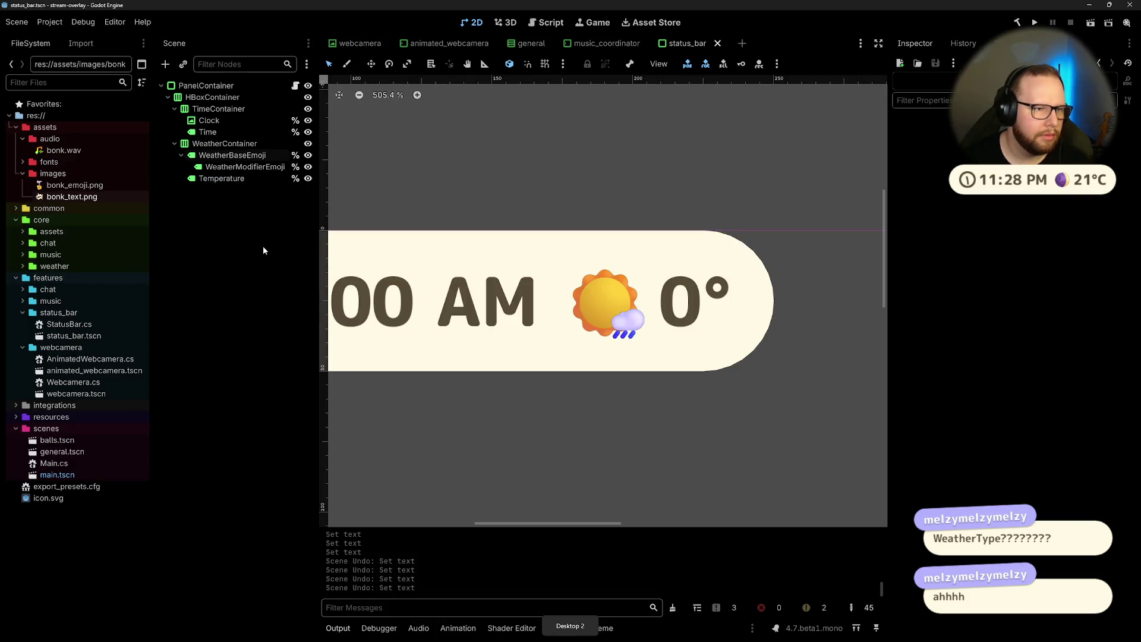
Step: Change the _weatherCondition field on line 10 of StatusBar.cs to _weatherBase
key(ctrl+super+Right)
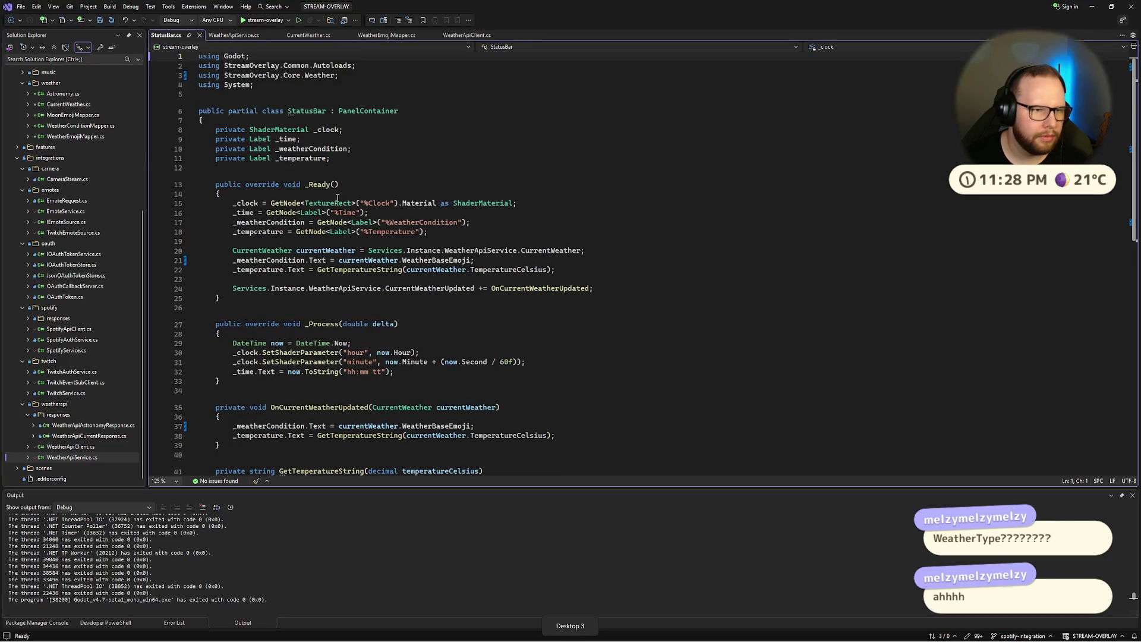
double_click(312, 148)
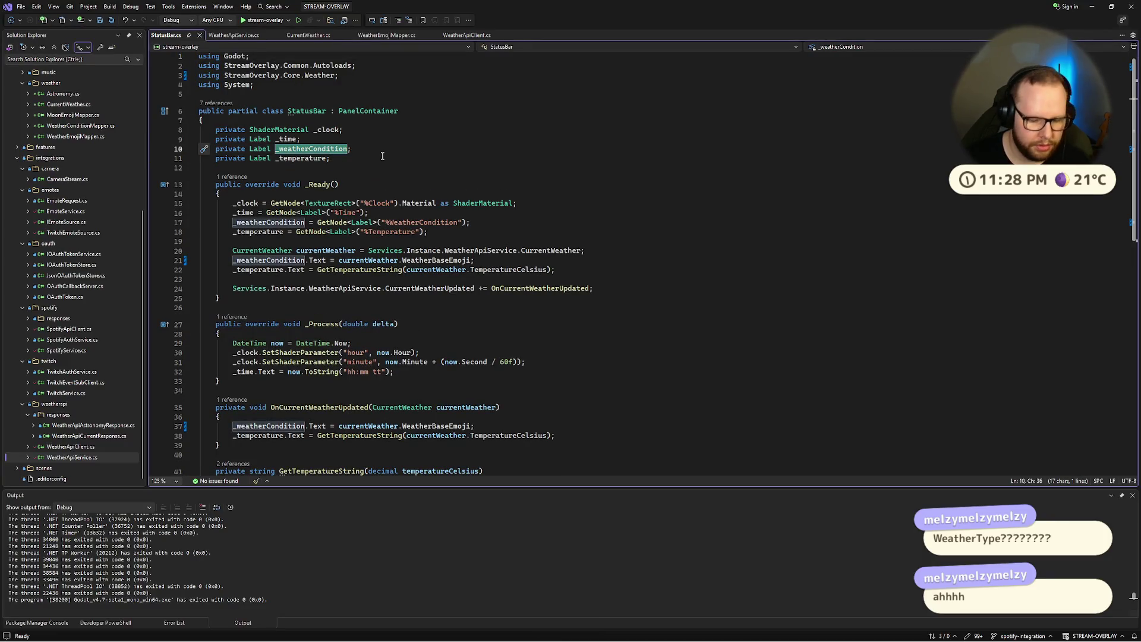
text(_weather)
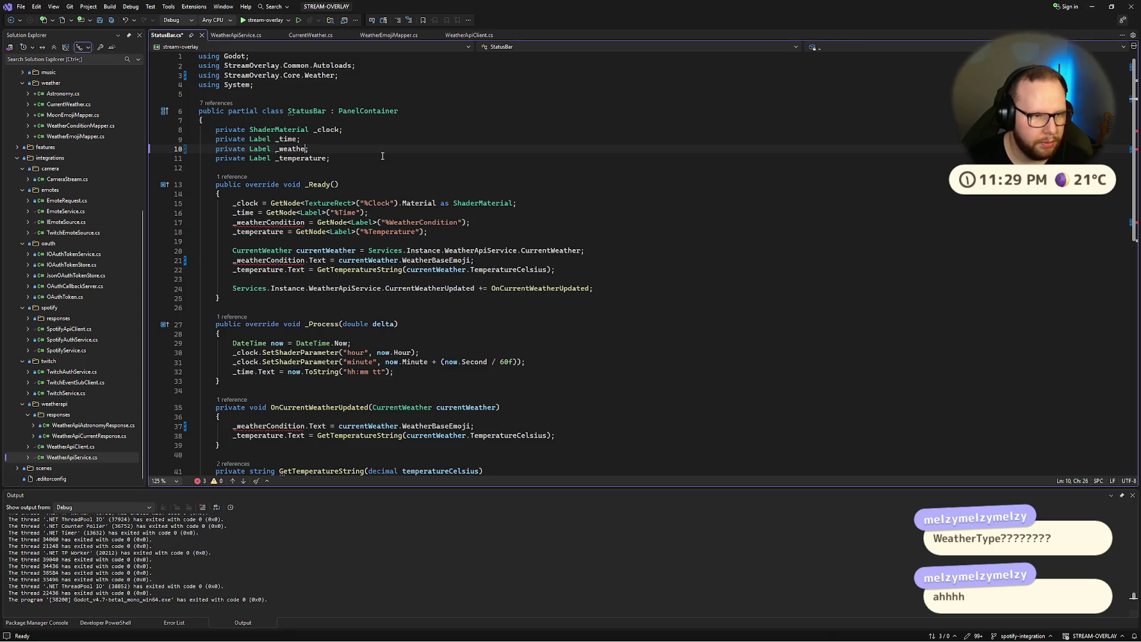
text(BaseEmo)
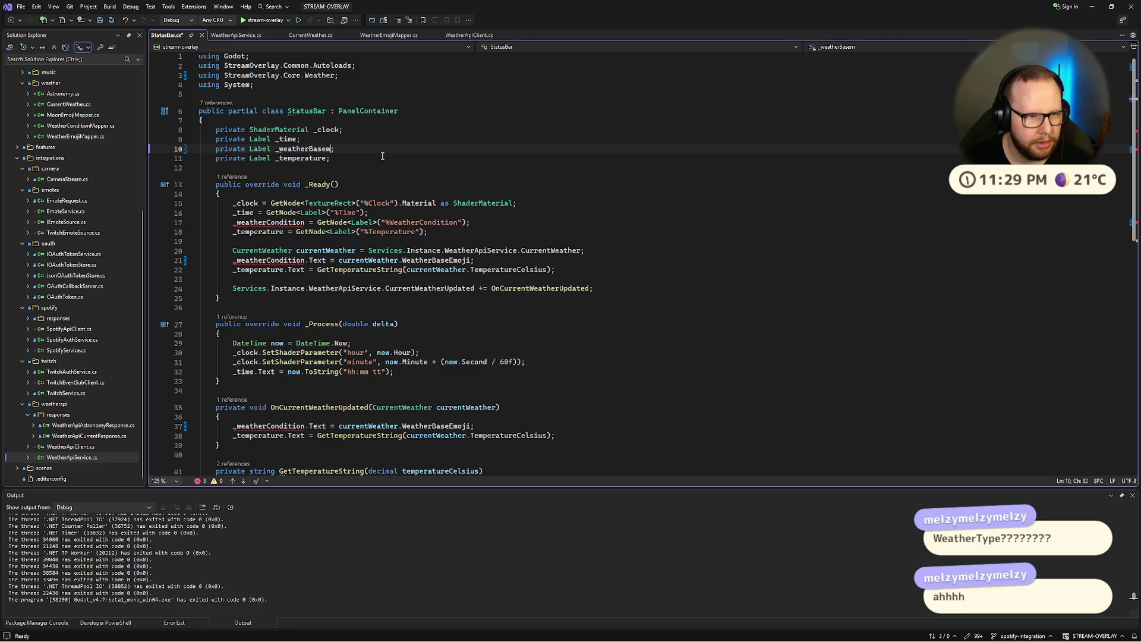
text(ji)
key(End)
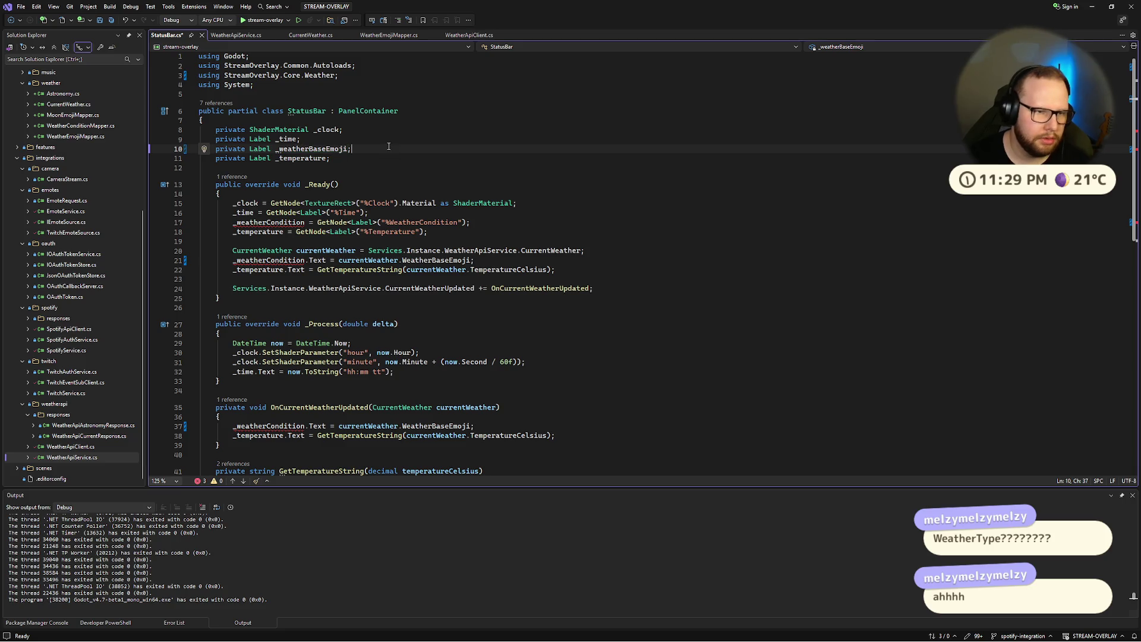
key(BackSpace)
key(BackSpace)
key(BackSpace)
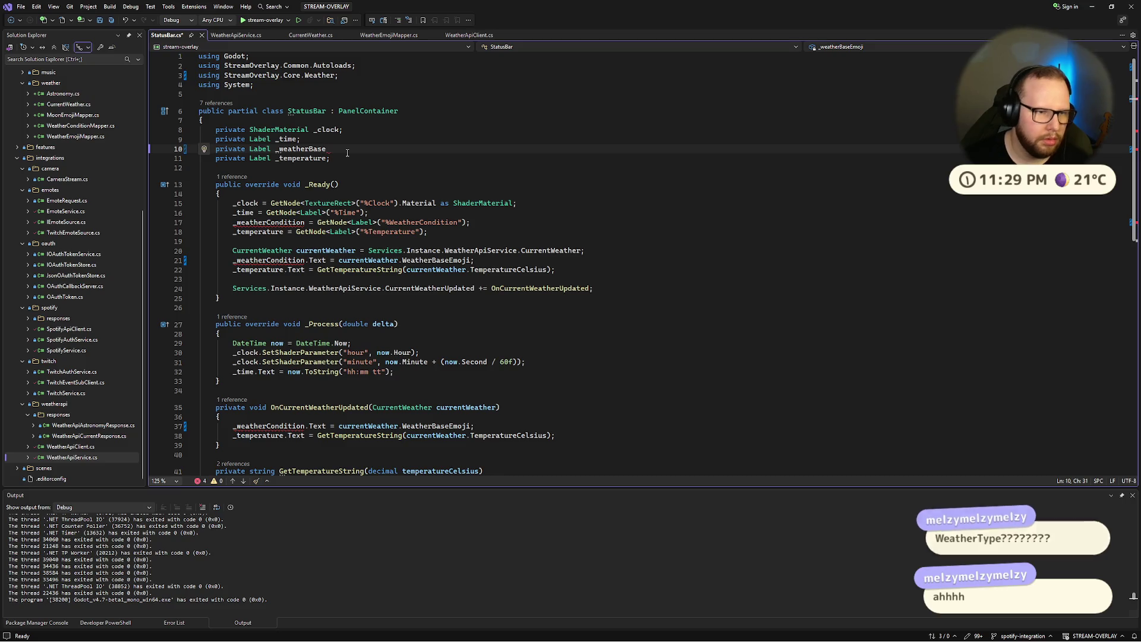
text(;)
key(ctrl+super+Right)
click(281, 163)
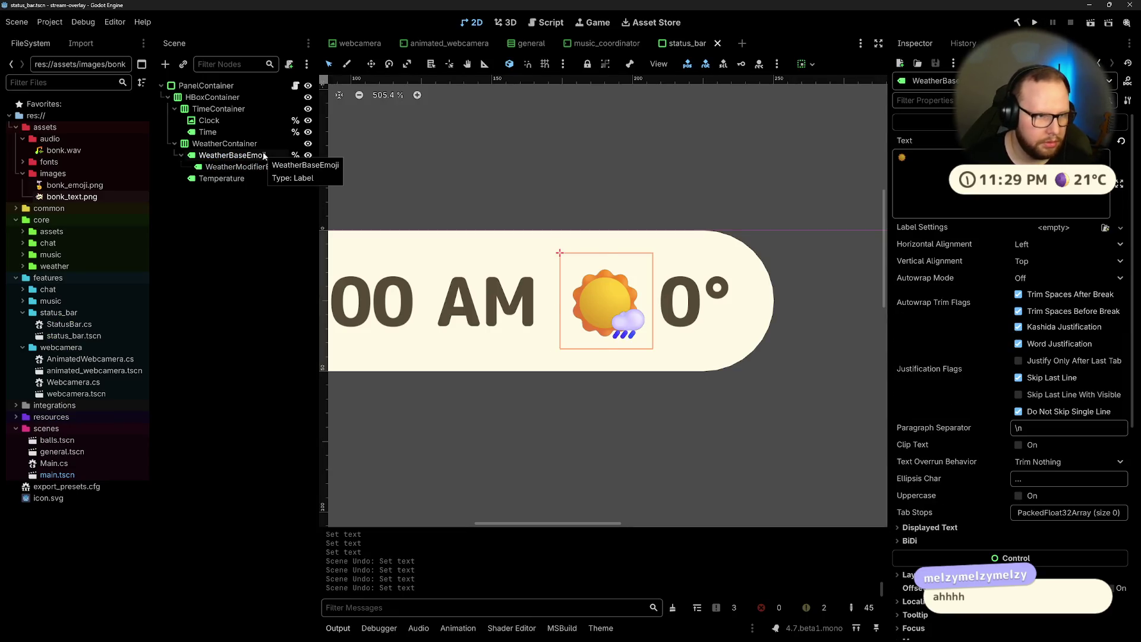
Step: Rename the Scene dock nodes WeatherBaseEmoji to WeatherBase and WeatherModifierEmoji to WeatherModifier
click(228, 263)
click(242, 156)
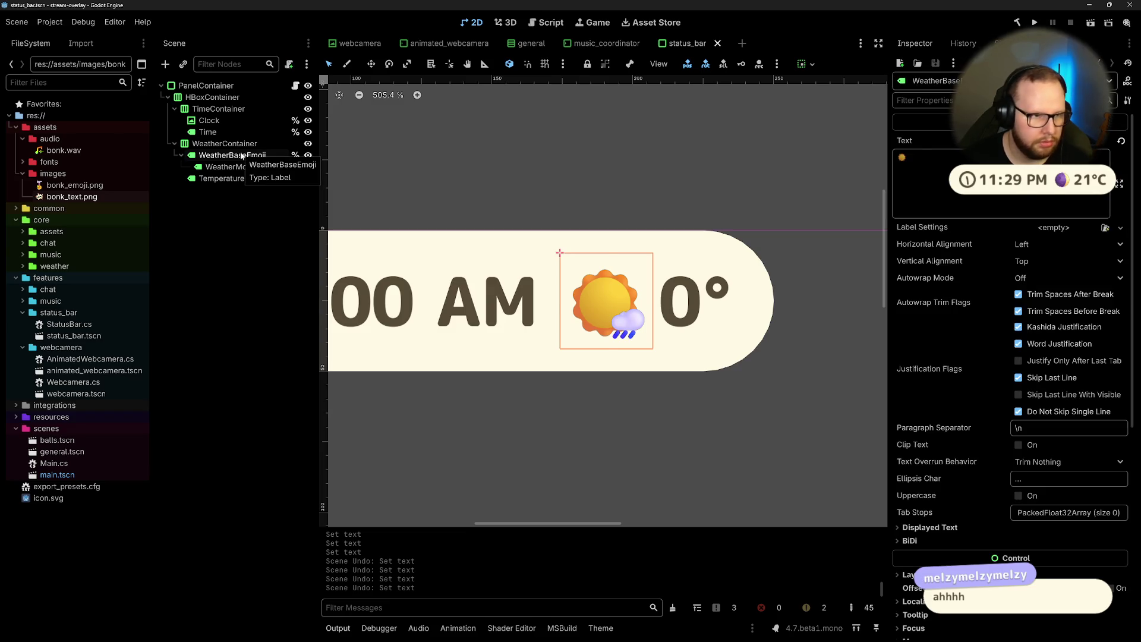
click(234, 189)
double_click(256, 156)
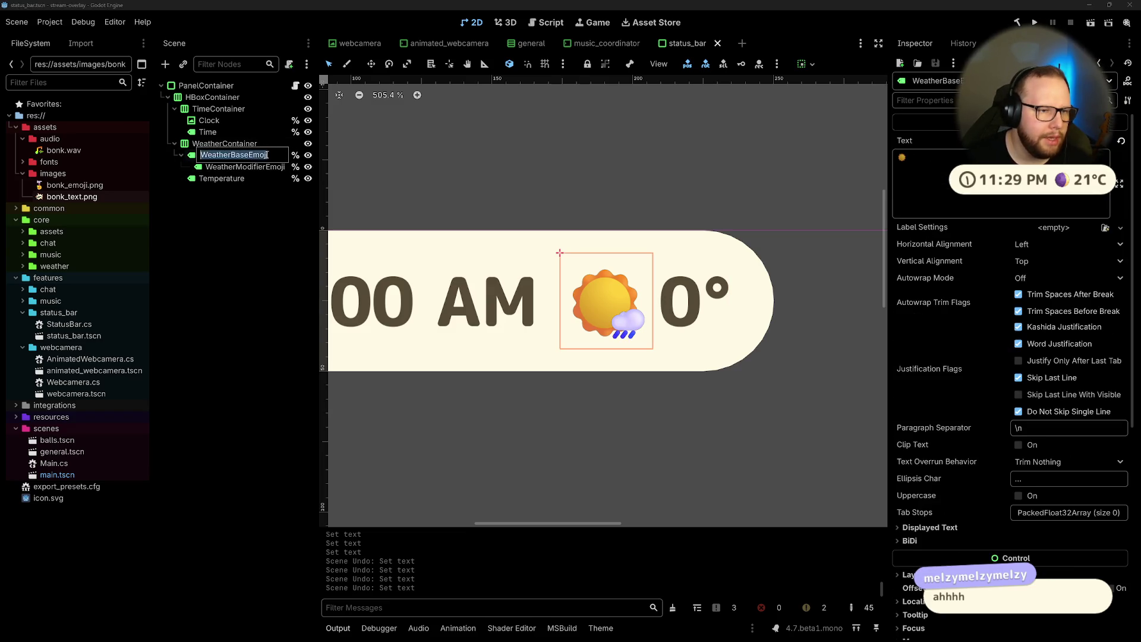
key(Return)
double_click(278, 167)
key(BackSpace)
key(BackSpace)
key(Return)
key(ctrl+super+Right)
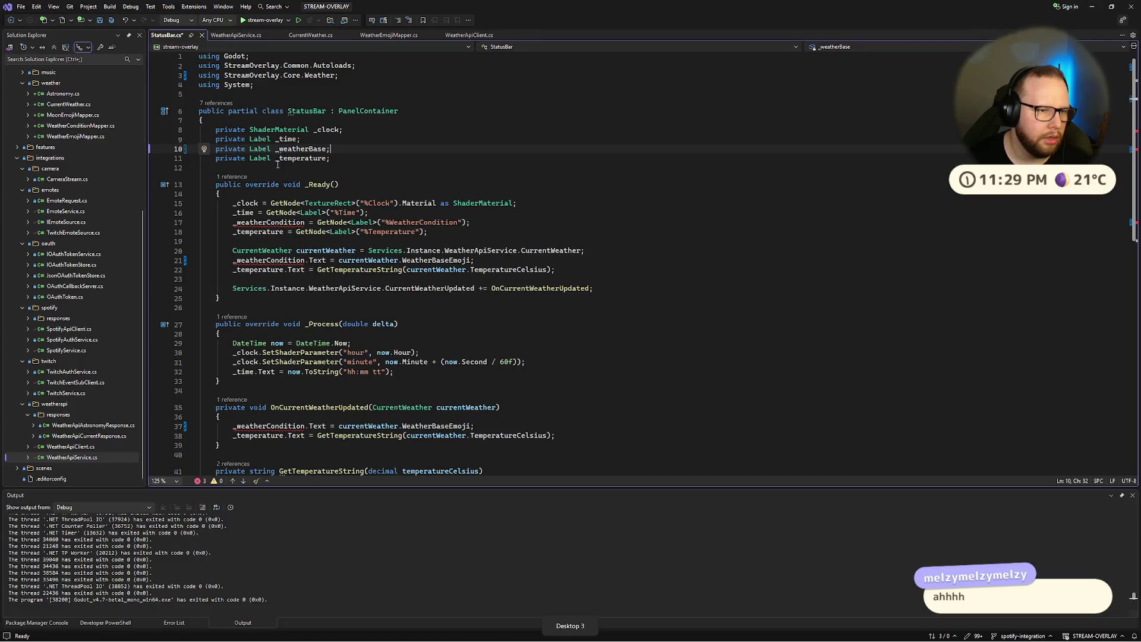
Step: Duplicate the _weatherBase Label declaration and rename the copy _weatherModifier
drag(330, 149, 303, 148)
key(shift+Home)
key(ctrl+c)
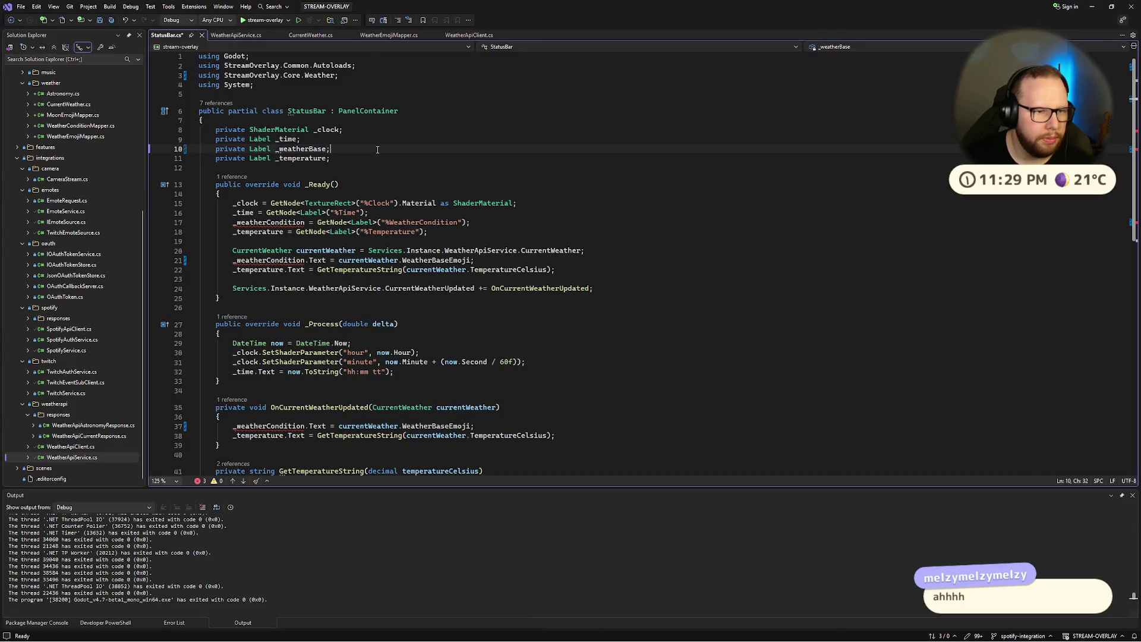
key(End)
key(Return)
key(ctrl+v)
key(Left)
key(BackSpace)
key(BackSpace)
key(BackSpace)
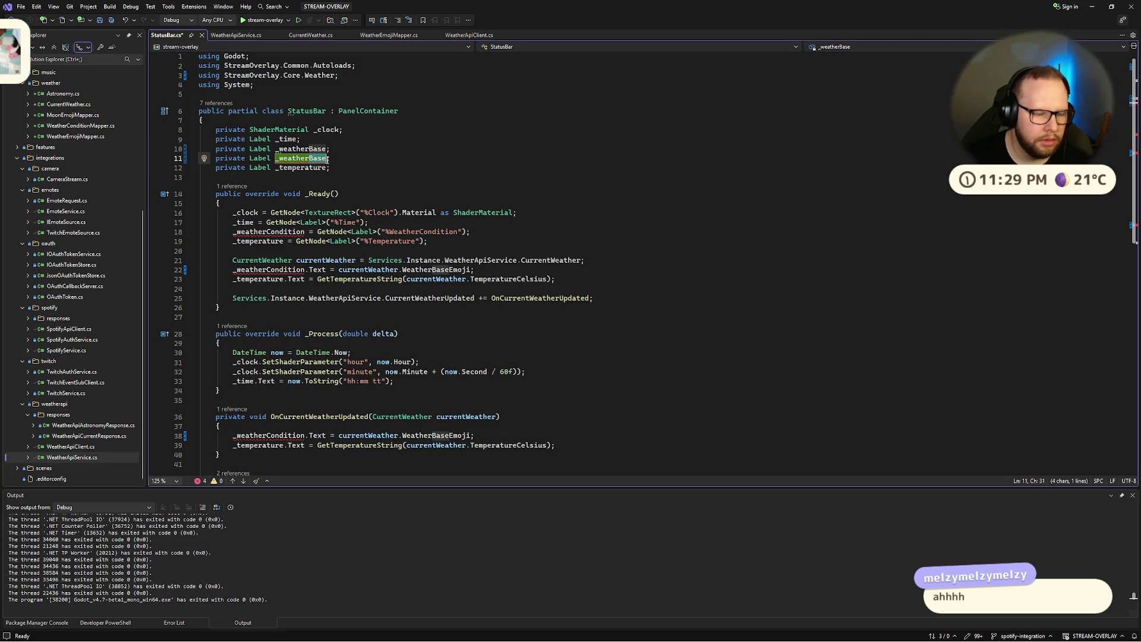
text(Modifier)
Step: Review the field declarations and the _weatherCondition GetNode line 18
click(513, 232)
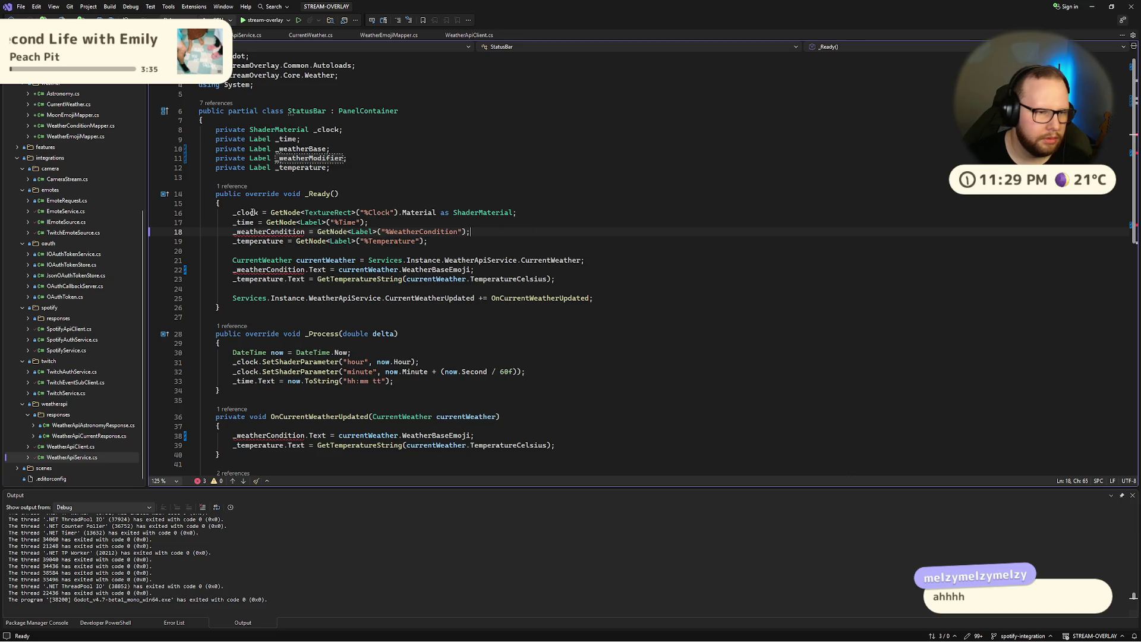
click(308, 156)
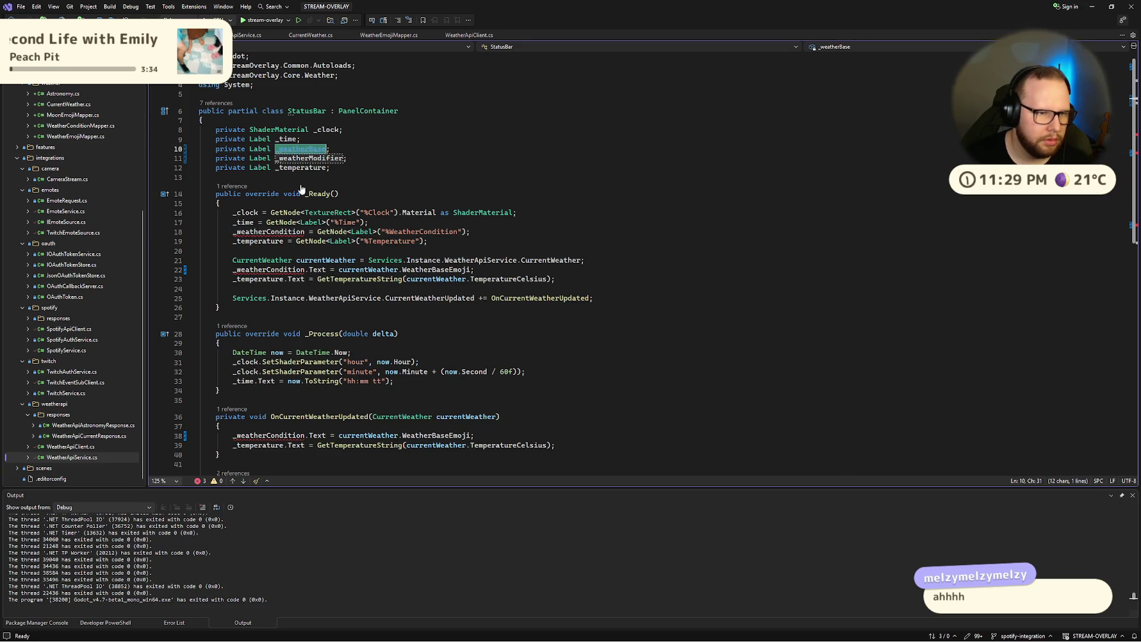
double_click(268, 231)
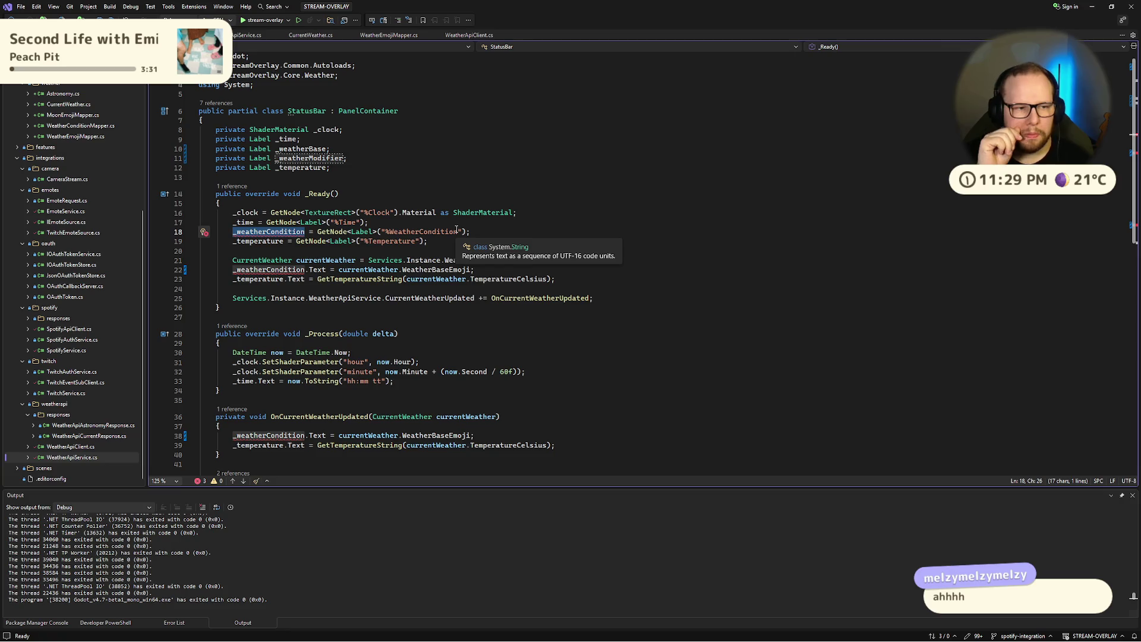
click(440, 161)
key(Up)
key(Up)
key(Up)
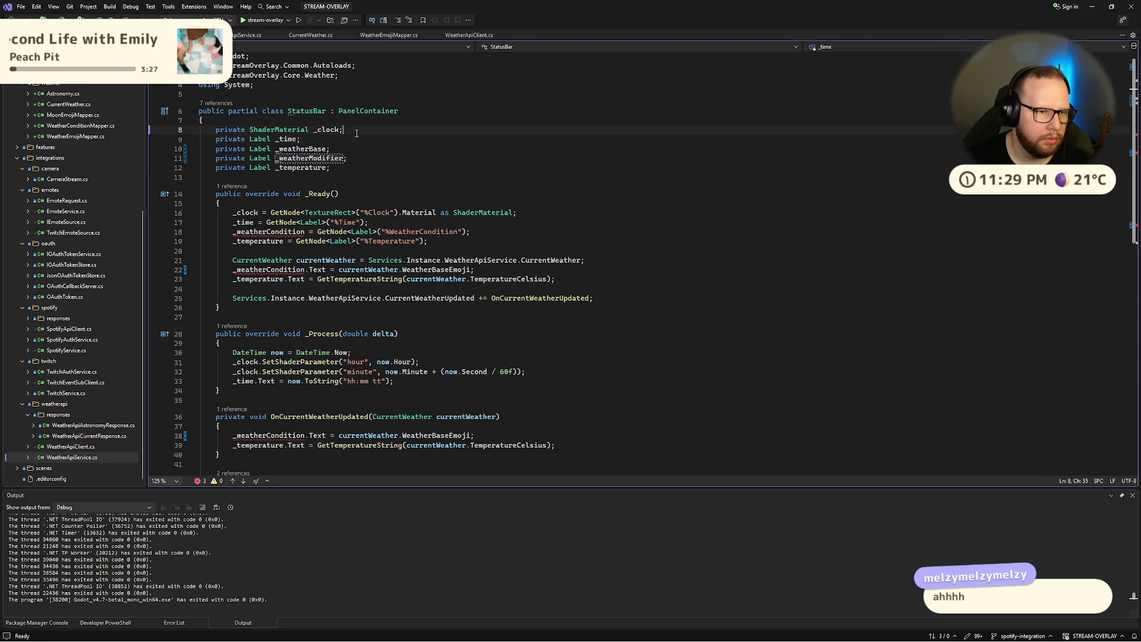
double_click(273, 129)
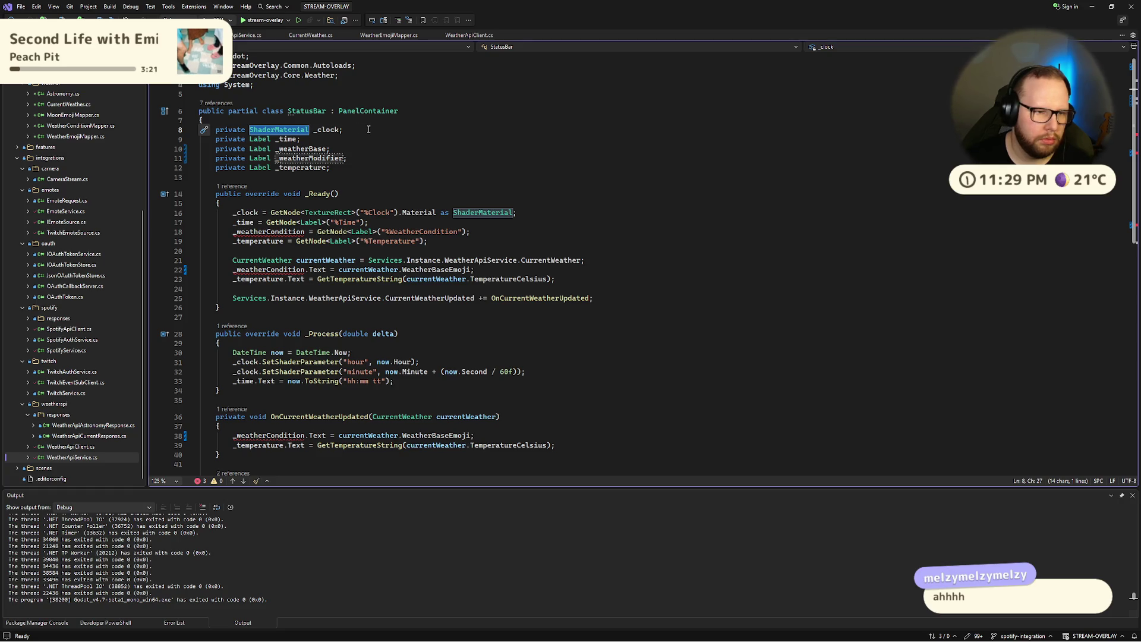
click(346, 137)
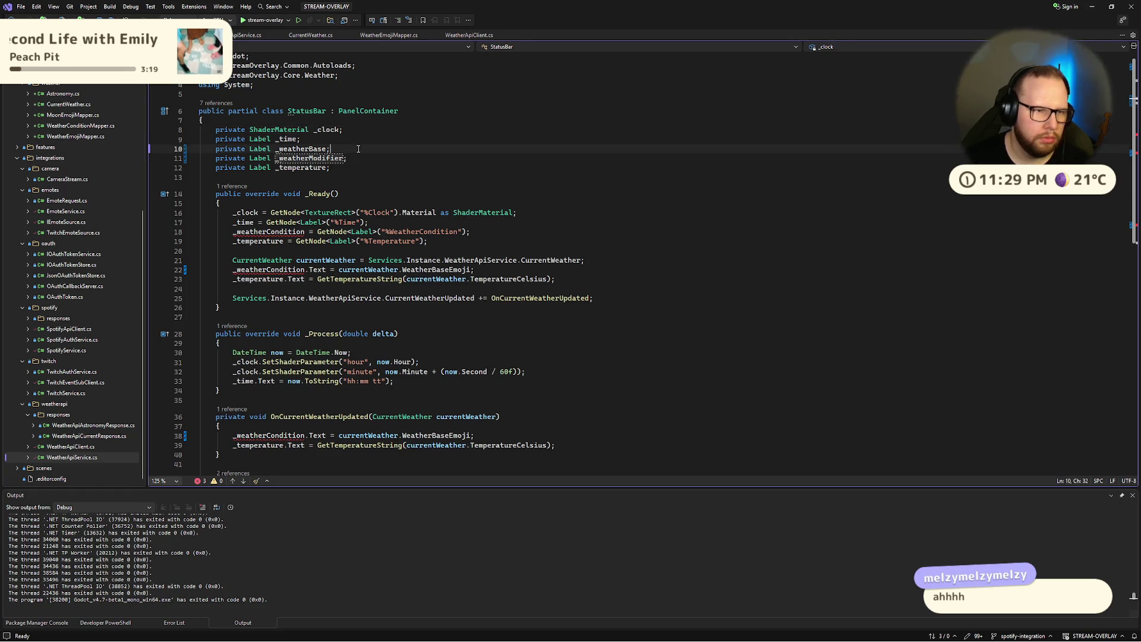
click(362, 149)
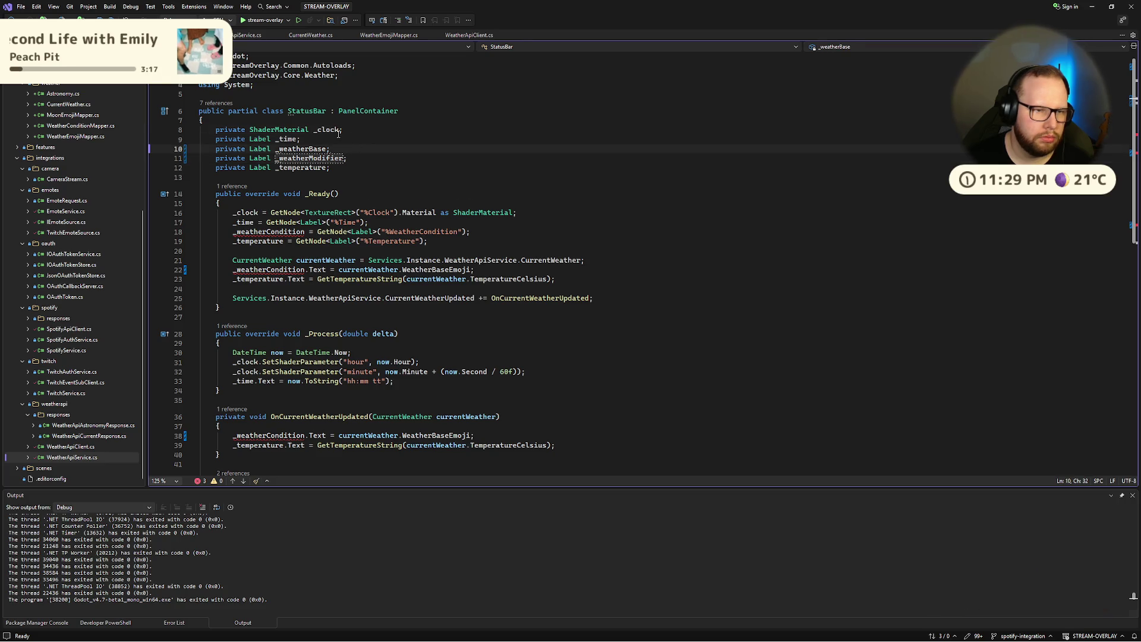
key(Down)
key(Down)
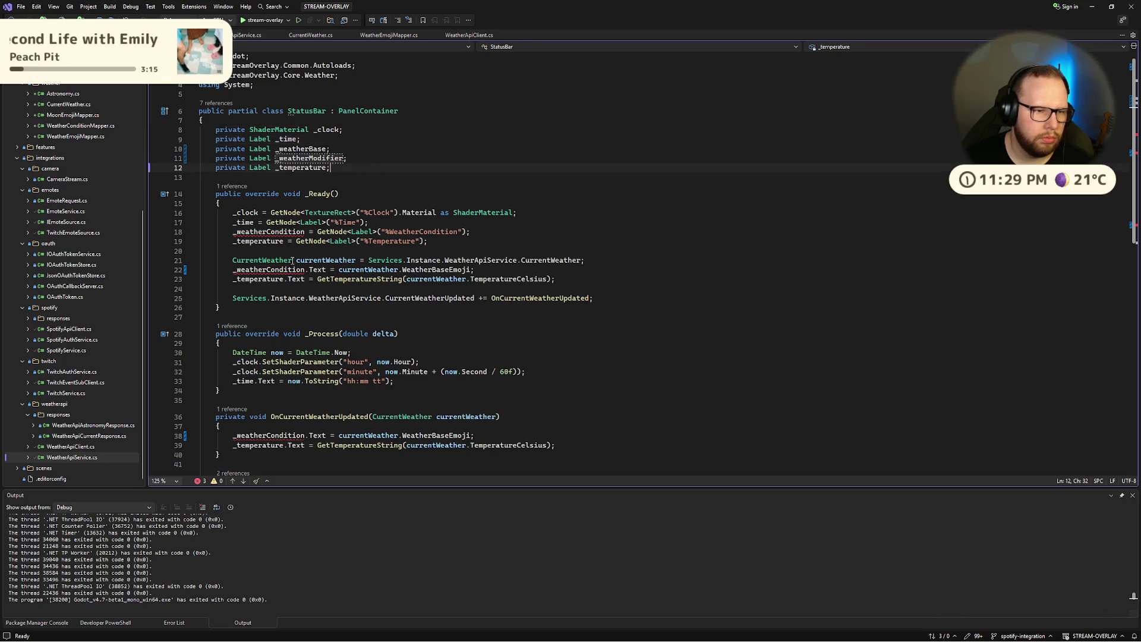
key(Up)
key(Up)
Step: Replace _weatherCondition with _weatherBase on lines 18, 22 and 38, then save StatusBar.cs
double_click(270, 233)
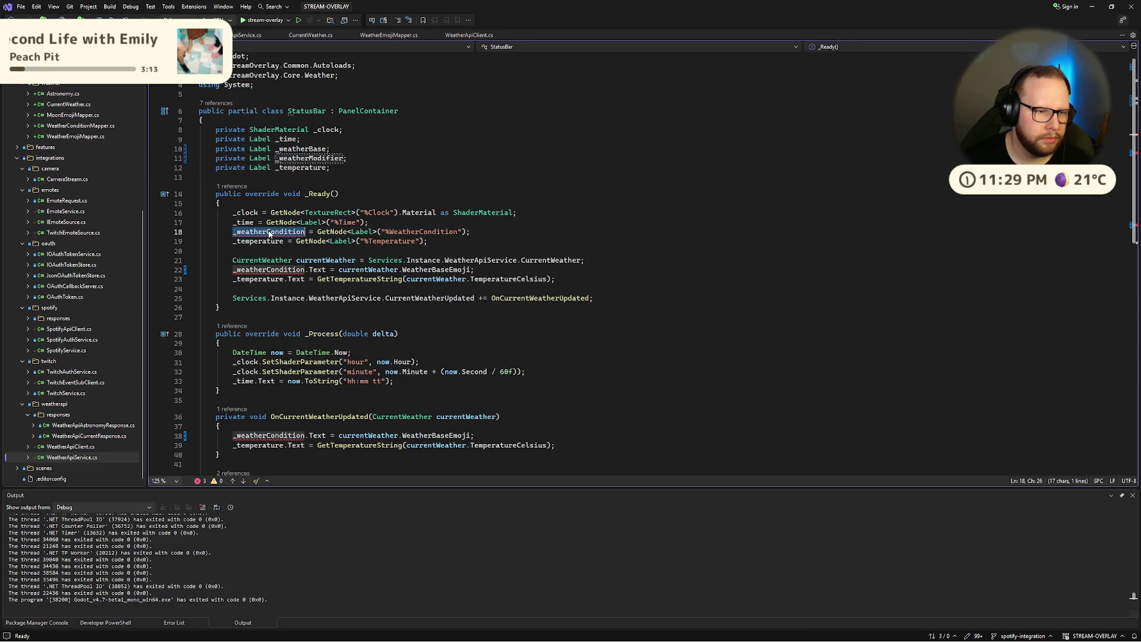
text(_weatherBase)
double_click(268, 270)
text(_weatherBase)
click(292, 436)
text(_weatherBase)
scroll(362, 357, down, 4)
key(ctrl+z)
click(269, 322)
double_click(269, 321)
text(_weatherBase)
key(ctrl+s)
Step: Paste a copy of the GetNode assignment on a new line below line 18
scroll(296, 237, up, 4)
click(322, 232)
click(464, 232)
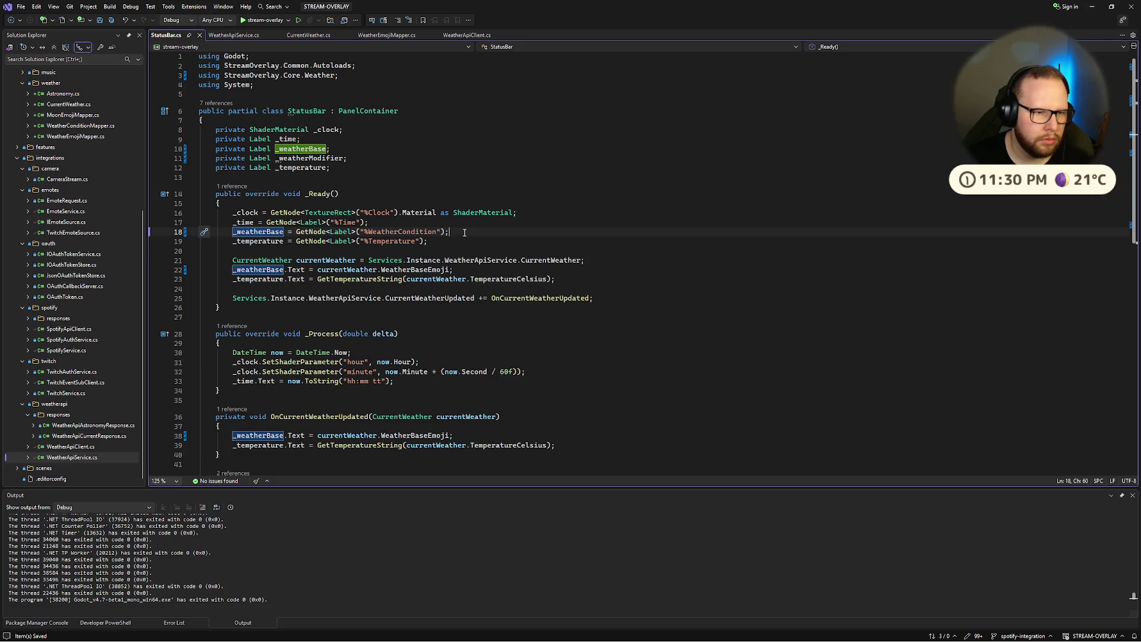
key(Return)
key(ctrl+v)
click(266, 242)
Step: Assign line 19 to _weatherModifier, set GetNode paths to %WeatherBase and %WeatherModifier, and save
text(_weatherModifier)
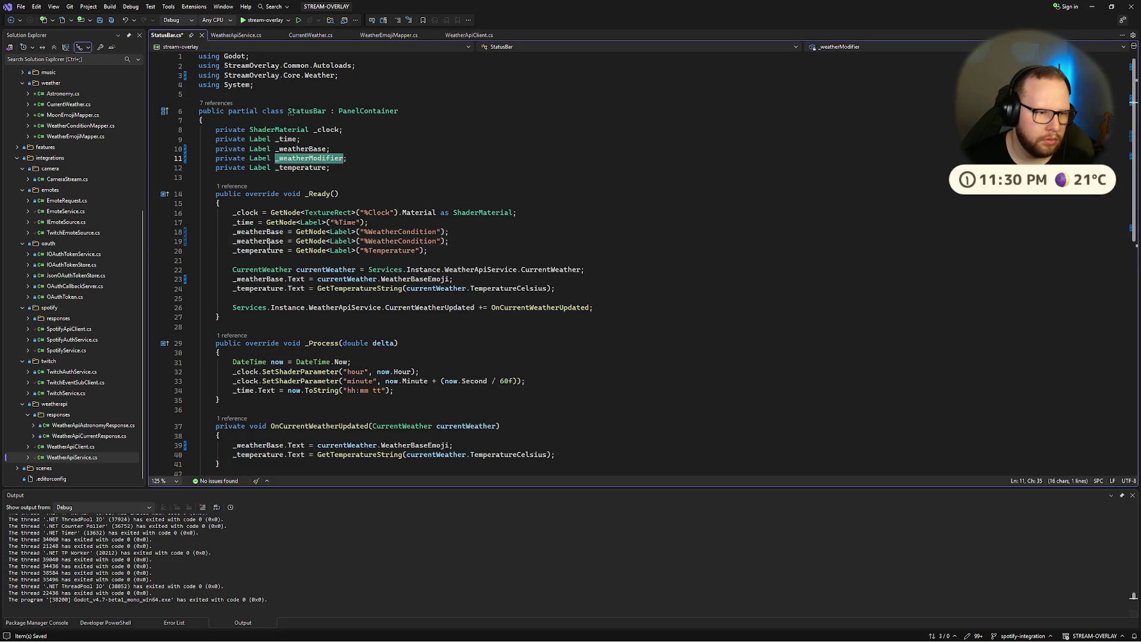
key(Tab)
click(391, 232)
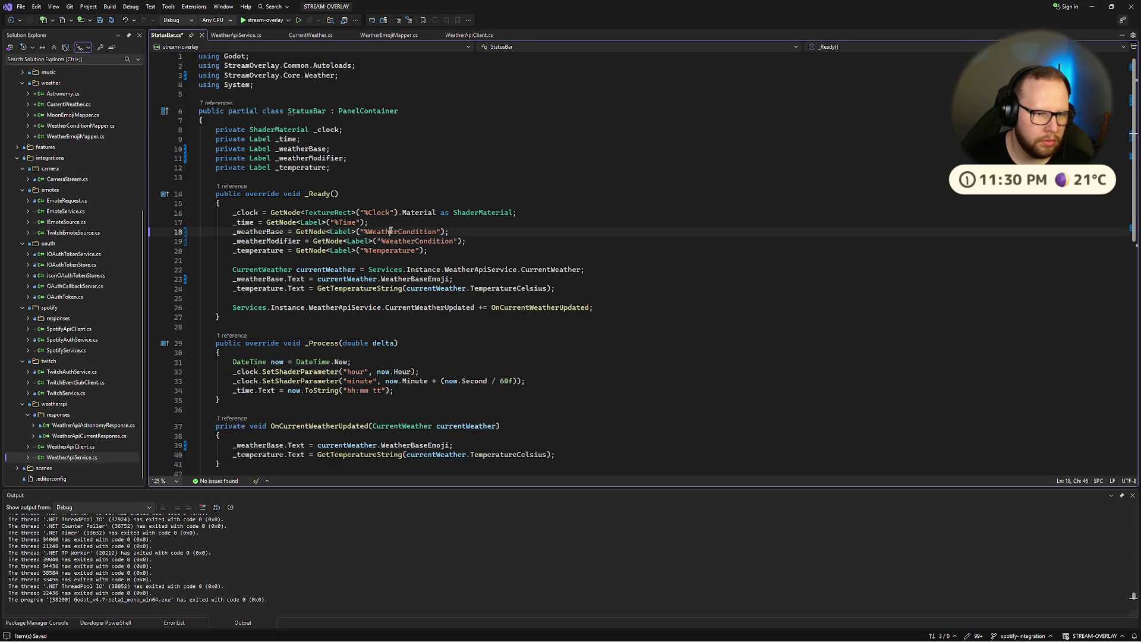
drag(398, 232, 438, 232)
text(Base)
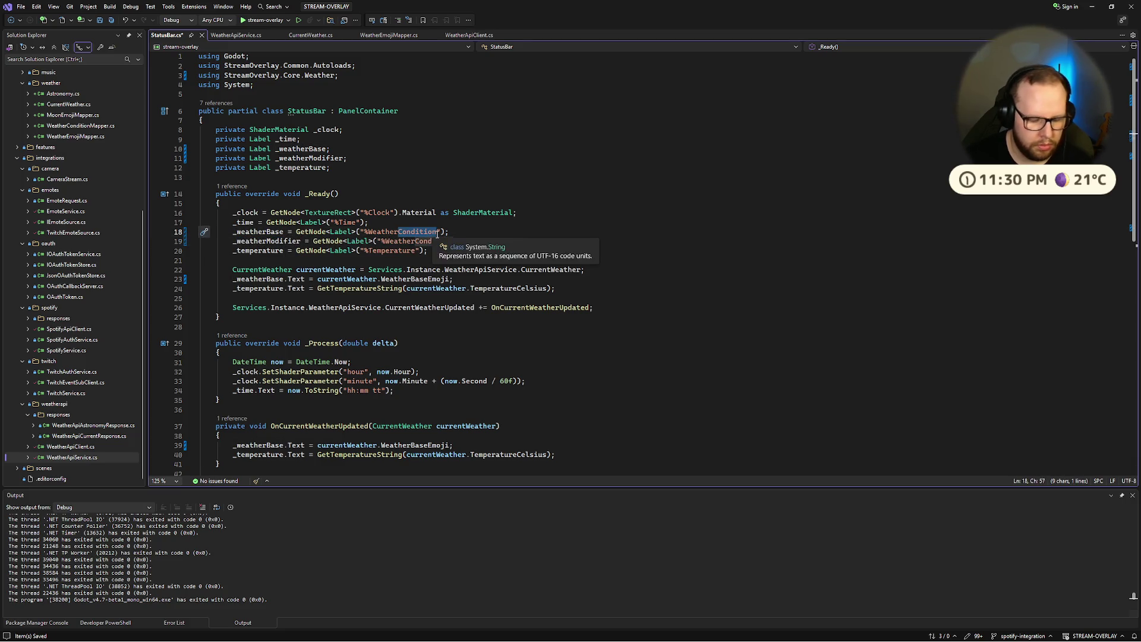
drag(415, 242, 453, 242)
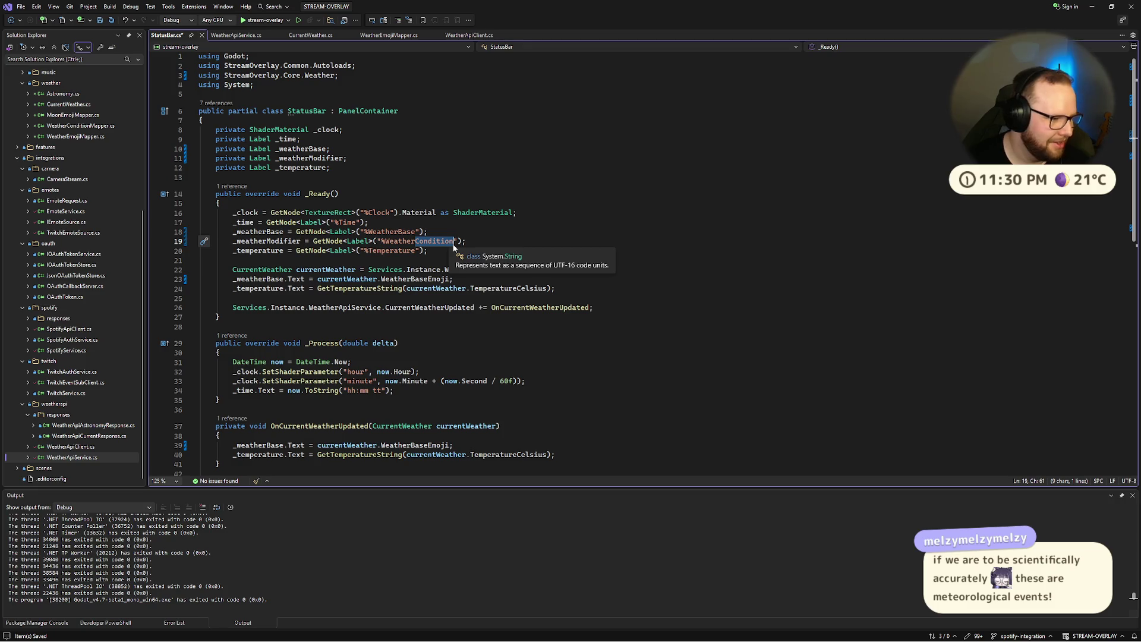
text(Mo)
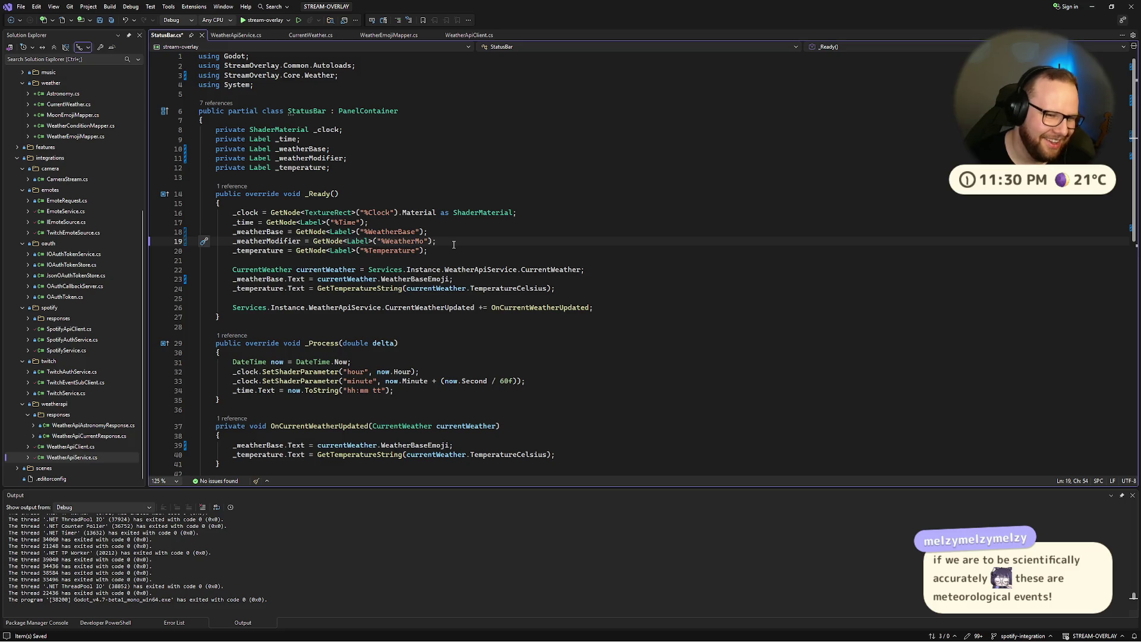
text(difier)
key(ctrl+s)
click(420, 156)
click(425, 148)
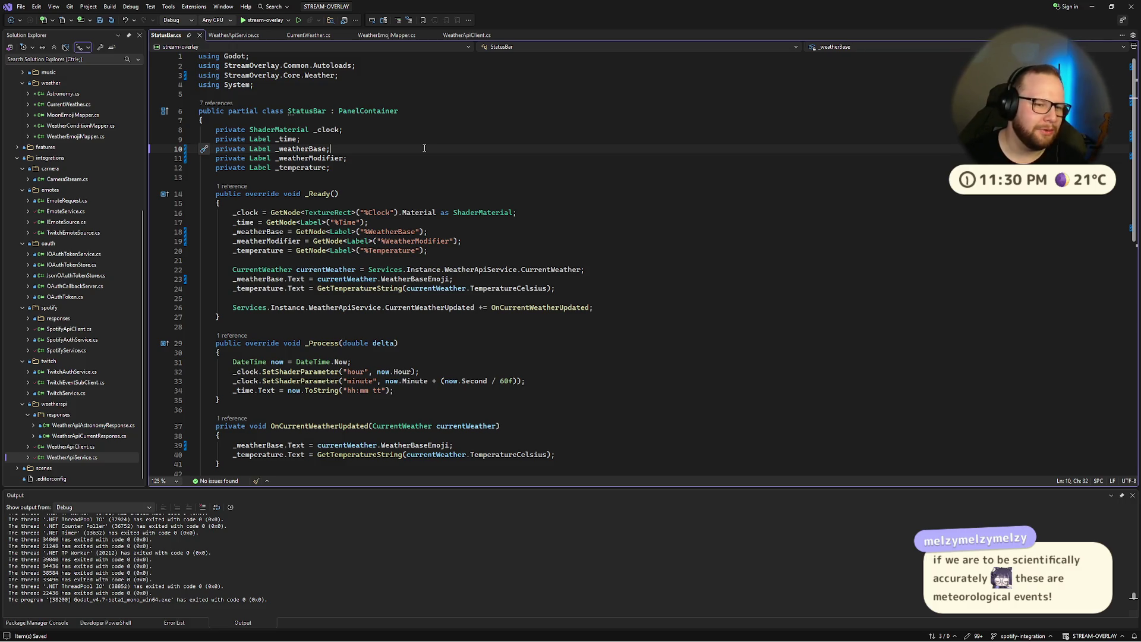
scroll(424, 148, down, 6)
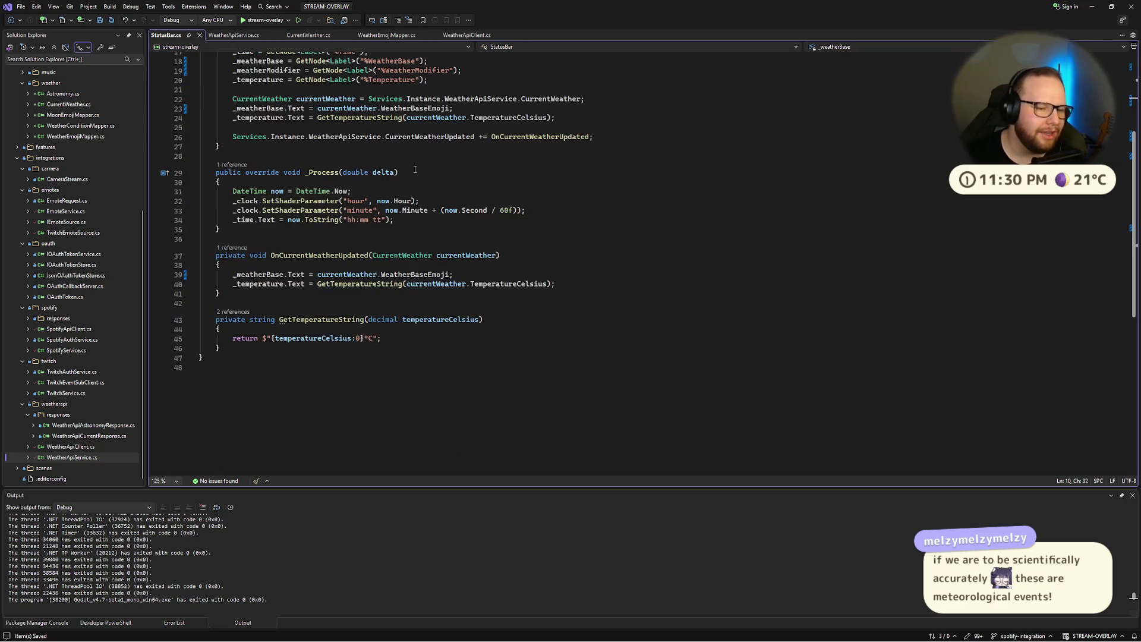
Step: Insert an if (currentWeather.IsDay) condition above the _weatherBase label assignment
click(387, 315)
click(274, 274)
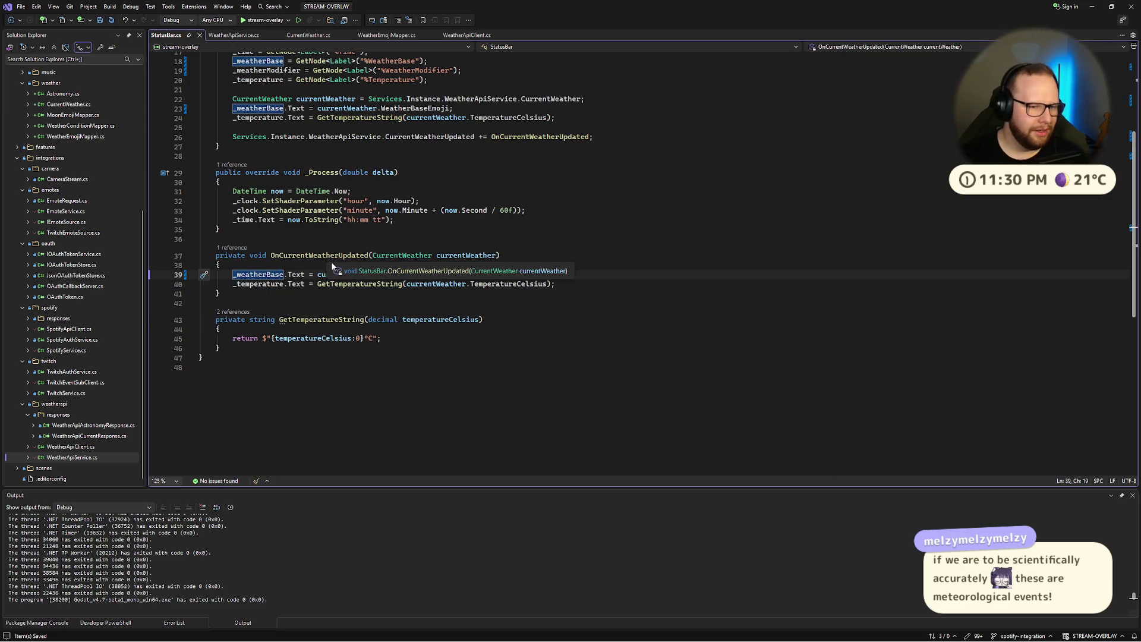
drag(232, 274, 482, 273)
click(482, 273)
key(Up)
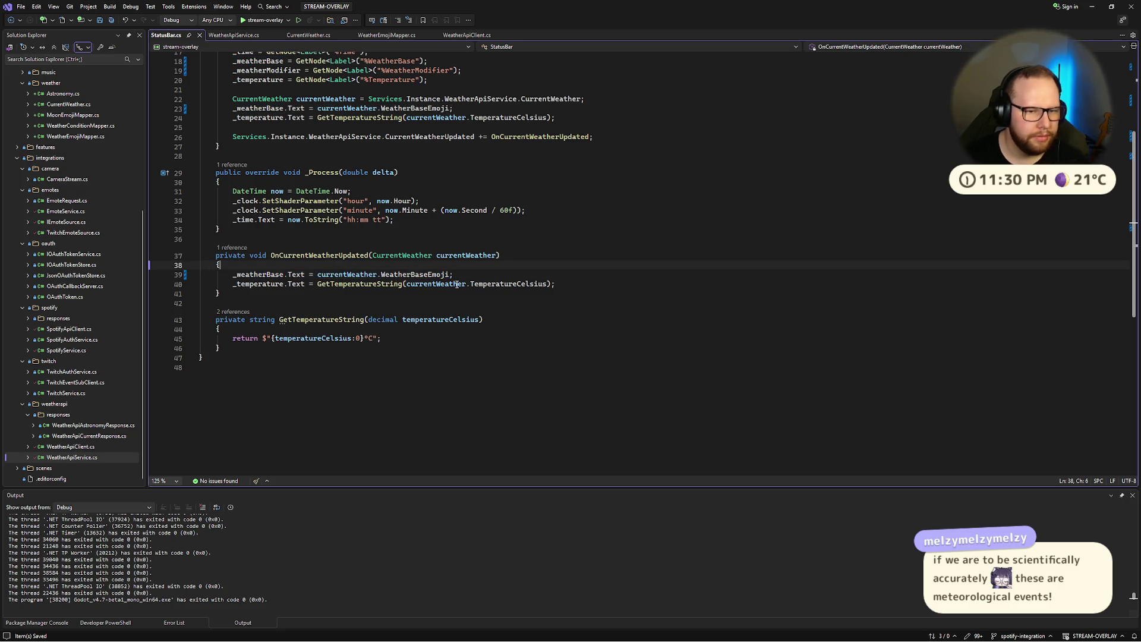
key(Down)
key(Home)
key(ctrl+Right)
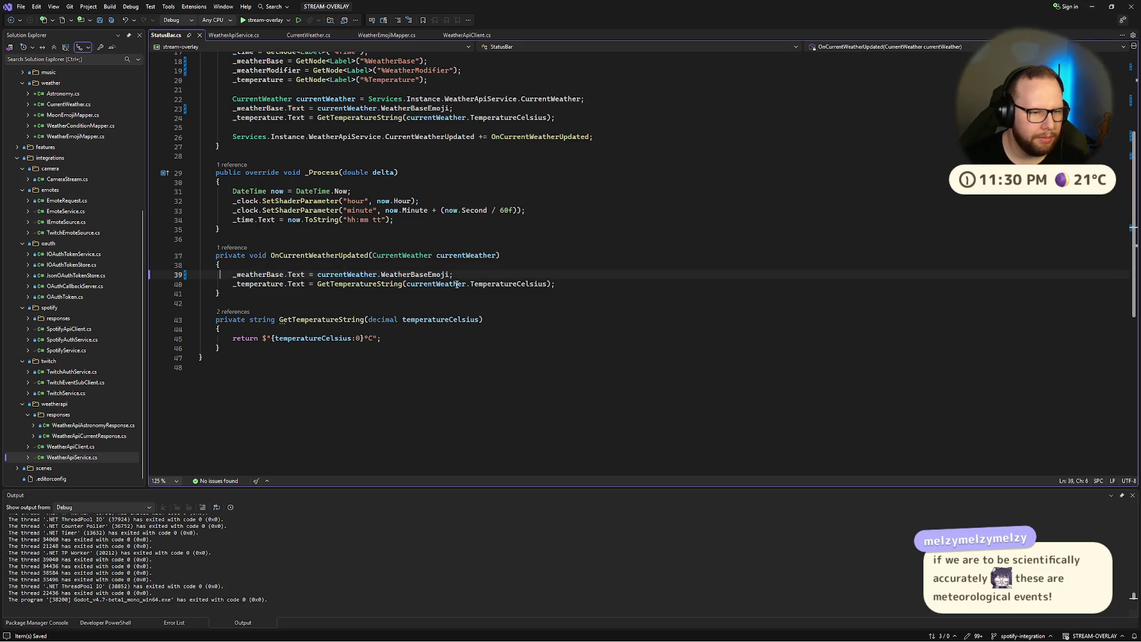
key(BackSpace)
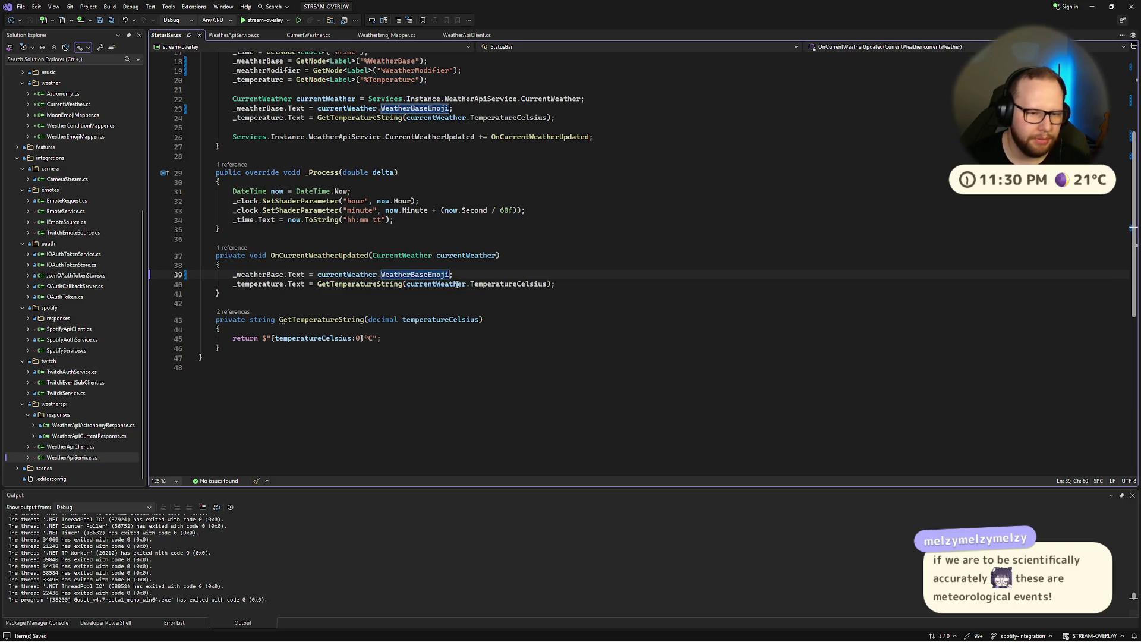
key(Home)
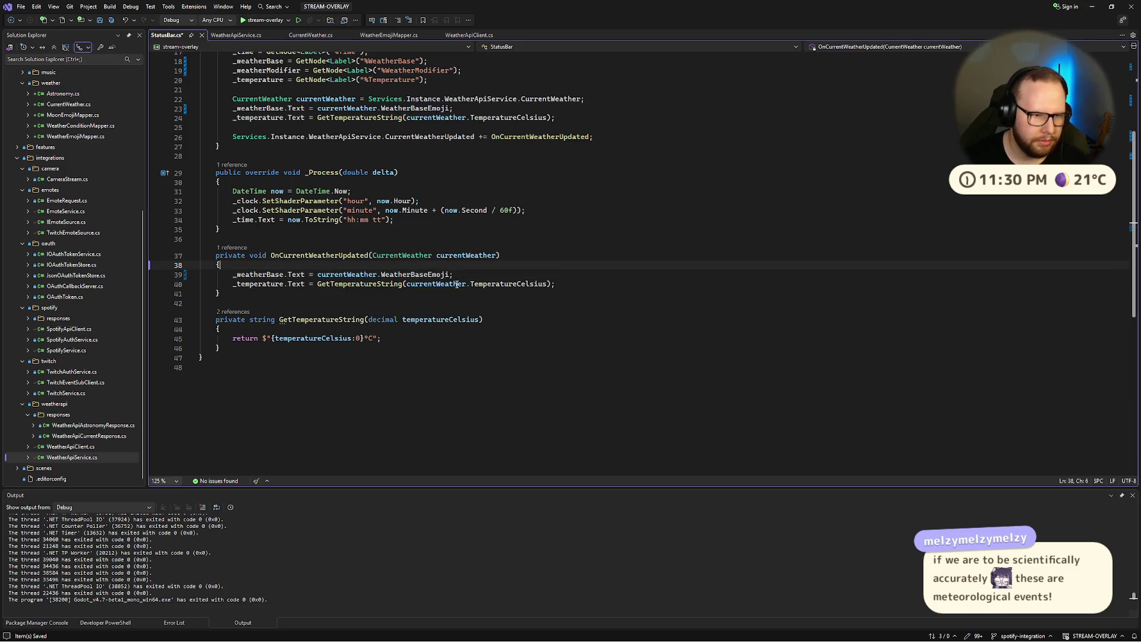
key(ctrl+Return)
key(ctrl+Return)
text(if (cur)
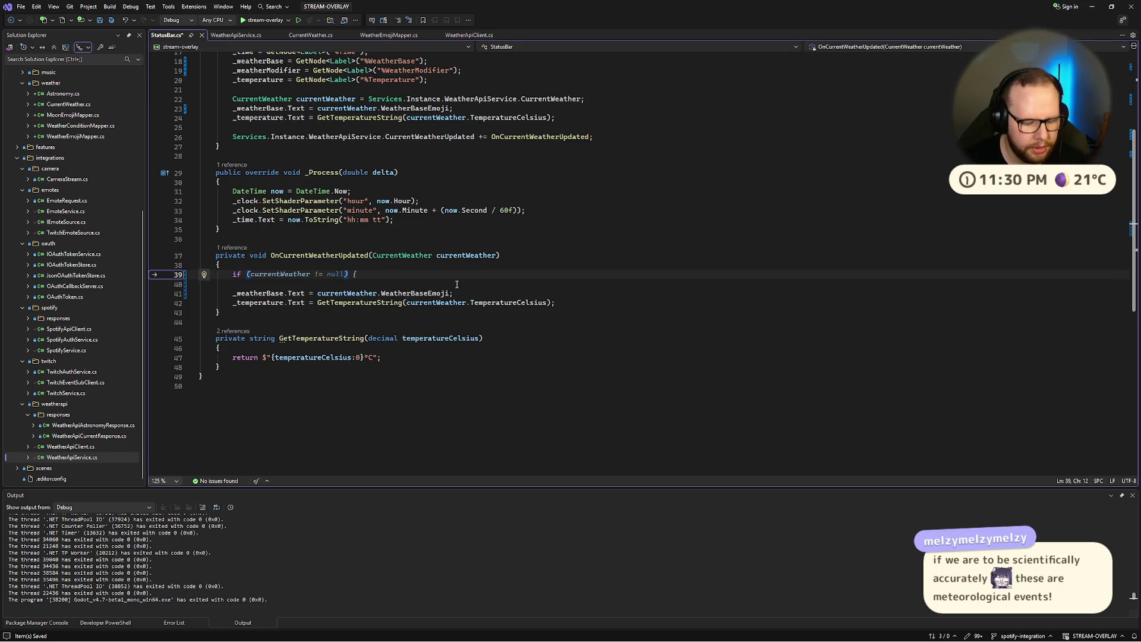
key(Tab)
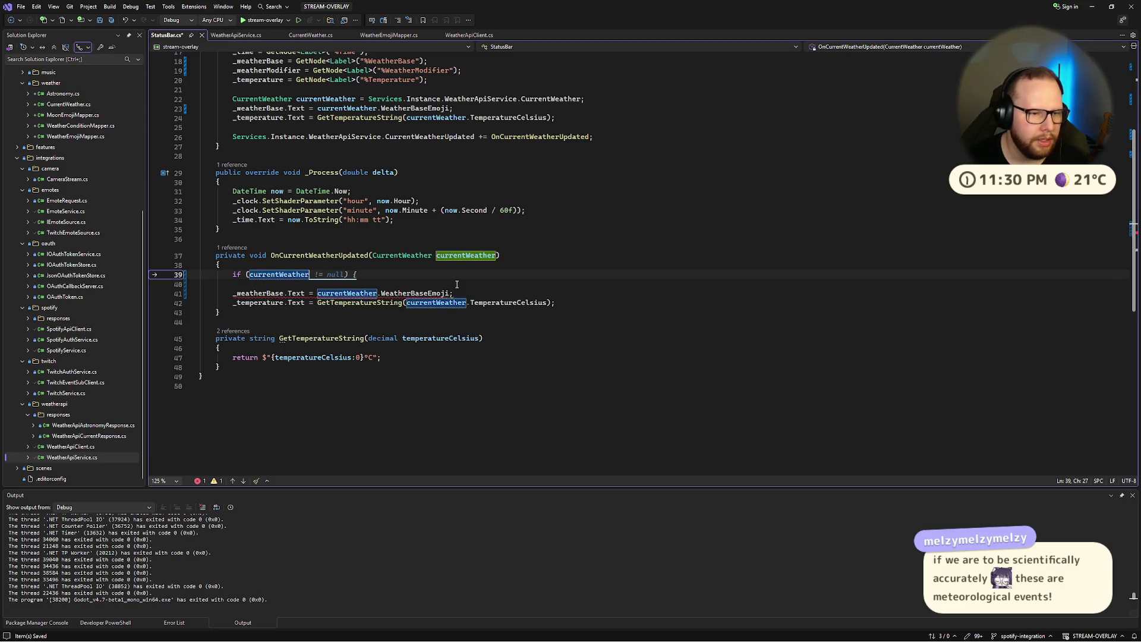
text(.IsDay))
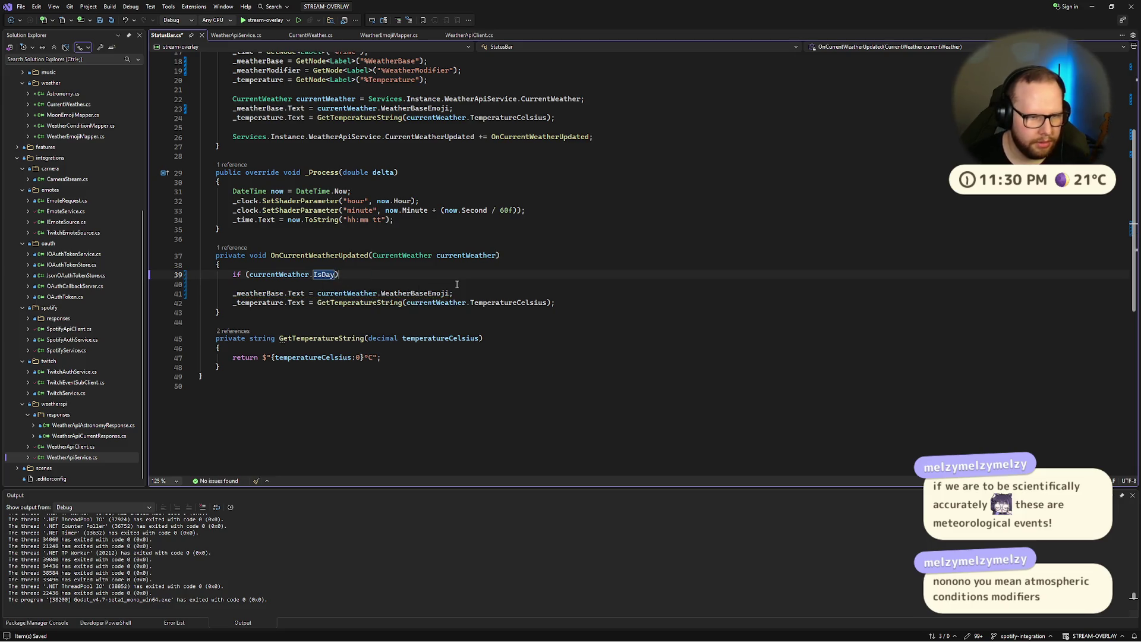
key(Return)
Step: Wrap the base assignment in the day block, add a modifier Text = null line, and save
text({)
key(Return)
key(Down)
key(Down)
key(Down)
key(alt+Up)
key(alt+Up)
key(alt+Up)
key(Down)
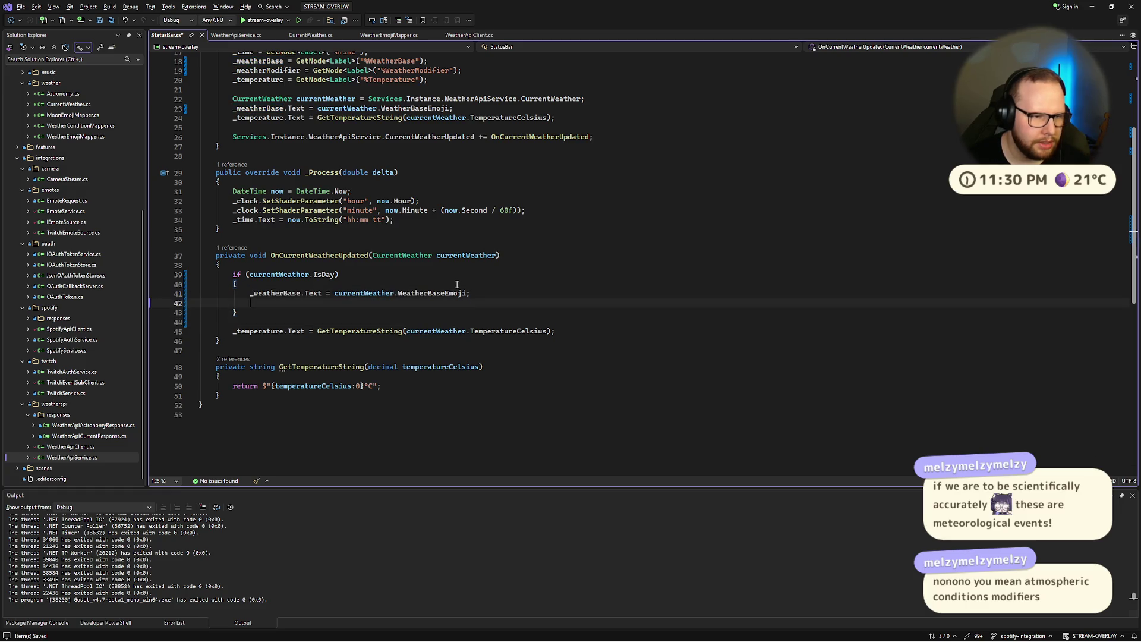
text(_w)
key(Tab)
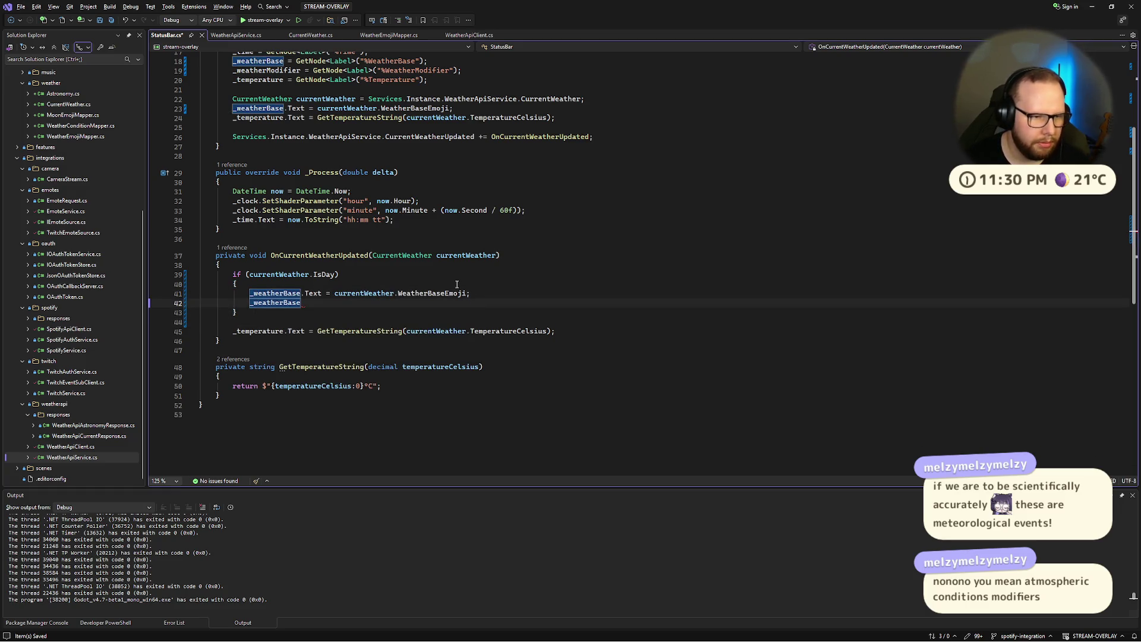
key(ctrl+BackSpace)
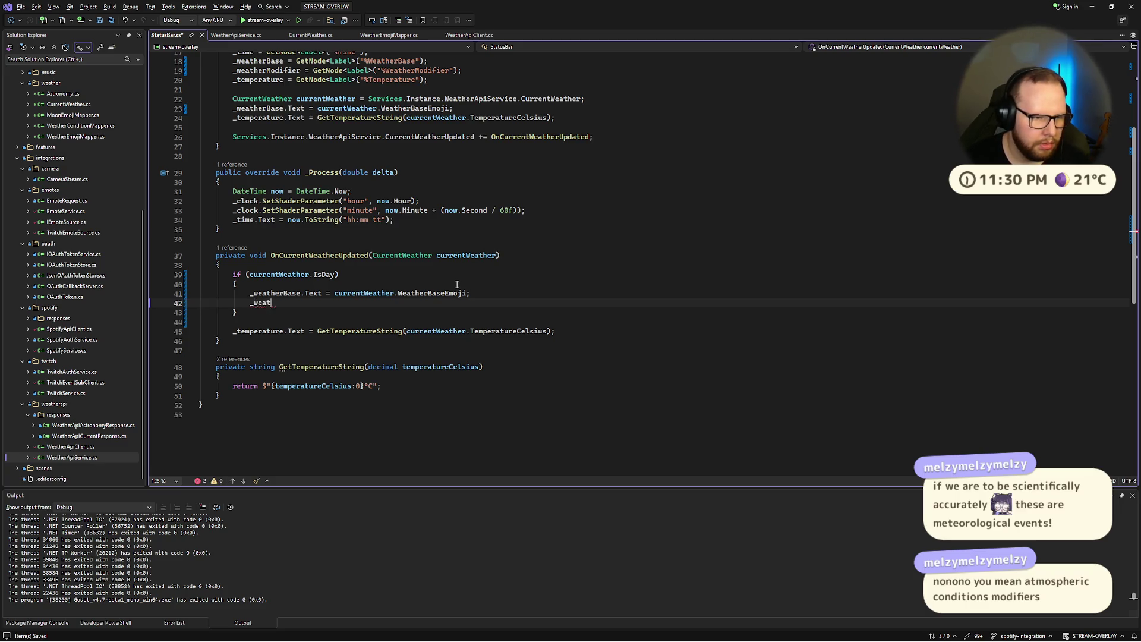
text(.Text = null;)
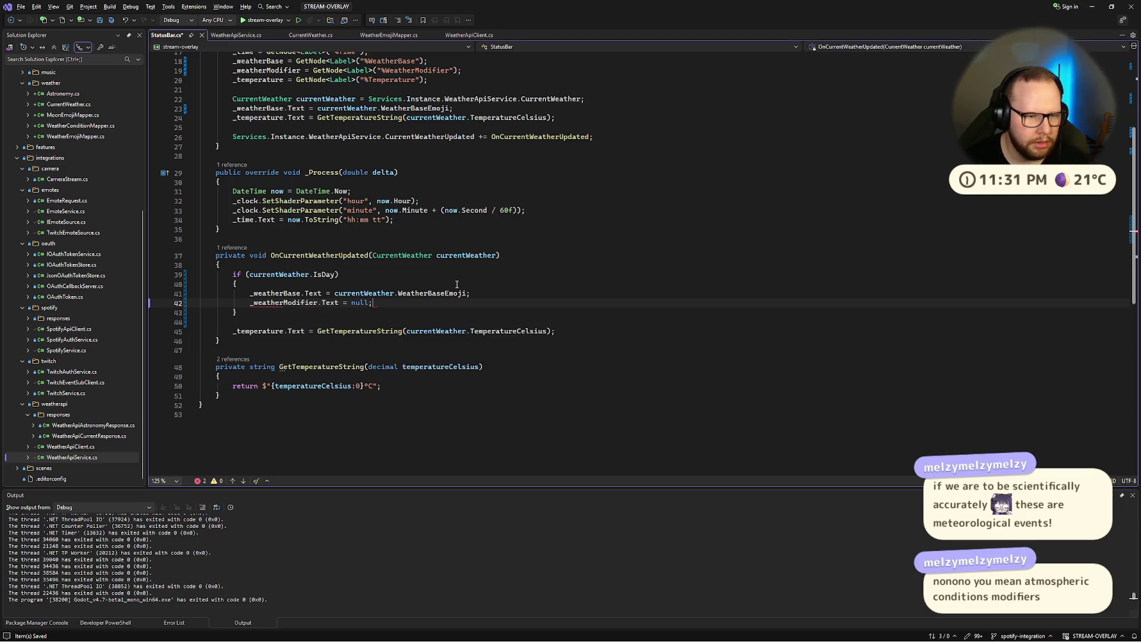
key(ctrl+s)
Step: Add an else block and copy both label assignments into it
key(Down)
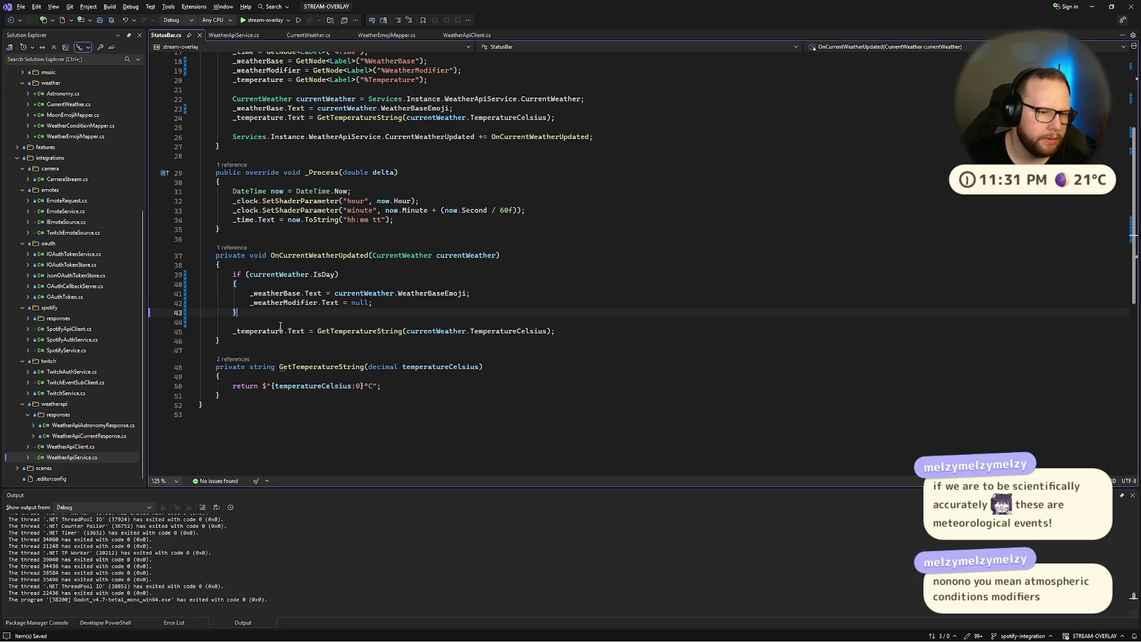
key(Return)
text(else)
key(Tab)
key(Tab)
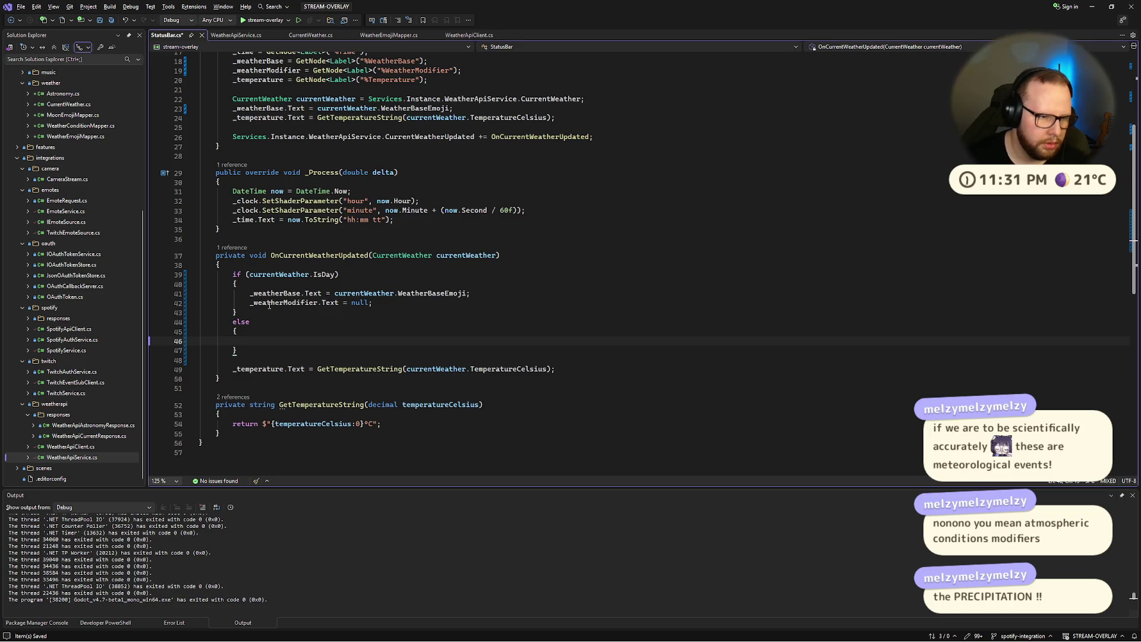
drag(250, 293, 372, 302)
key(ctrl+c)
click(432, 341)
key(ctrl+v)
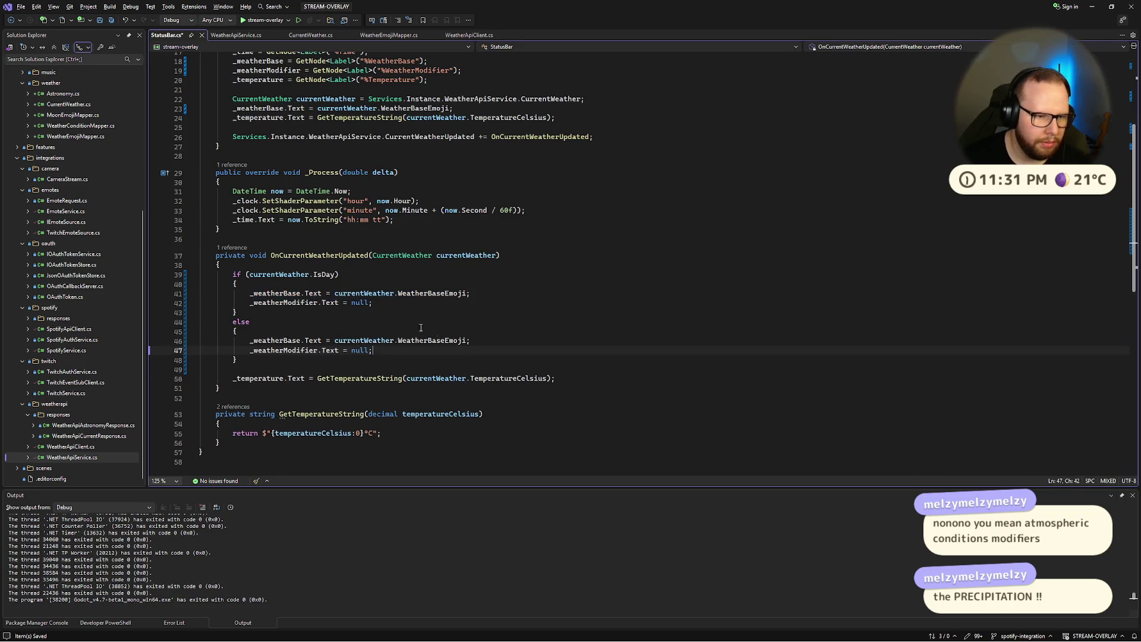
Step: In the else block, set the base to WeatherAstronomyEmoji and the modifier to WeatherBaseEmoji, then save
double_click(463, 341)
text(Weahter)
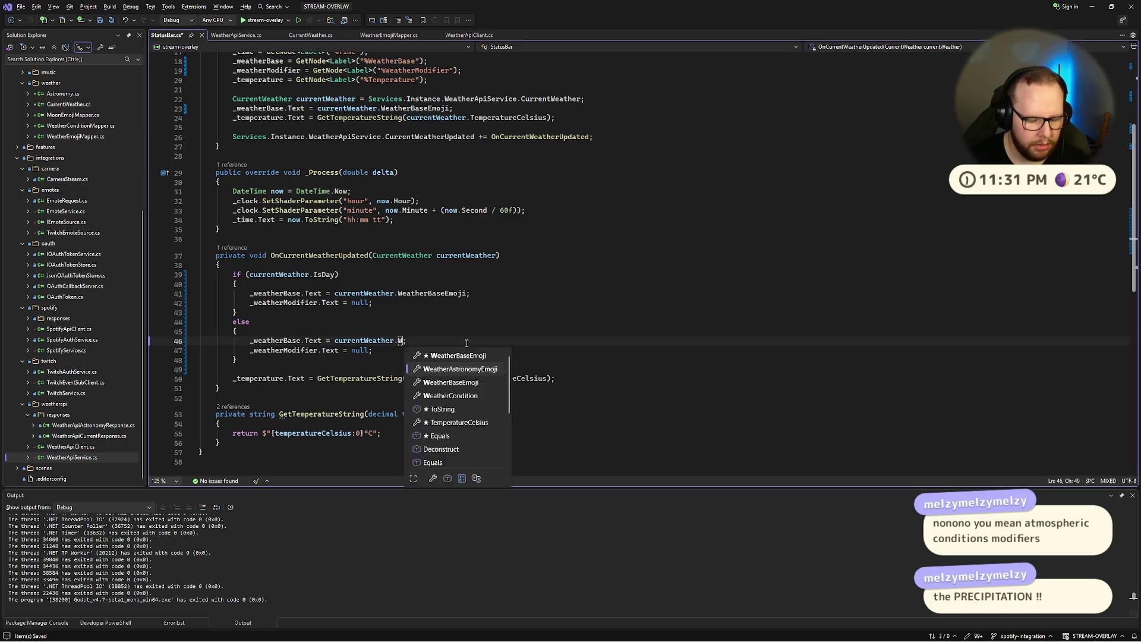
key(Tab)
key(Down)
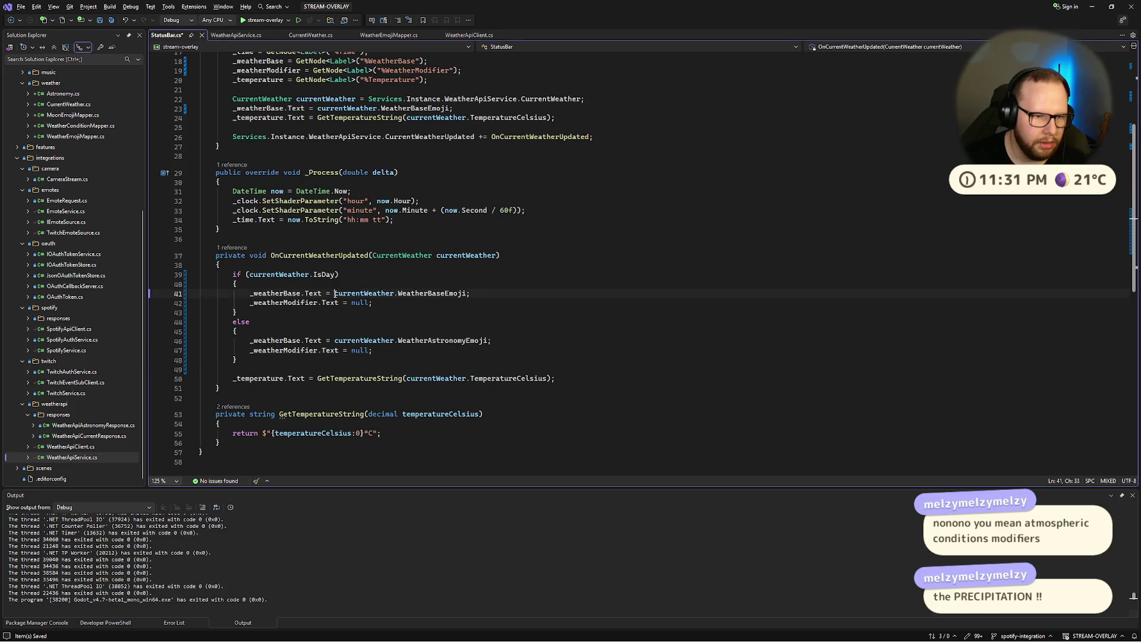
drag(335, 294, 468, 294)
double_click(360, 350)
key(ctrl+v)
key(ctrl+s)
click(494, 321)
click(503, 352)
click(480, 319)
Step: Decline the failed build, delete the comma after isDay) at the CS1525 error in WeatherApiClient.cs, save, and rebuild
click(251, 21)
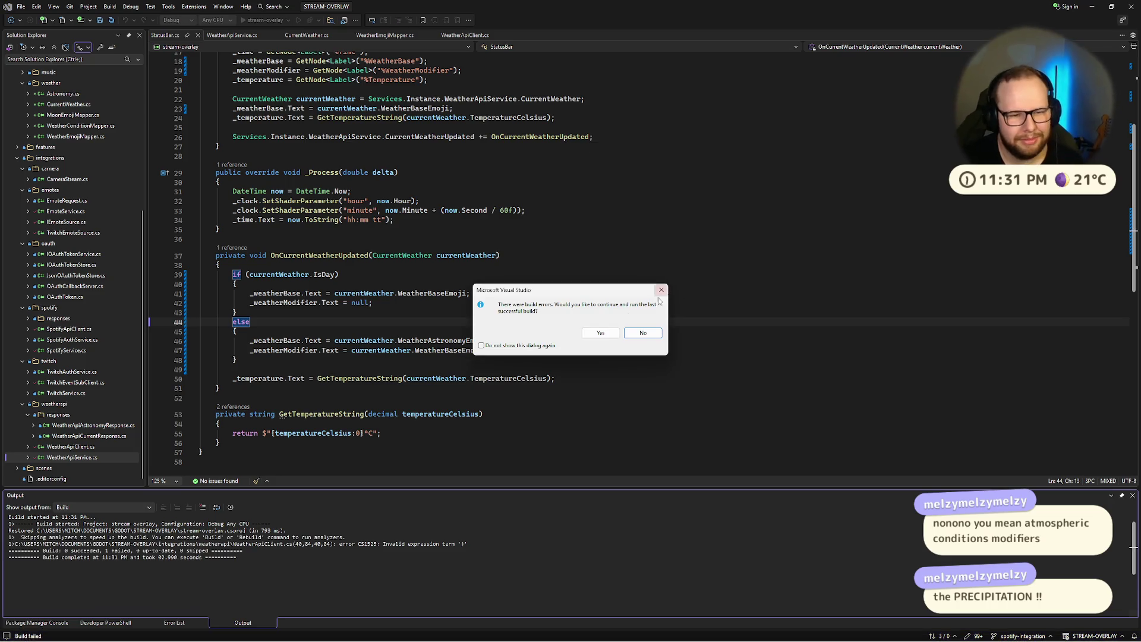
click(629, 331)
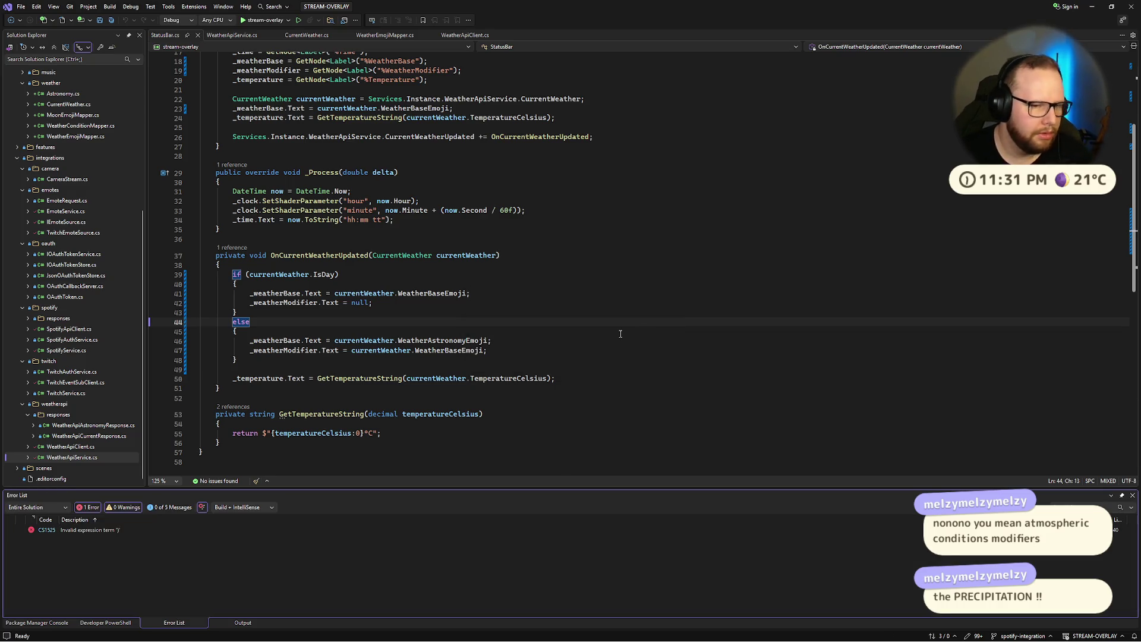
key(Escape)
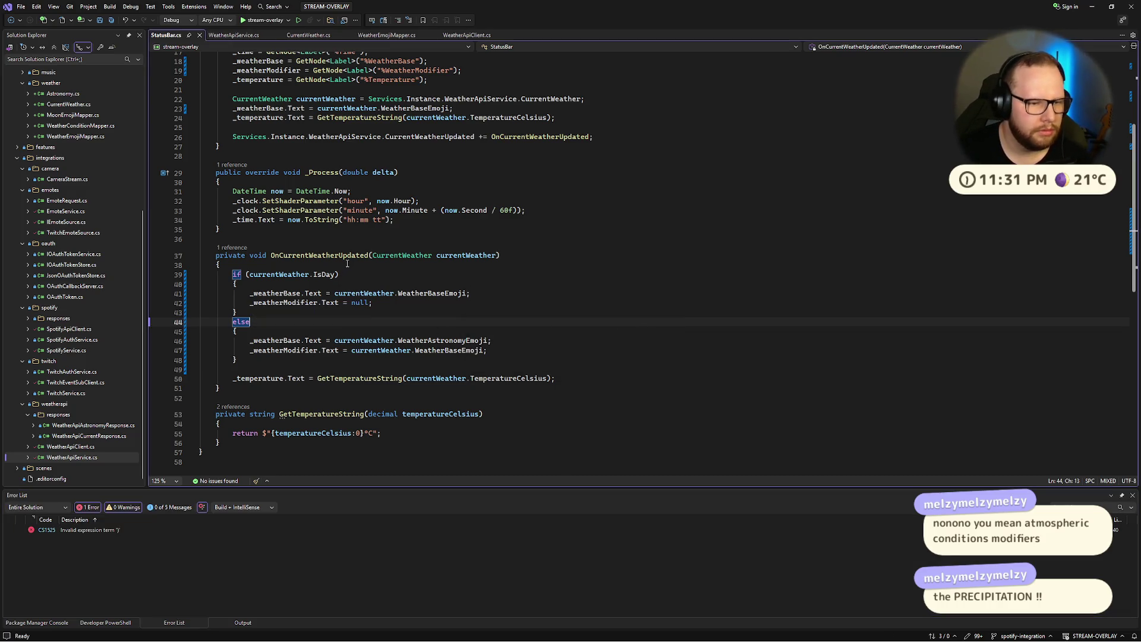
scroll(351, 271, up, 6)
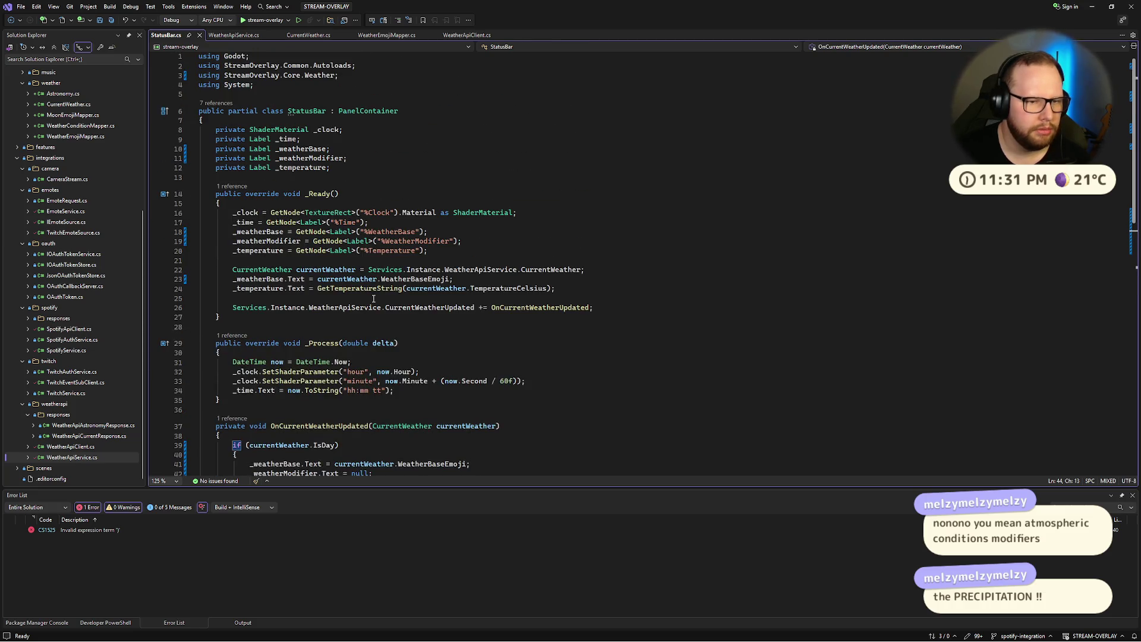
scroll(374, 299, down, 7)
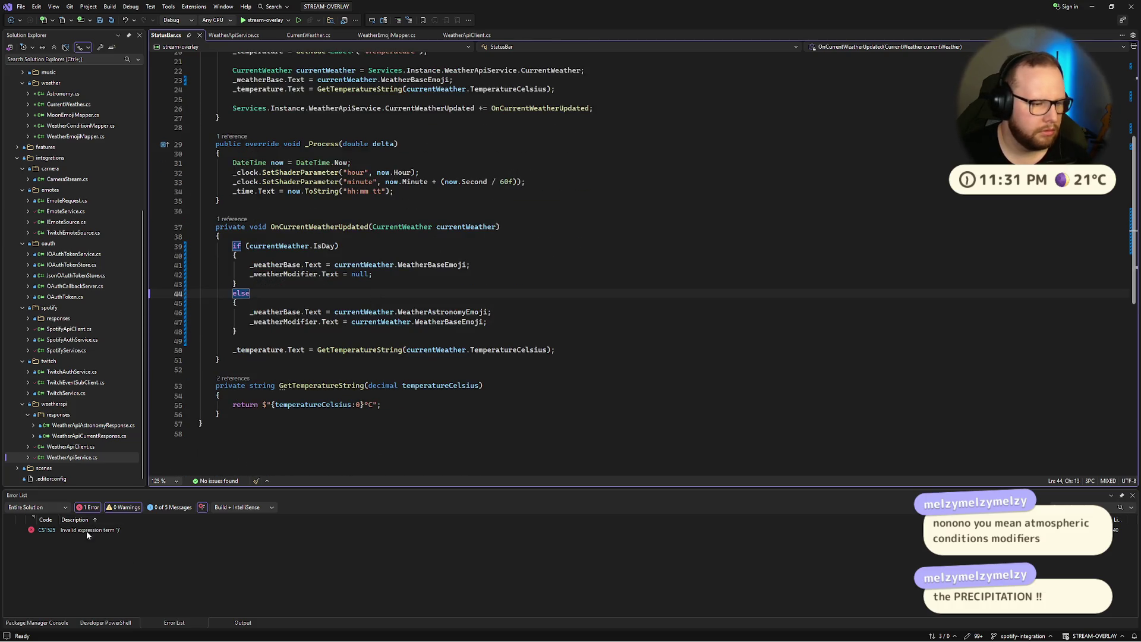
double_click(90, 531)
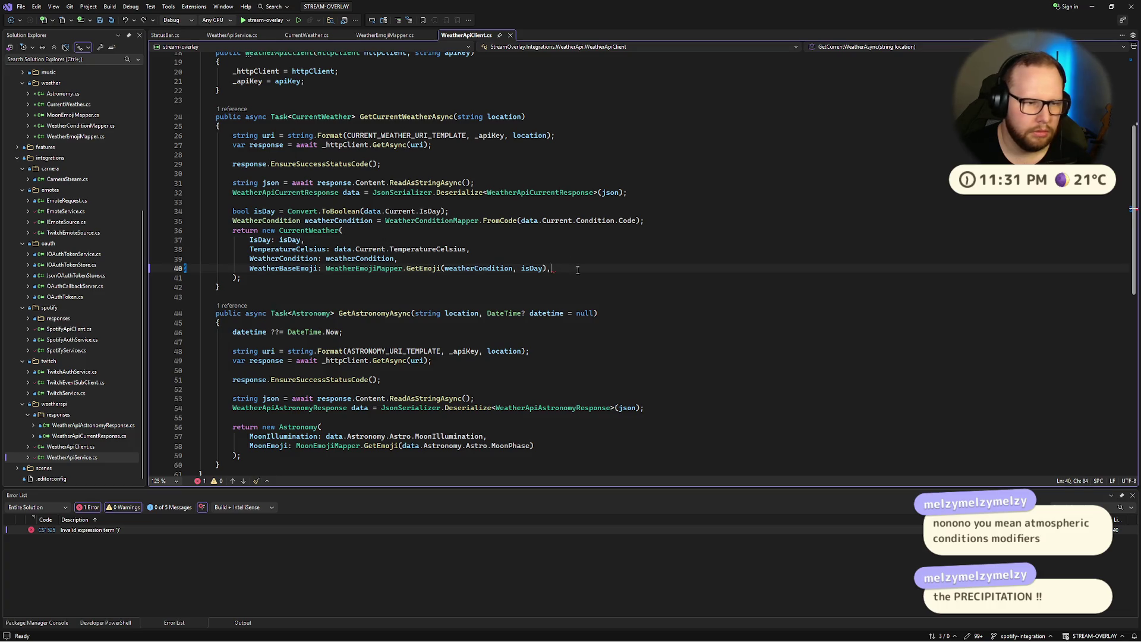
key(BackSpace)
key(ctrl+s)
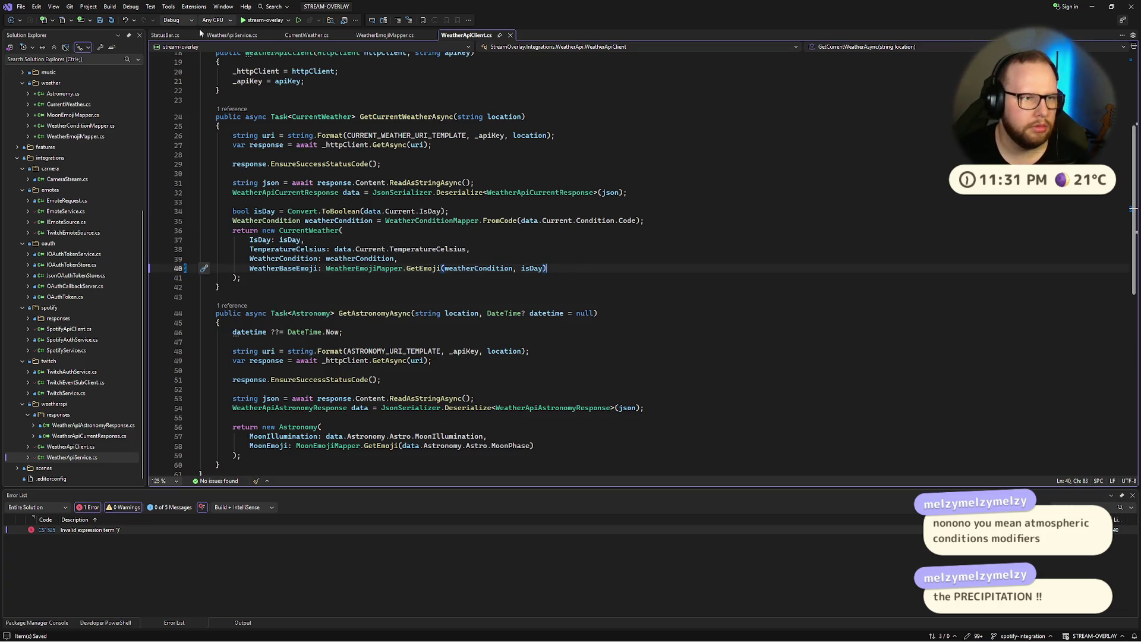
click(265, 20)
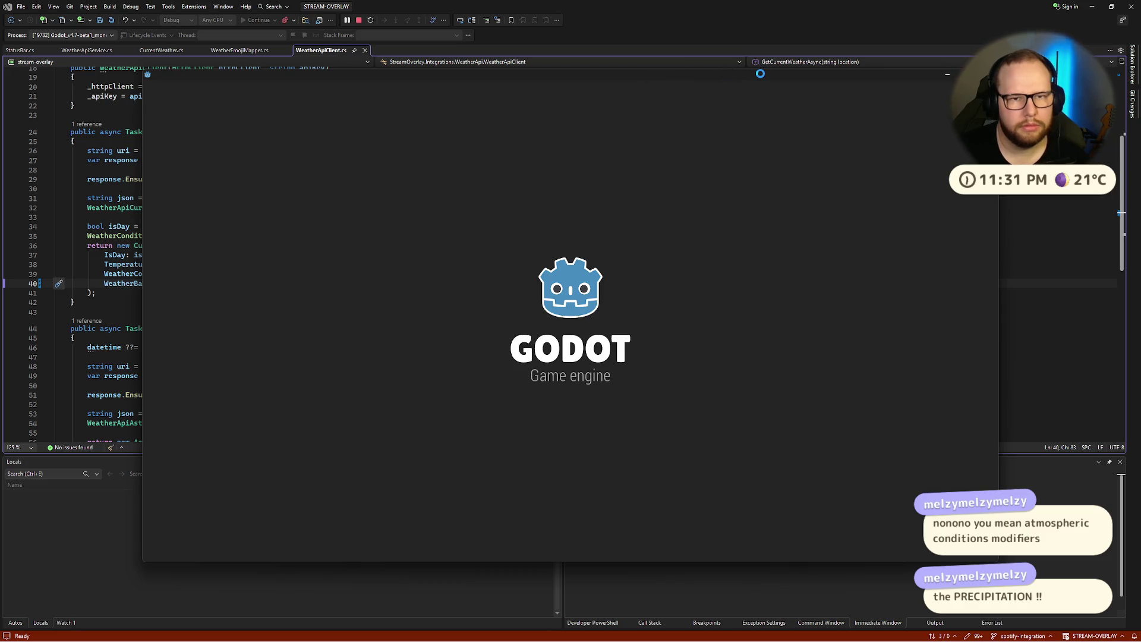
Step: Move, maximize and restore the Godot overlay window, then close it with Alt+F4 to stop debugging
mouse_move(857, 78)
mouse_down()
mouse_move(627, 80)
mouse_move(690, 70)
mouse_up()
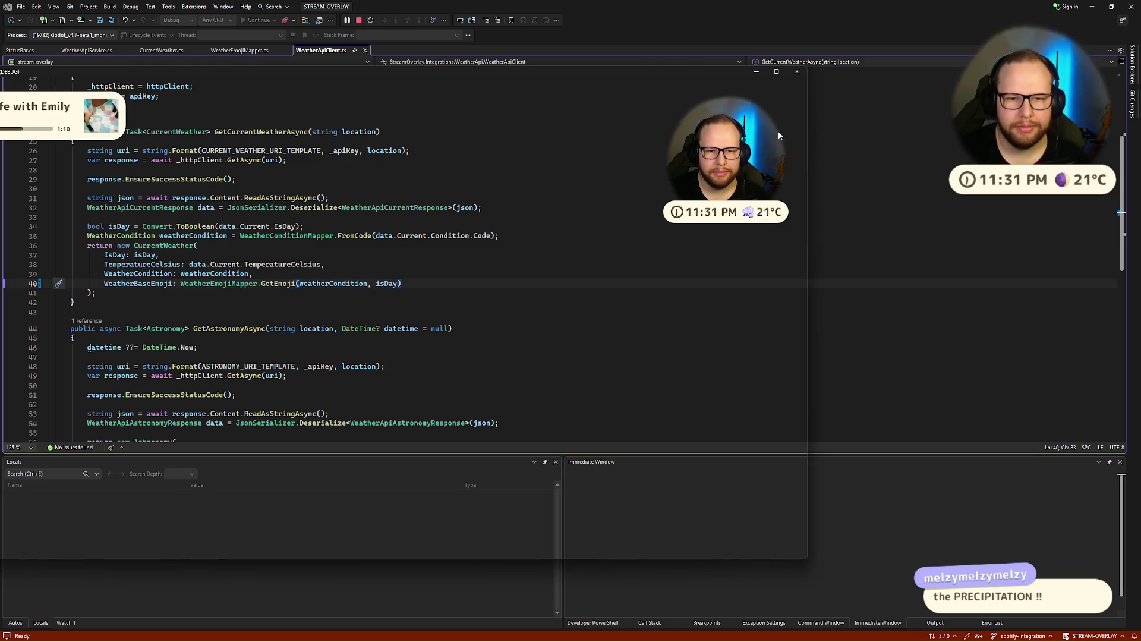
click(781, 71)
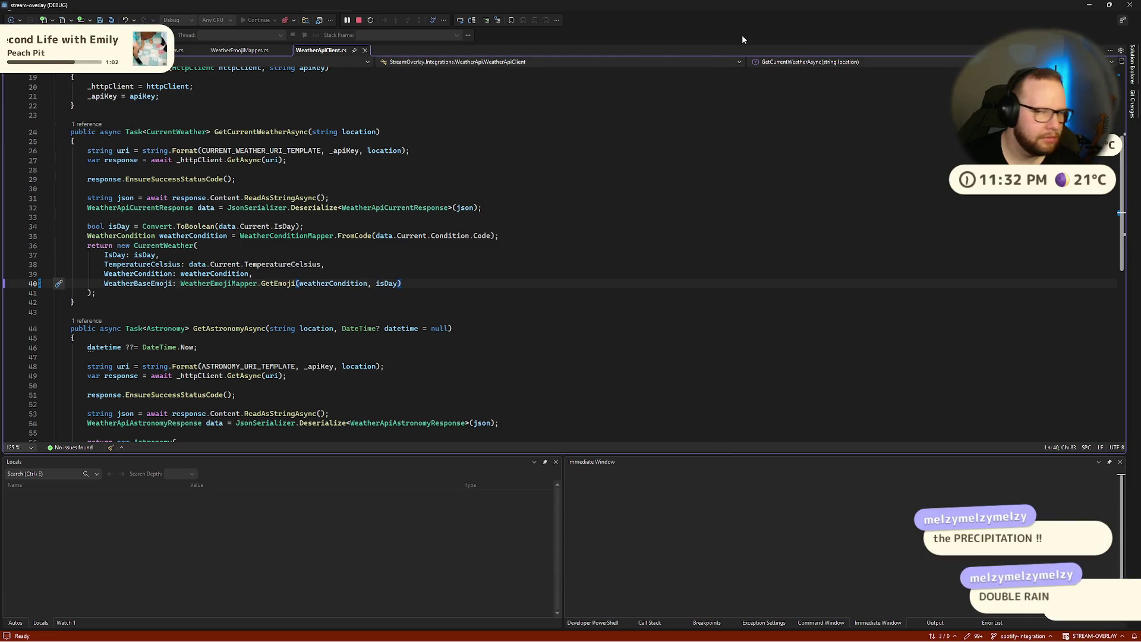
click(1110, 4)
key(alt+F4)
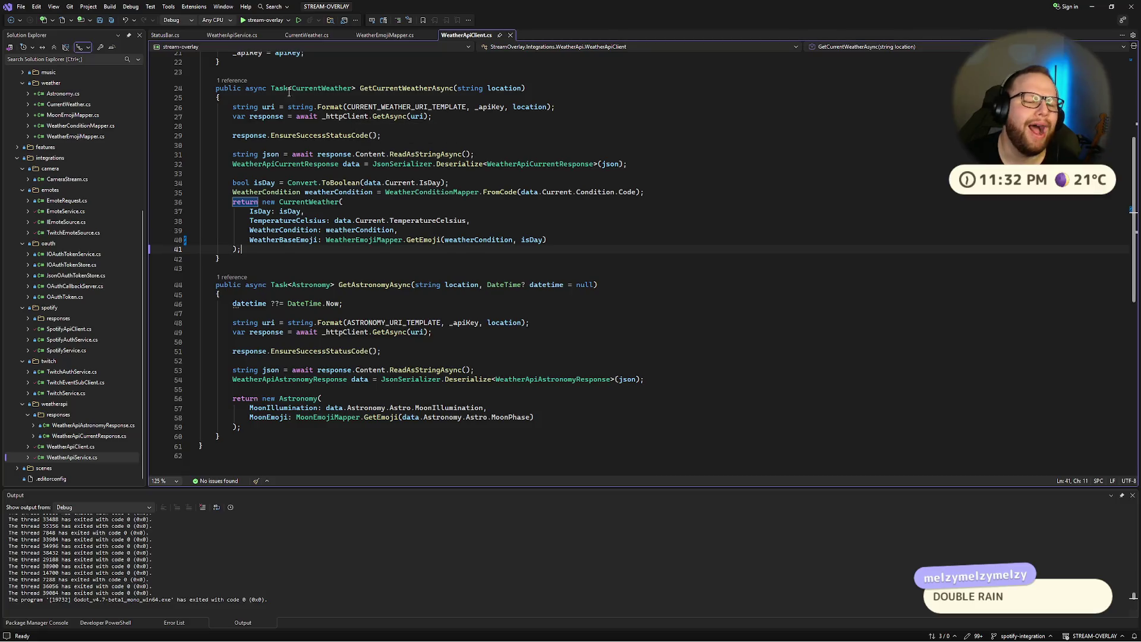
click(400, 34)
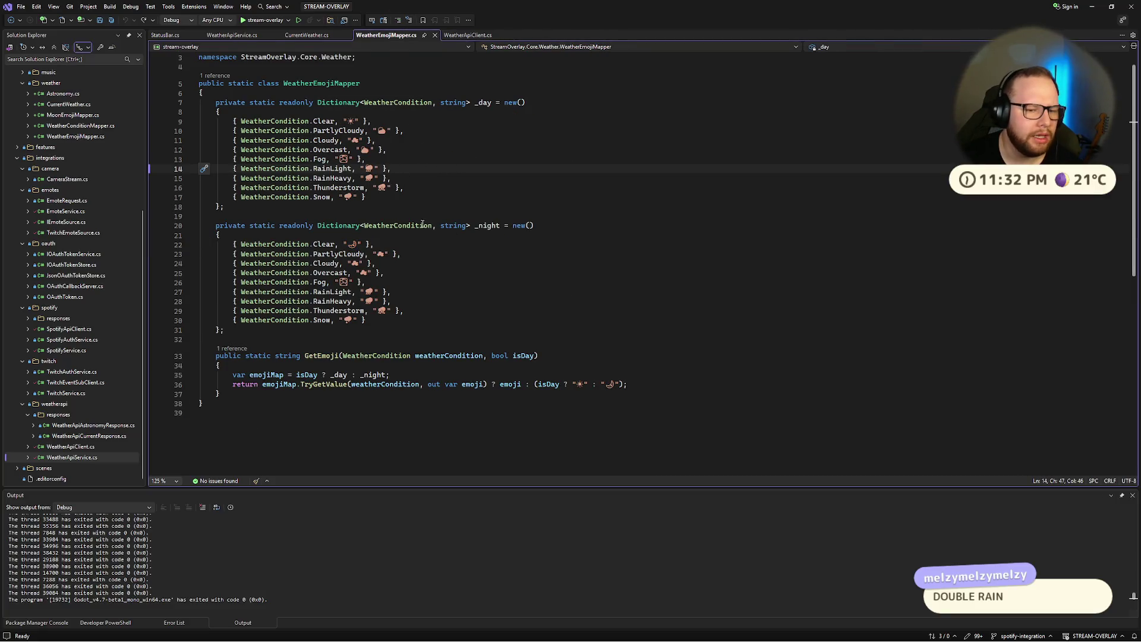
Step: Review WeatherApiService.cs and StatusBar's day/else branches, jumping to the WeatherAstronomyEmoji definition
click(232, 35)
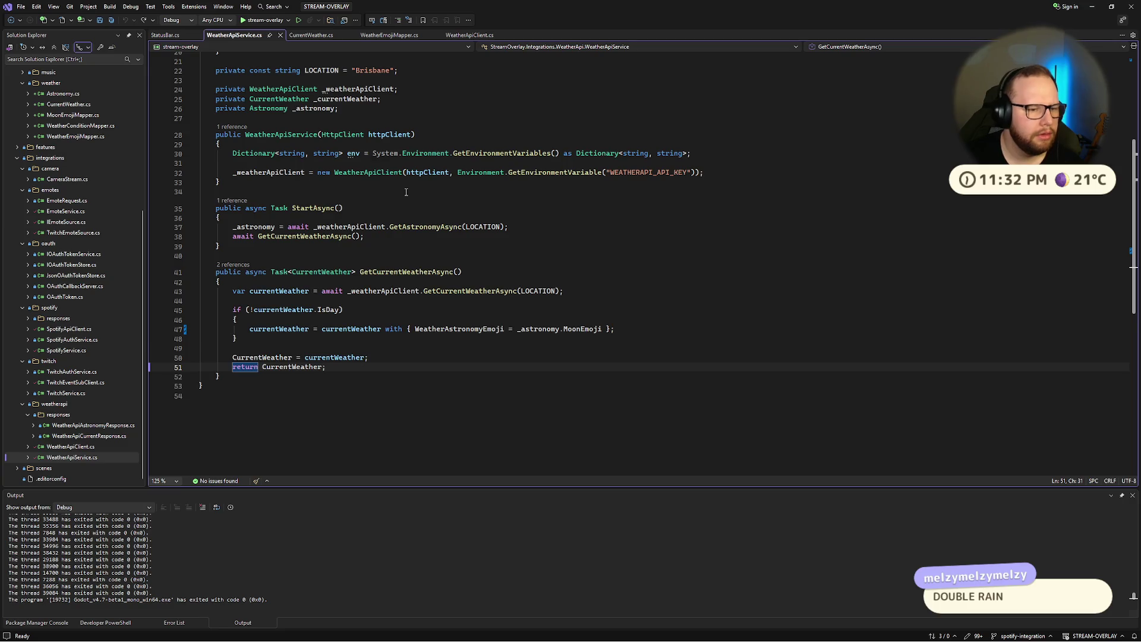
scroll(451, 323, down, 1)
click(451, 323)
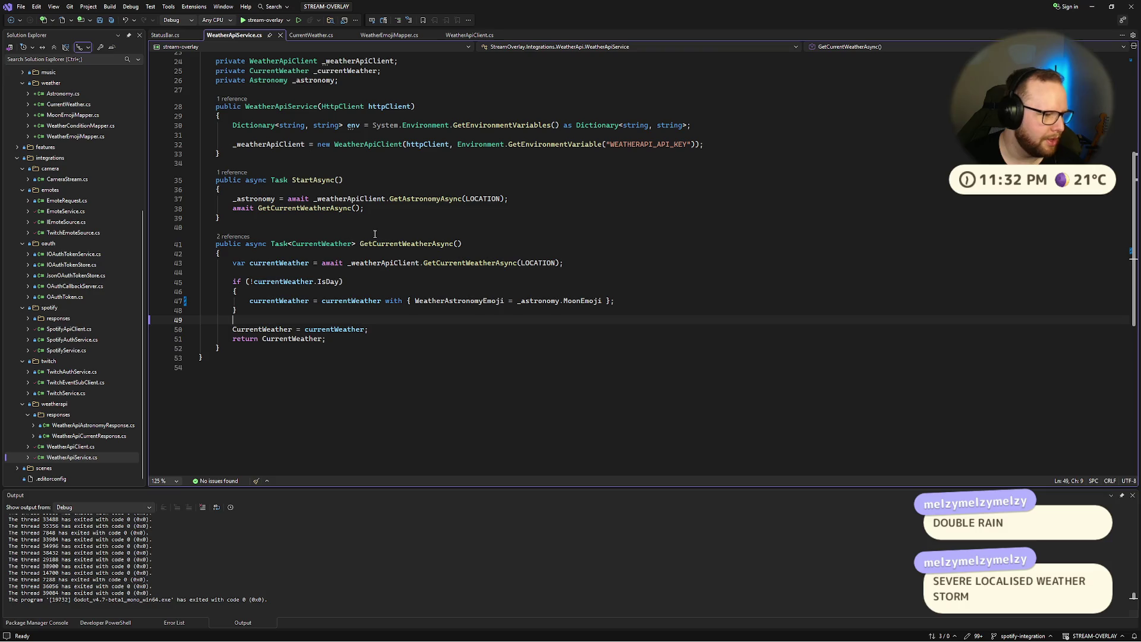
click(148, 35)
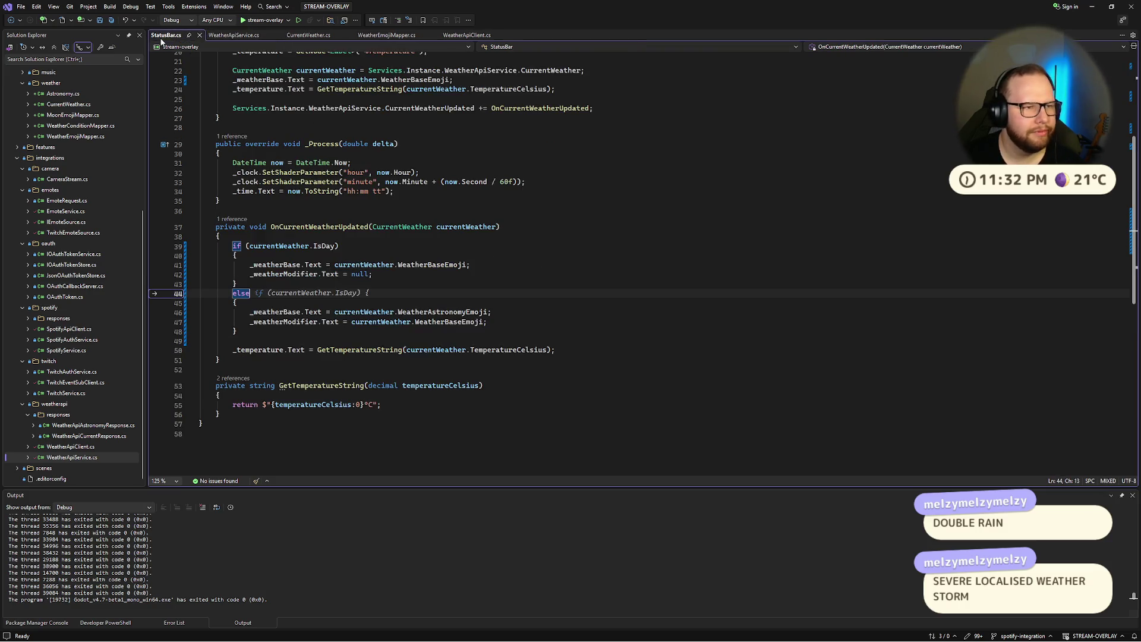
mouse_move(237, 284)
mouse_down()
mouse_move(233, 245)
mouse_move(237, 284)
mouse_move(283, 272)
mouse_move(233, 246)
mouse_up()
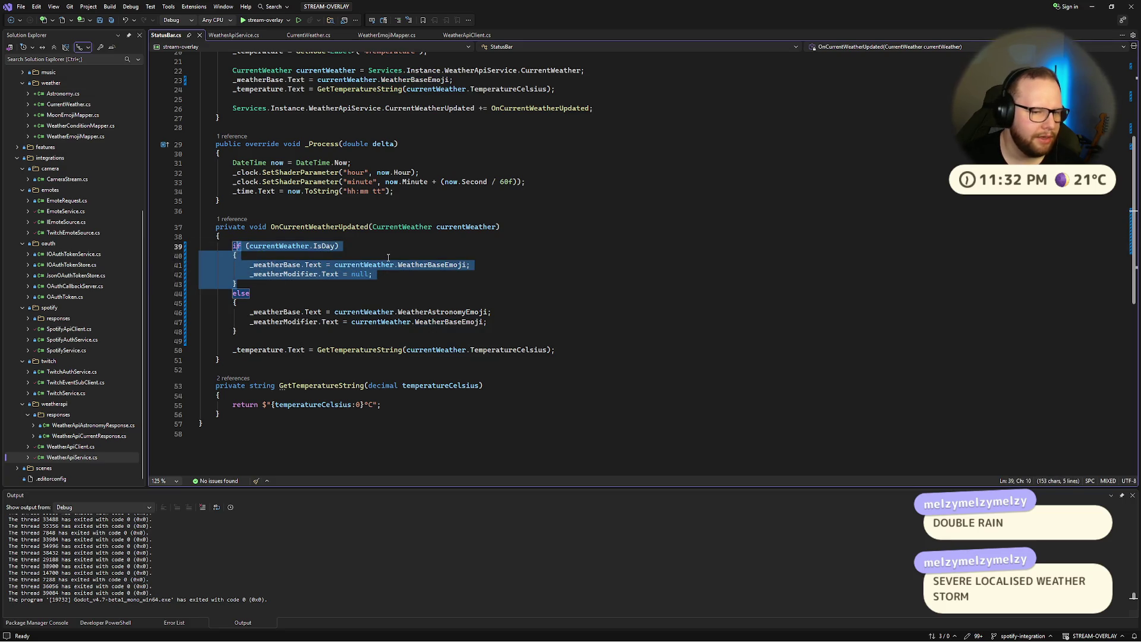
double_click(307, 314)
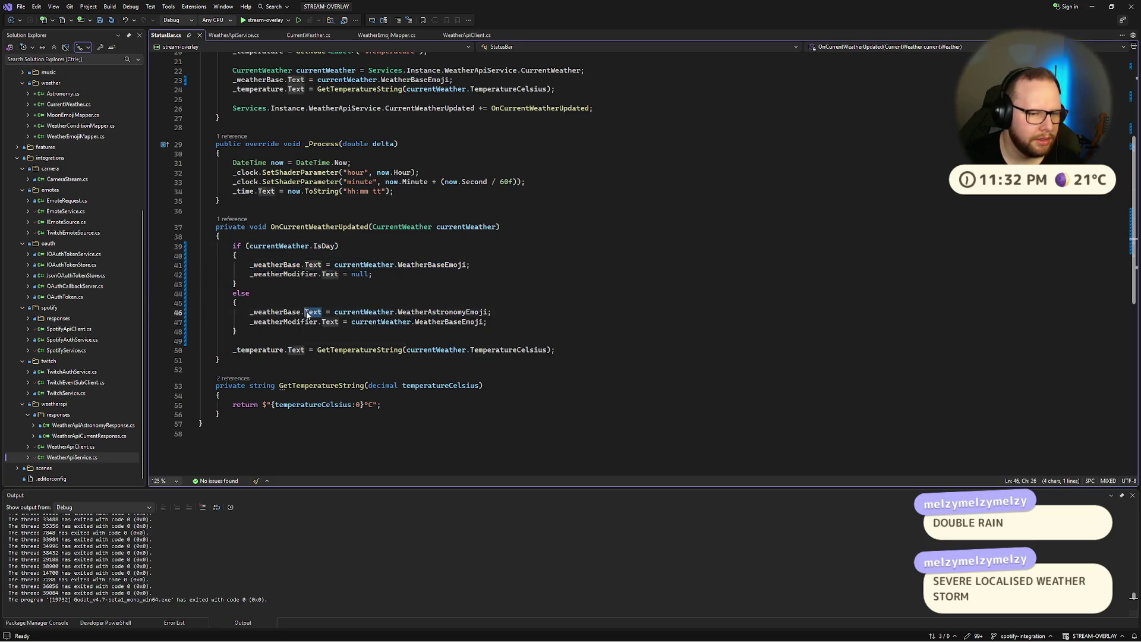
click(373, 294)
click(372, 304)
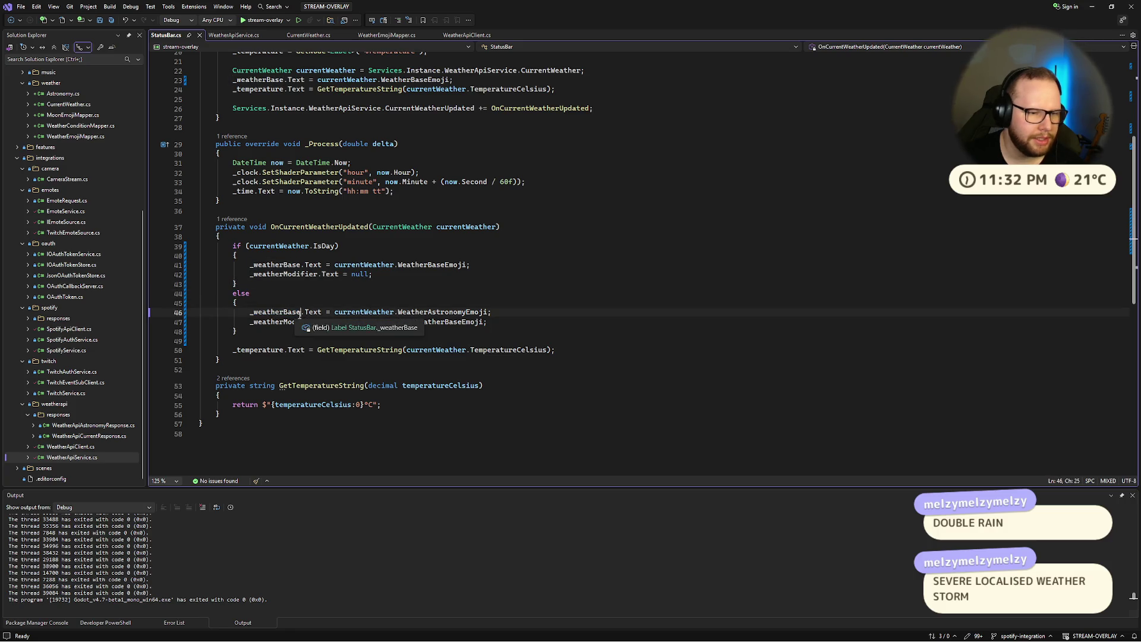
scroll(377, 304, up, 6)
scroll(378, 302, down, 7)
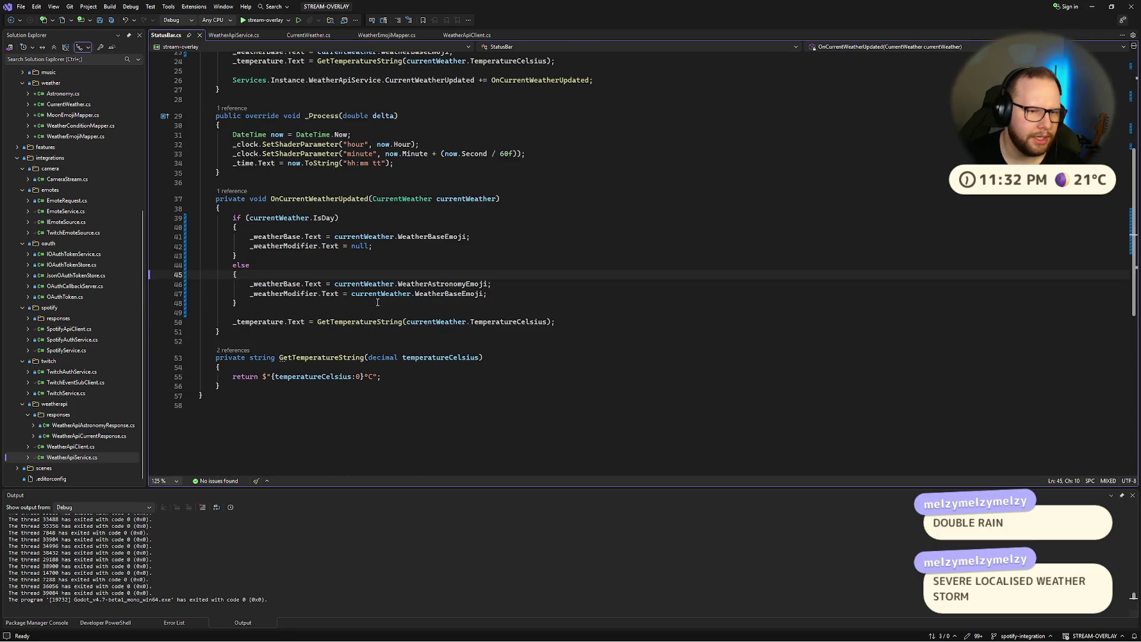
ctrl+click(432, 284)
click(415, 122)
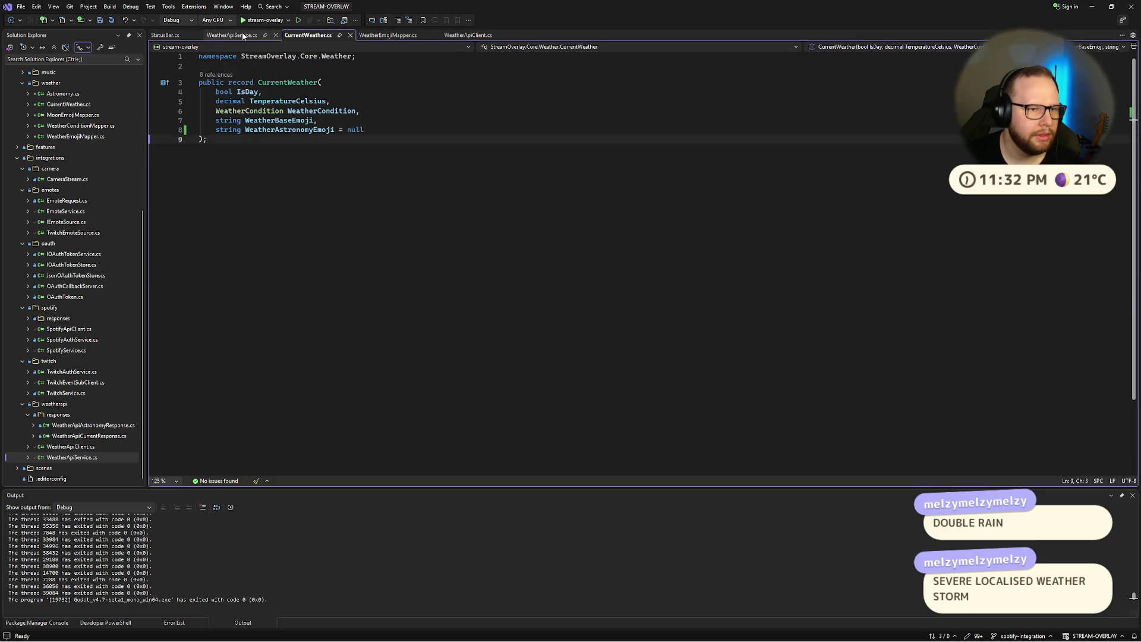
Step: Glance over the emoji mapper and client files, then breakpoint the CurrentWeather = currentWeather line
click(244, 35)
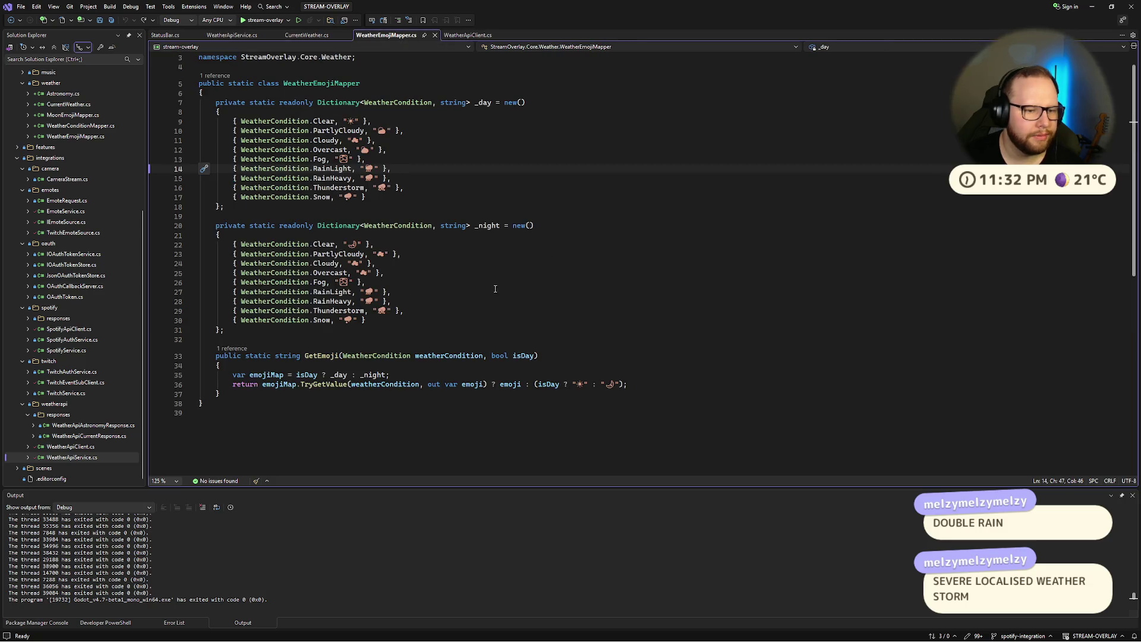
click(467, 36)
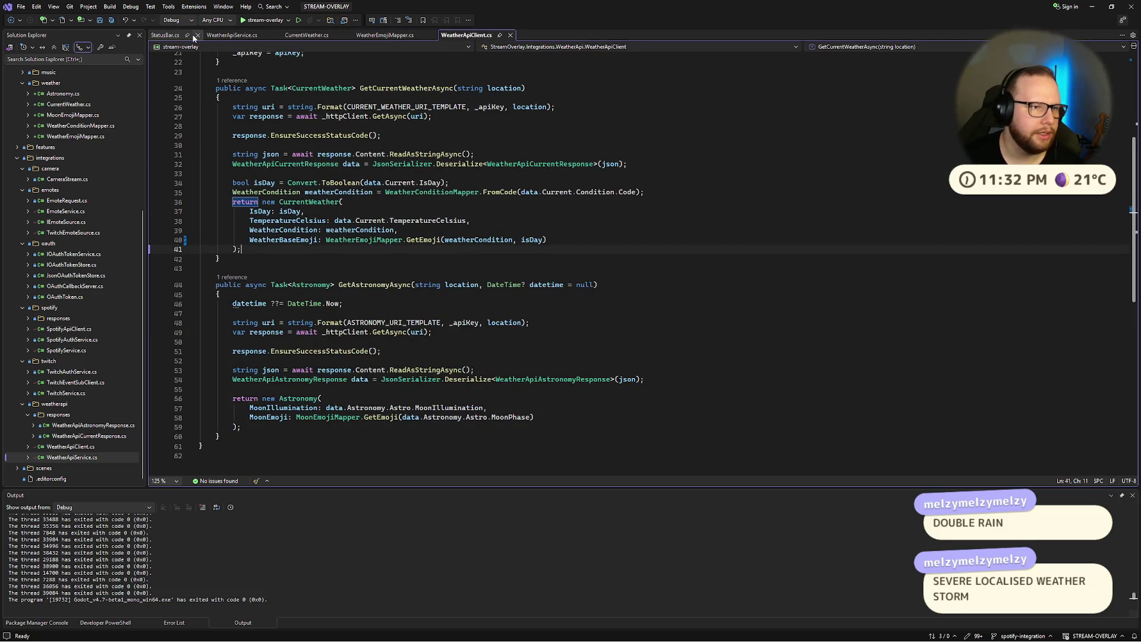
click(225, 35)
scroll(409, 189, down, 3)
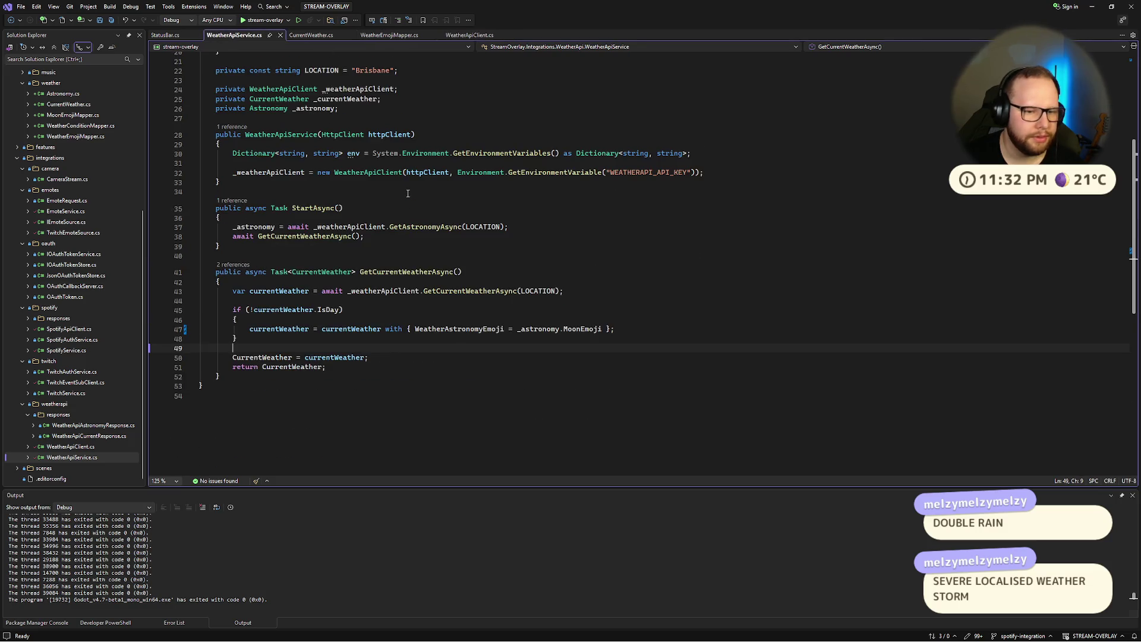
click(446, 331)
click(441, 317)
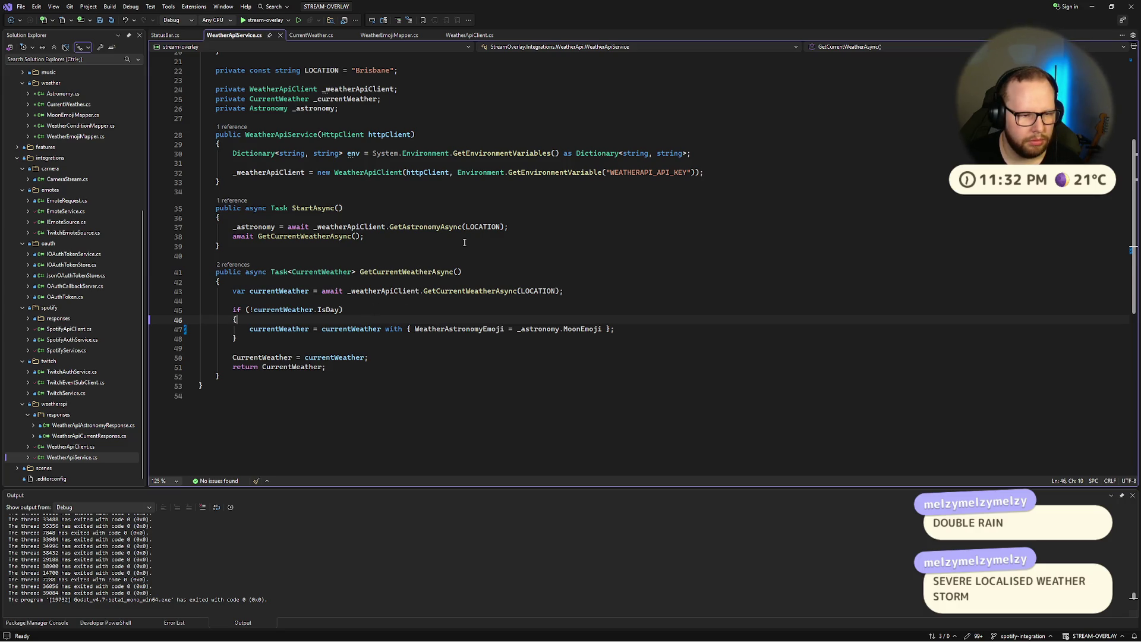
click(419, 299)
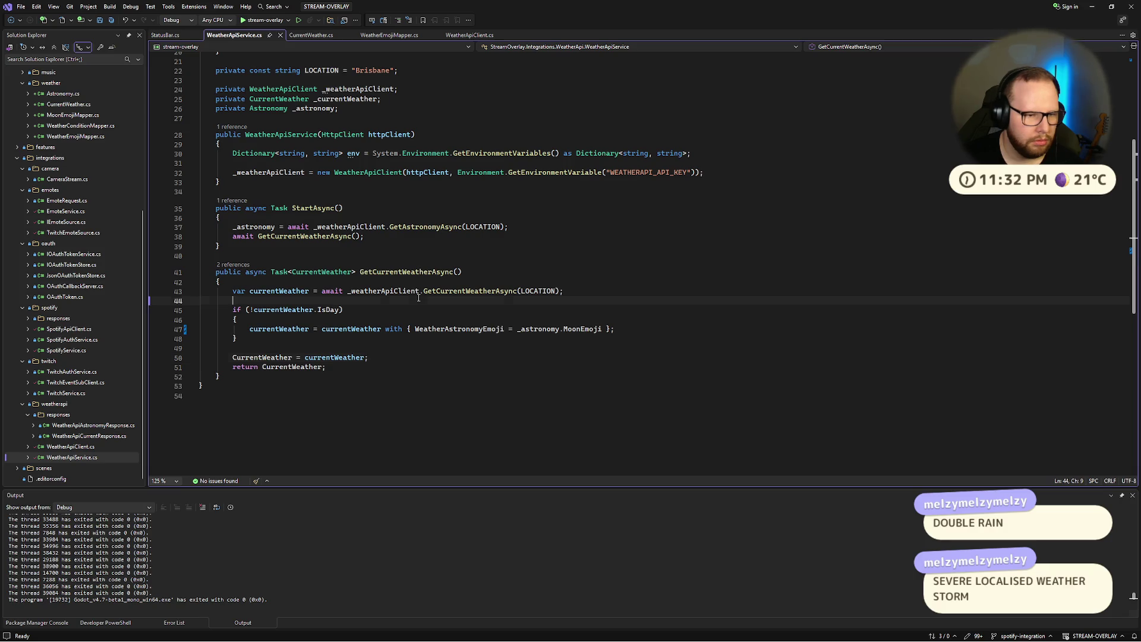
click(310, 349)
click(153, 358)
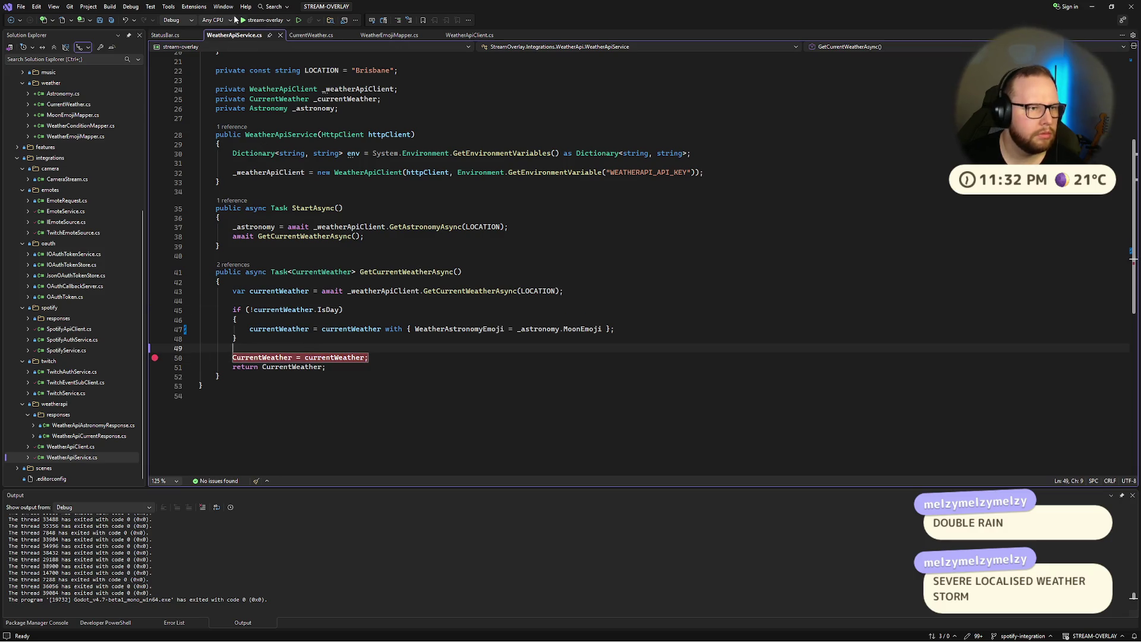
Step: Run to the breakpoint and evaluate currentWeather in the Immediate Window
click(257, 21)
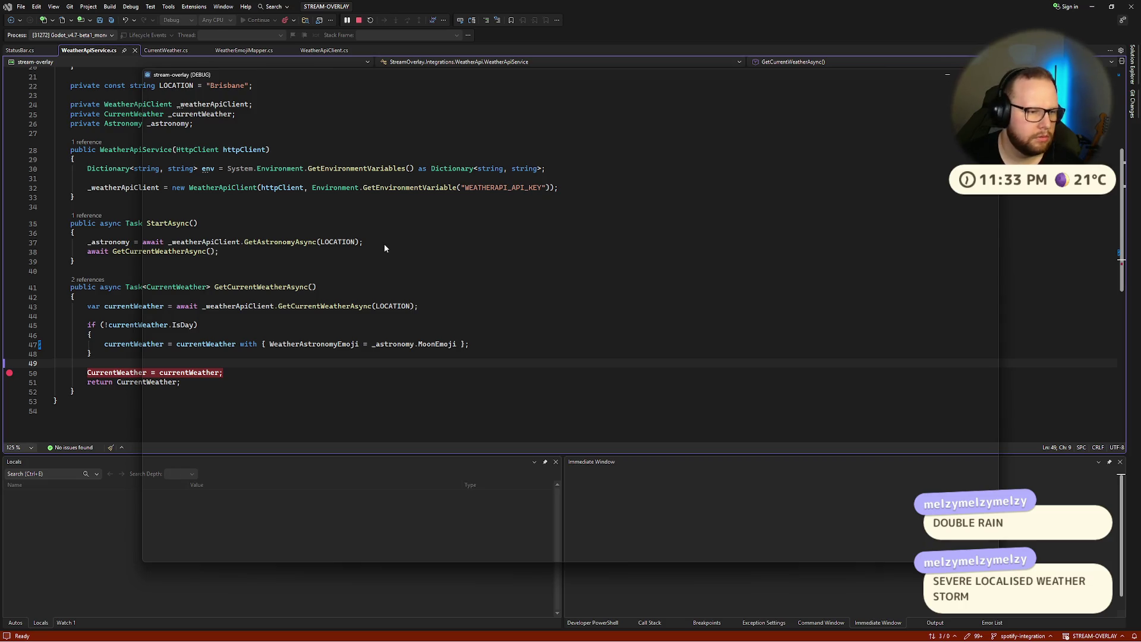
click(760, 524)
text(currentW)
key(Tab)
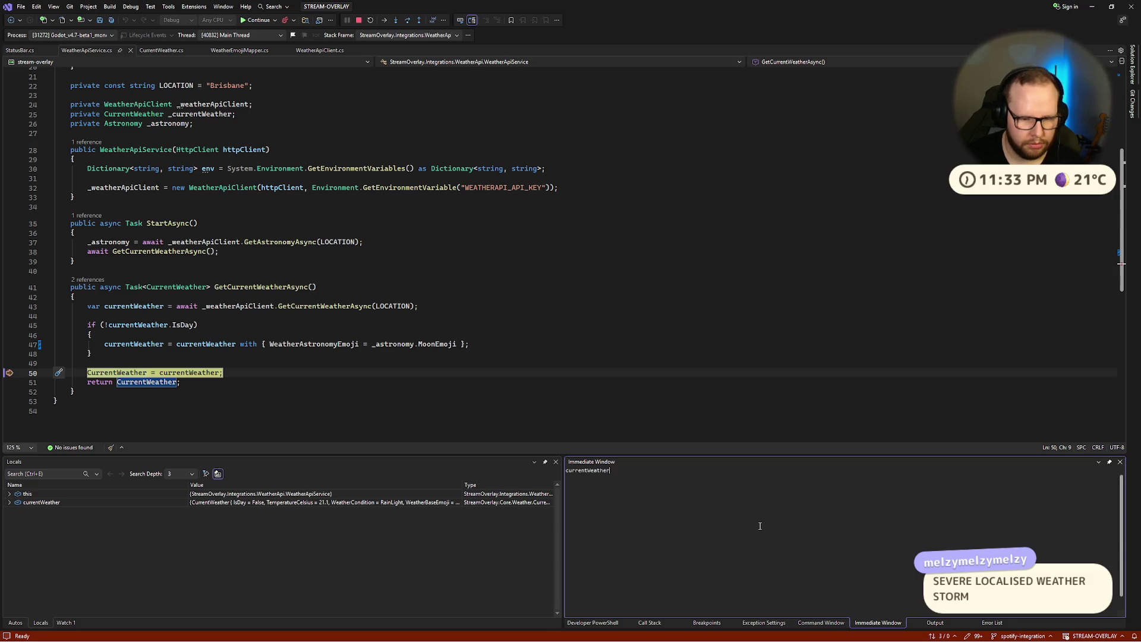
key(Return)
Step: Inspect the printed properties showing IsDay false and RainLight, close the pane, and view WeatherEmojiMapper.cs
double_click(599, 505)
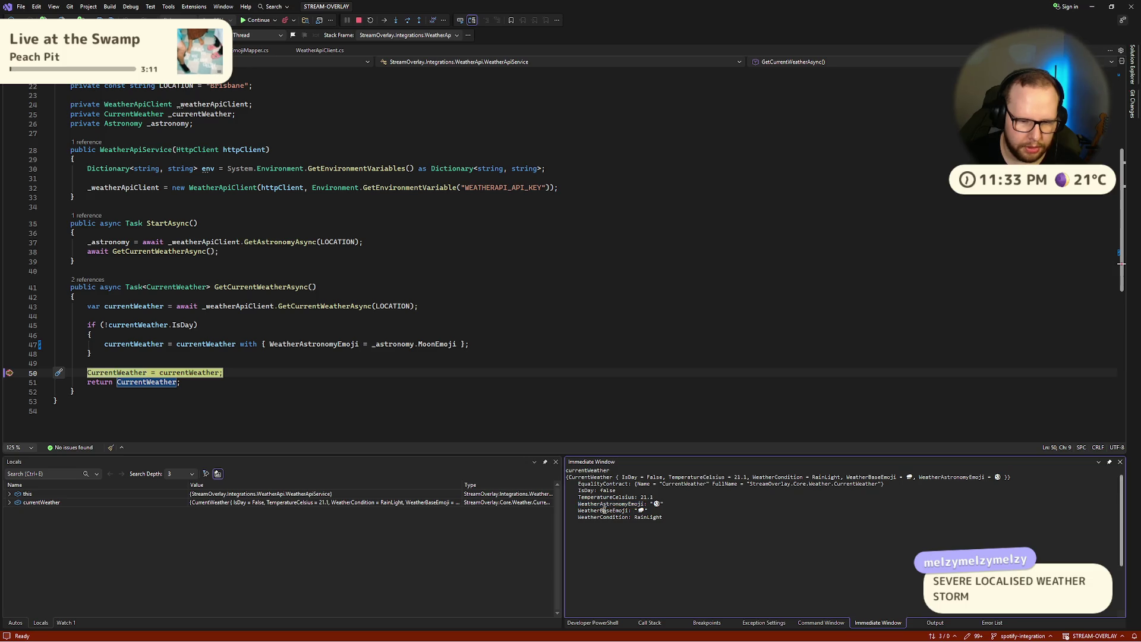
drag(647, 512, 578, 505)
click(680, 513)
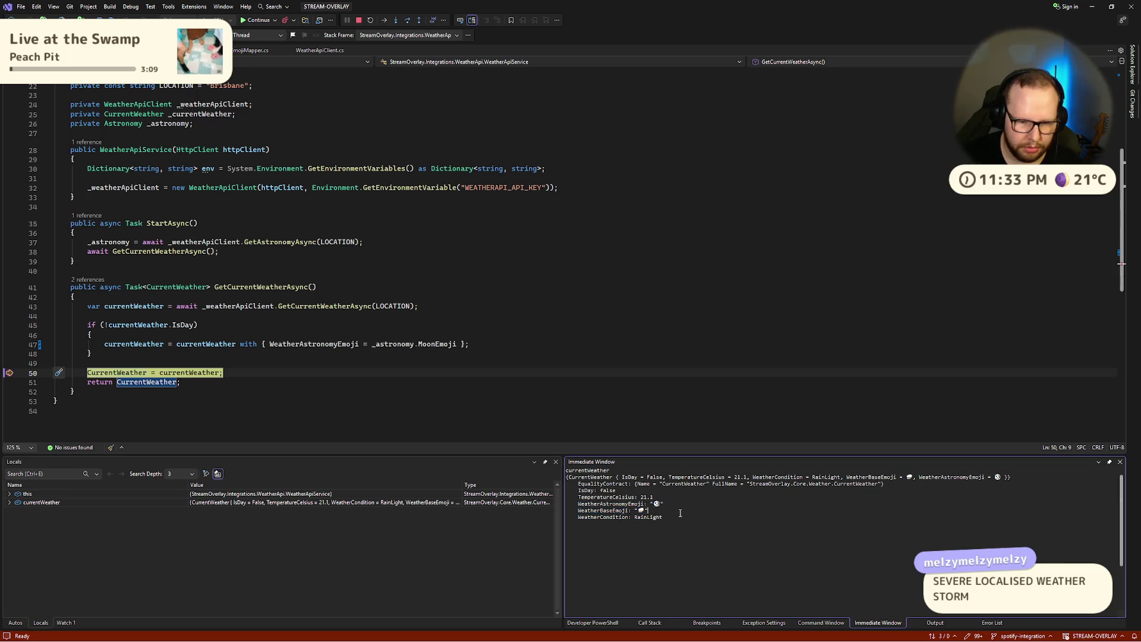
drag(676, 517, 620, 490)
click(711, 494)
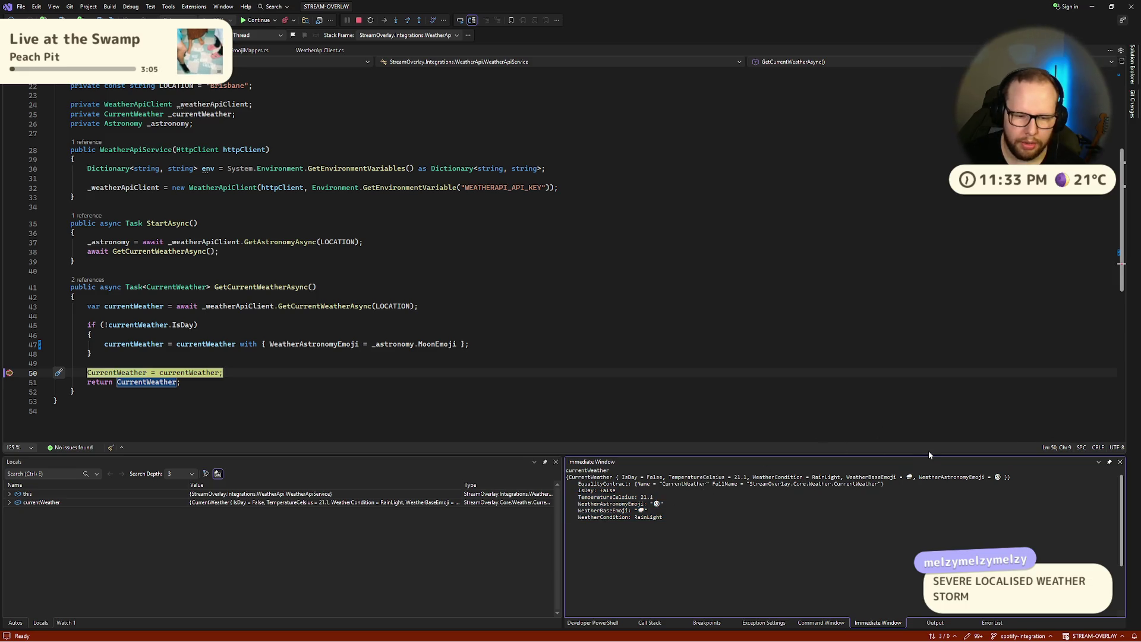
click(1120, 463)
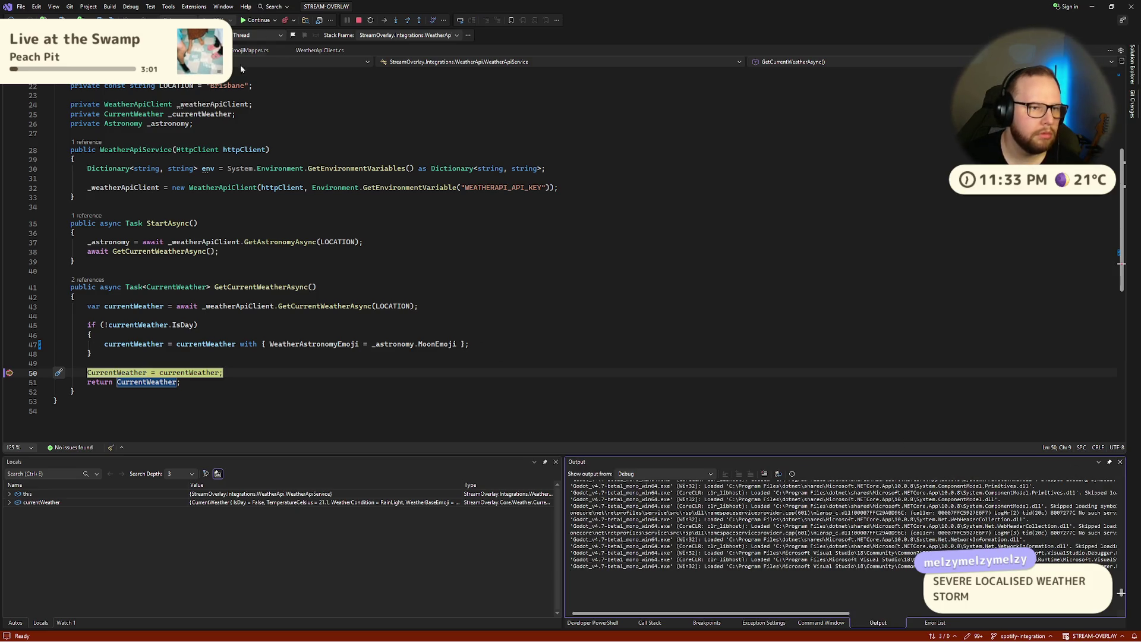
click(181, 51)
click(262, 50)
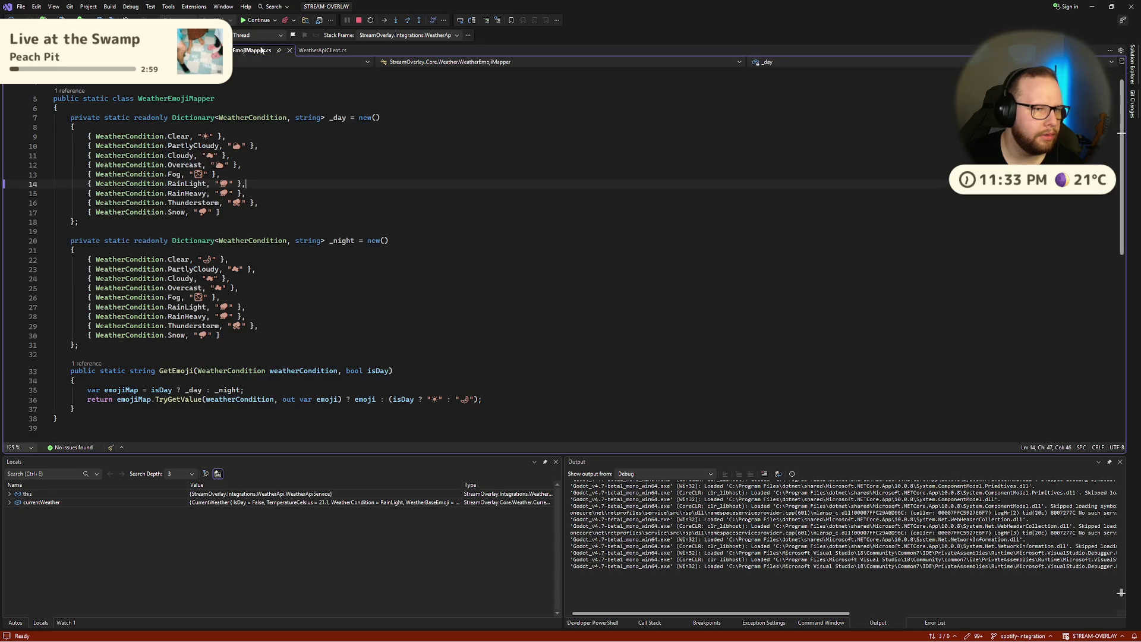
Step: Review the day branch in StatusBar.cs, briefly quoting the null modifier value before undoing it
click(214, 50)
click(181, 51)
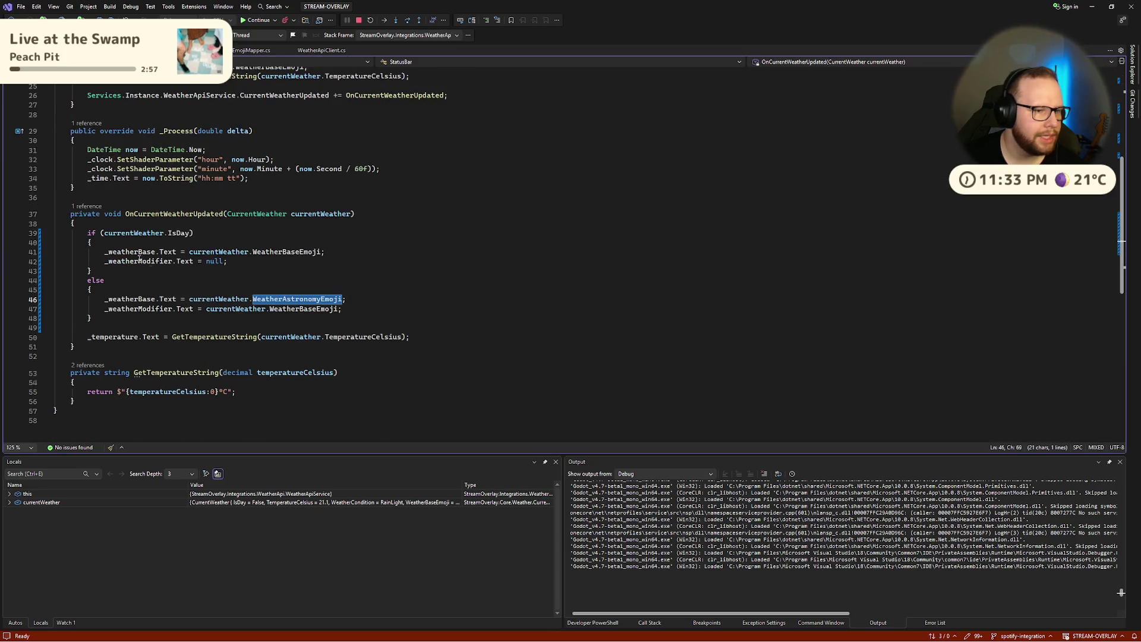
click(210, 235)
mouse_move(85, 234)
mouse_down()
mouse_move(90, 273)
mouse_move(182, 251)
mouse_move(326, 252)
mouse_move(248, 252)
mouse_up()
click(200, 243)
click(362, 254)
click(286, 263)
drag(105, 262, 226, 261)
click(259, 262)
double_click(211, 262)
text(")
key(ctrl+s)
key(ctrl+z)
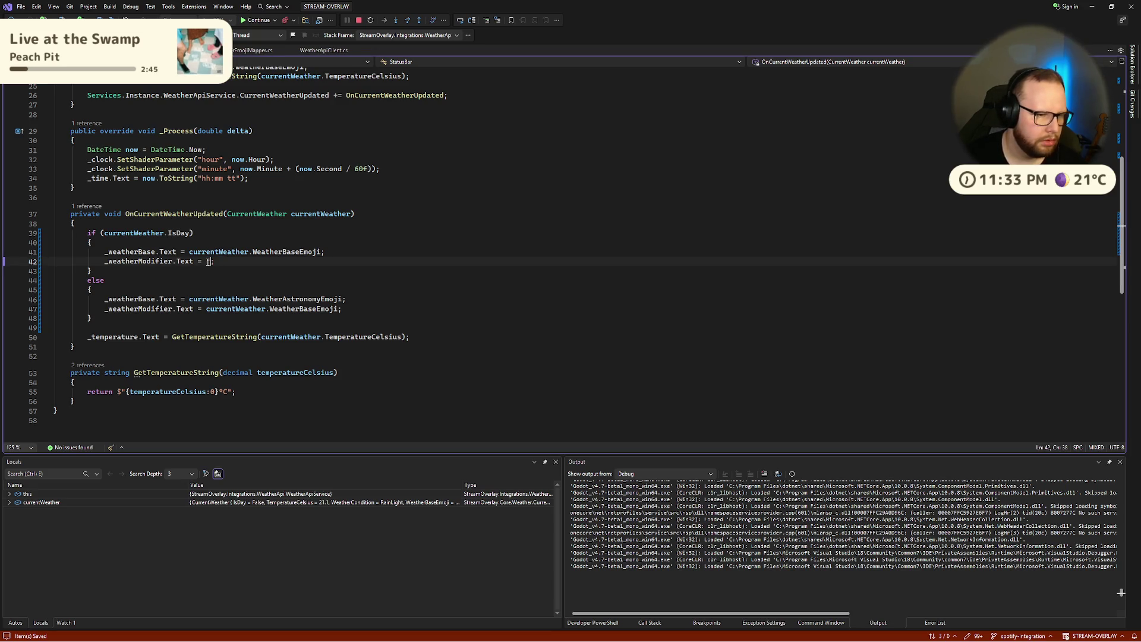
text(null;)
Step: Change the condition to if (!currentWeather.IsDay), continue, and choose Rebuild and apply
click(255, 241)
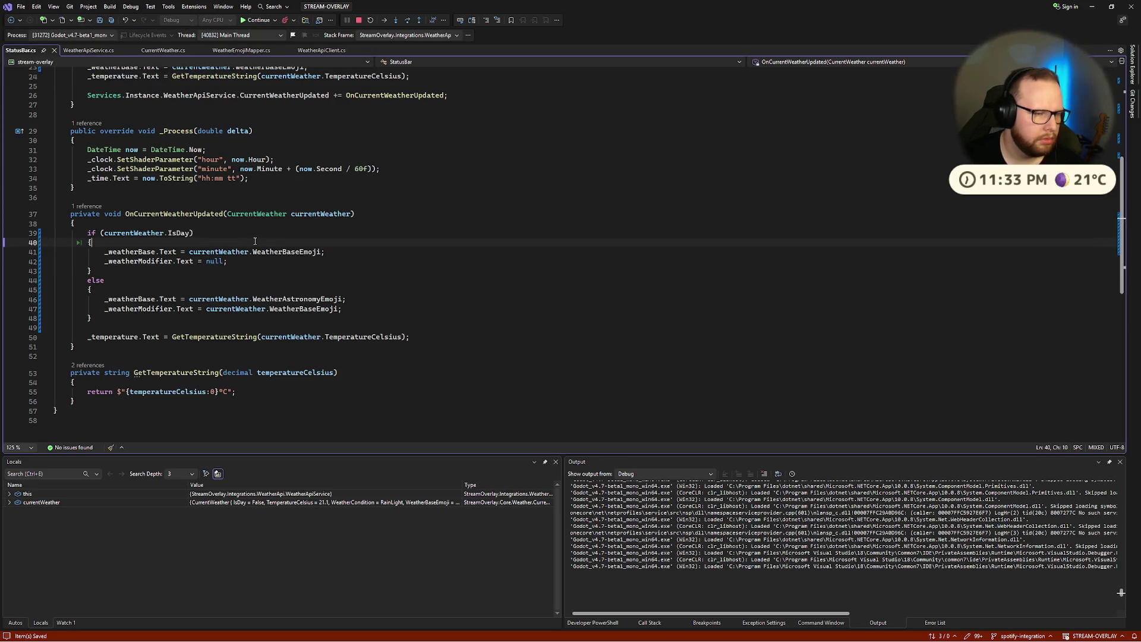
click(101, 236)
text(!)
click(260, 20)
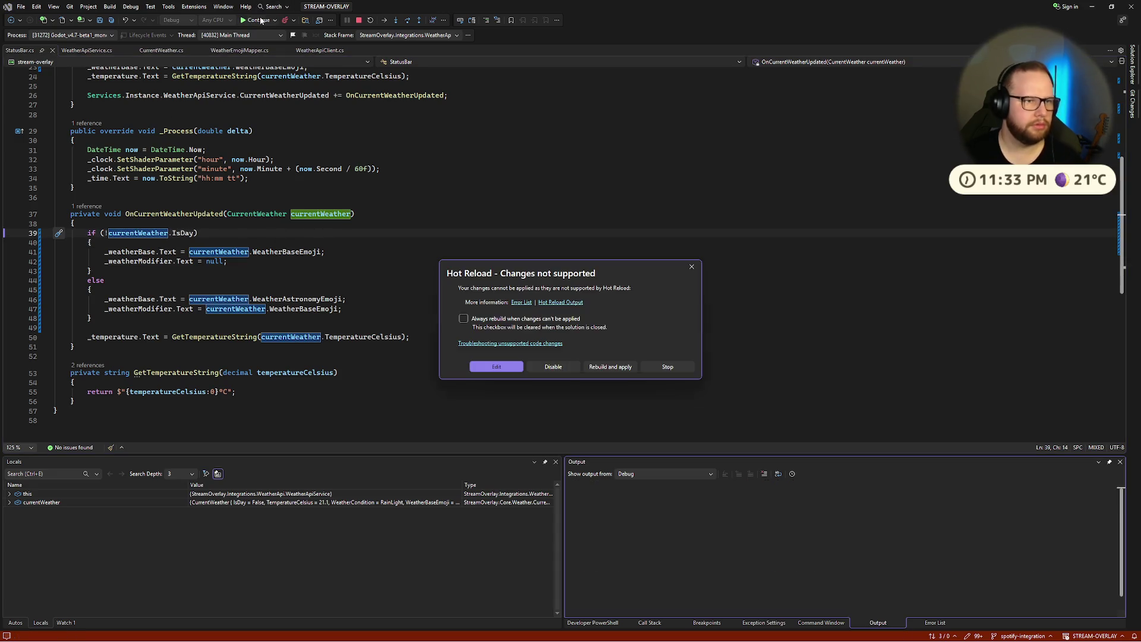
click(613, 365)
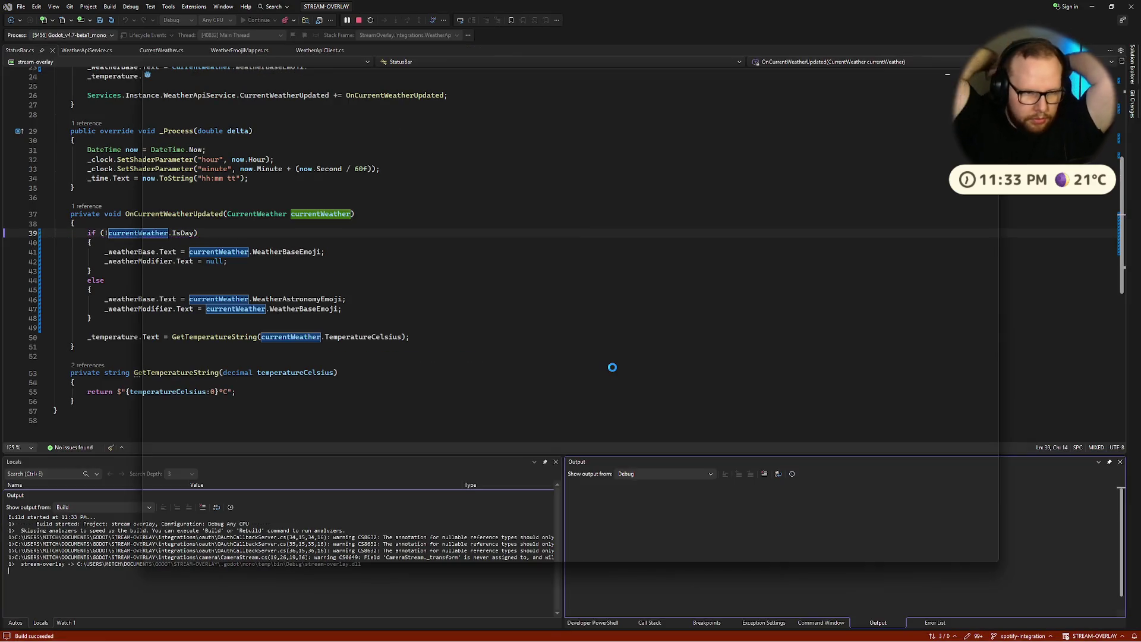
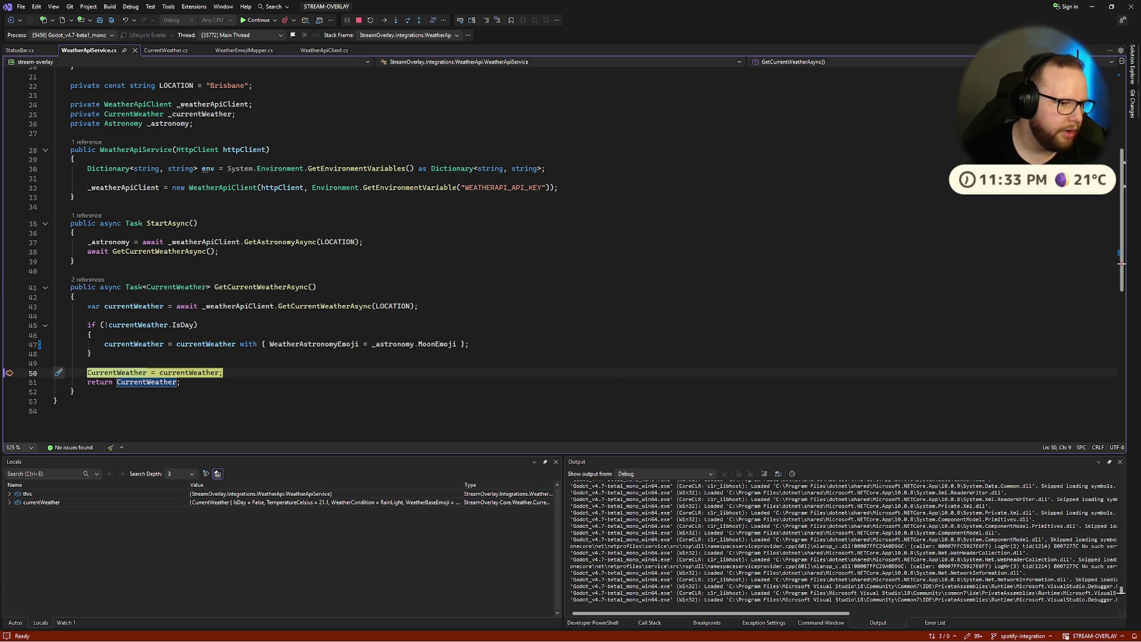
Step: Resume the paused overlay debug run in Visual Studio, then switch desktops to the Godot editor
click(257, 20)
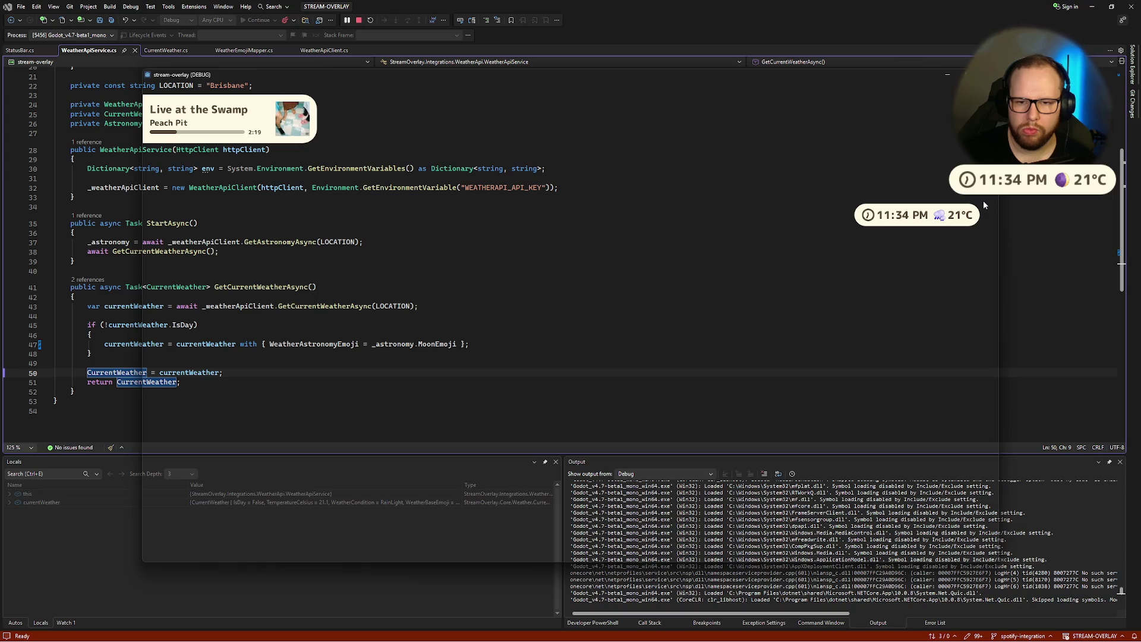
key(ctrl+super+Right)
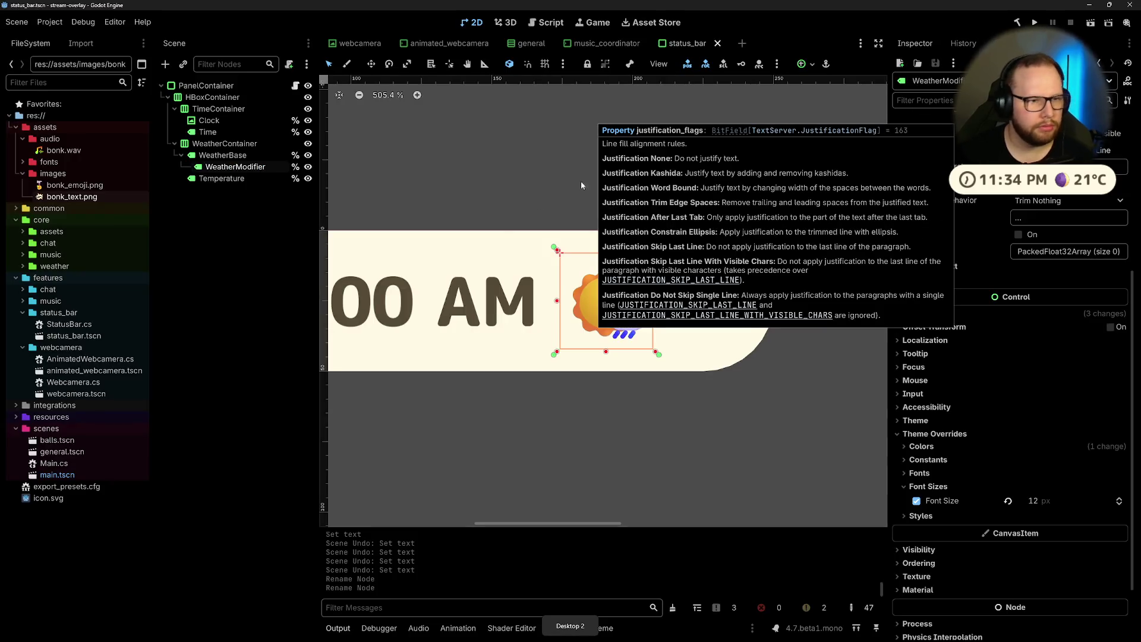
Step: Select the WeatherModifier label and compare its text with the WeatherBase label
click(242, 308)
click(226, 156)
click(254, 167)
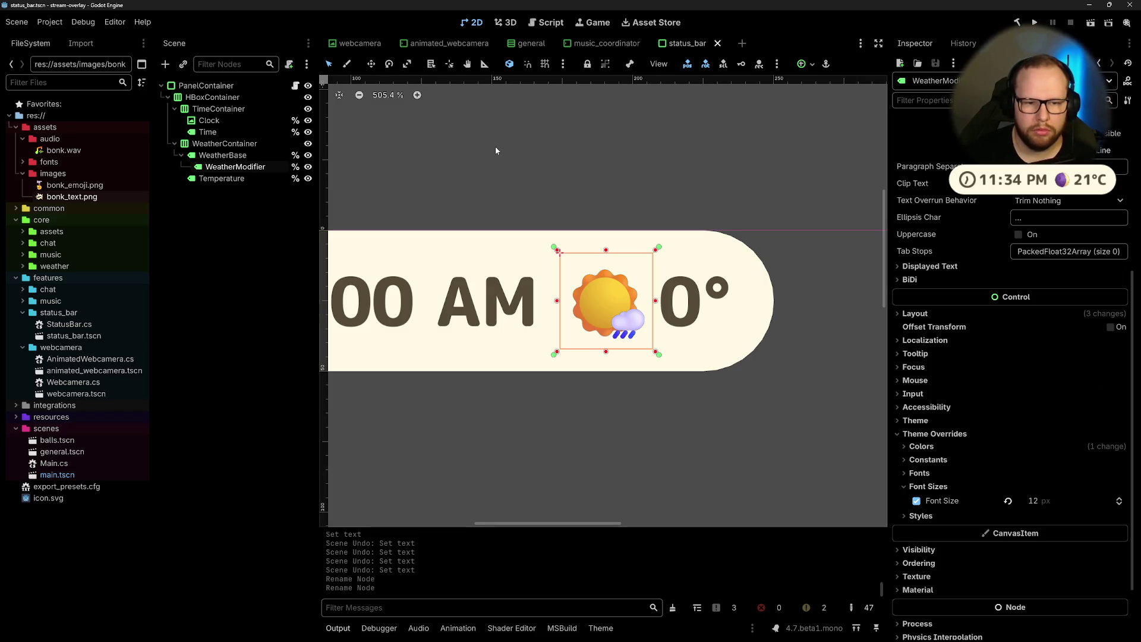
click(226, 156)
click(232, 169)
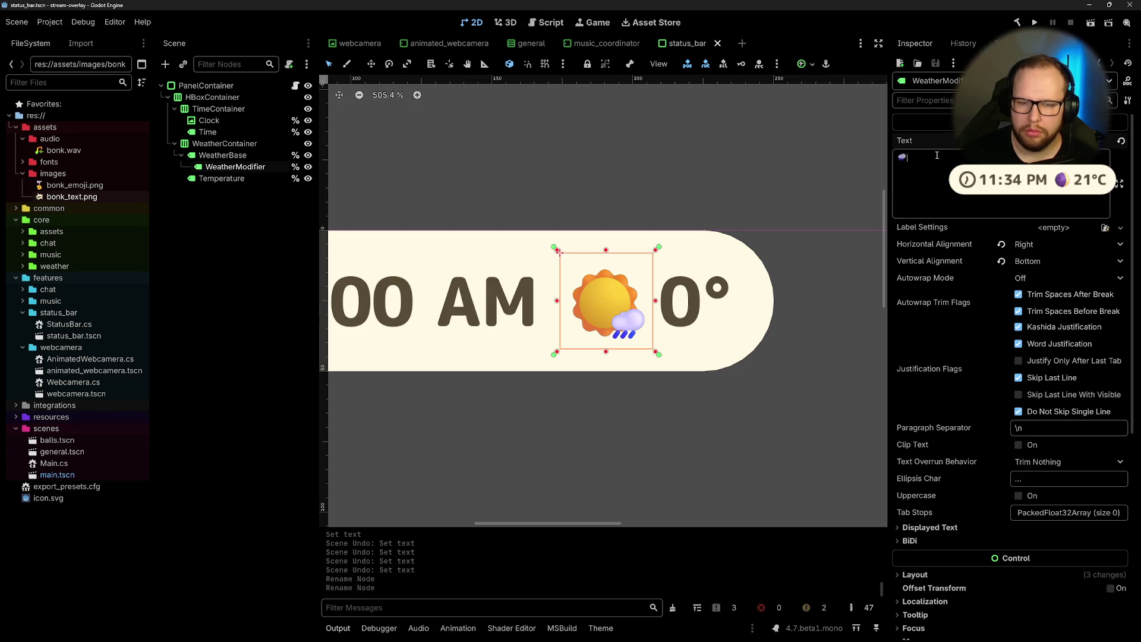
Step: Delete the rain-cloud emoji from WeatherModifier's text, undoing a stray inserted emoji and paste
key(BackSpace)
key(super+period)
text(cloud)
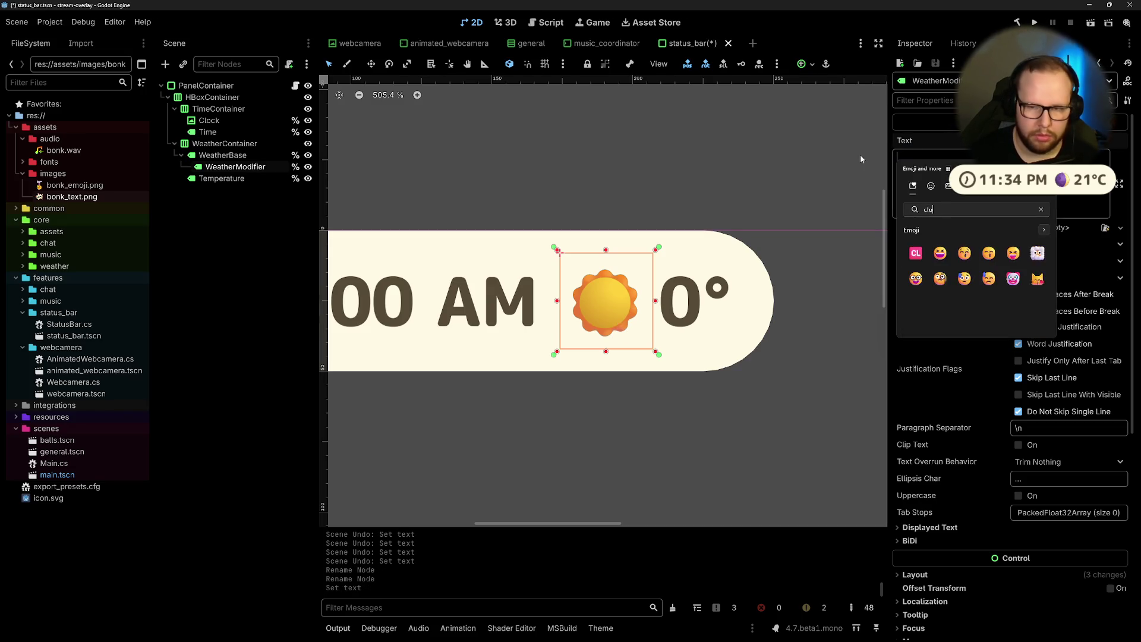
key(Down)
key(Return)
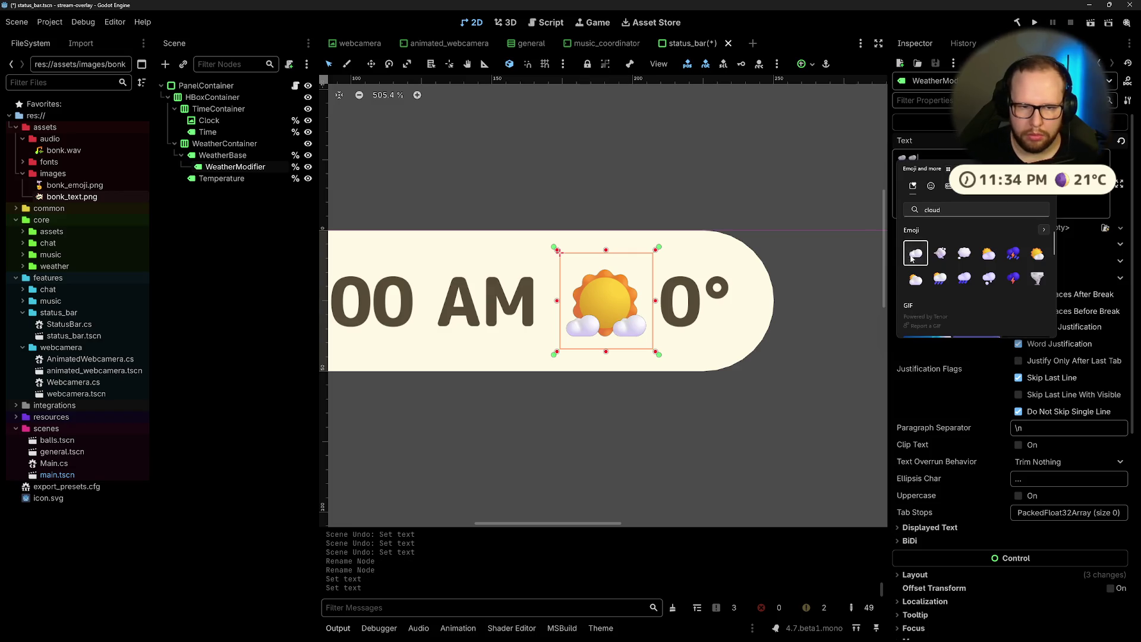
key(Escape)
key(BackSpace)
key(BackSpace)
key(ctrl+v)
key(ctrl+z)
Step: Insert the plain cloud emoji beside the sun, save status_bar, and return to Visual Studio
key(super+period)
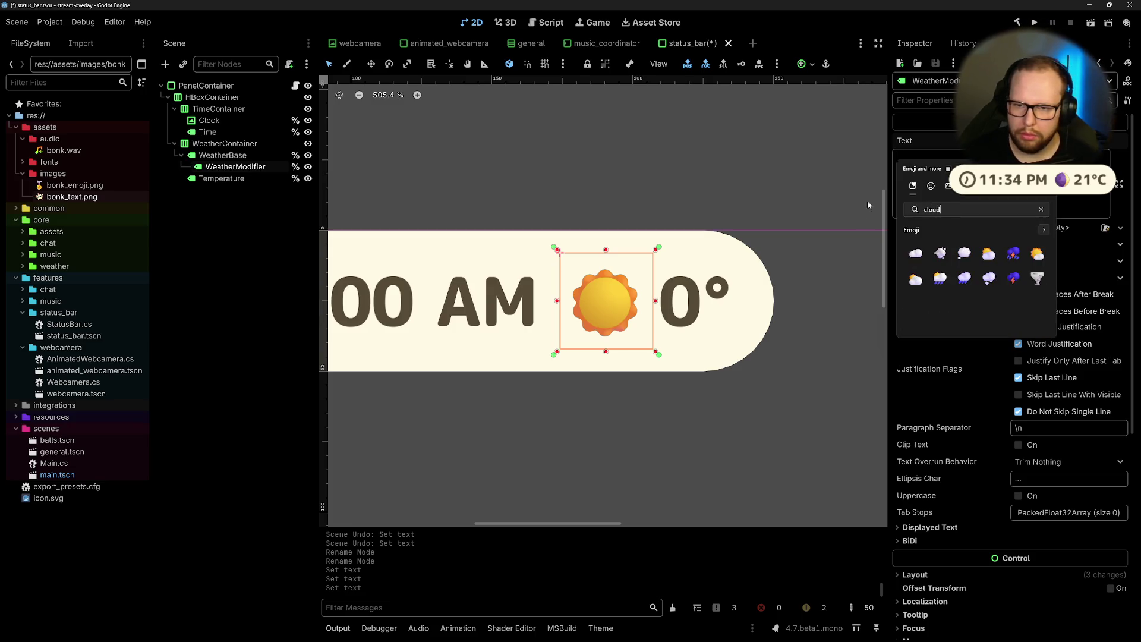
click(915, 256)
click(773, 173)
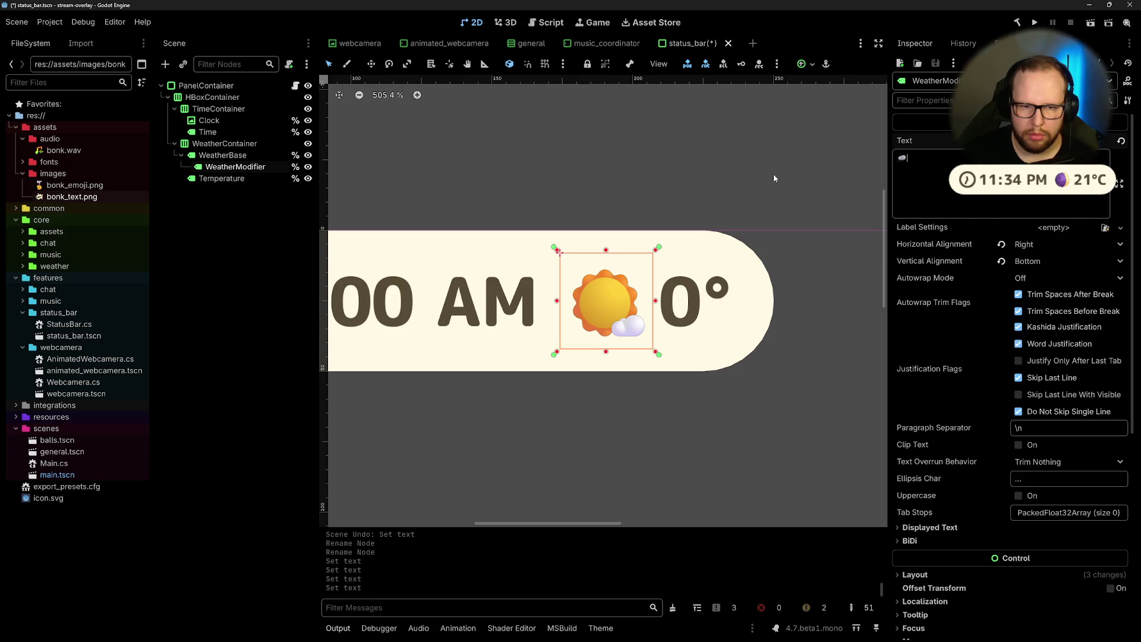
click(681, 159)
key(ctrl+s)
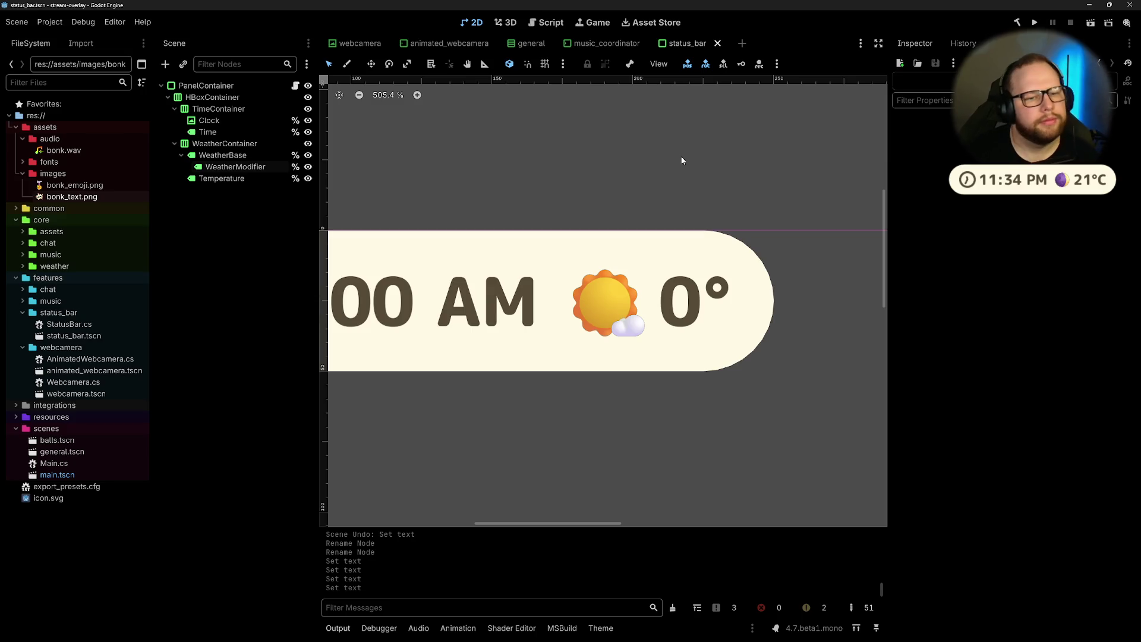
scroll(667, 156, down, 6)
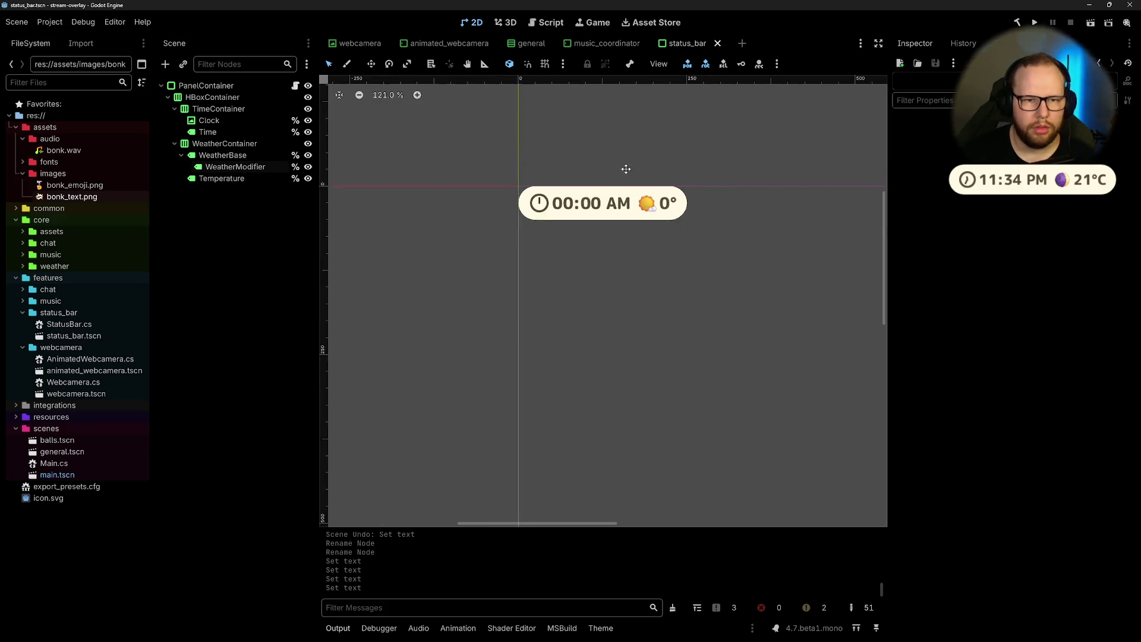
key(ctrl+super+Right)
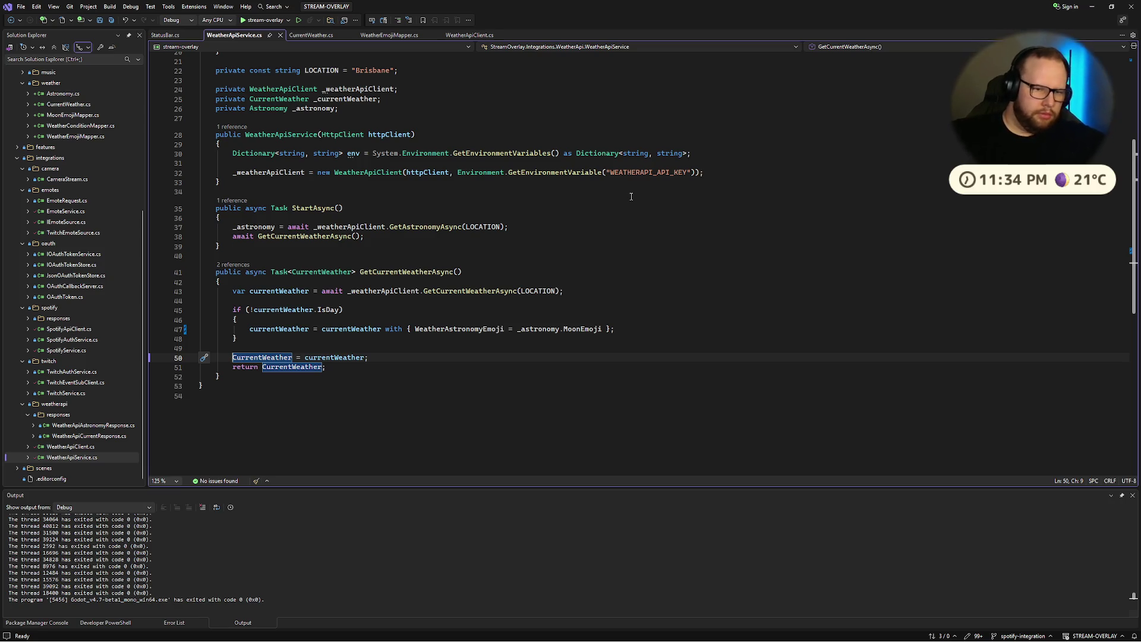
Step: Look through the CurrentWeather, WeatherEmojiMapper and WeatherApiClient files, ending on StatusBar.cs
click(308, 35)
click(387, 35)
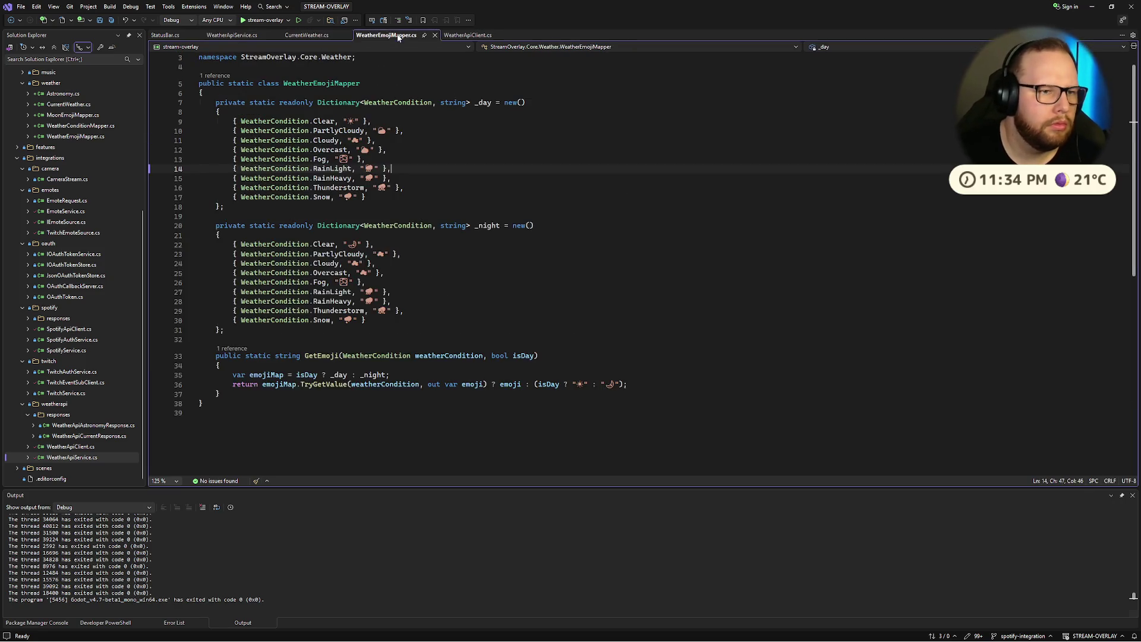
click(475, 35)
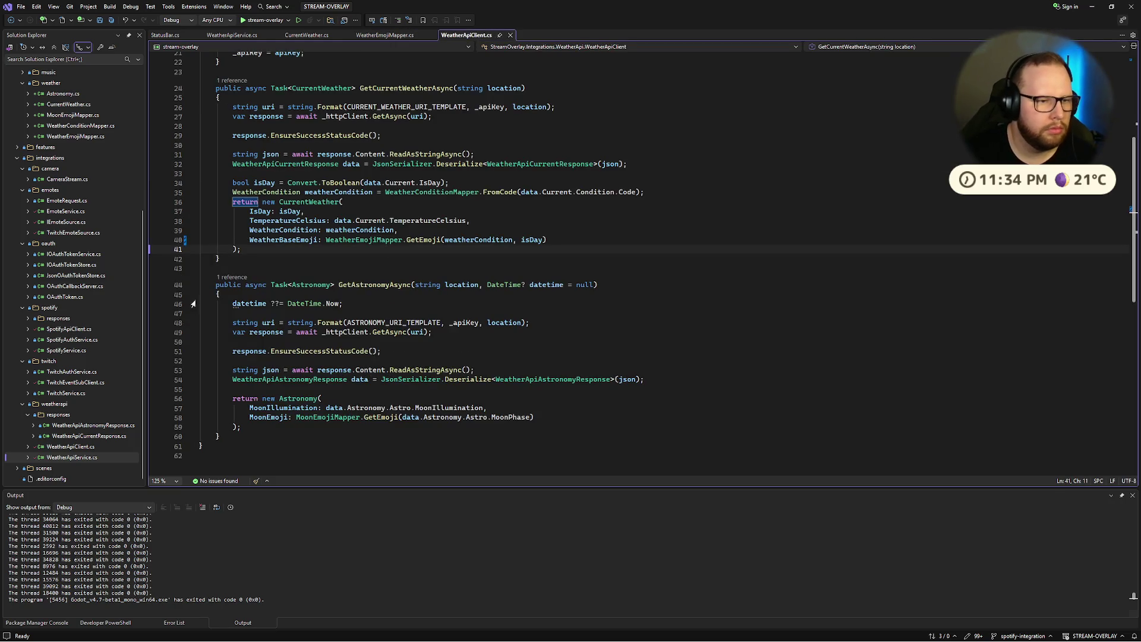
scroll(242, 325, up, 7)
click(224, 37)
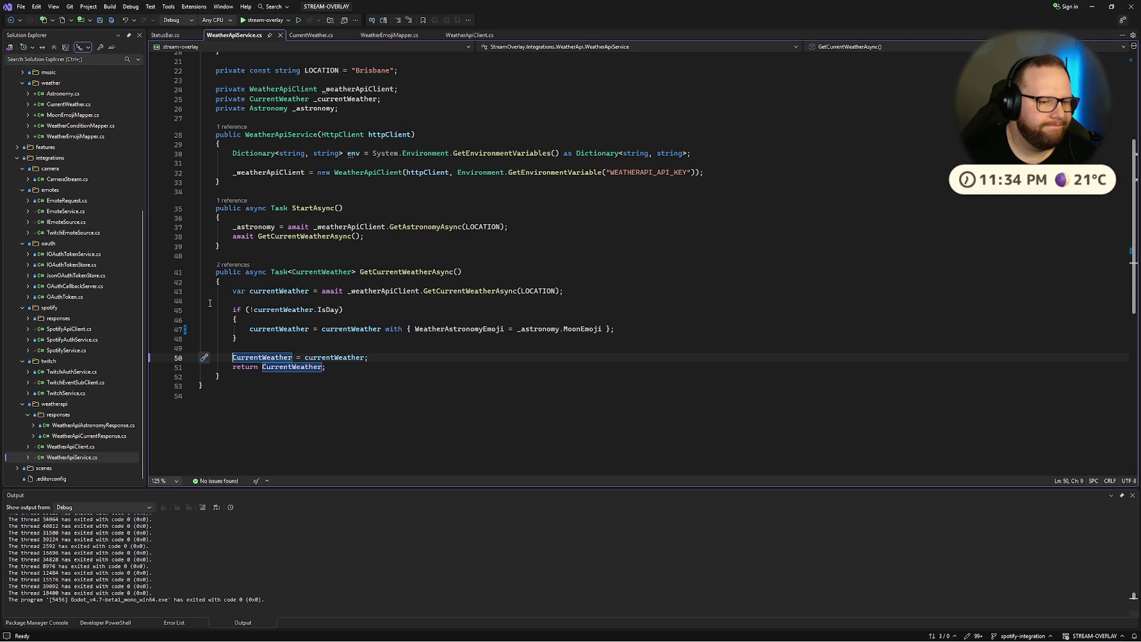
click(309, 35)
click(386, 35)
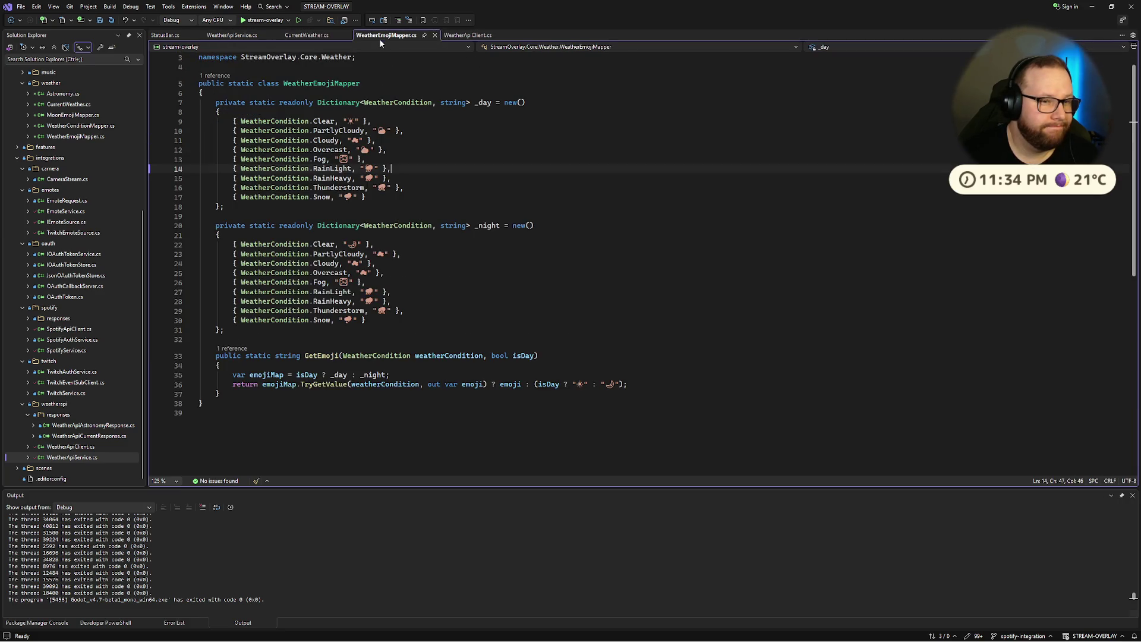
click(475, 35)
click(165, 35)
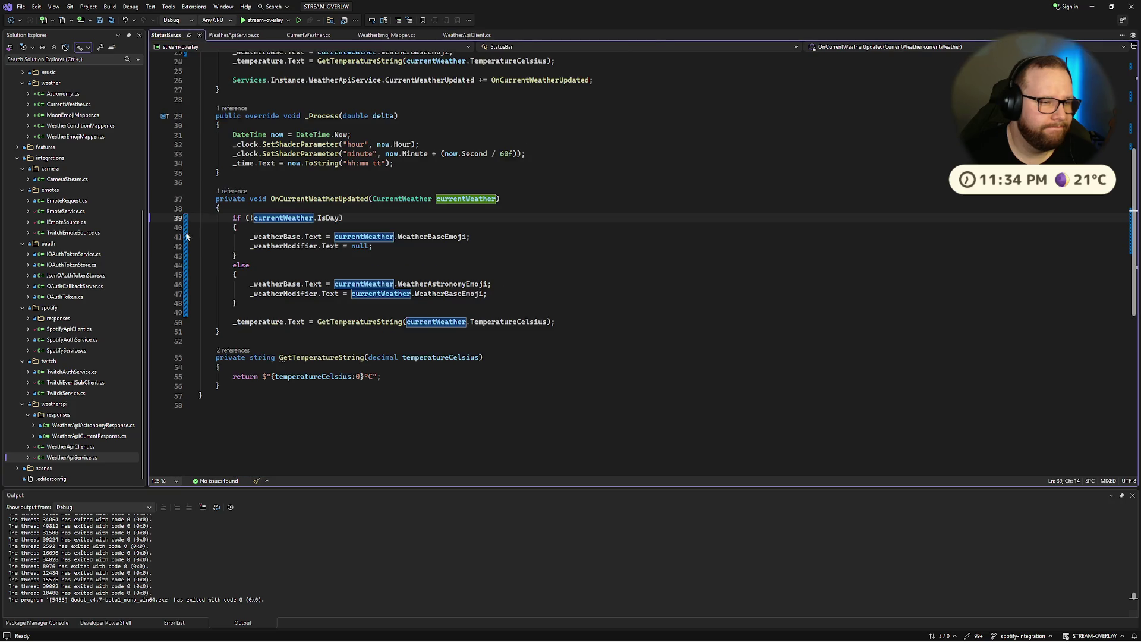
Step: Set a breakpoint on the IsDay check, remove its negation, and save StatusBar.cs
click(155, 218)
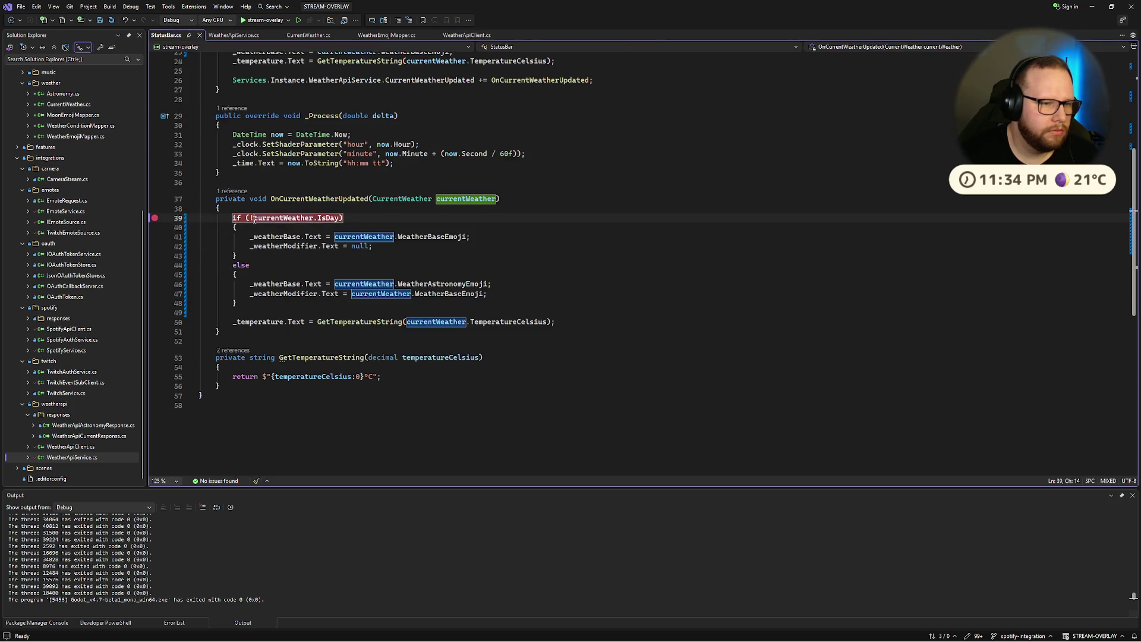
key(BackSpace)
text(c)
key(ctrl+s)
Step: Examine the OnCurrentWeatherUpdated handler and the _weatherBase assignment lines 22–24 in _Ready
scroll(322, 171, up, 5)
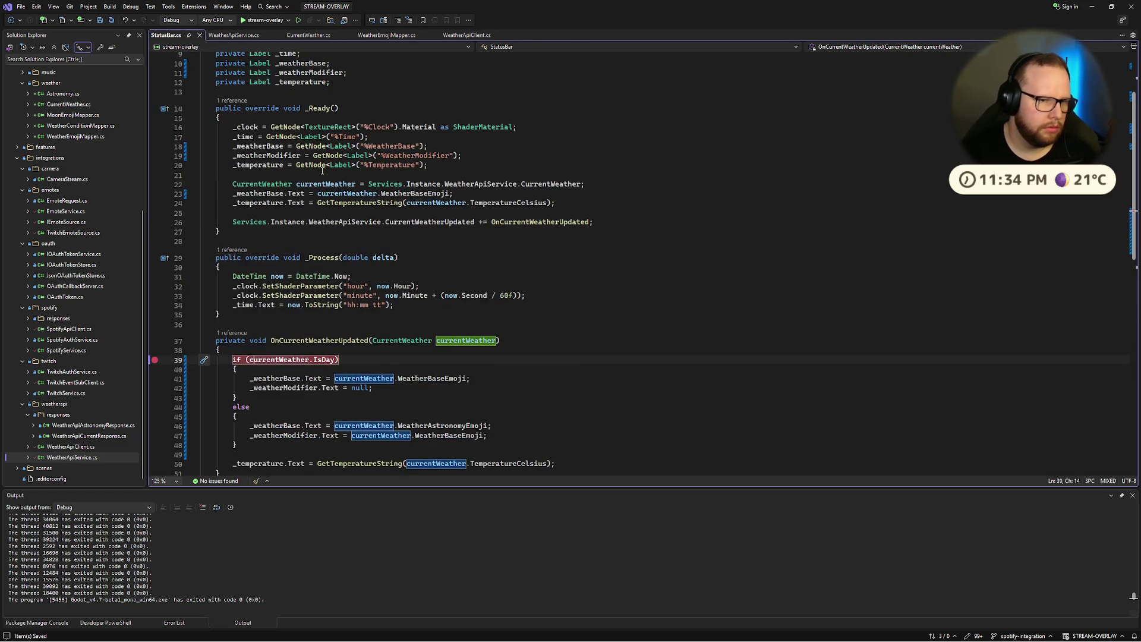
scroll(323, 170, up, 3)
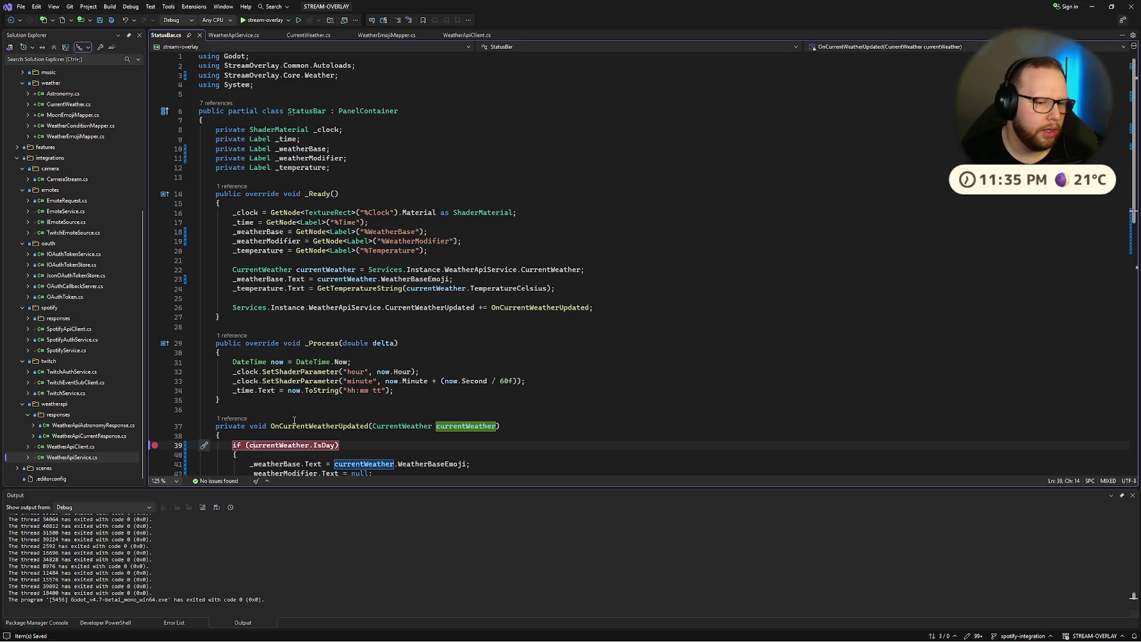
click(308, 433)
double_click(308, 428)
scroll(309, 425, down, 6)
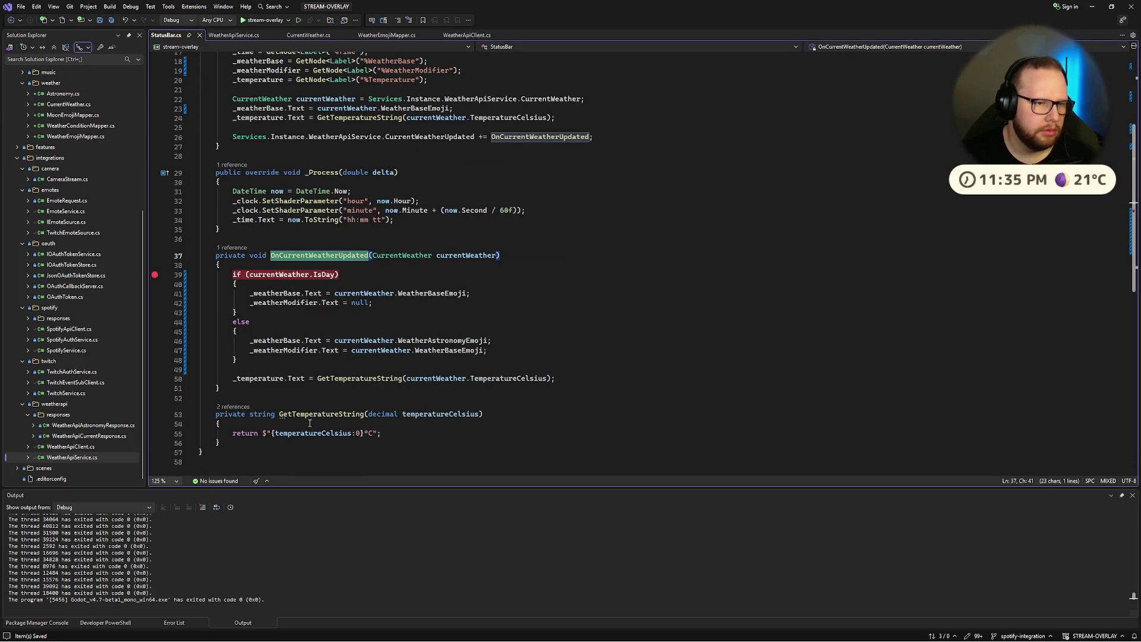
click(309, 230)
scroll(336, 332, up, 5)
mouse_move(247, 240)
mouse_down()
mouse_move(556, 261)
mouse_move(270, 262)
mouse_up()
click(607, 262)
drag(453, 250, 232, 253)
click(232, 252)
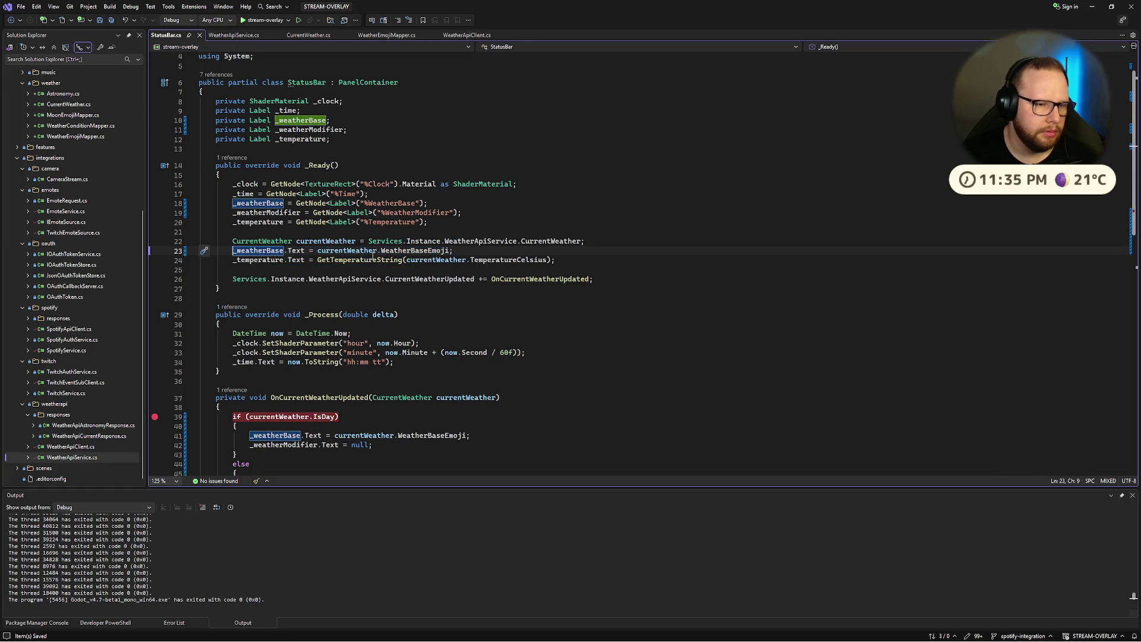
Step: Replace the _weatherBase assignment on line 23 with OnCurrentWeatherUpdated(currentWeather); and save
scroll(309, 292, down, 4)
double_click(312, 284)
key(ctrl+c)
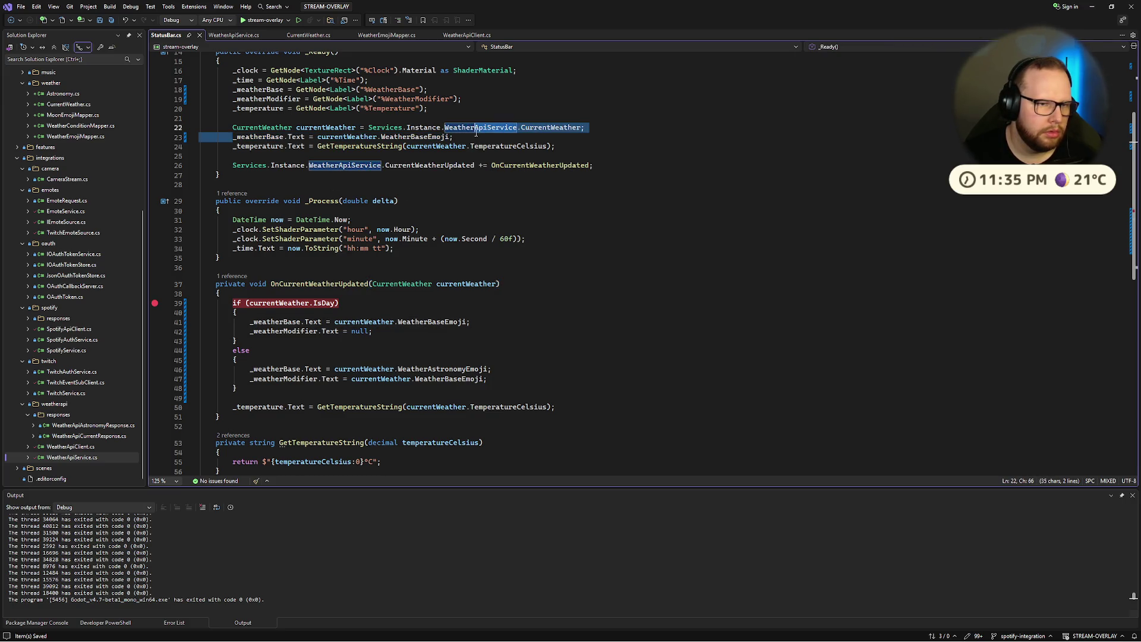
drag(232, 137, 478, 136)
key(ctrl+v)
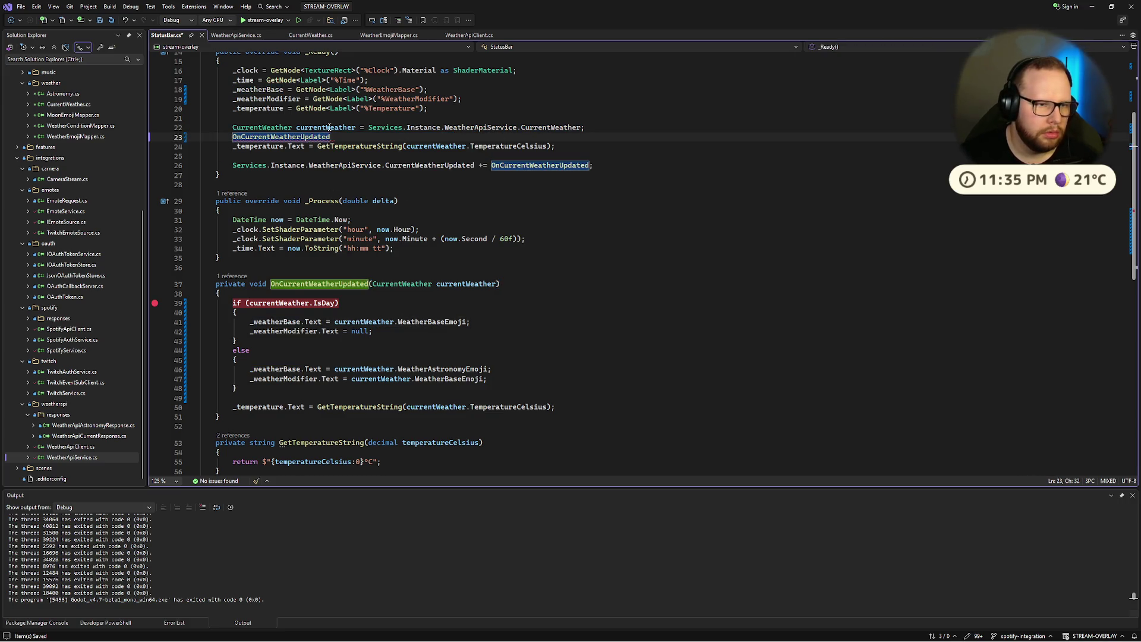
text((currentWeather);)
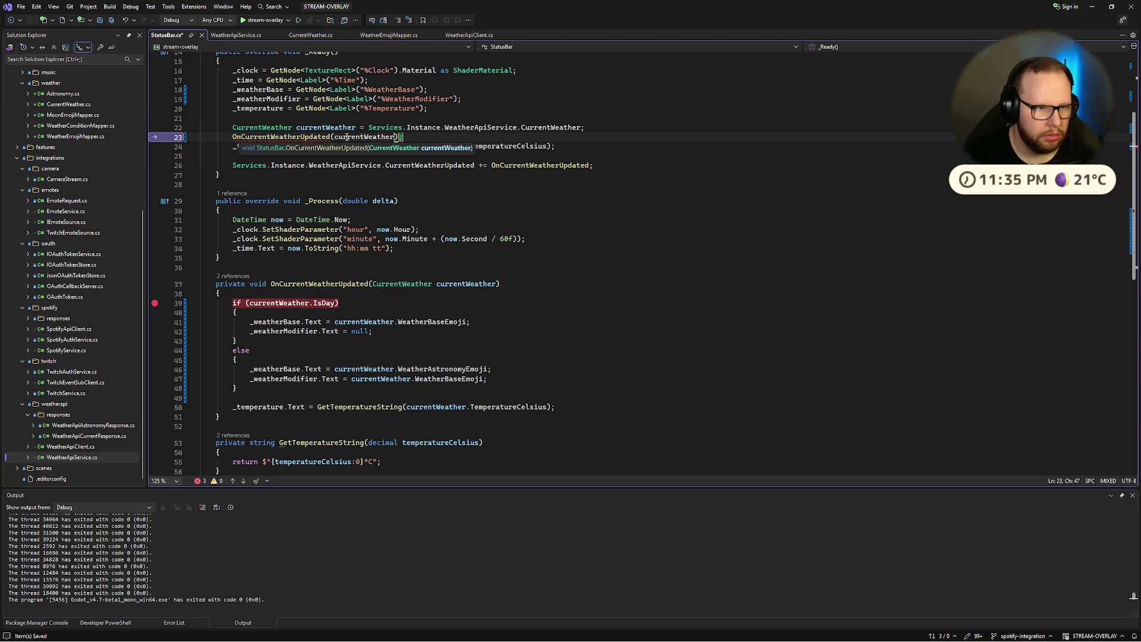
key(ctrl+s)
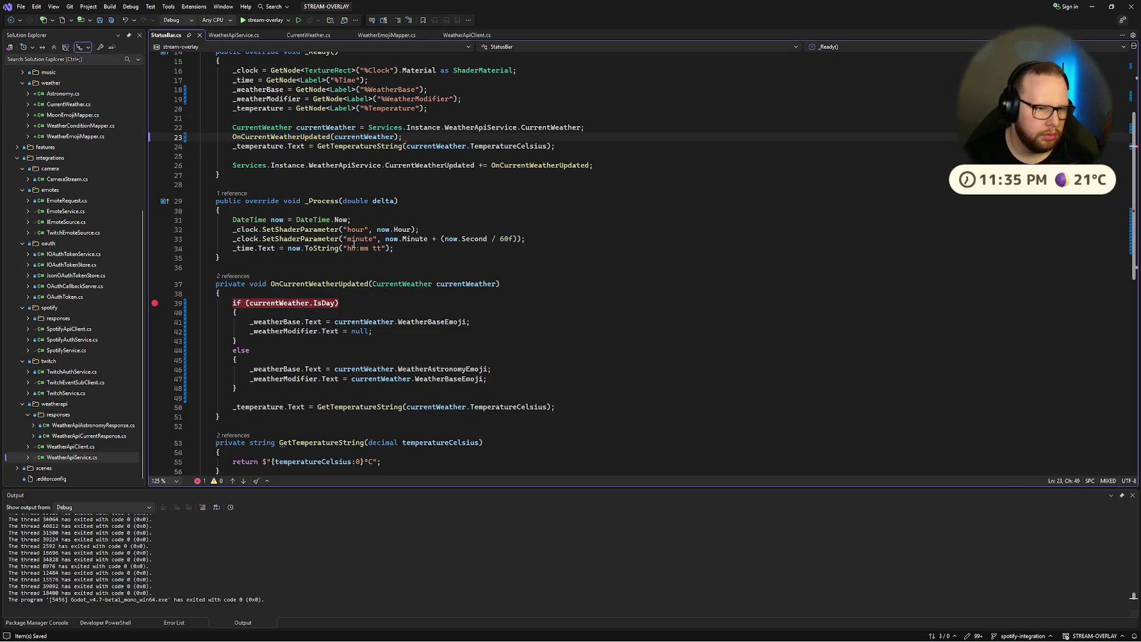
Step: Try adding blank lines after _Process, then undo them
click(339, 264)
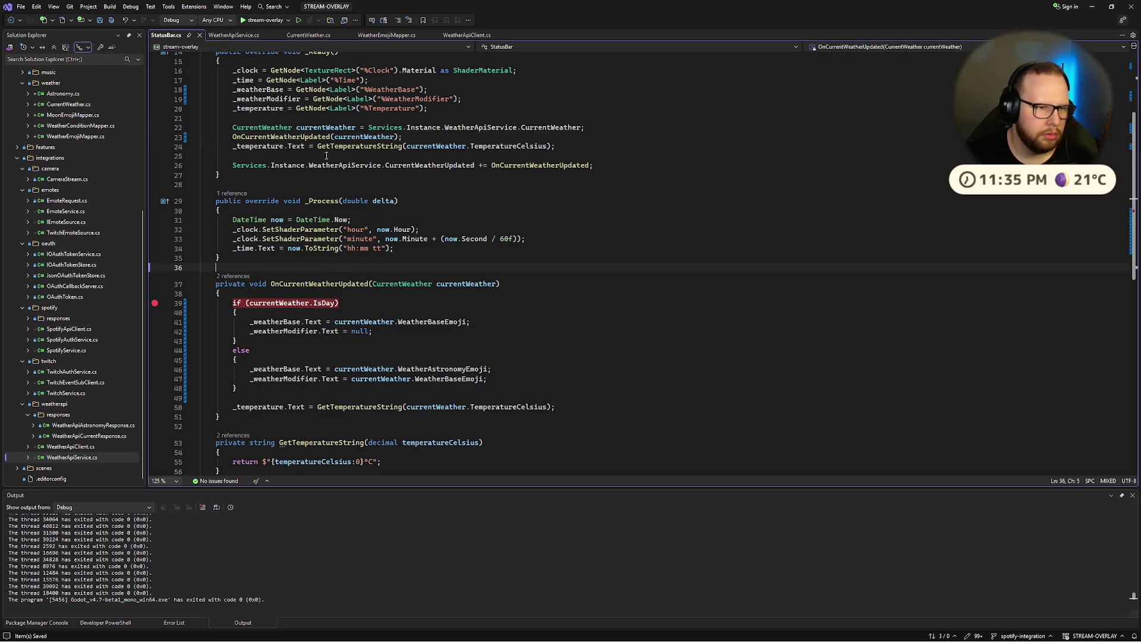
scroll(316, 150, up, 3)
scroll(337, 255, down, 5)
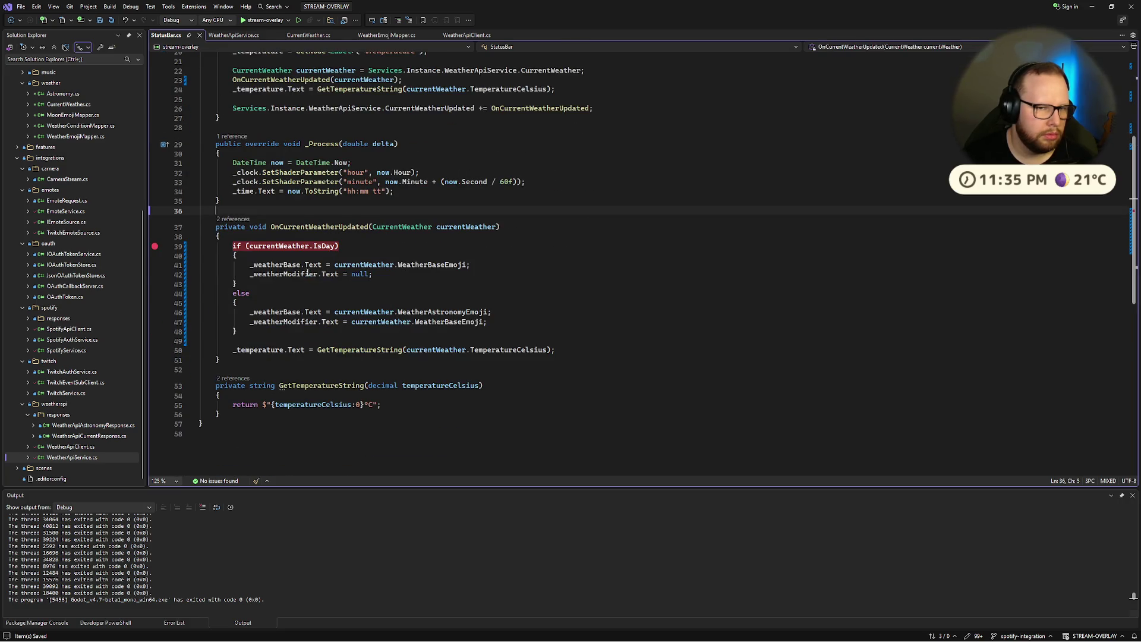
scroll(307, 273, up, 1)
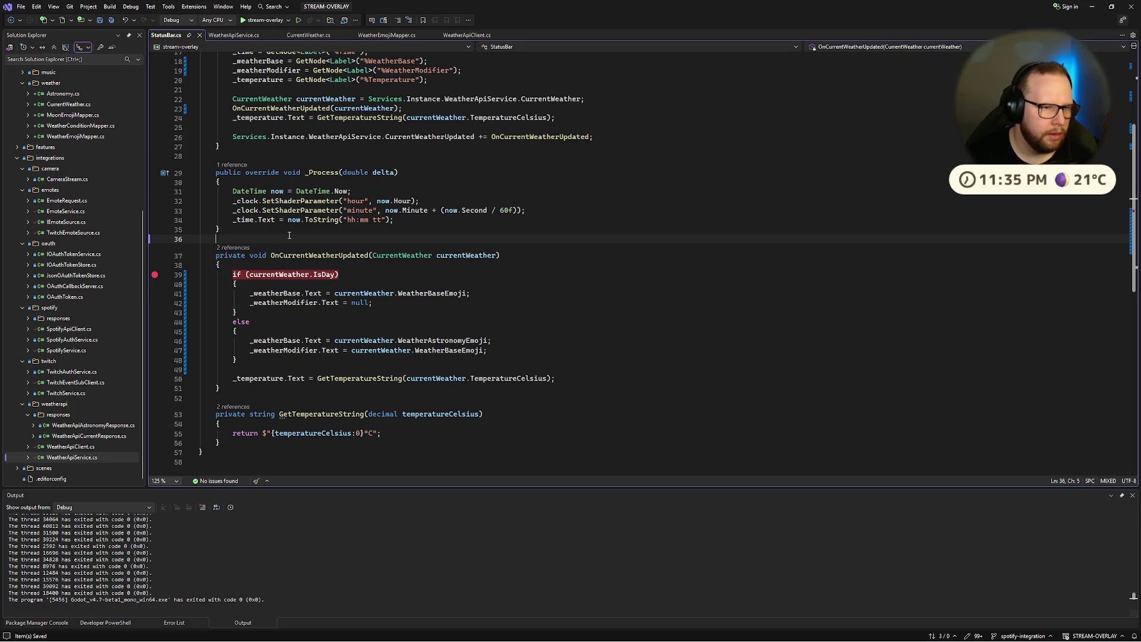
key(Return)
key(Return)
key(Up)
text(p)
key(ctrl+z)
key(ctrl+z)
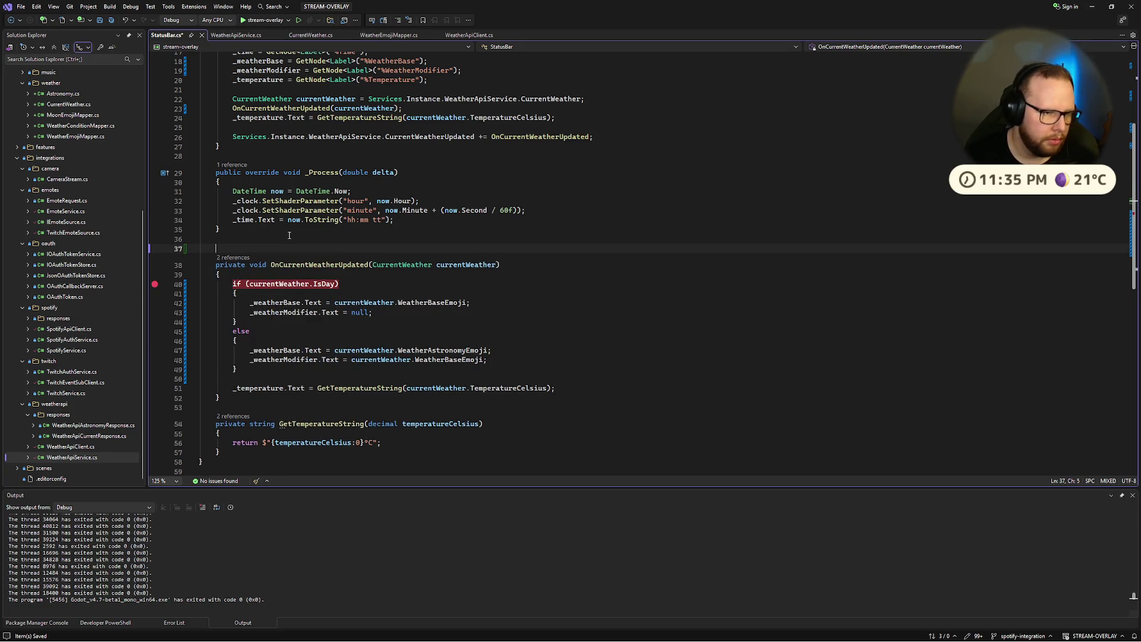
Step: Rename the OnCurrentWeatherUpdated method to SetCurrentWeather
double_click(319, 255)
key(ctrl+r)
key(ctrl+r)
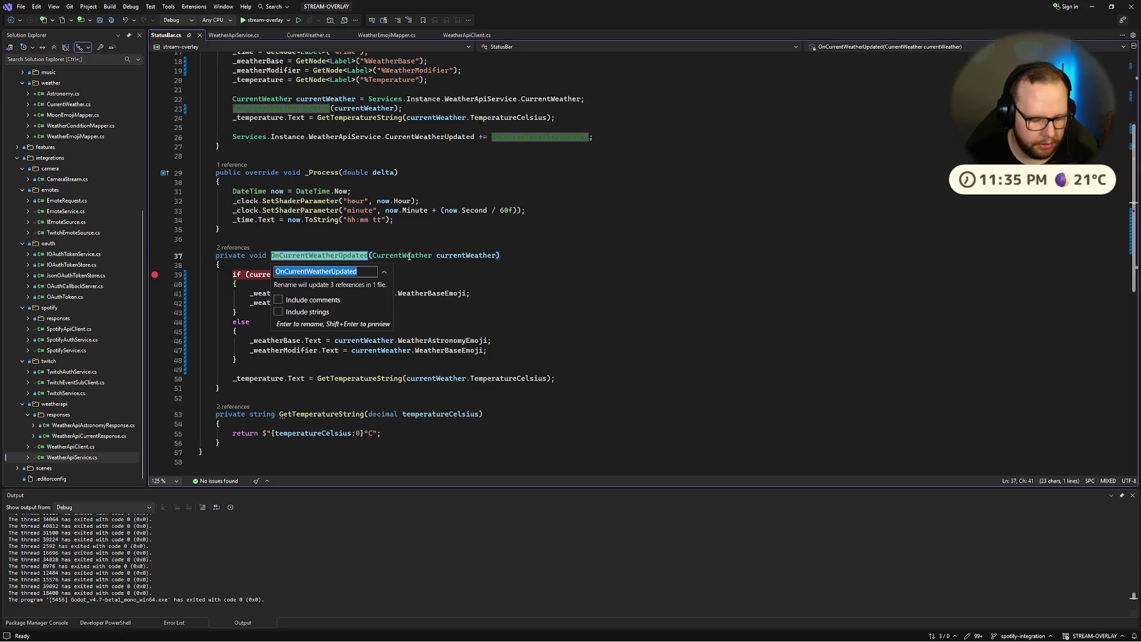
text(SetCurrent)
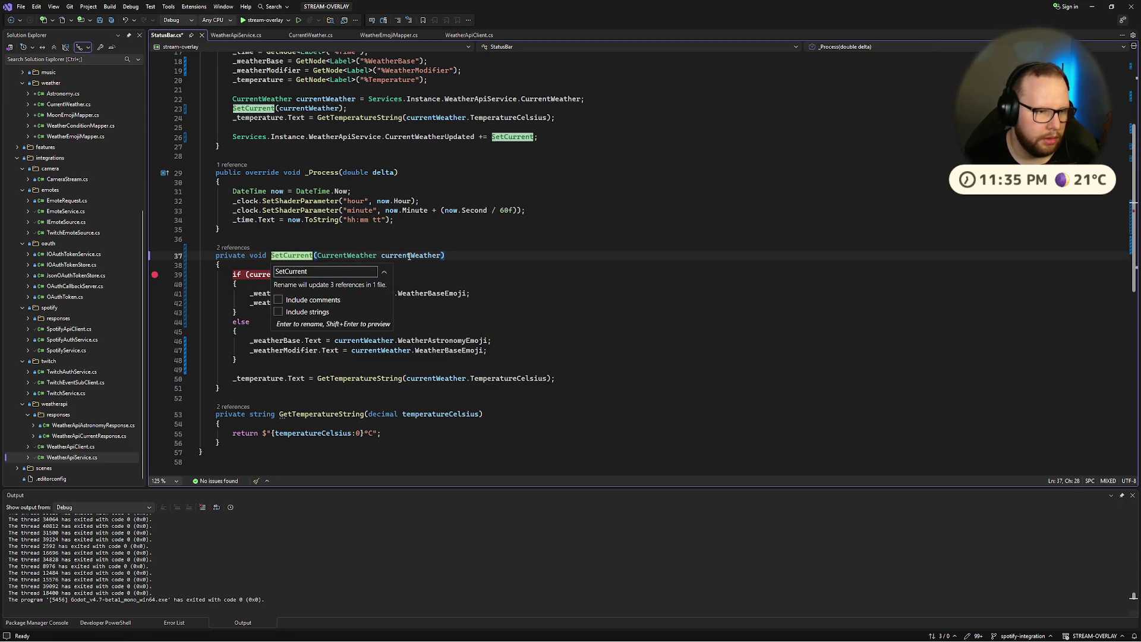
text(W)
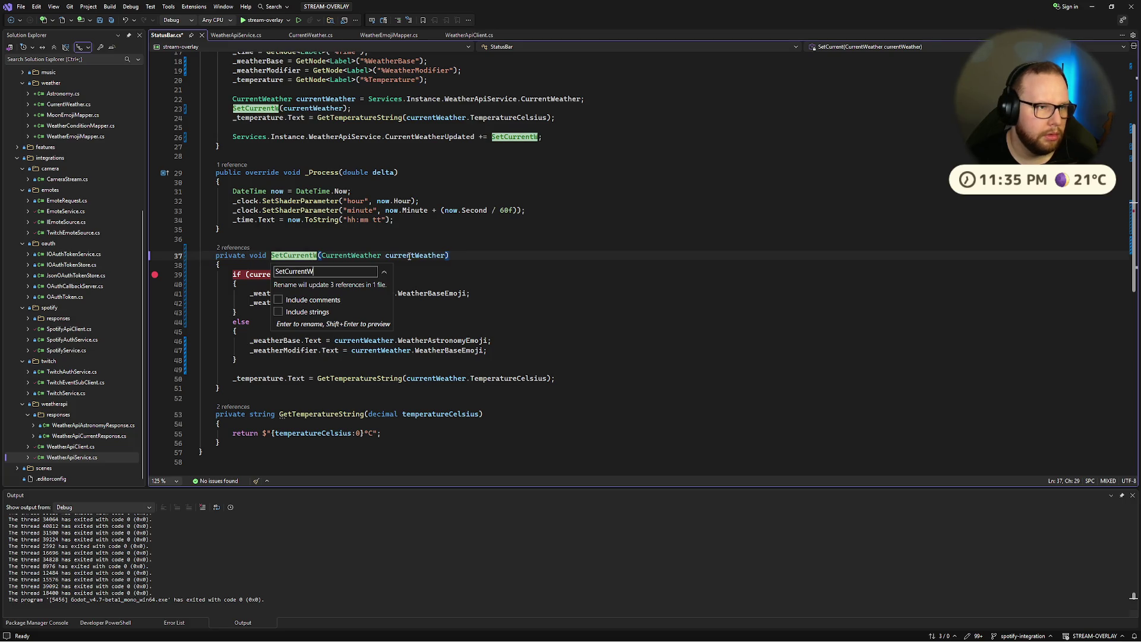
text(eather)
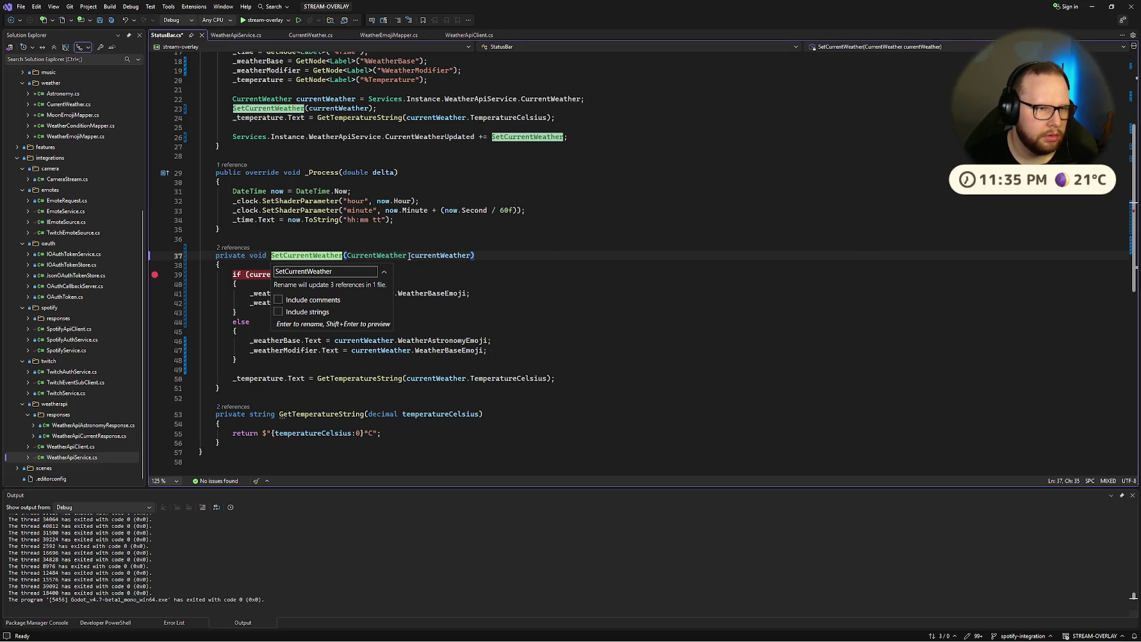
key(Return)
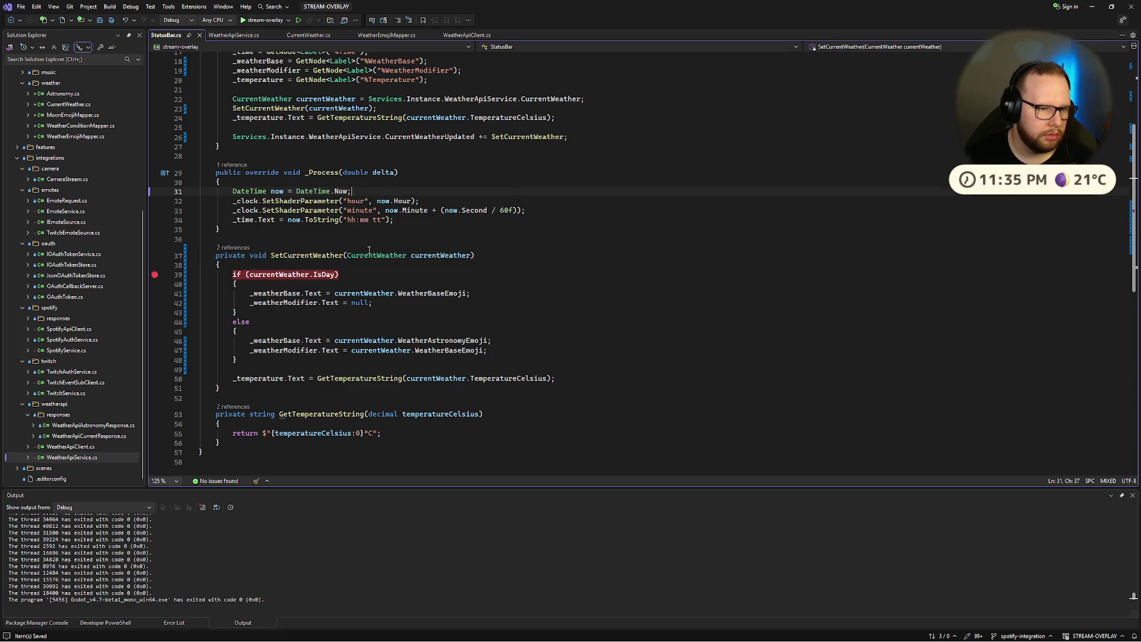
Step: Remove the breakpoints, delete the redundant temperature line in _Ready, and save the script
click(155, 275)
click(233, 275)
scroll(380, 192, up, 3)
click(380, 193)
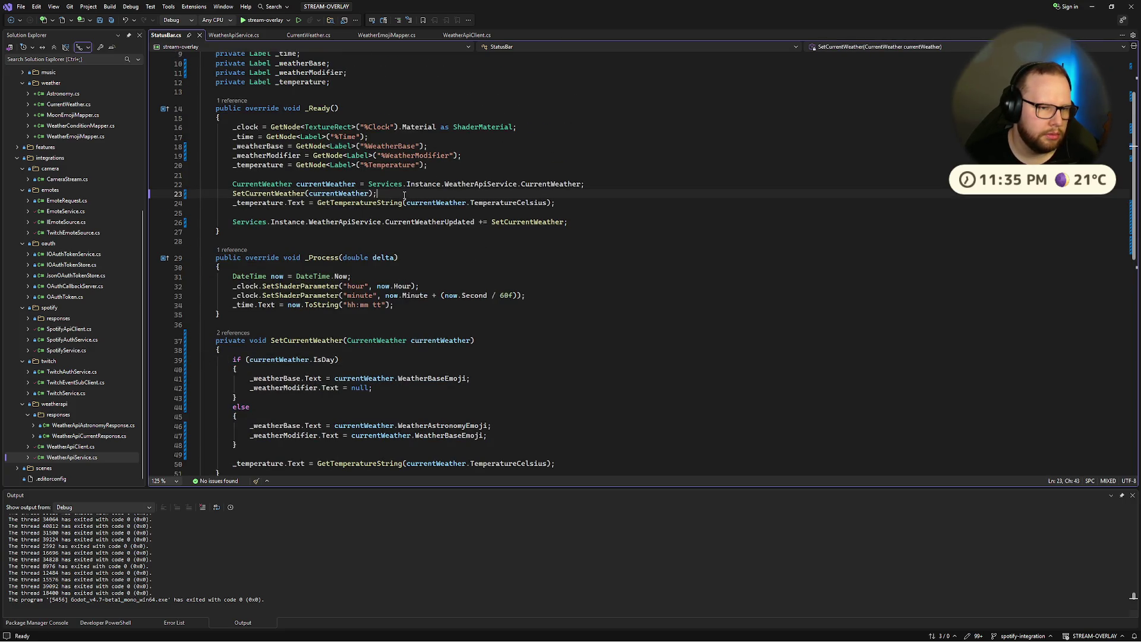
shift+click(591, 204)
key(Delete)
key(ctrl+s)
Step: Build and launch a fresh debug run of the overlay
scroll(385, 191, down, 4)
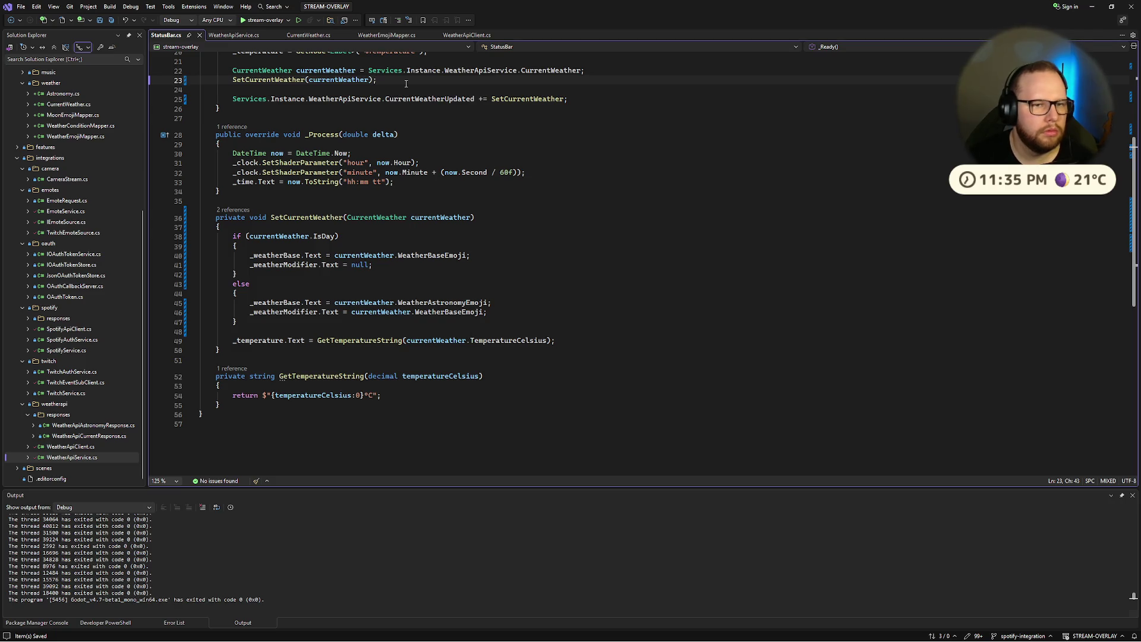
scroll(406, 84, up, 1)
key(F5)
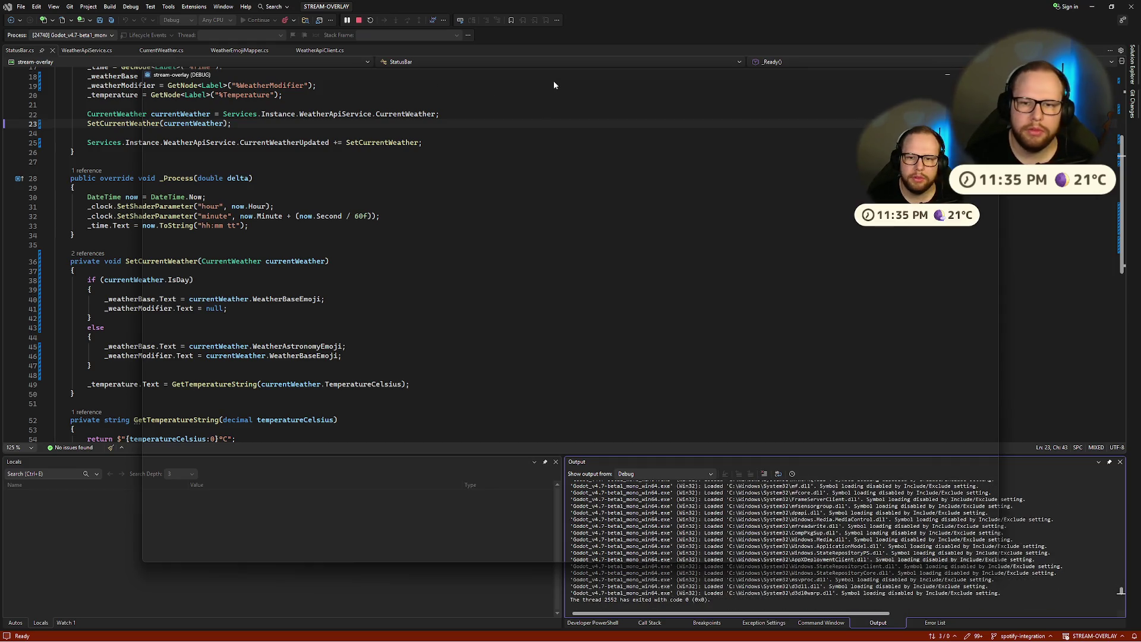
Step: Reposition the overlay window beside the code, maximize and restore it, then switch desktops to Godot
drag(621, 66, 450, 60)
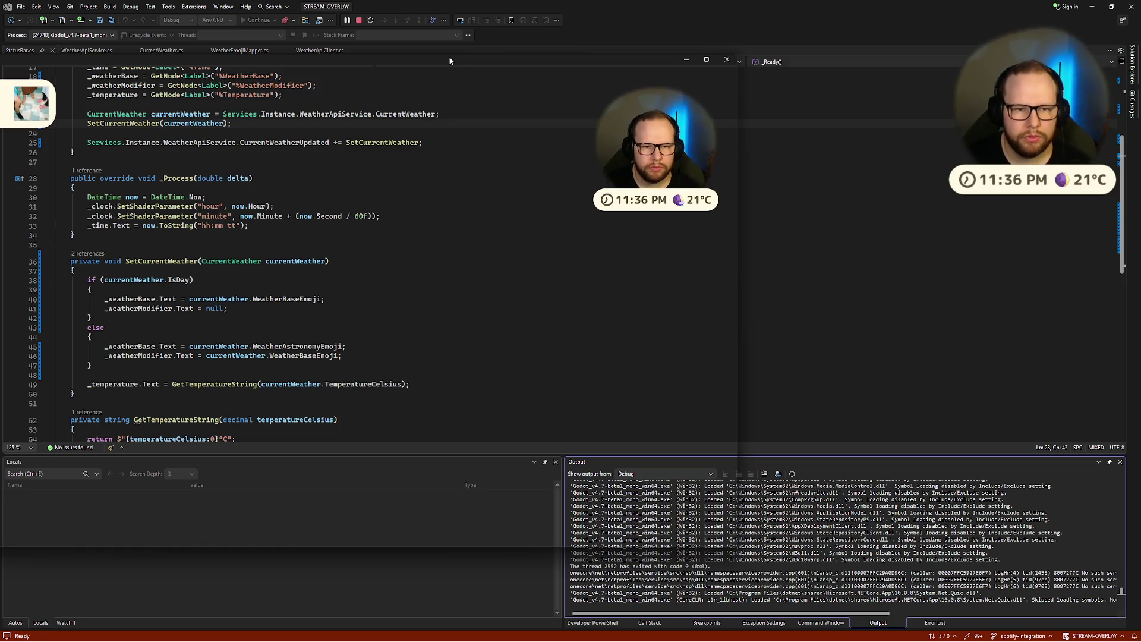
drag(450, 60, 645, 60)
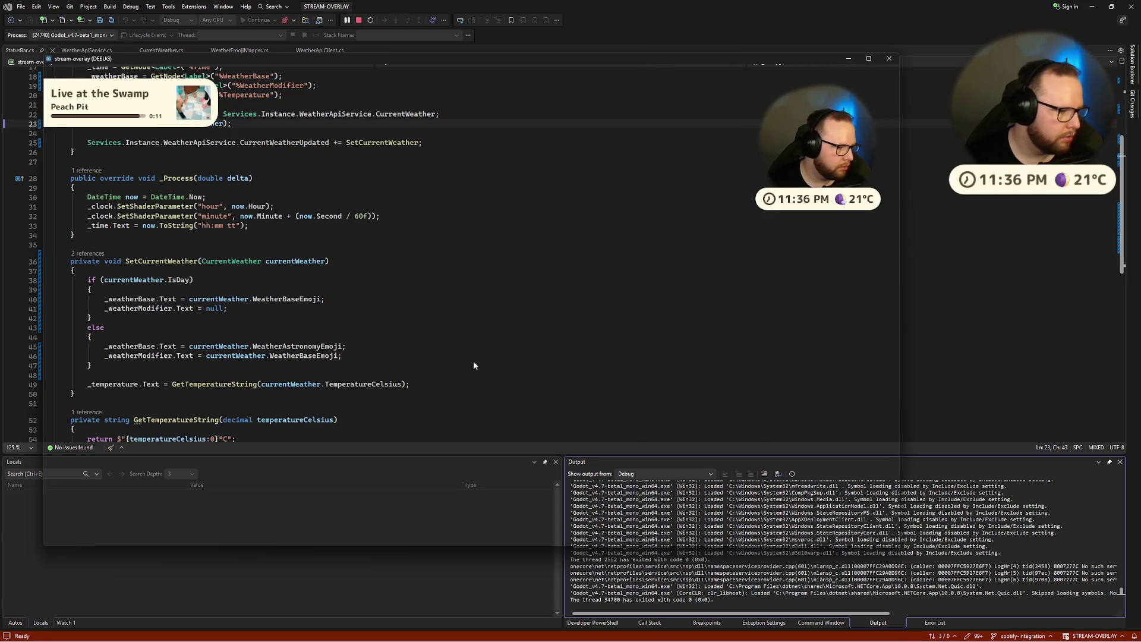
click(869, 58)
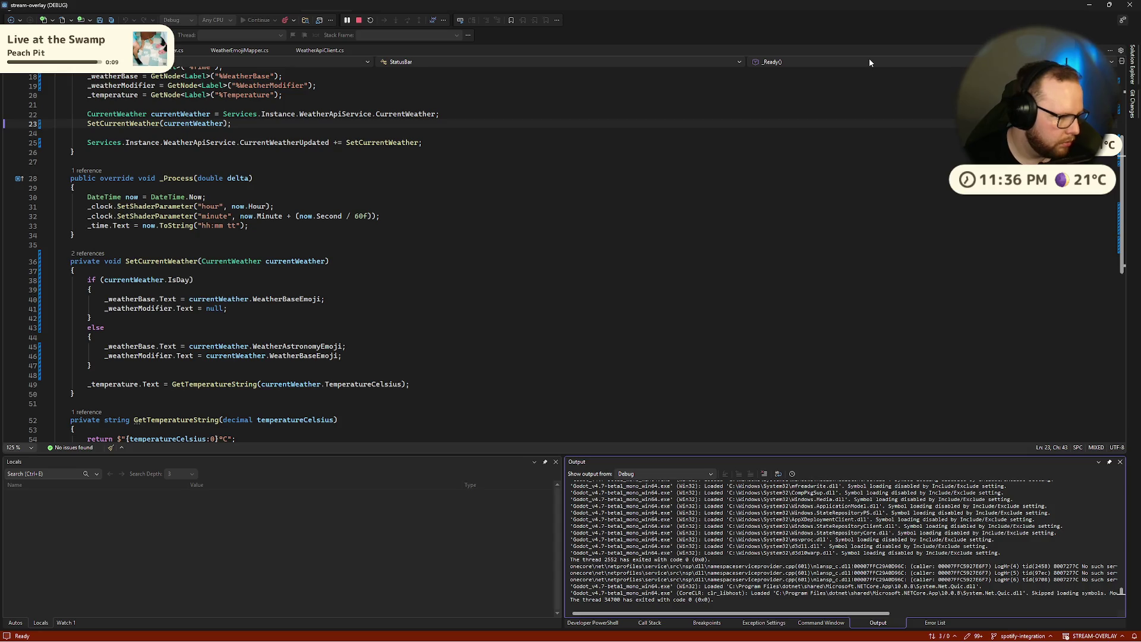
click(1112, 5)
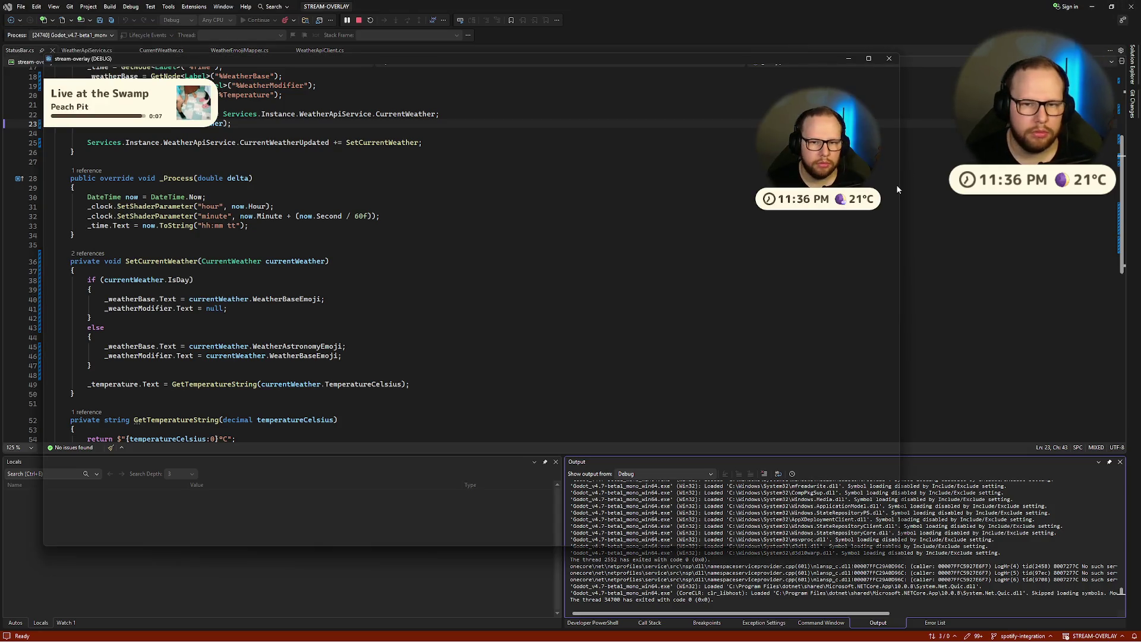
key(ctrl+super+Left)
key(ctrl+super+Left)
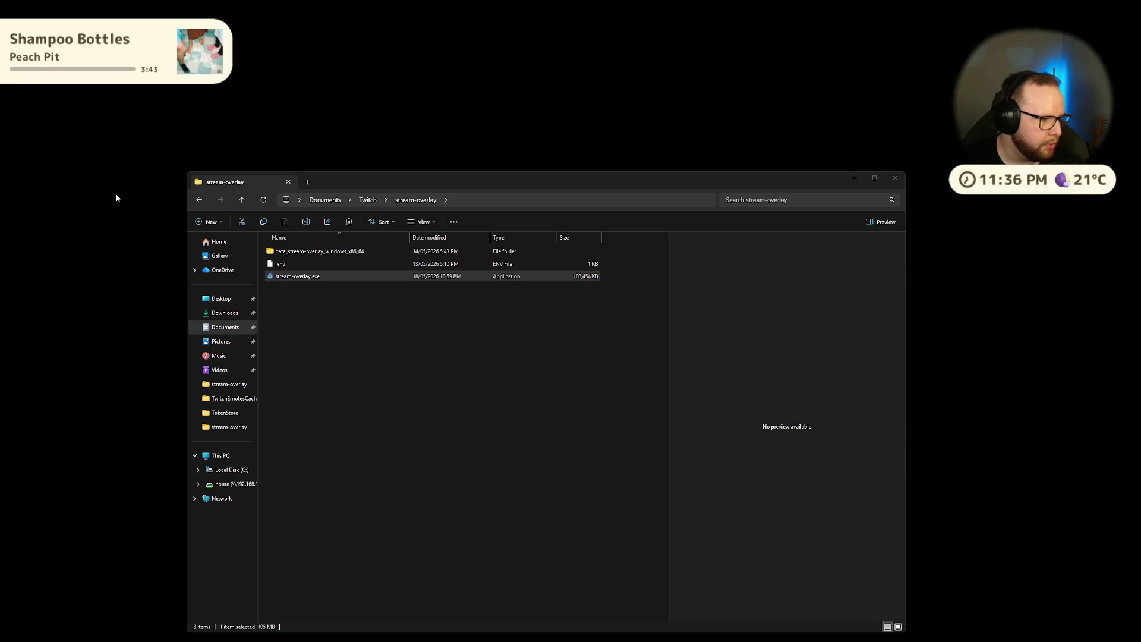
key(ctrl+super+Right)
key(ctrl+super+Right)
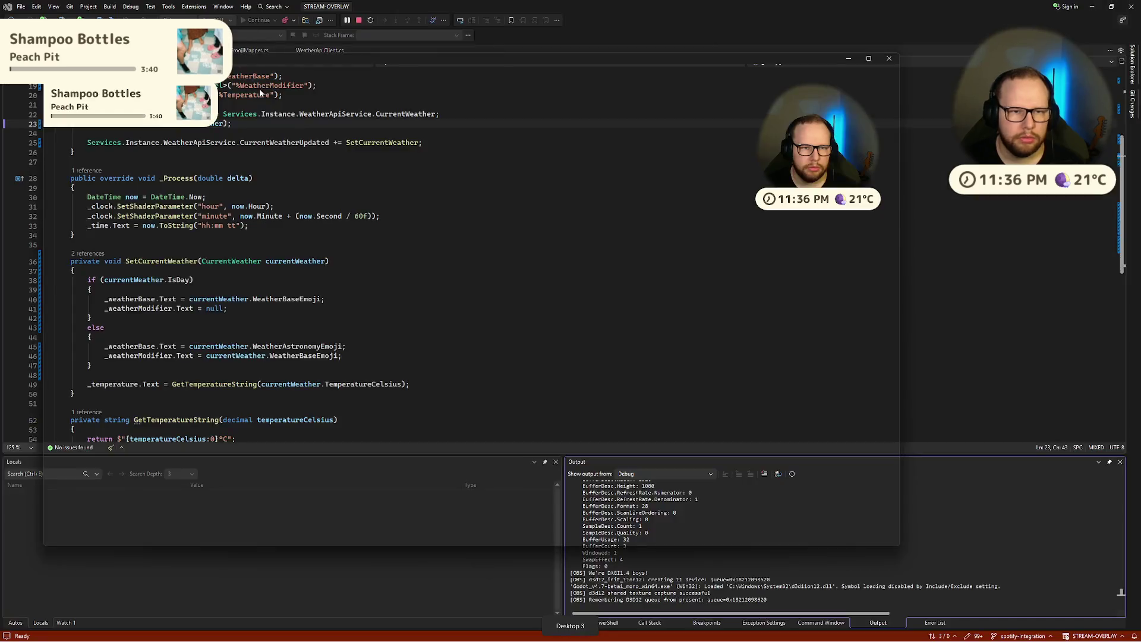
key(ctrl+super+Left)
Step: Override WeatherModifier's font size, trying 6 and 16 before settling on 18
click(244, 169)
scroll(1011, 356, down, 5)
click(1067, 423)
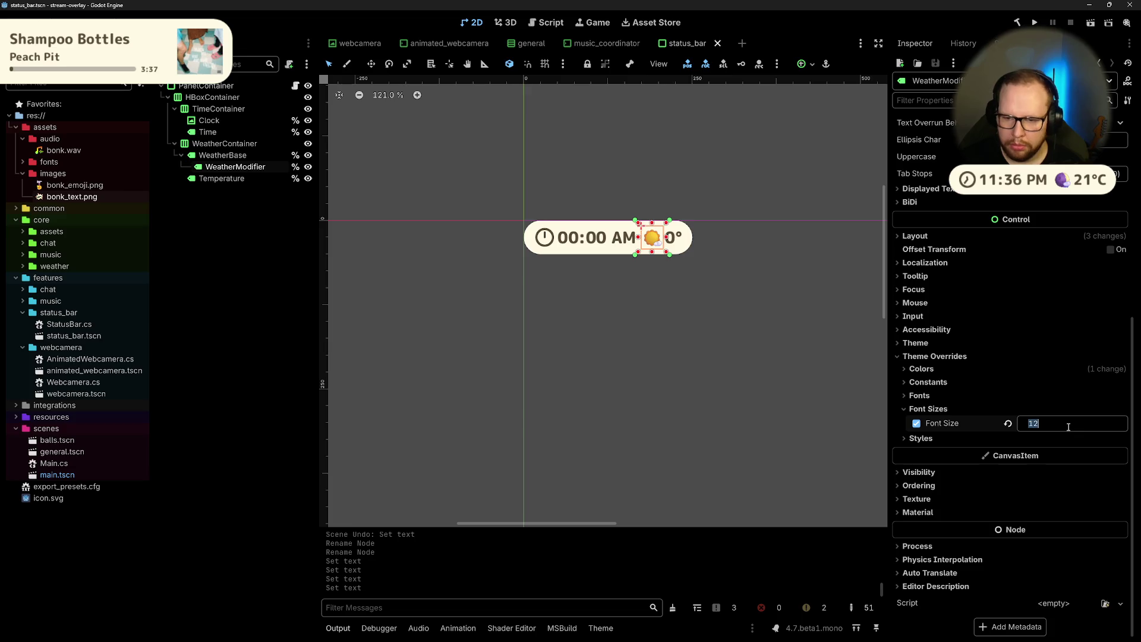
text(6)
key(Return)
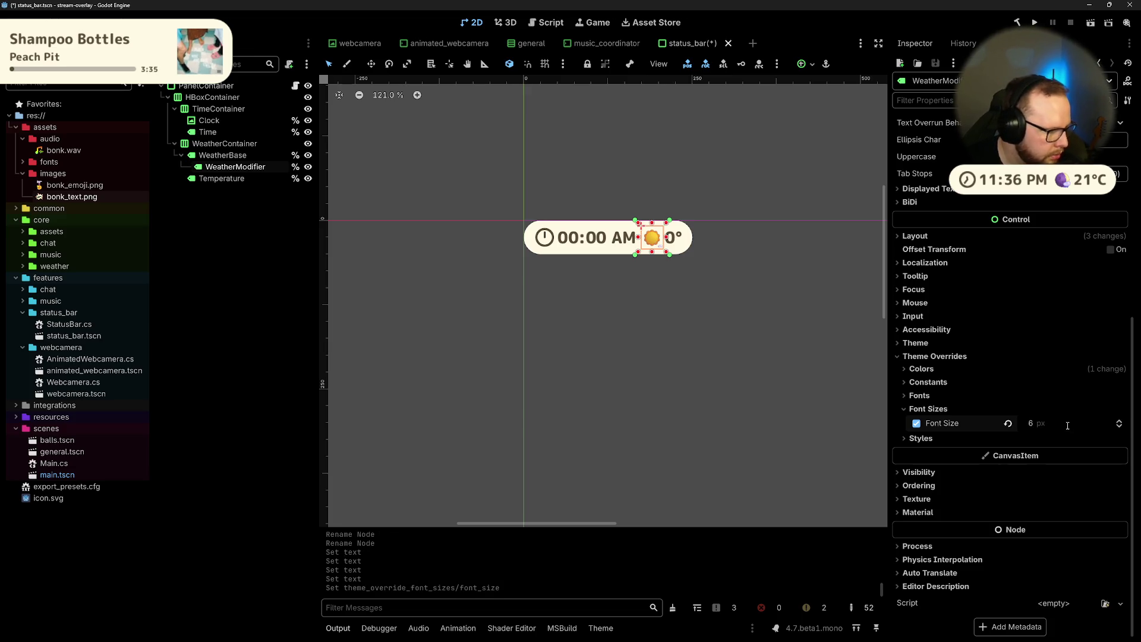
click(1068, 426)
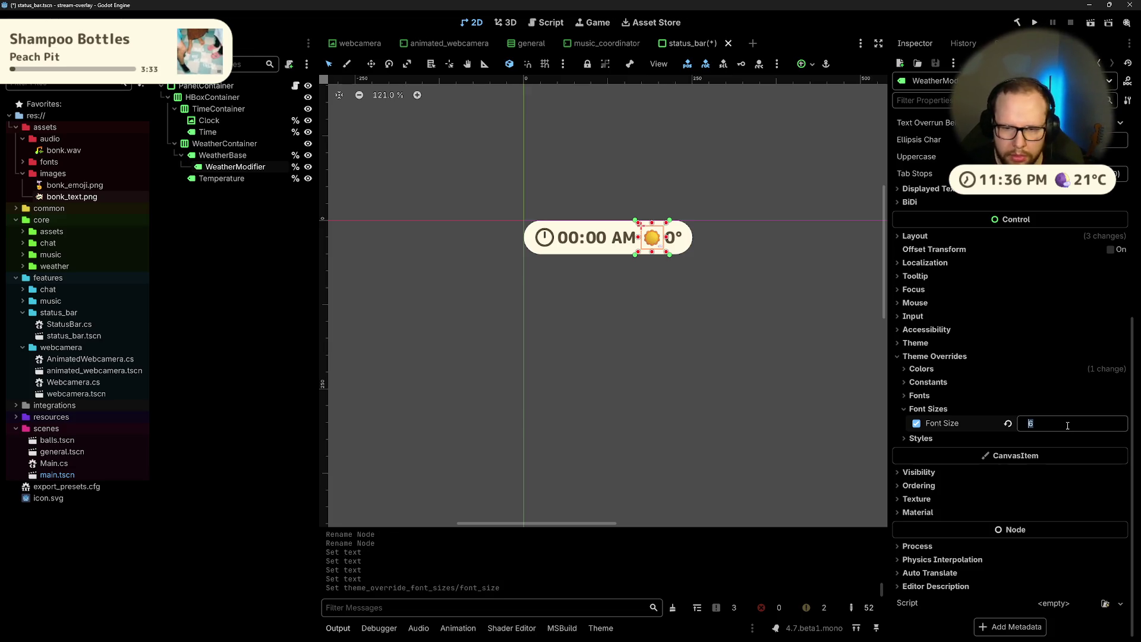
text(16)
key(Return)
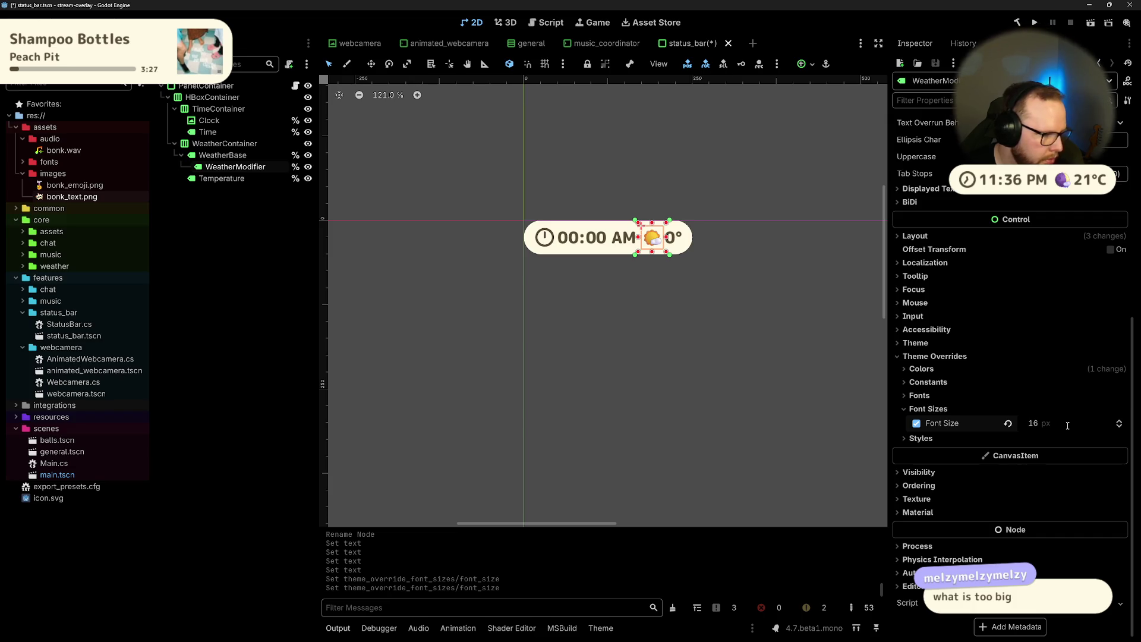
click(1068, 425)
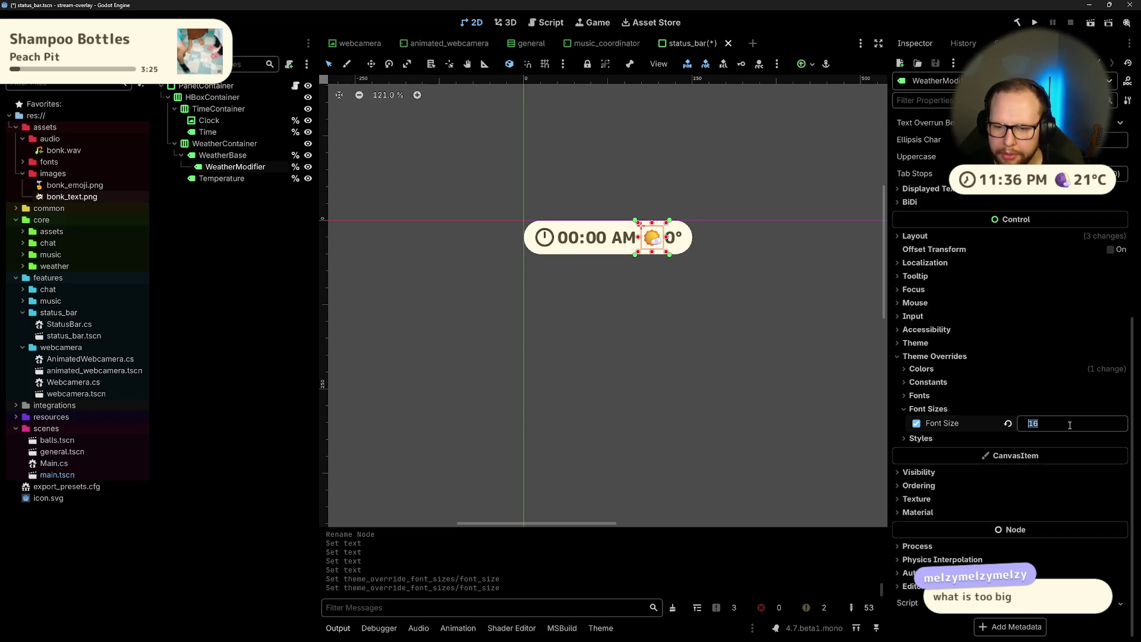
click(1055, 424)
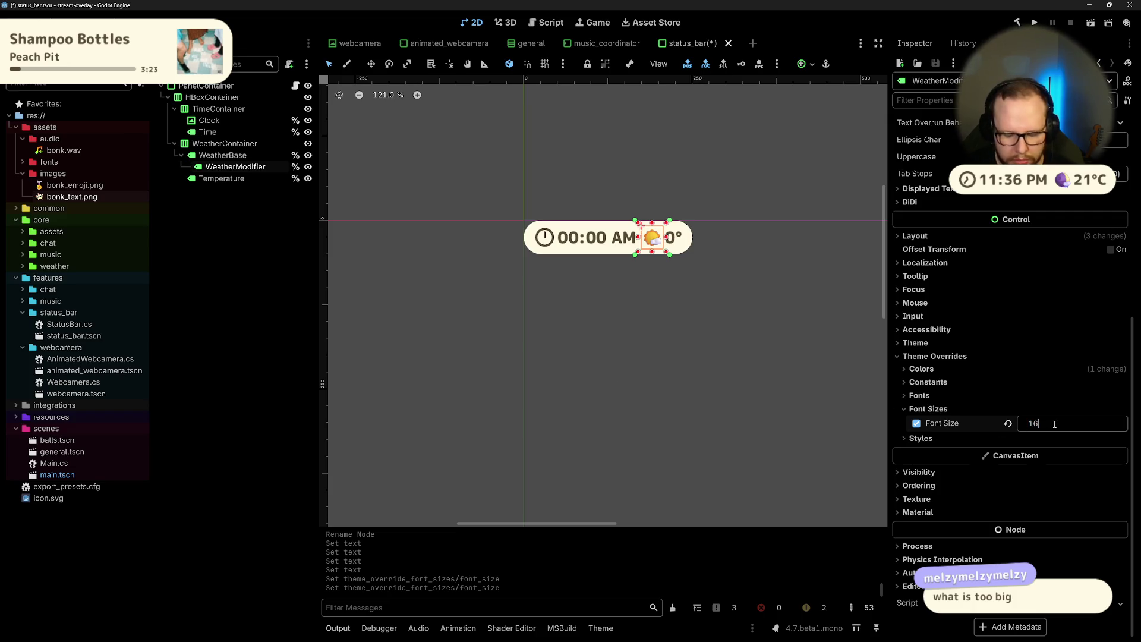
text(18)
key(Return)
Step: Save the status_bar scene, recentre the status bar in the view, and check Visual Studio
scroll(677, 235, up, 7)
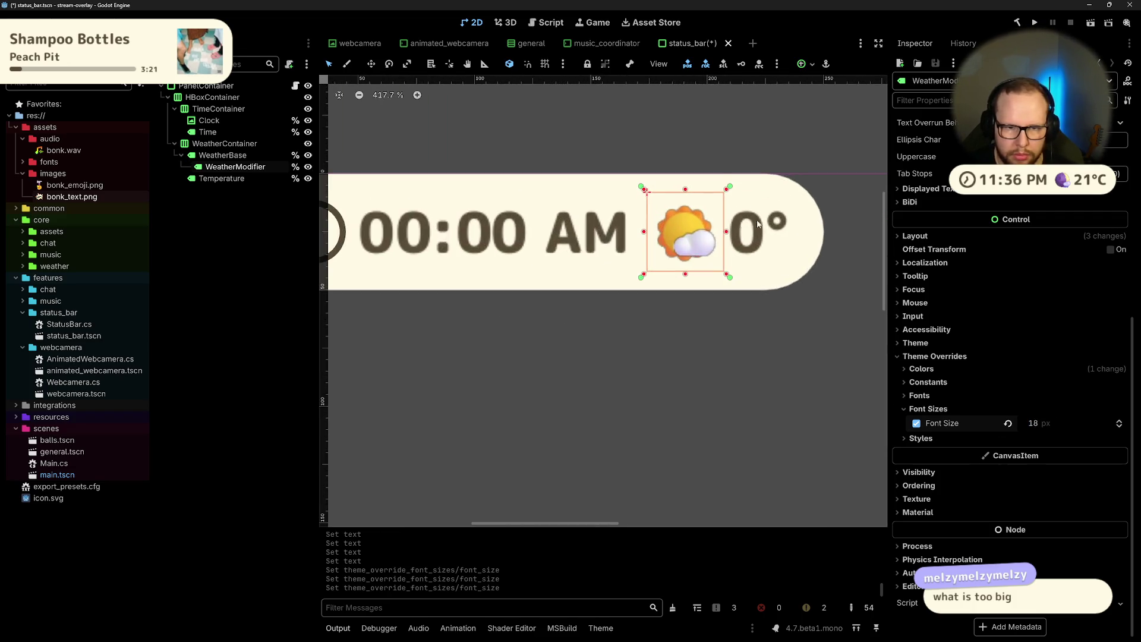
key(ctrl+s)
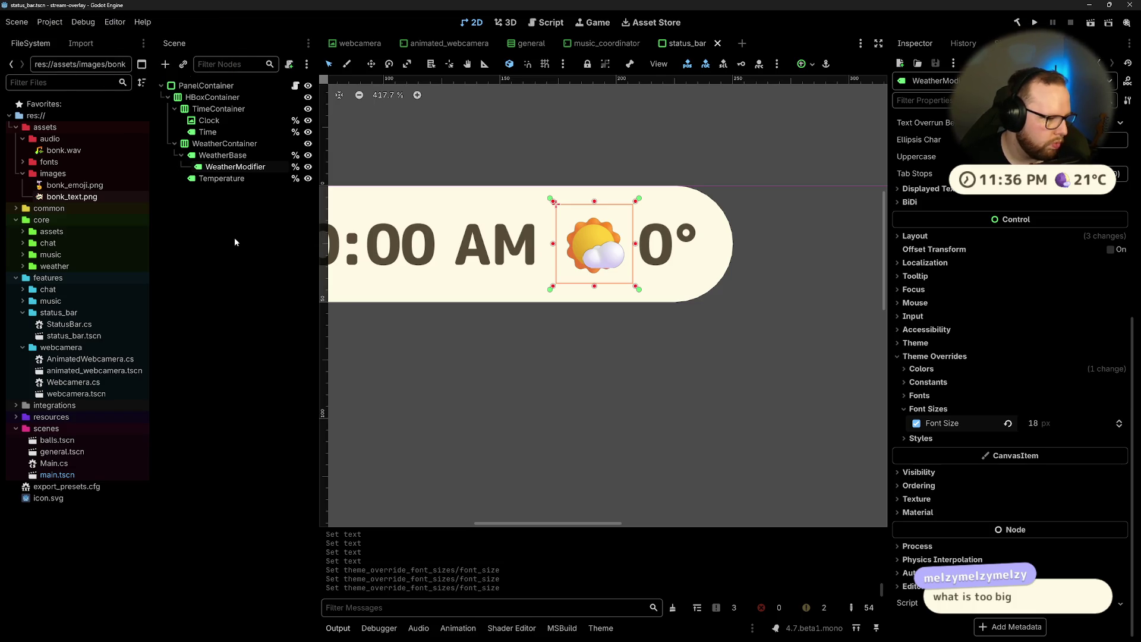
drag(557, 166, 660, 195)
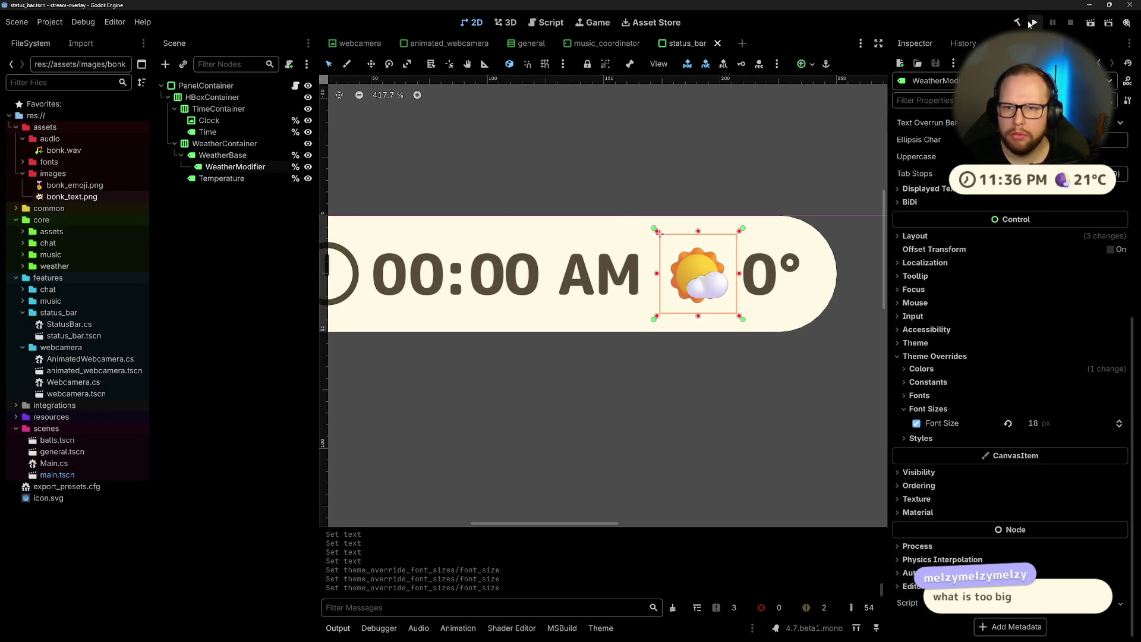
key(ctrl+super+Right)
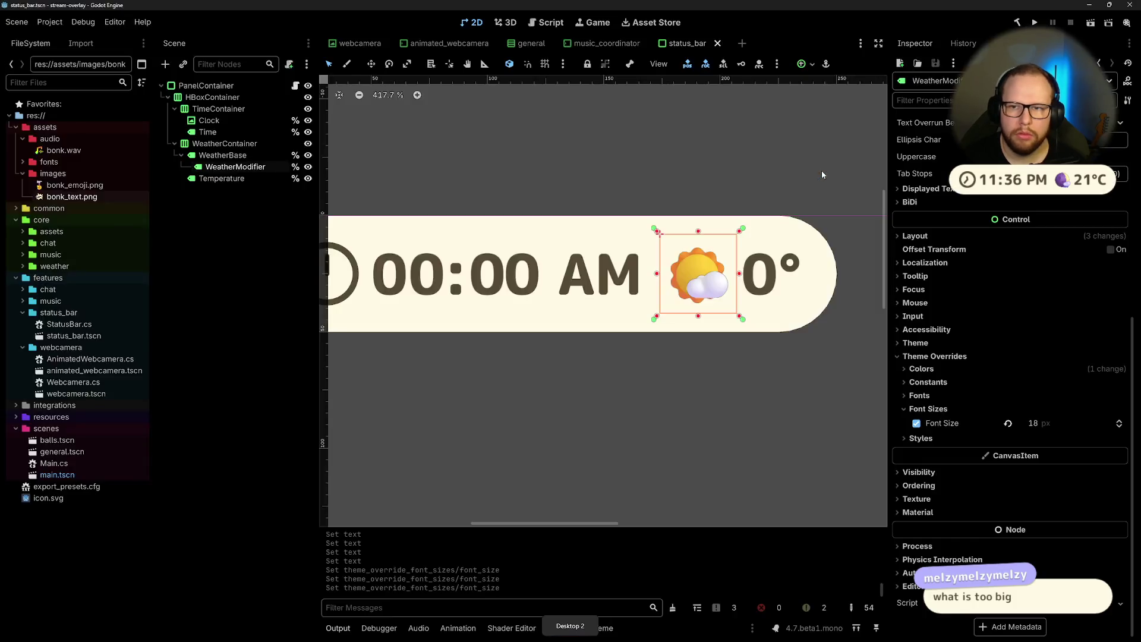
key(ctrl+super+Left)
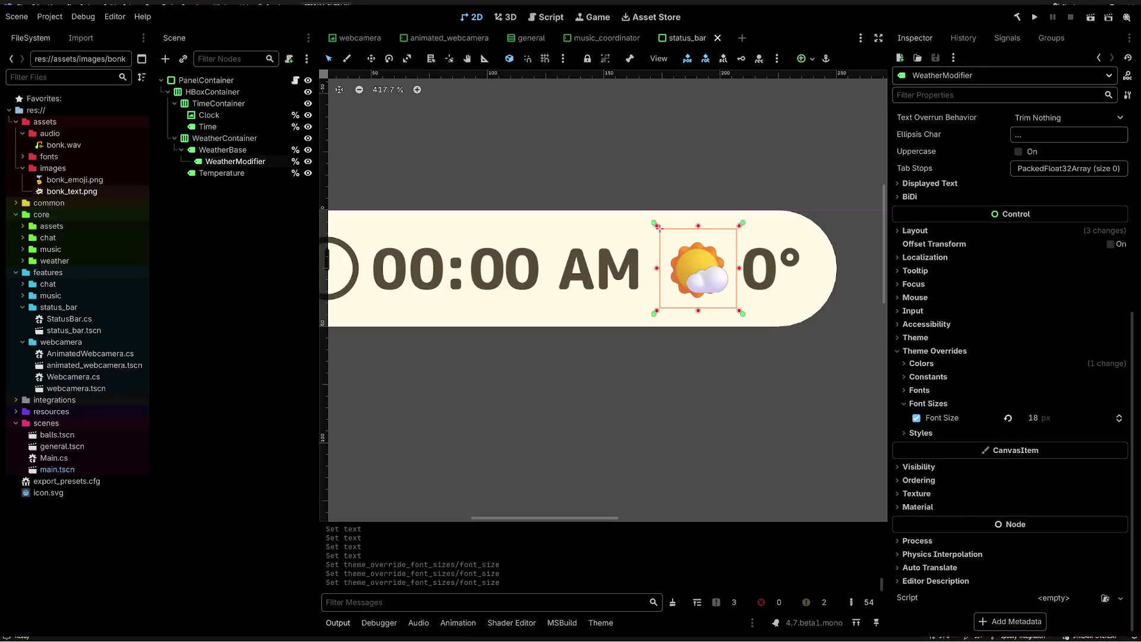
Step: Rebuild and run the project with F5, then switch the Scene dock back to the Local tree
key(F5)
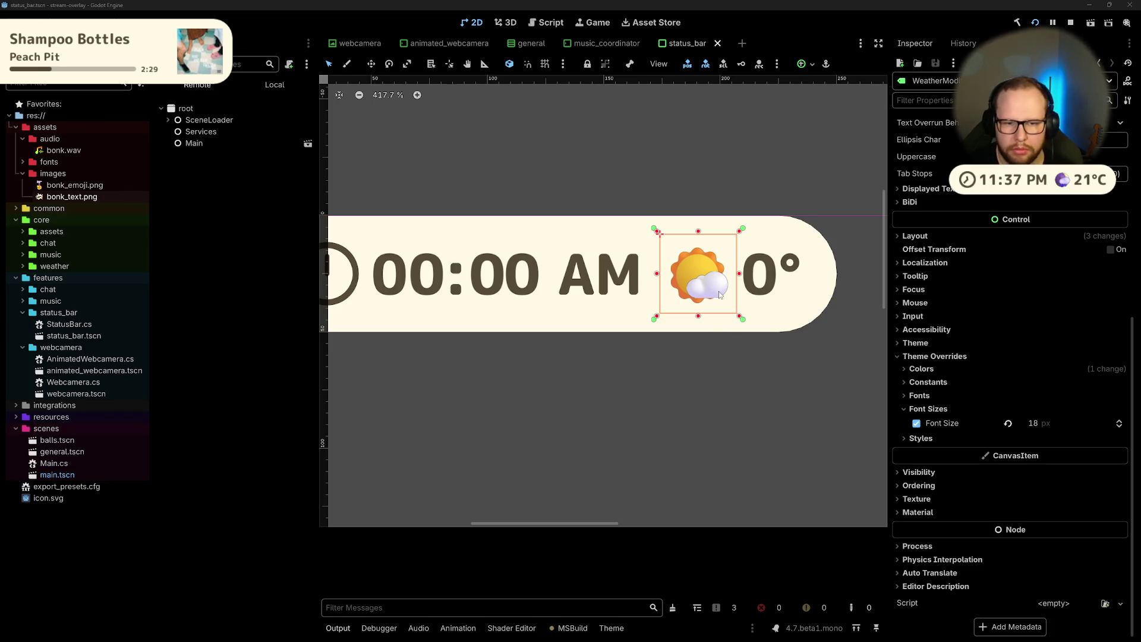
click(275, 85)
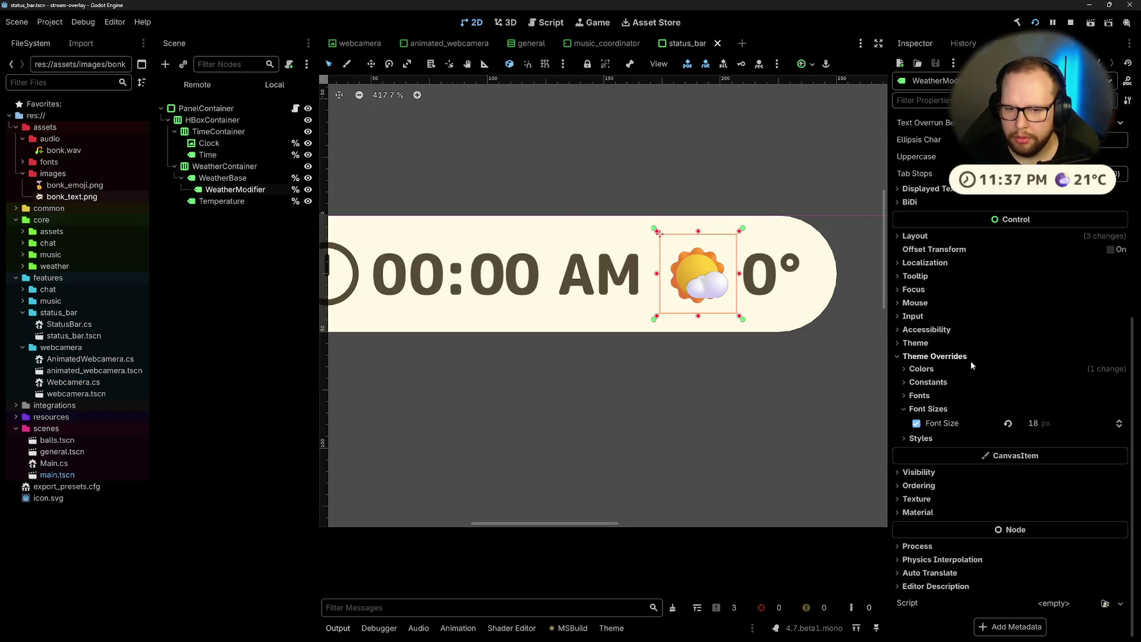
Step: Collapse Theme Overrides, expand Layout, and enable WeatherModifier's offset transform
scroll(951, 359, up, 5)
scroll(999, 379, down, 5)
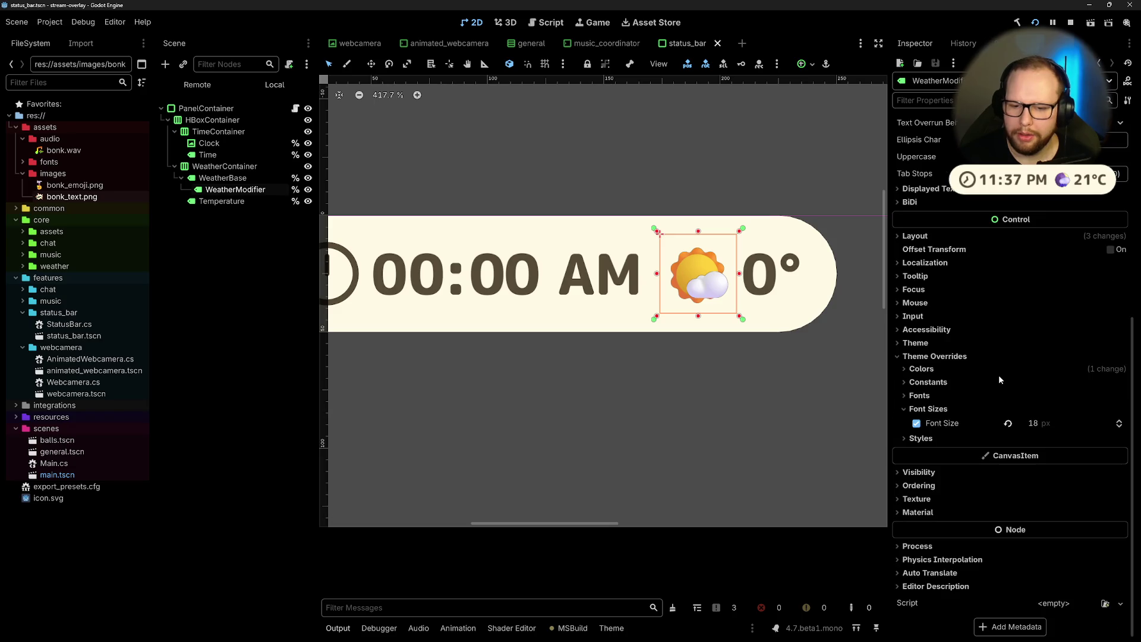
click(910, 359)
scroll(935, 391, up, 4)
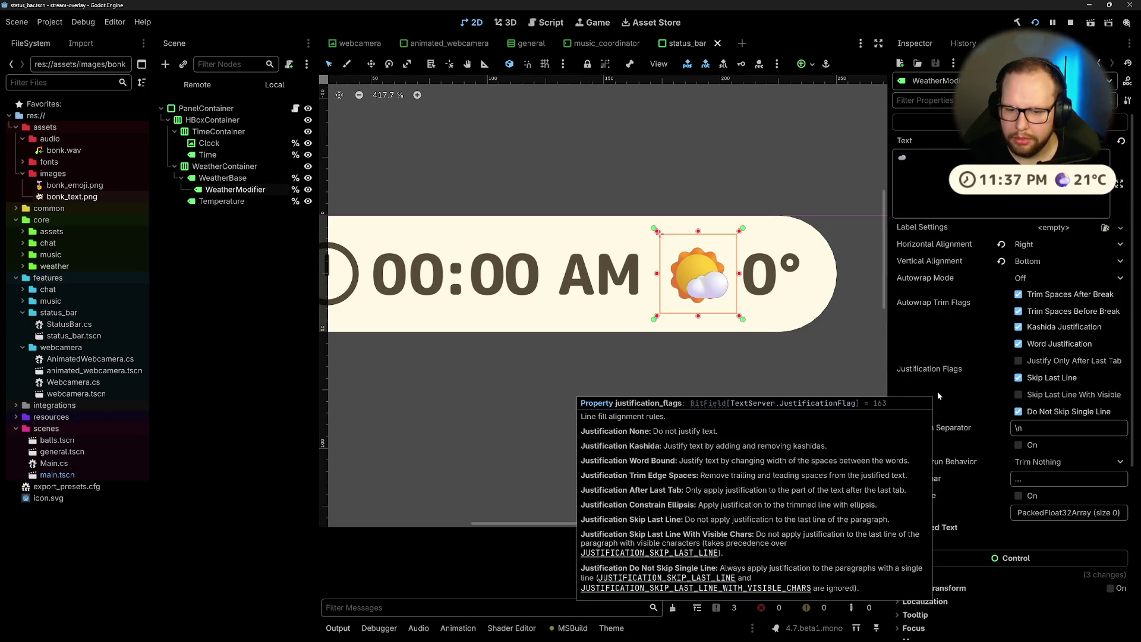
scroll(937, 387, down, 4)
click(920, 319)
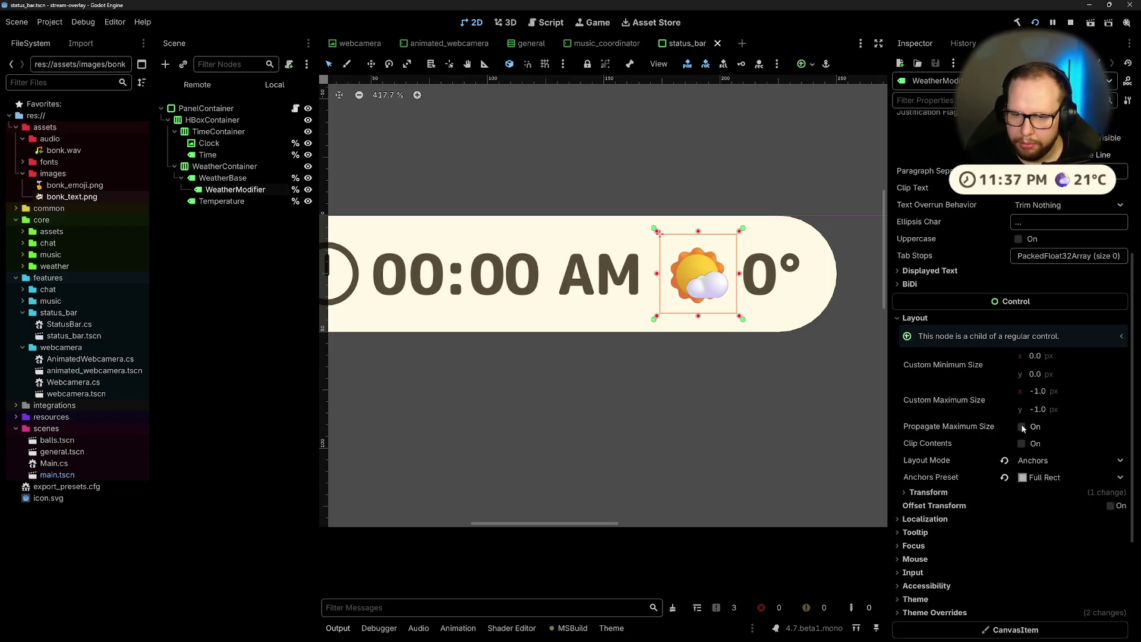
click(1110, 506)
scroll(1086, 485, down, 5)
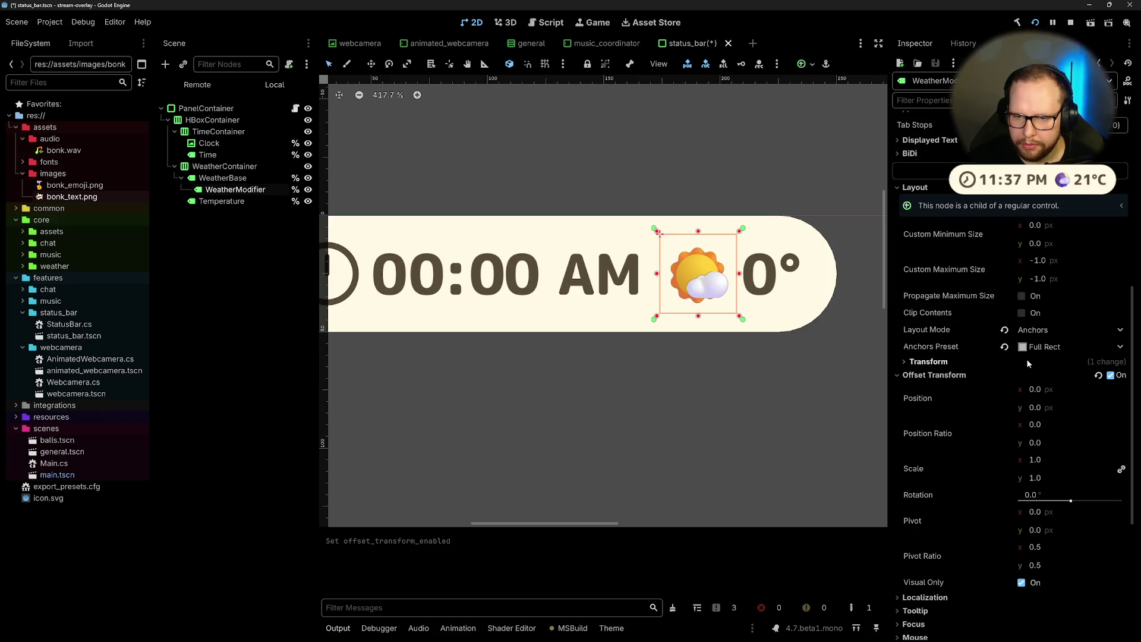
Step: Try vertical position offsets of 18, 10 and 5 px on the weather icon
click(1048, 393)
click(1046, 407)
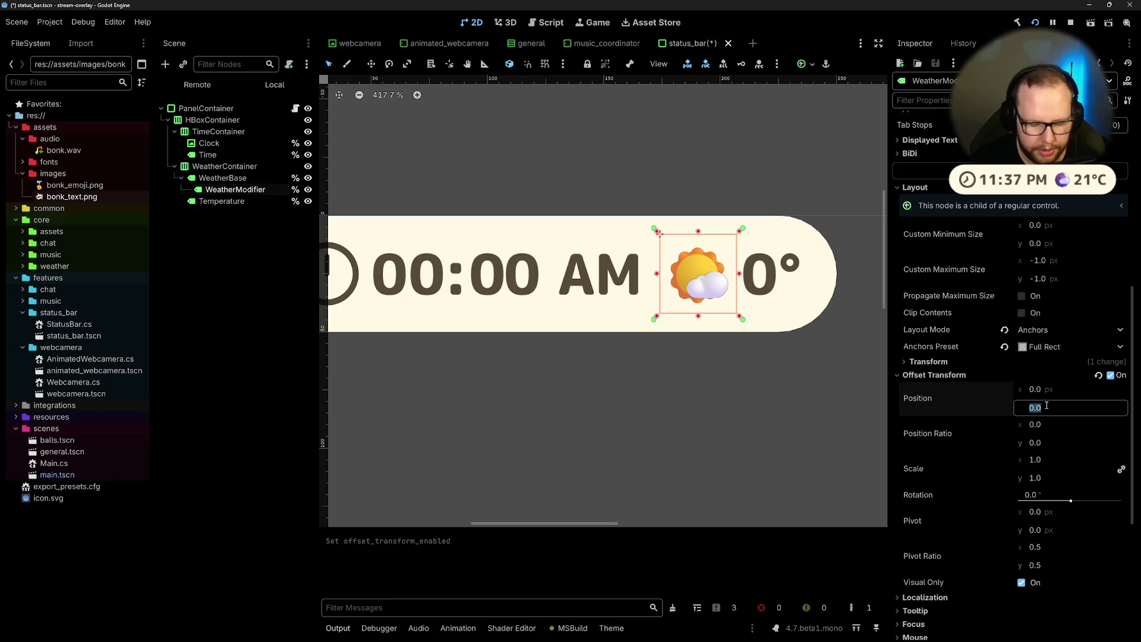
text(18)
key(Return)
click(1047, 408)
text(10)
key(Return)
click(1058, 407)
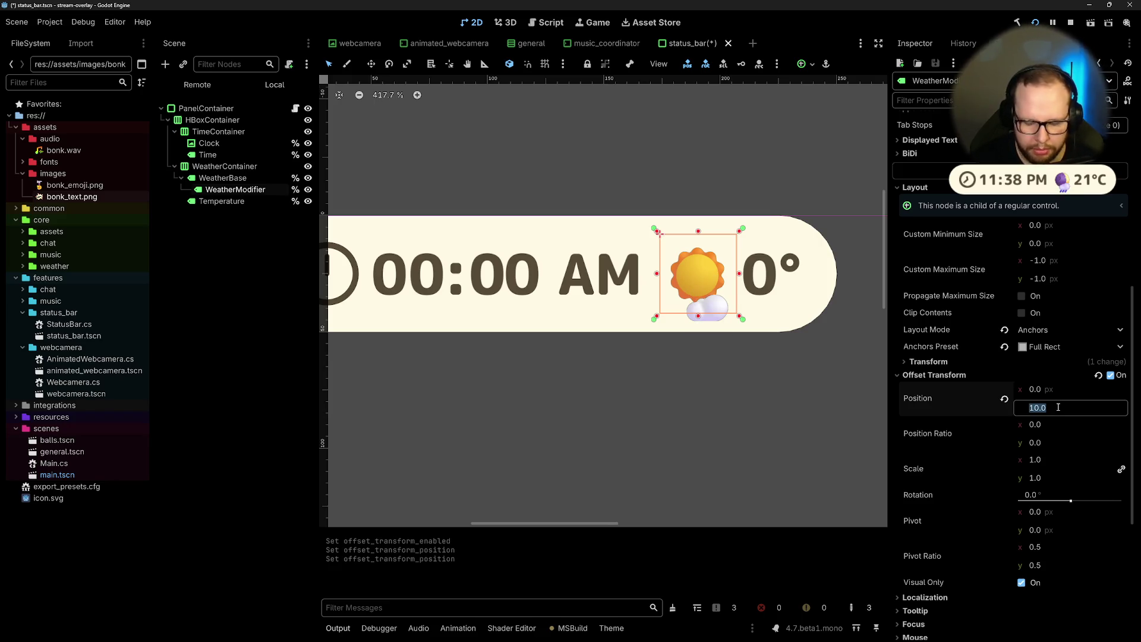
text(5)
key(Return)
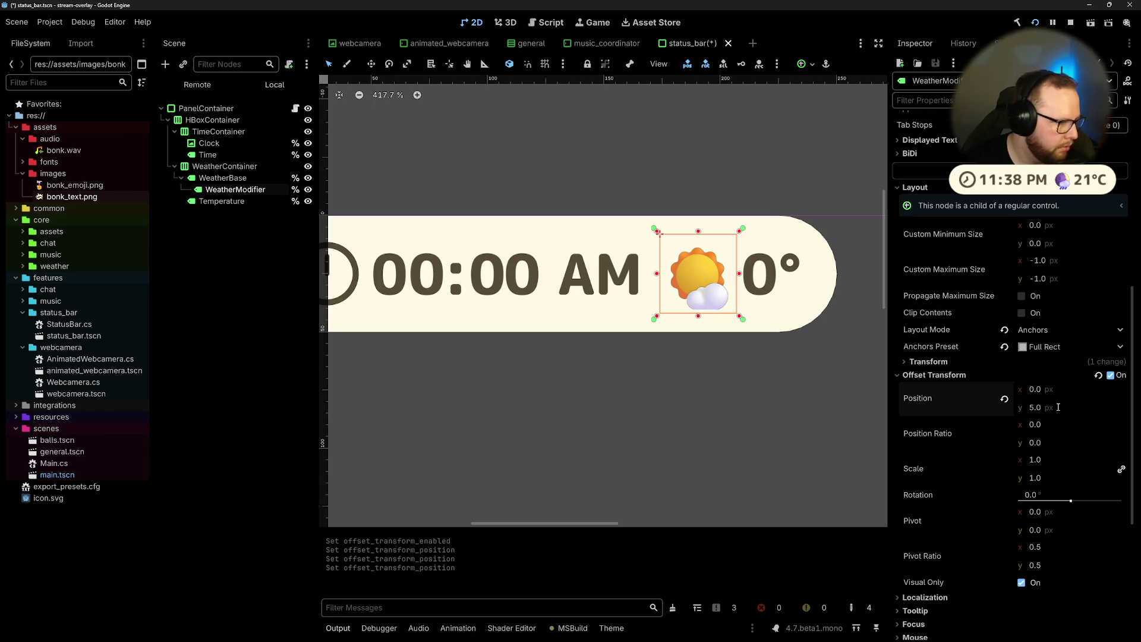
Step: Set the vertical offset to 2 then 5 px, save the scene, and deselect the icon
click(1058, 407)
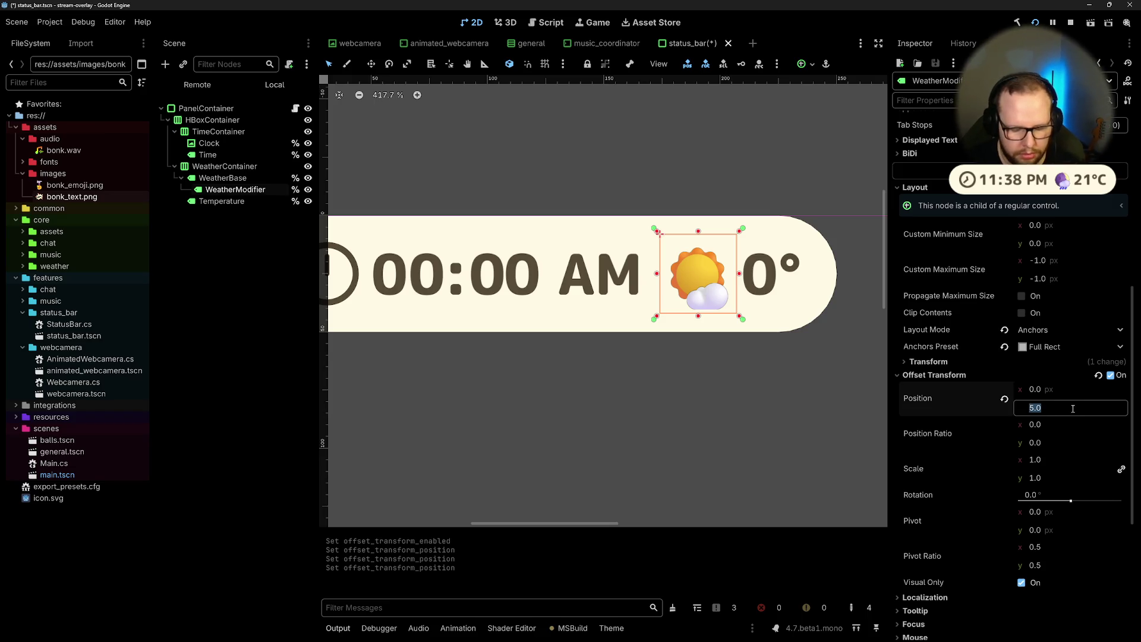
text(2)
key(Return)
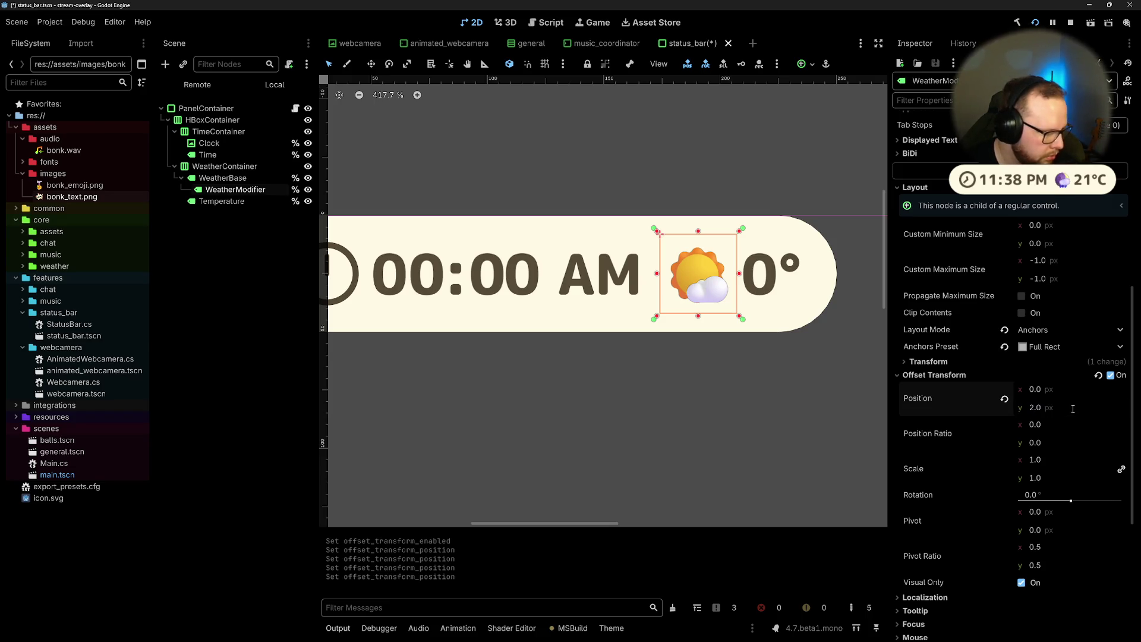
click(1073, 408)
text(5)
key(Return)
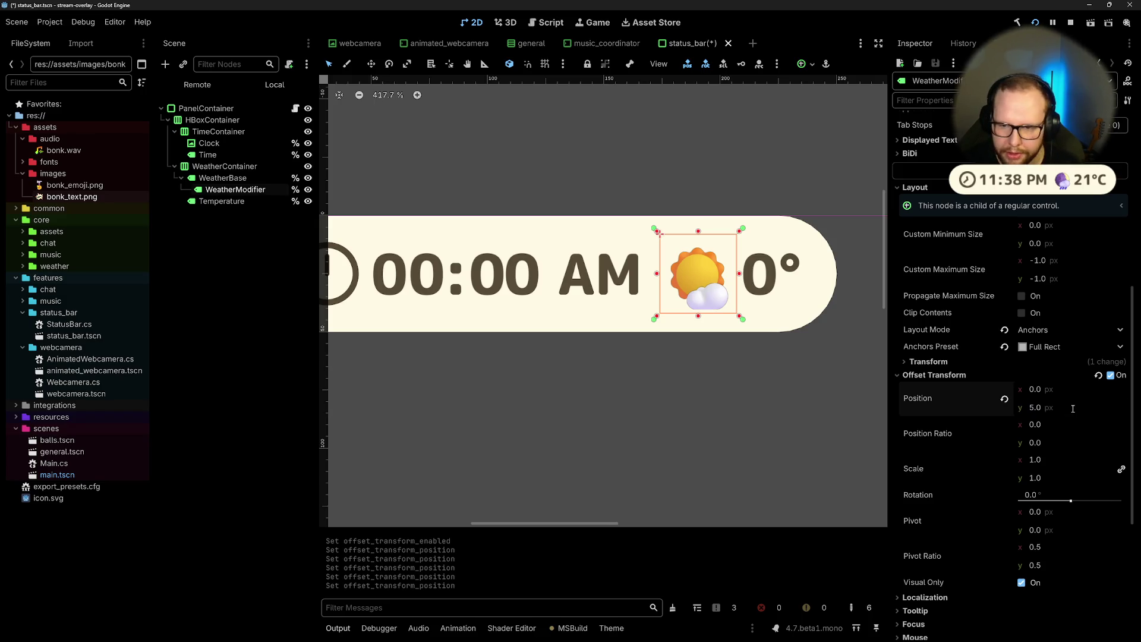
key(ctrl+s)
click(607, 179)
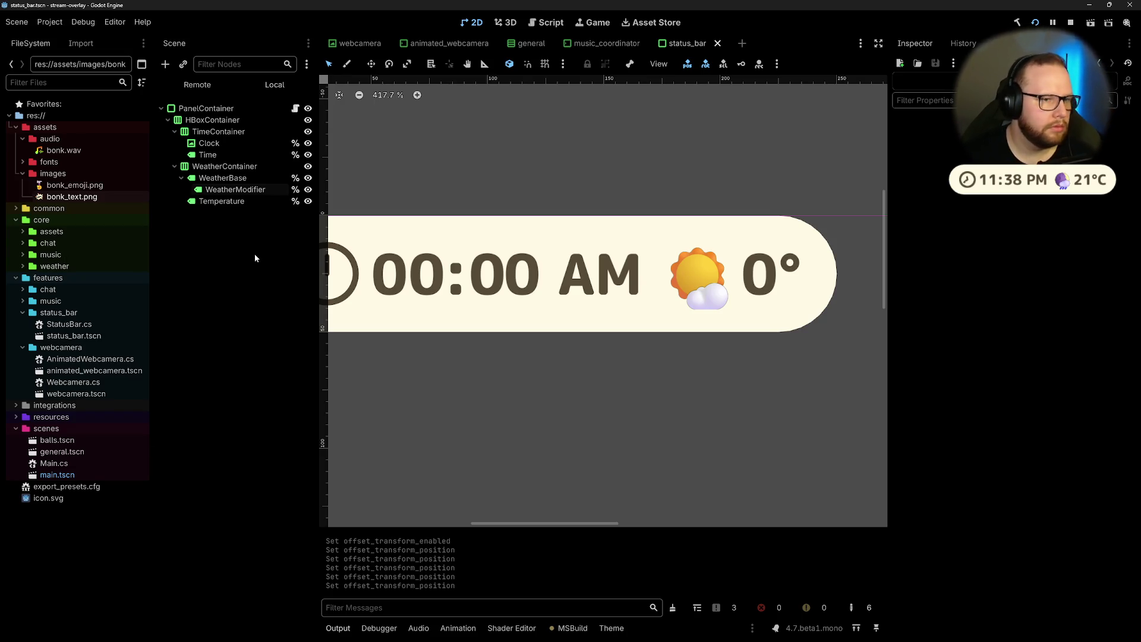
Step: Stop the running overlay game in Godot with F8
key(ctrl+super+Left)
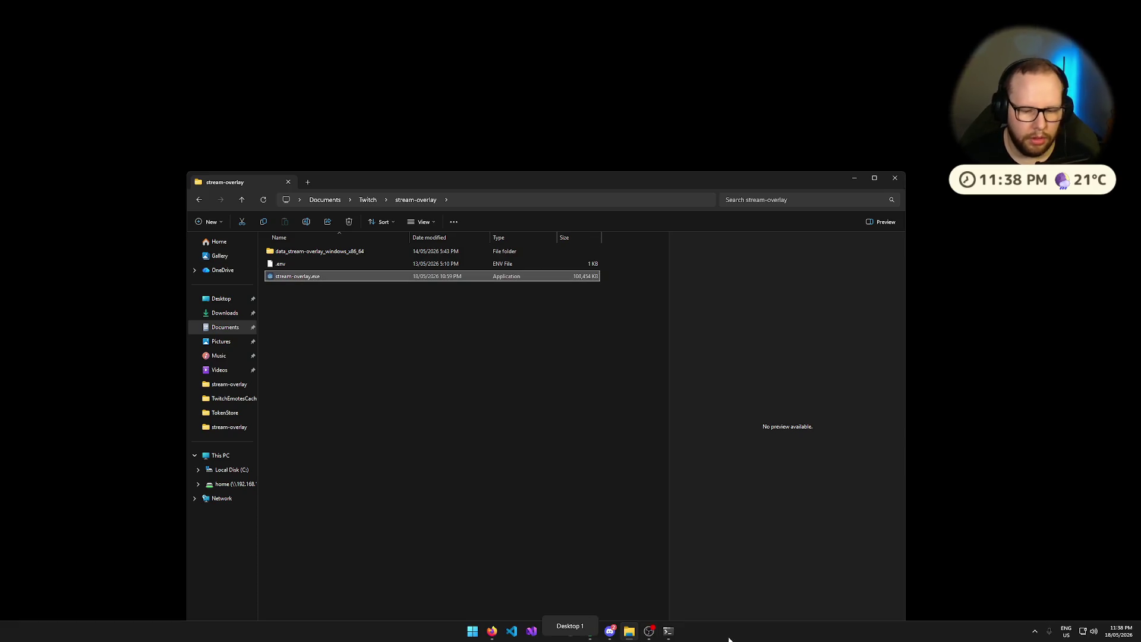
mouse_move(650, 632)
key(ctrl+super+Right)
key(ctrl+super+Right)
key(ctrl+super+Left)
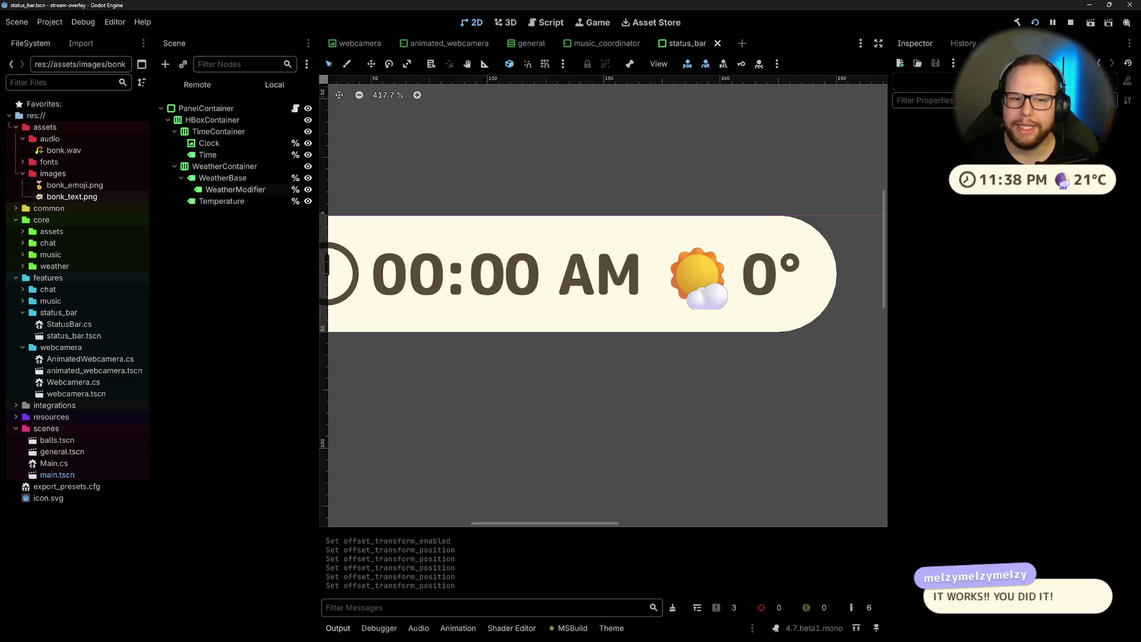
key(F8)
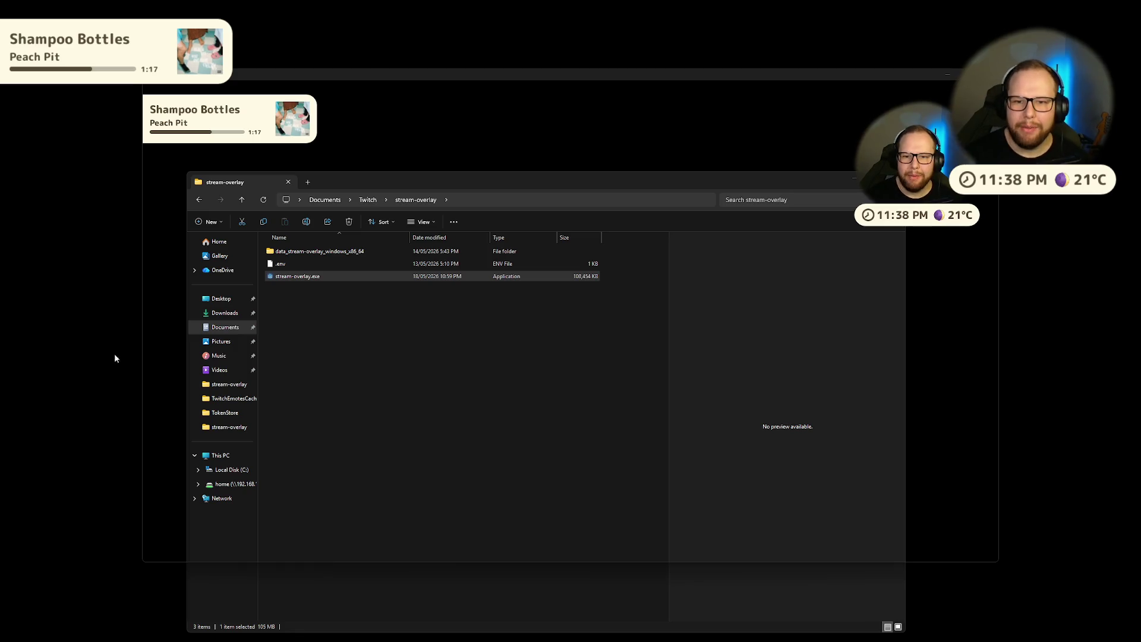
click(948, 79)
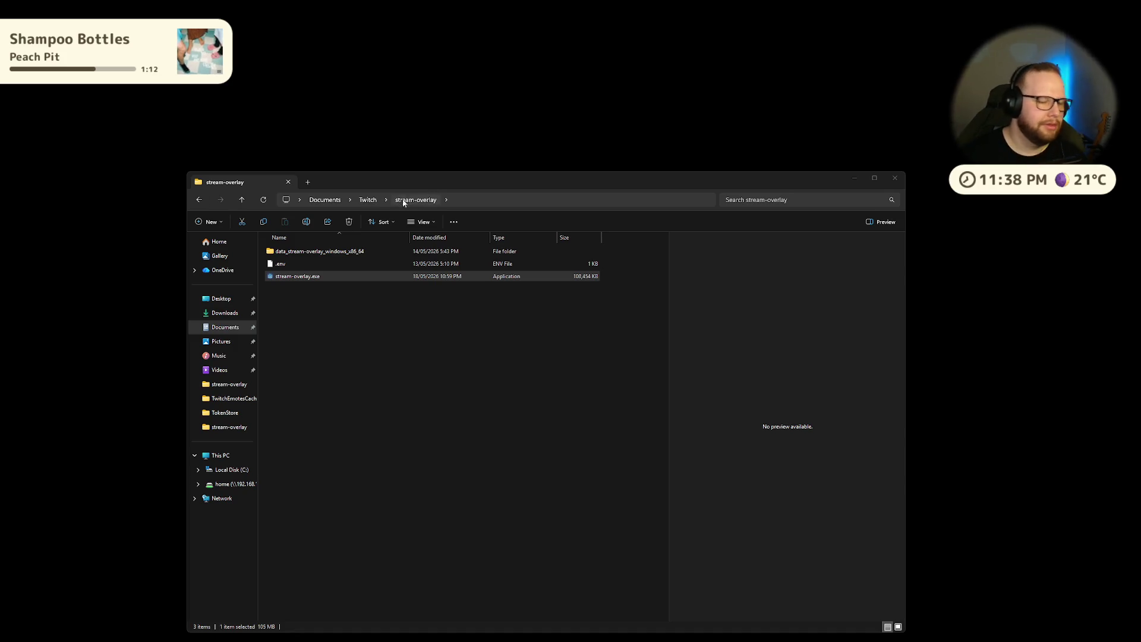
click(466, 375)
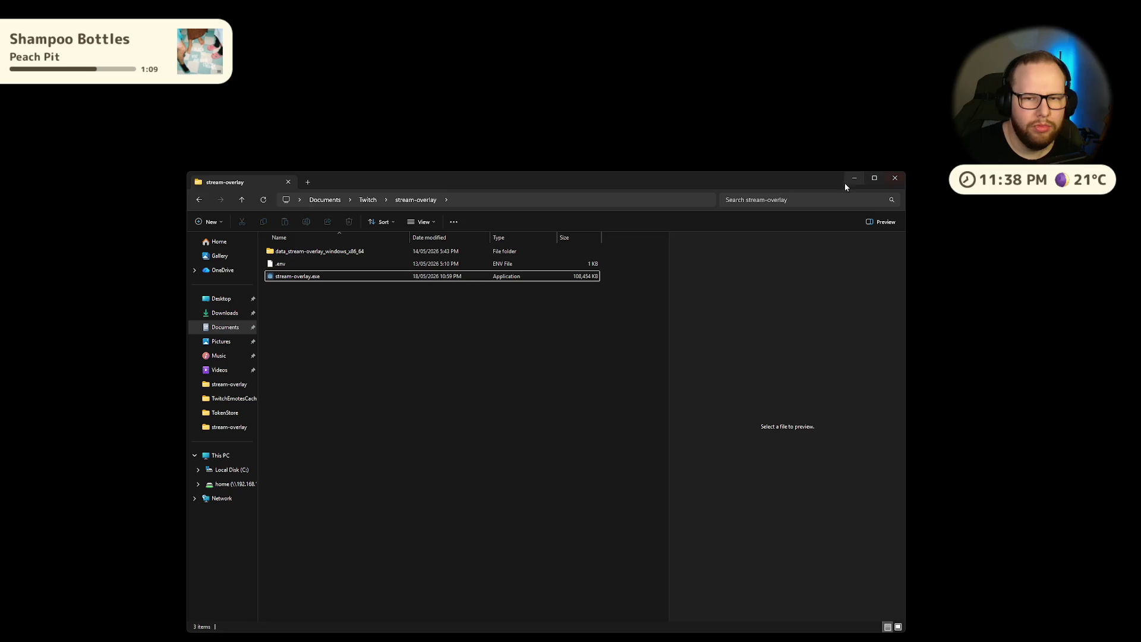
click(847, 181)
key(ctrl+super+Right)
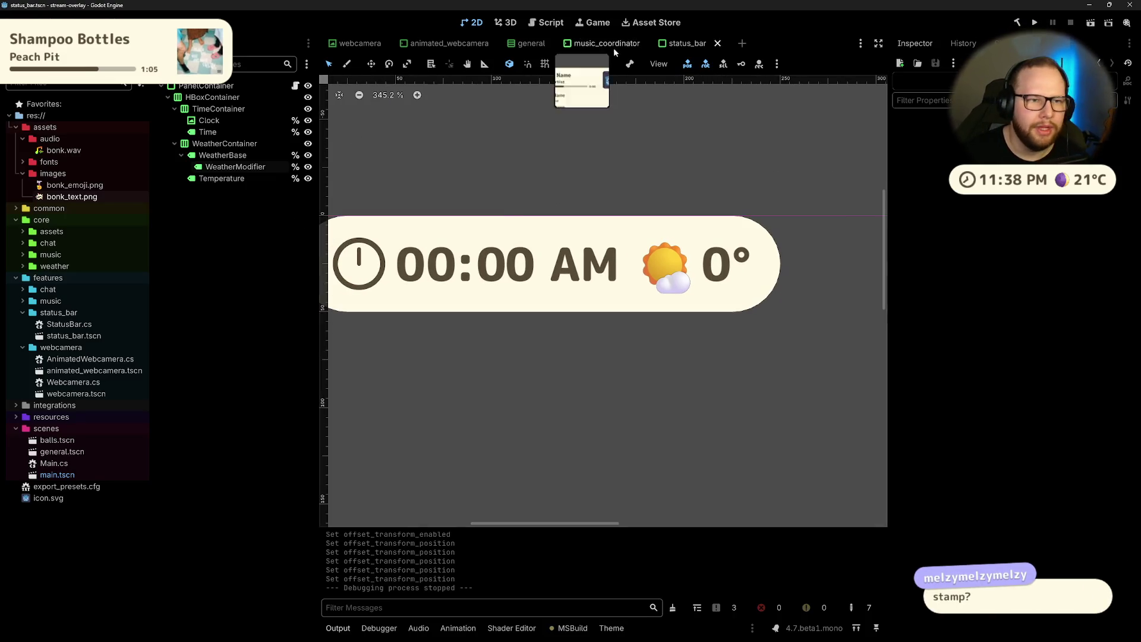
Step: Close the status_bar, music_coordinator and general scene tabs, then bring Affinity Designer forward
click(717, 44)
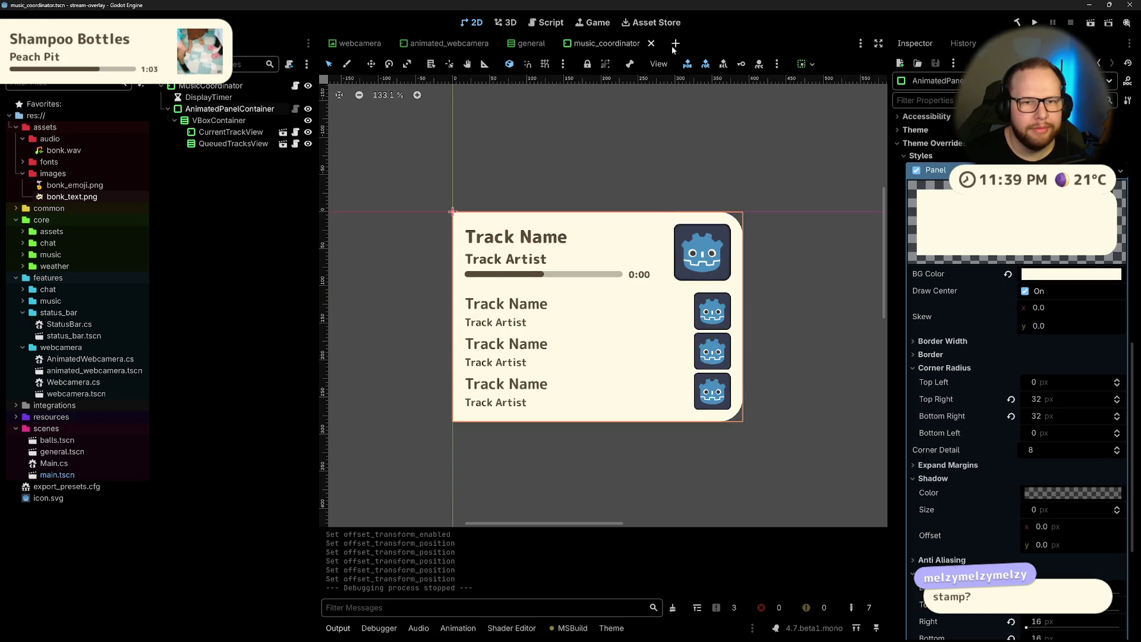
click(651, 43)
click(556, 44)
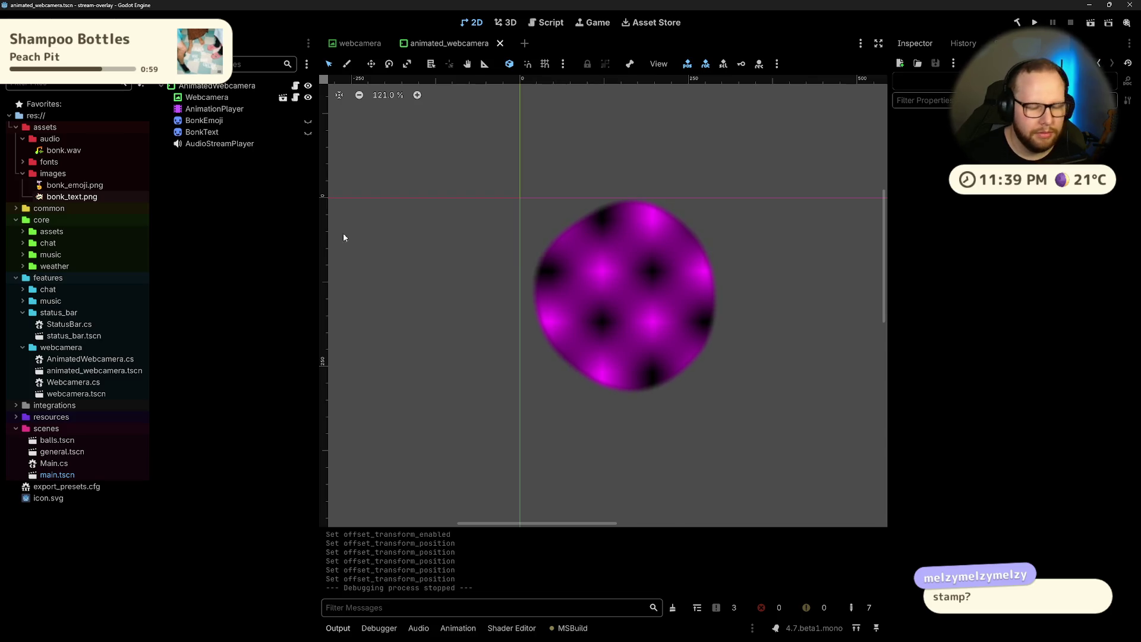
click(689, 632)
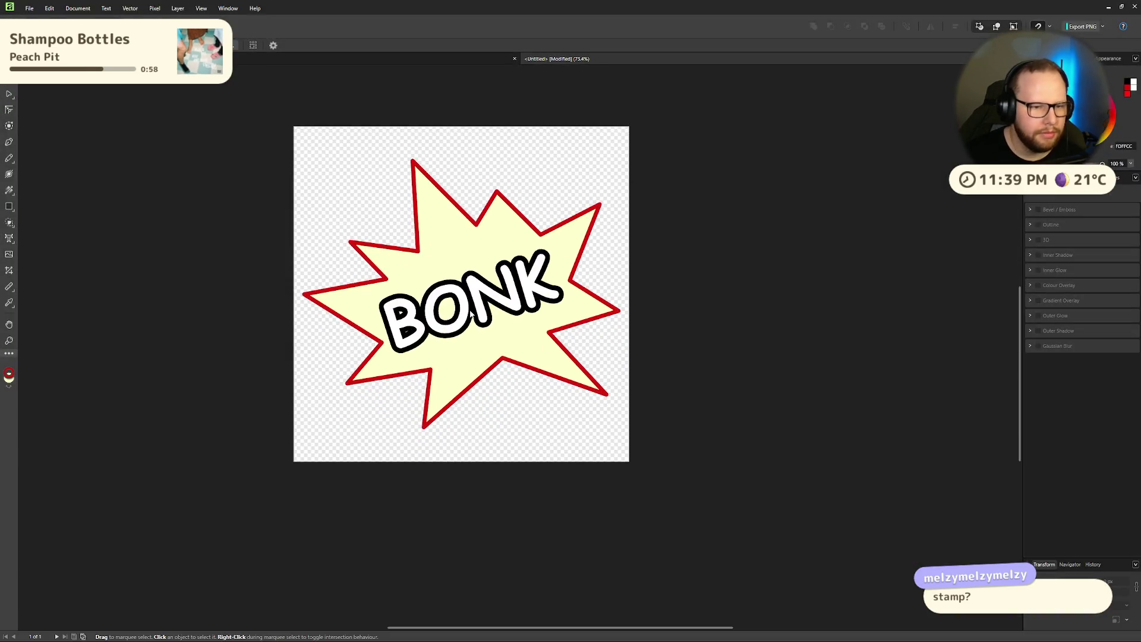
Step: Create a new document from the Game 1024×1024 preset with a transparent background
click(29, 8)
click(35, 20)
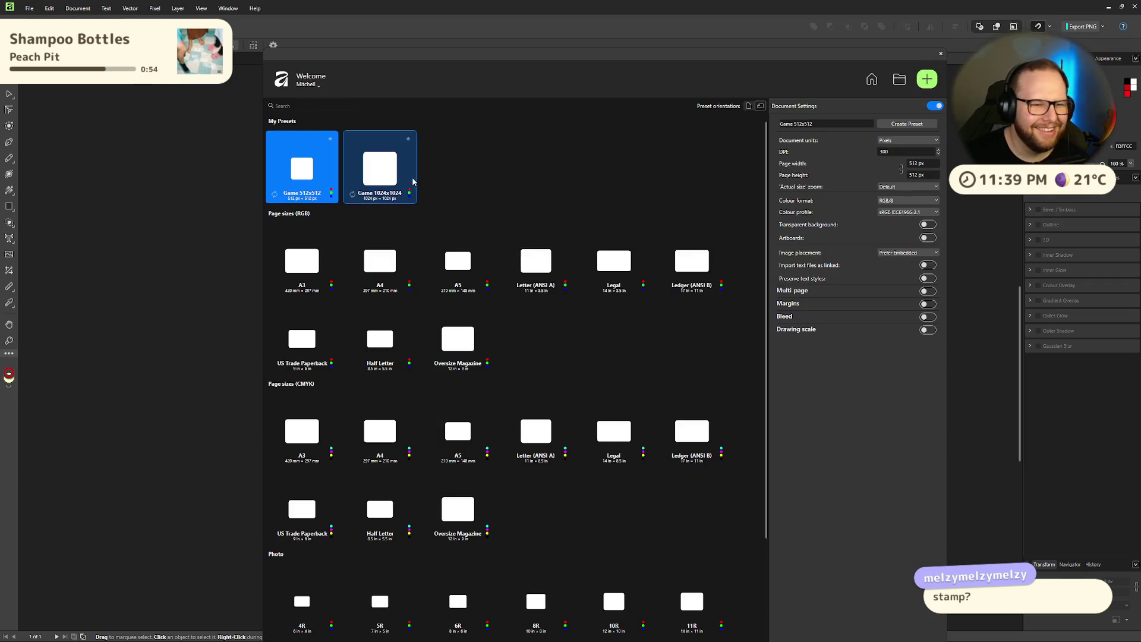
double_click(353, 172)
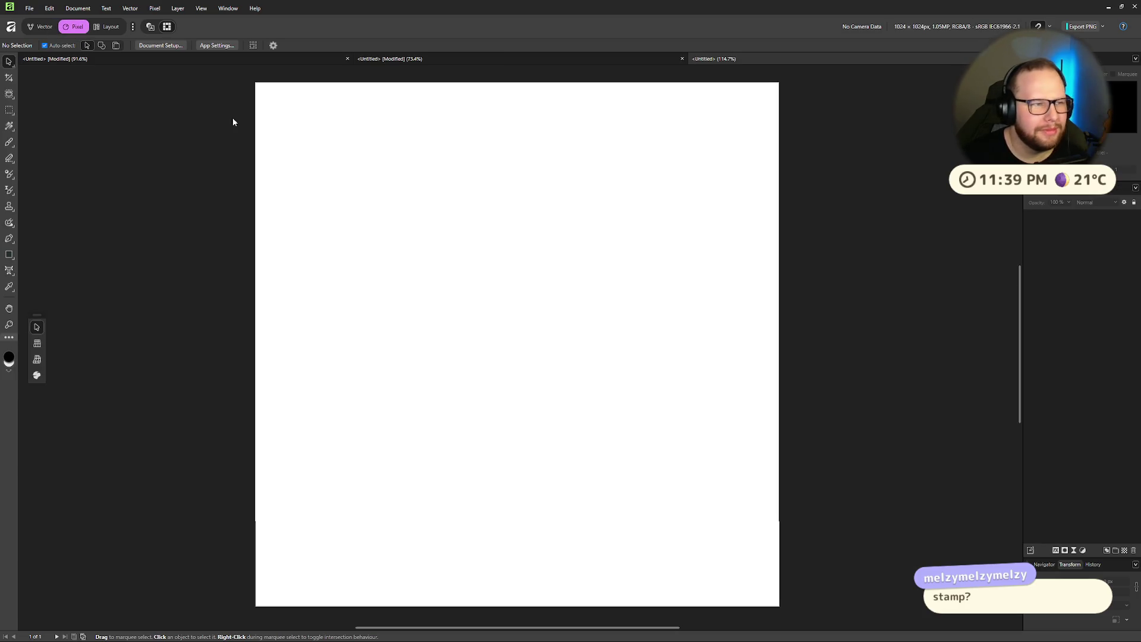
click(156, 46)
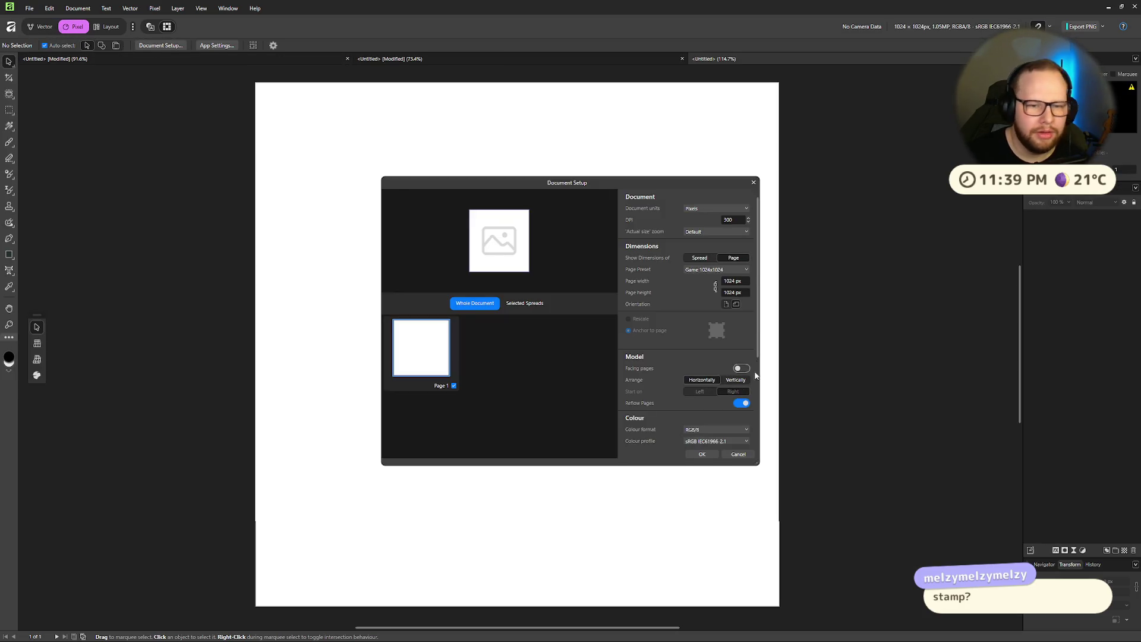
scroll(690, 357, down, 3)
click(742, 340)
click(703, 454)
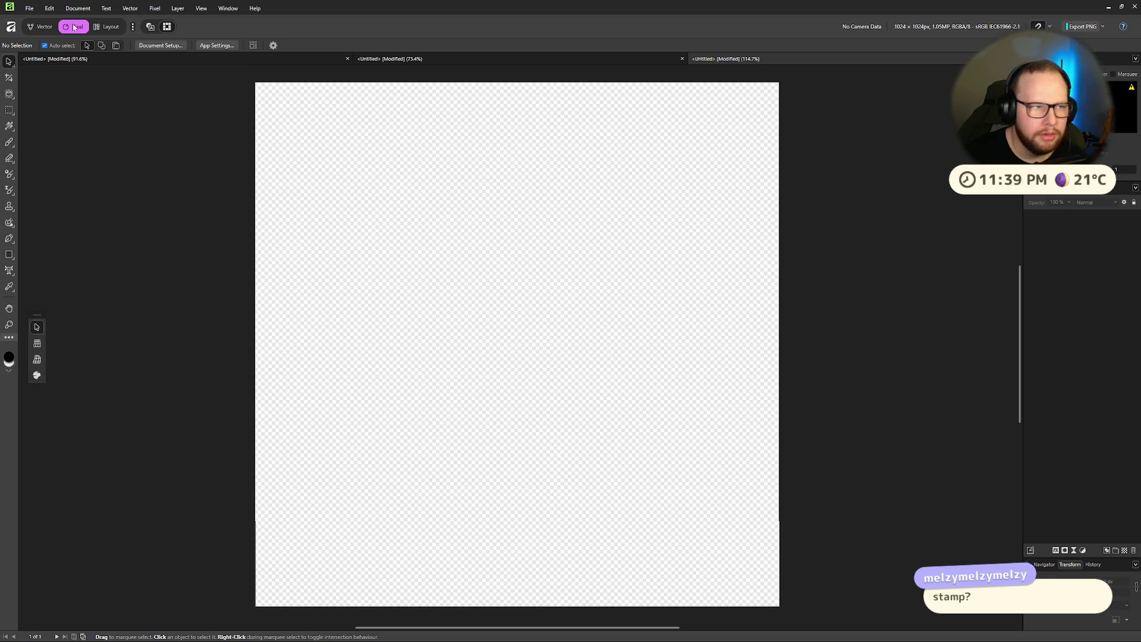
Step: Draw a wide rectangle across the page middle with no fill and a red outline
click(37, 27)
click(9, 209)
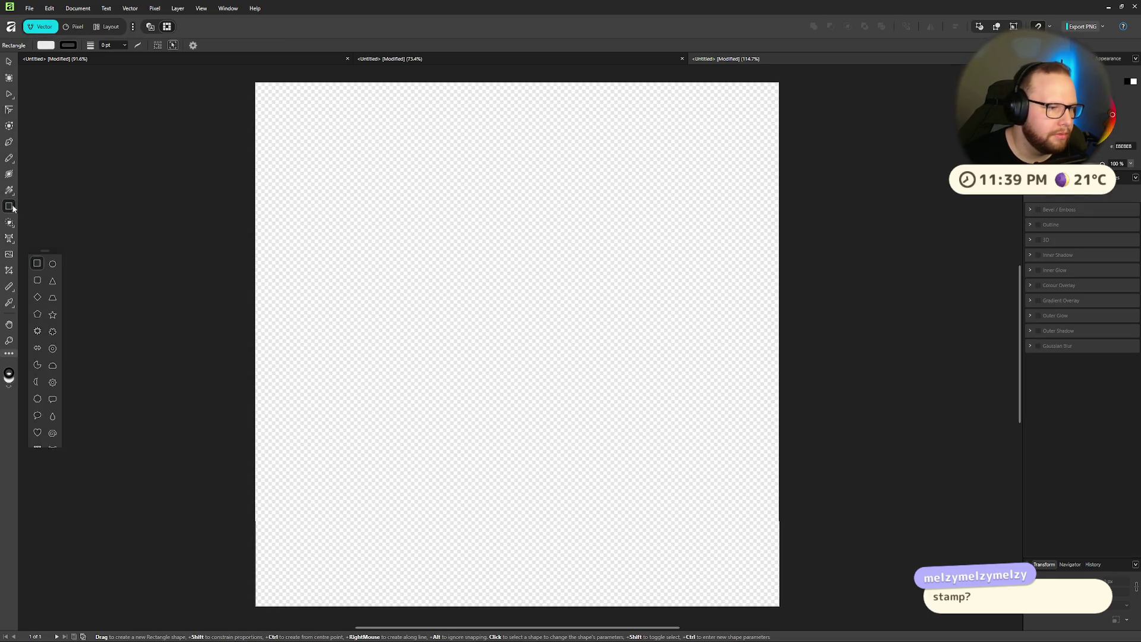
drag(560, 414, 727, 414)
click(46, 45)
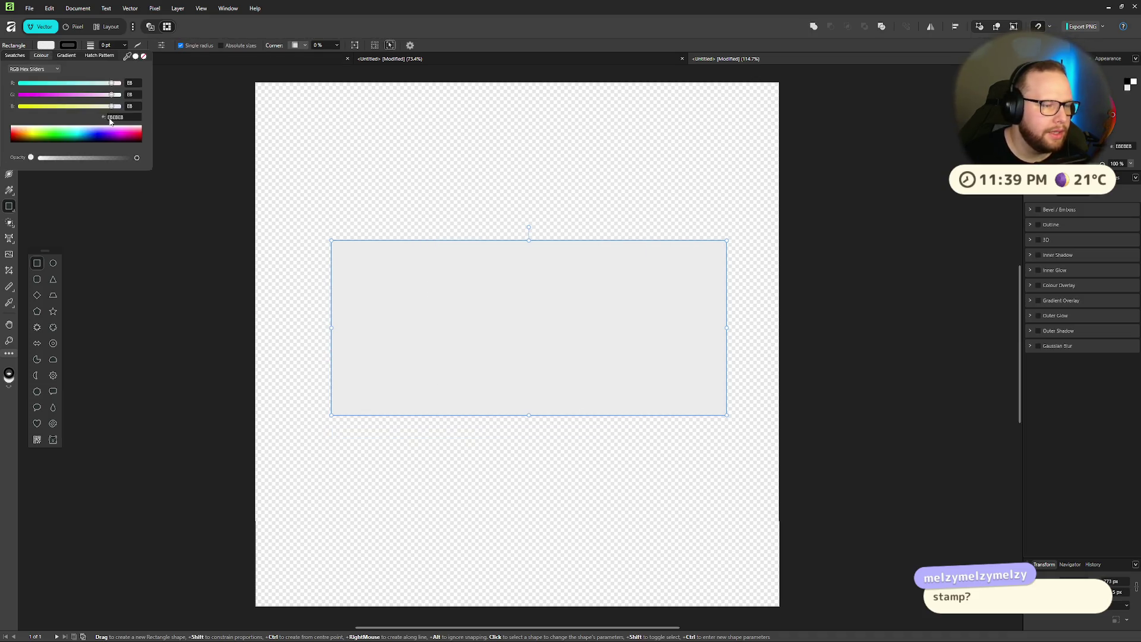
drag(107, 159, 34, 159)
click(67, 46)
drag(20, 83, 119, 82)
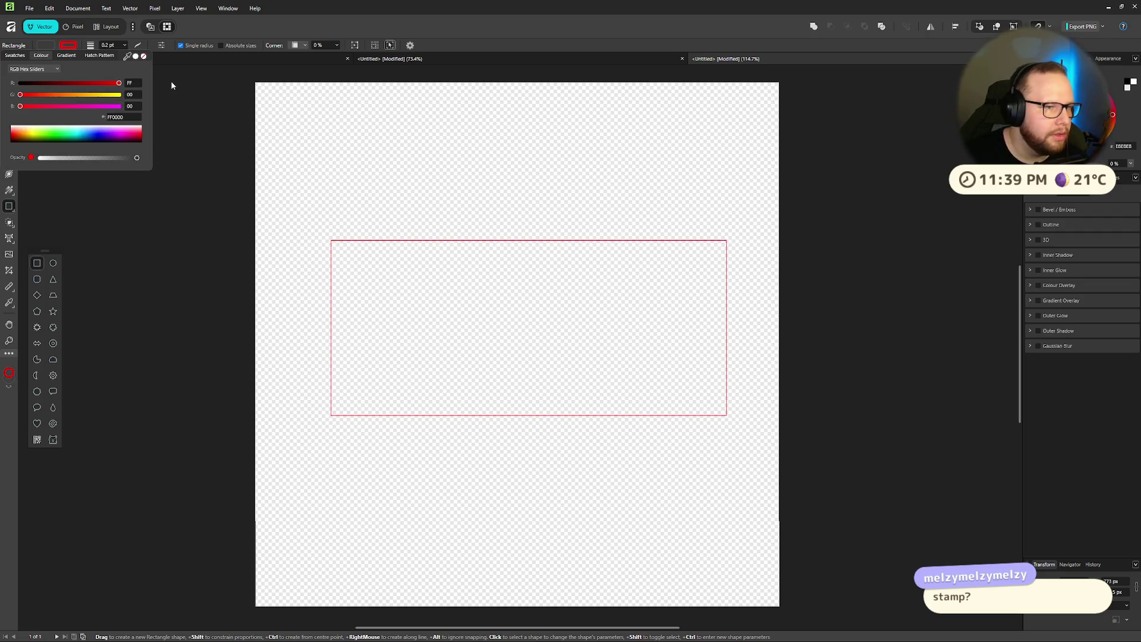
drag(26, 95, 36, 99)
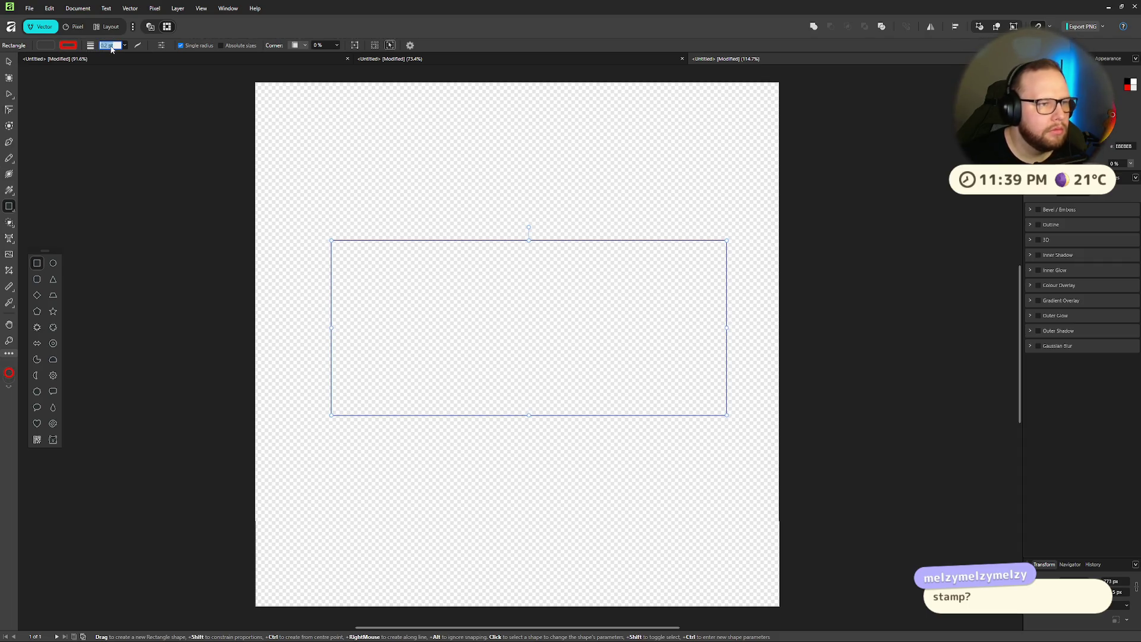
Step: Set the rectangle's outline width to 5 pt, after trying 10 pt, and deselect it
text(10)
key(Return)
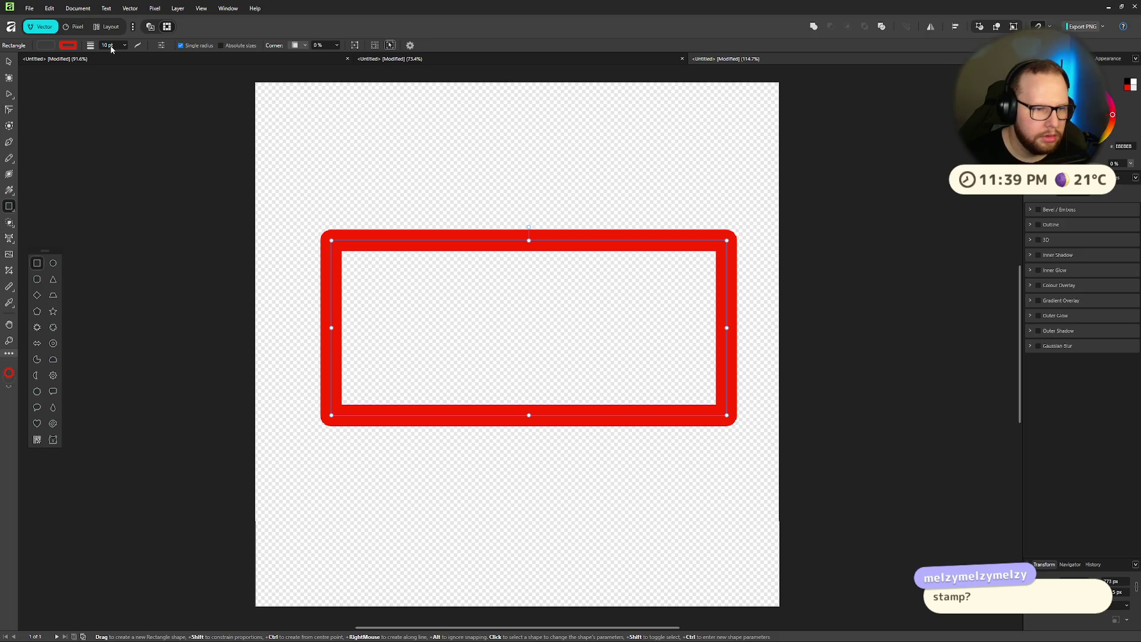
text(5)
key(Return)
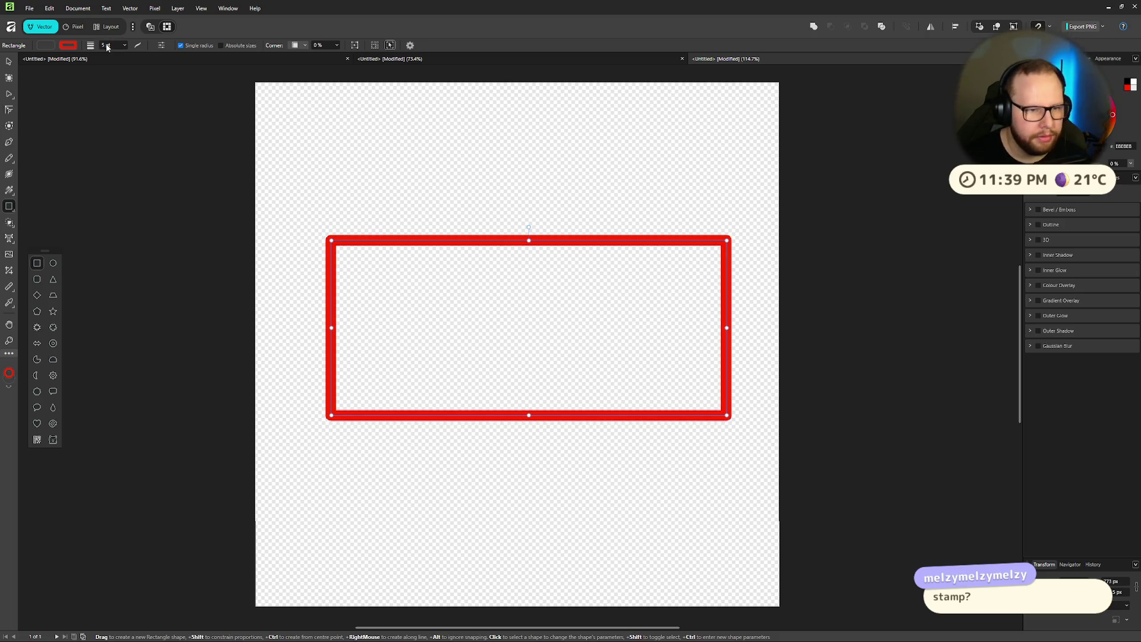
click(108, 178)
scroll(600, 220, down, 5)
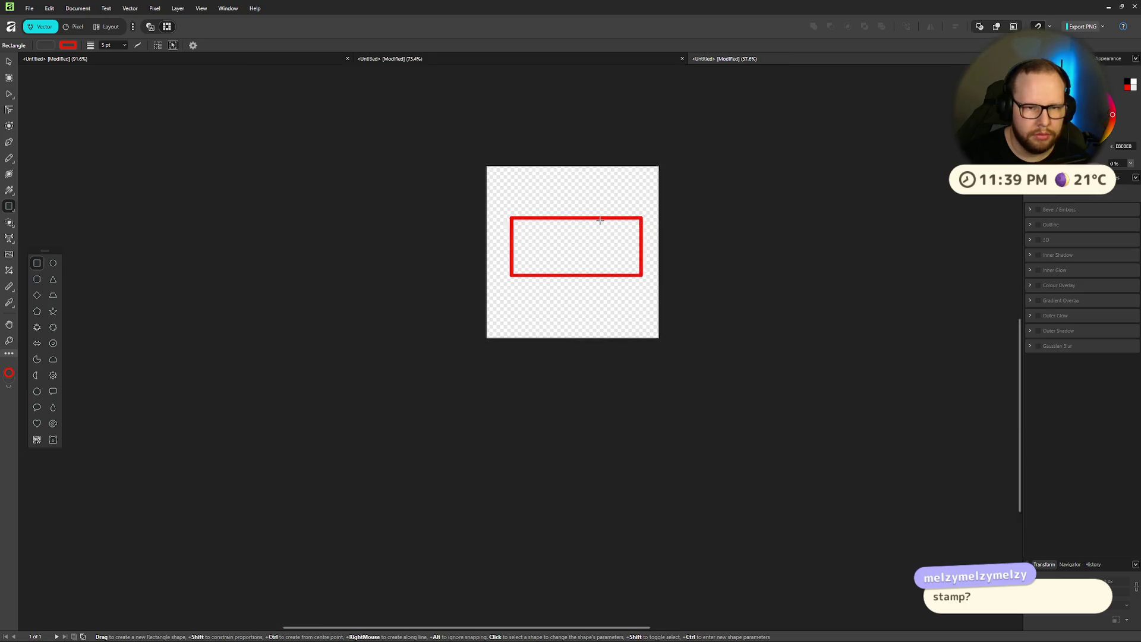
Step: Switch to the browser's virtual desktop and open a new Firefox tab
key(ctrl+super+Right)
key(ctrl+super+Right)
key(ctrl+super+Left)
key(ctrl+super+Right)
click(833, 14)
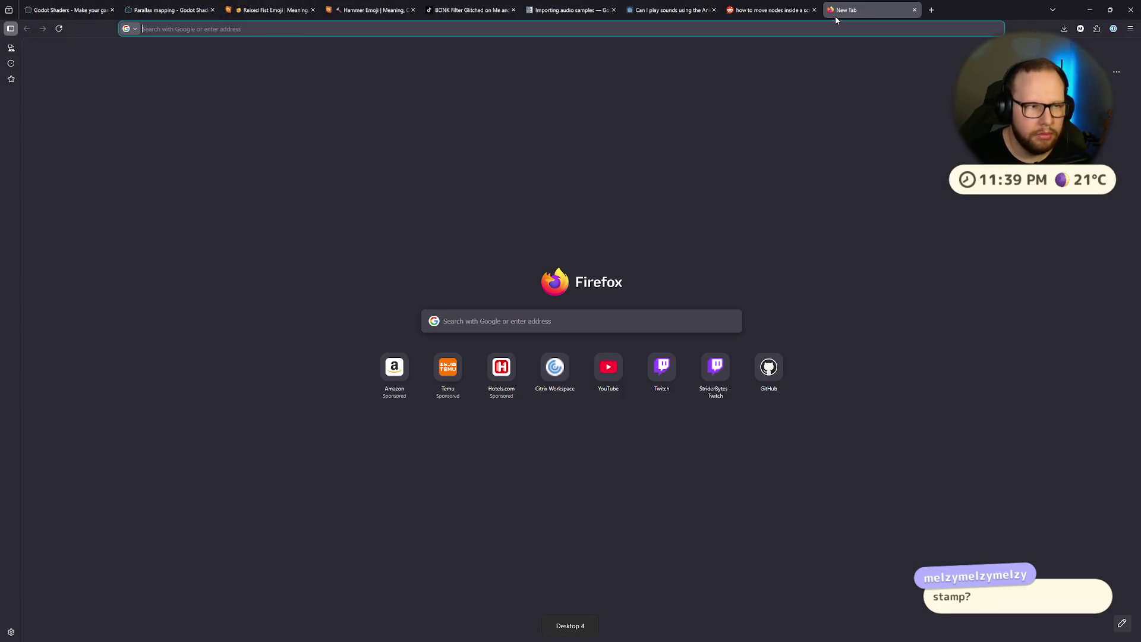
Step: Search Google for 'text stamps' and show the image results
text(text stamps)
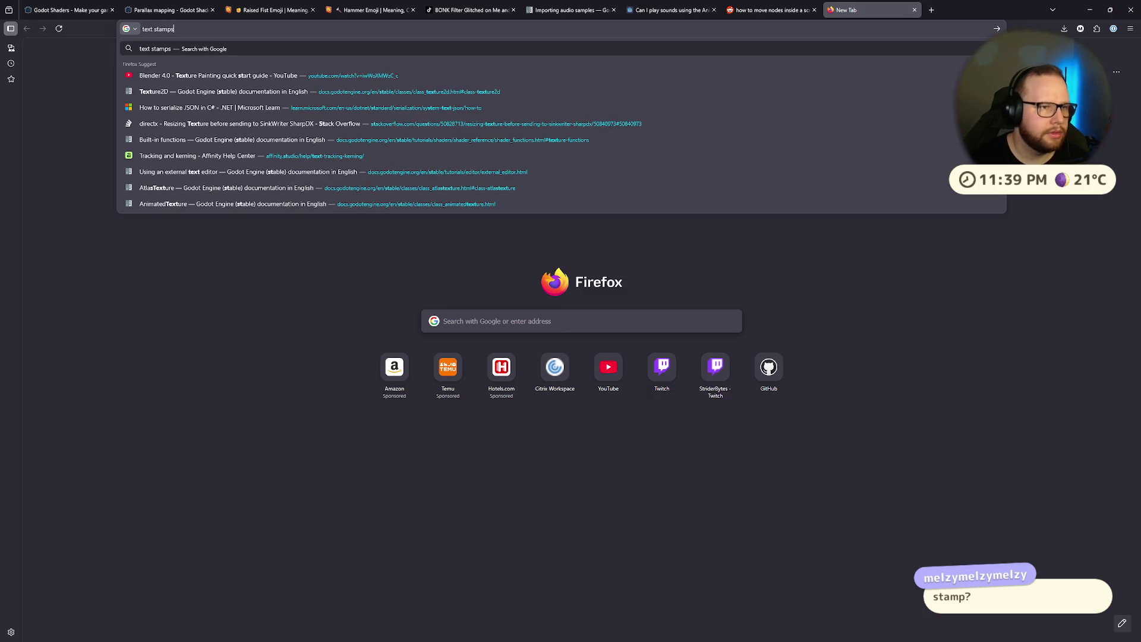
key(Return)
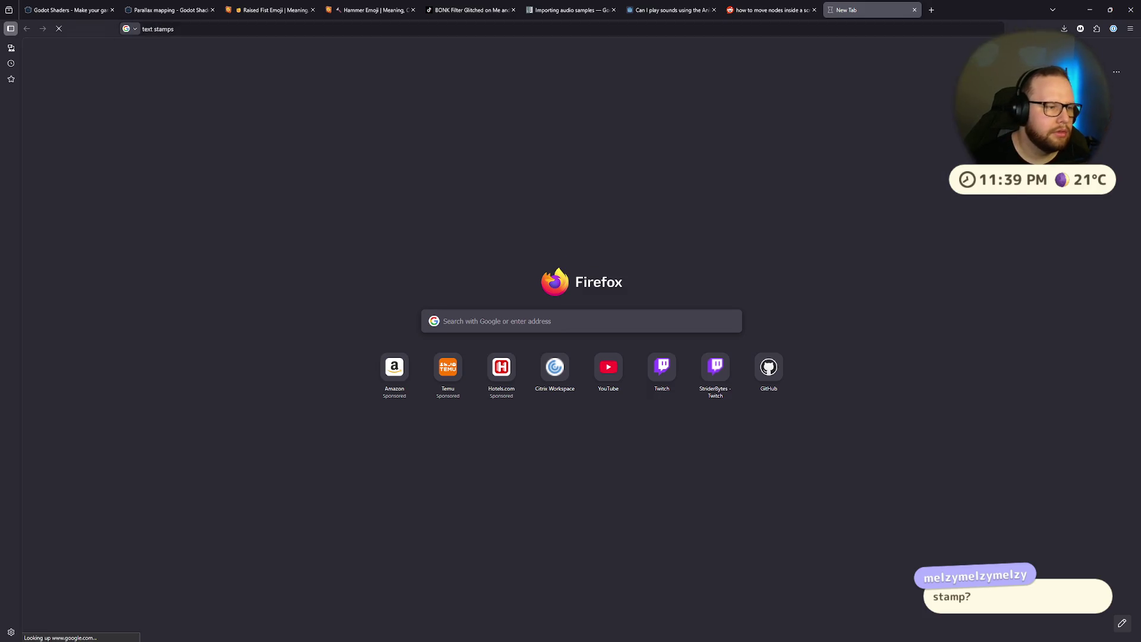
click(223, 89)
Step: Try 'text stamps texture', return to the earlier results, and preview the Save The Date stamp
click(232, 60)
text(textyr)
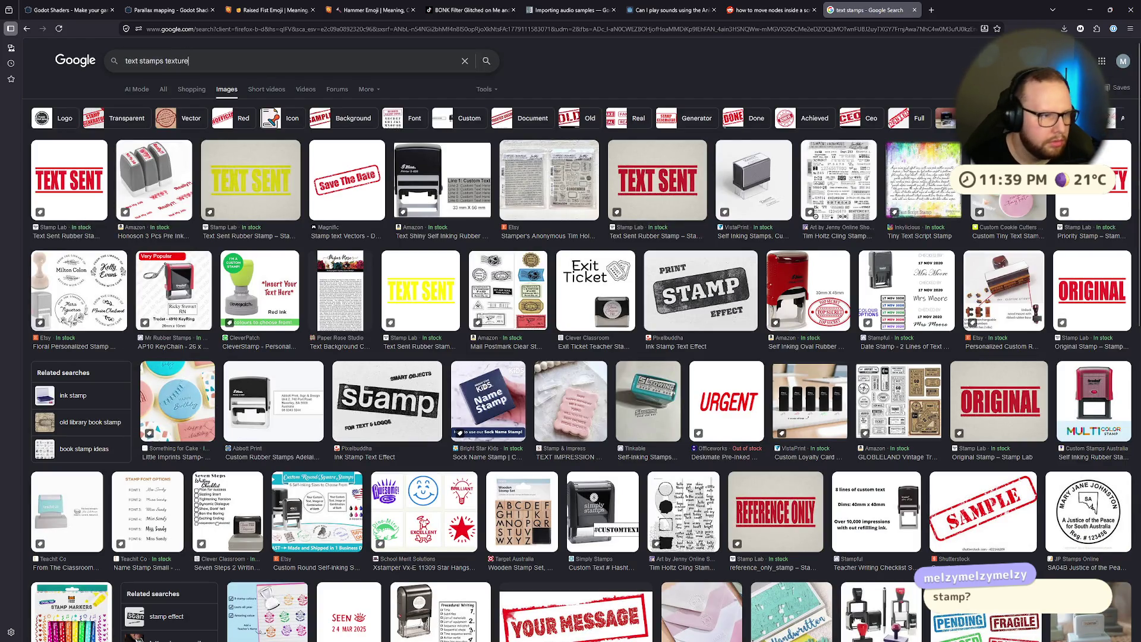
key(Return)
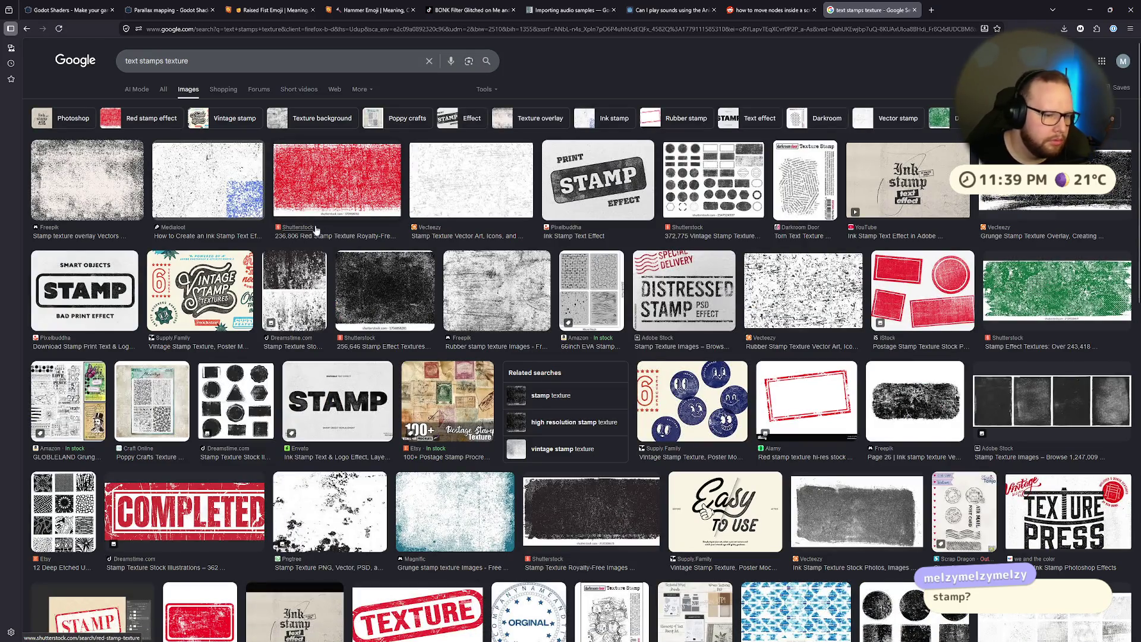
click(26, 28)
click(375, 185)
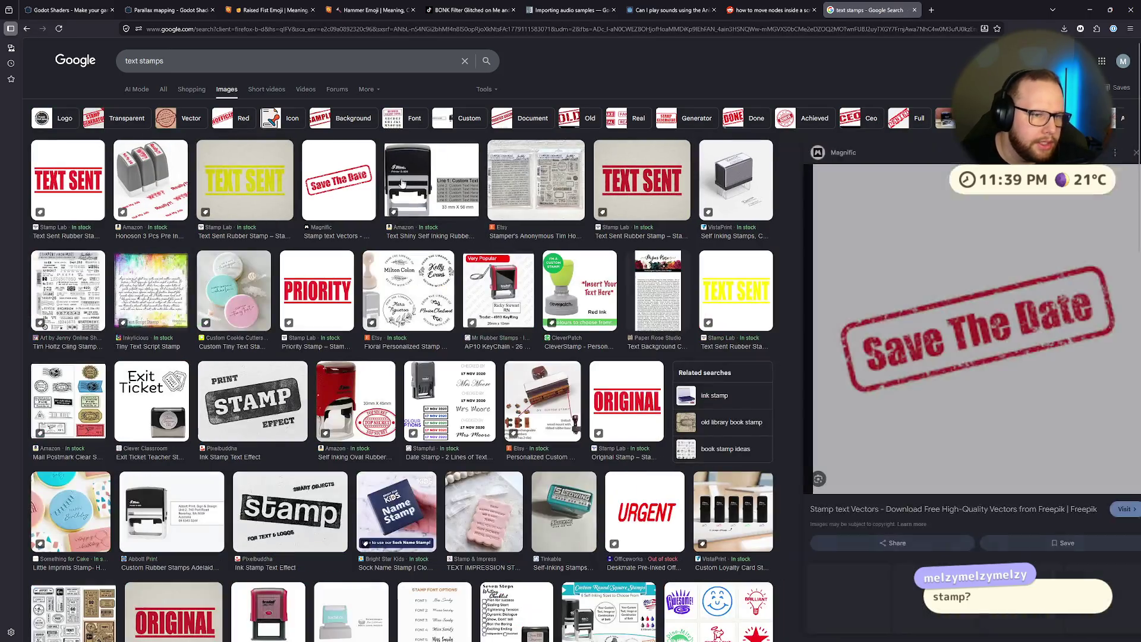
key(ctrl+super+Left)
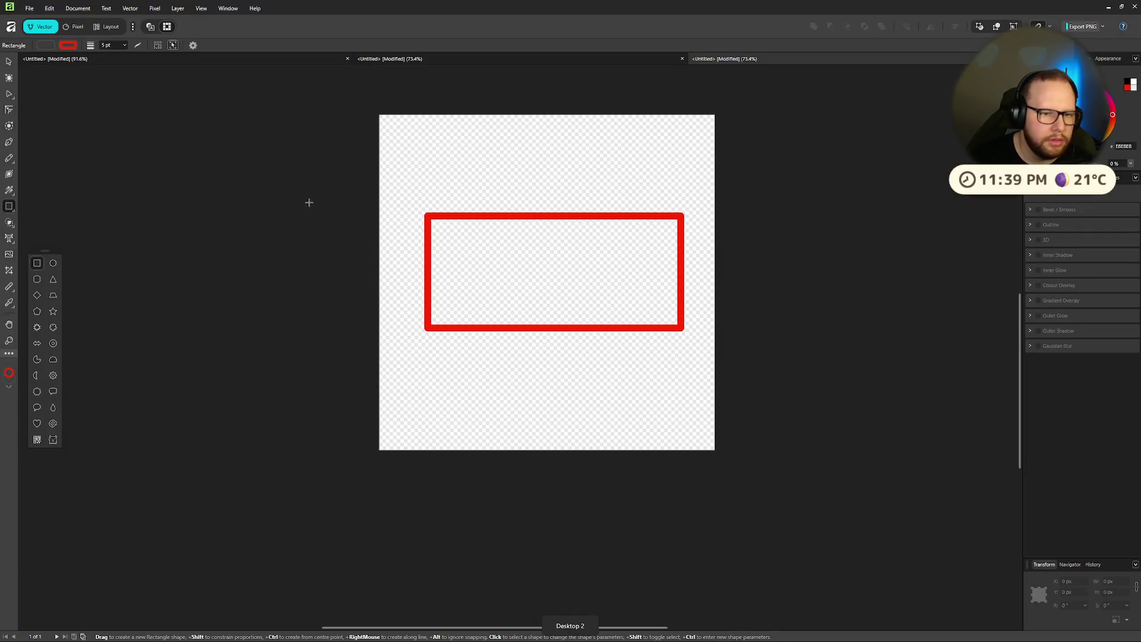
Step: Change the selected rectangle's outline width to 10 pt and deselect it
key(v)
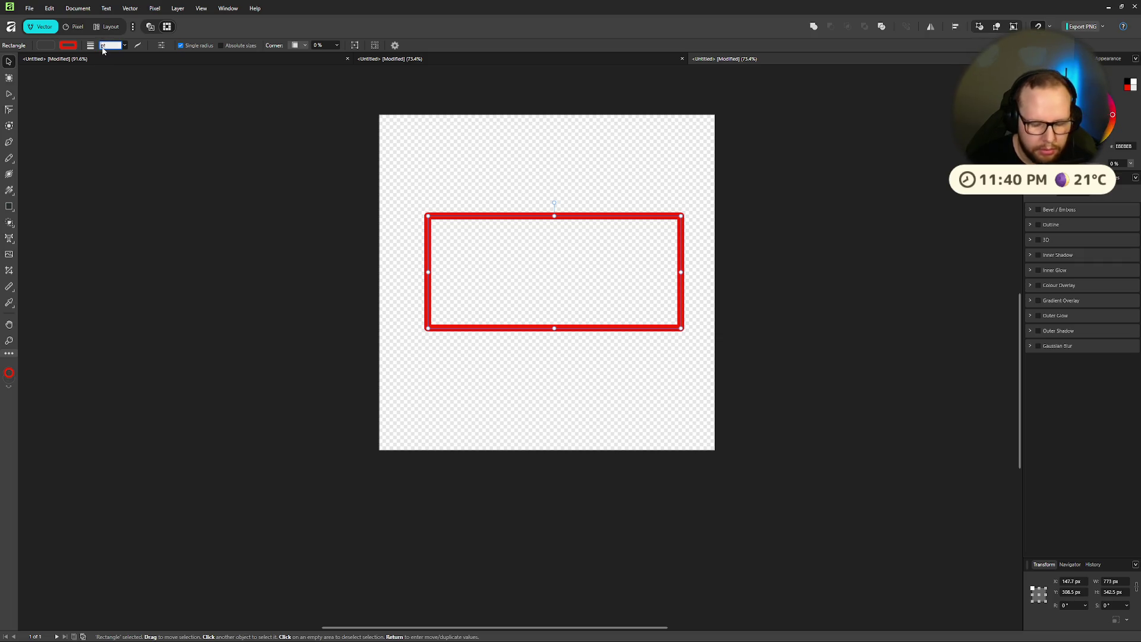
text(10)
key(Return)
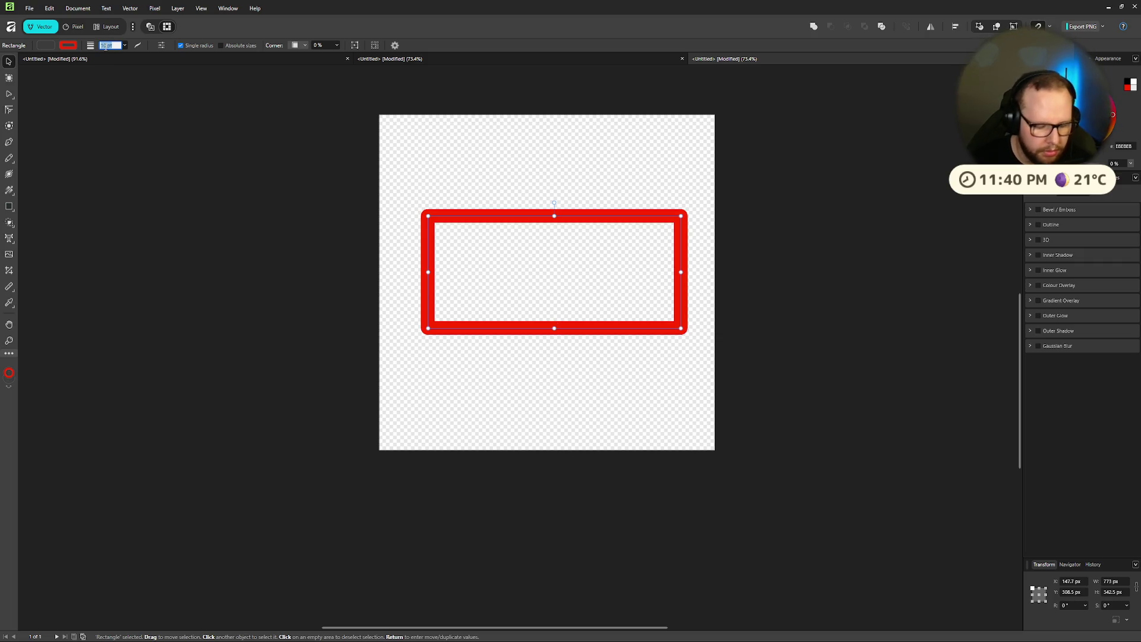
key(Return)
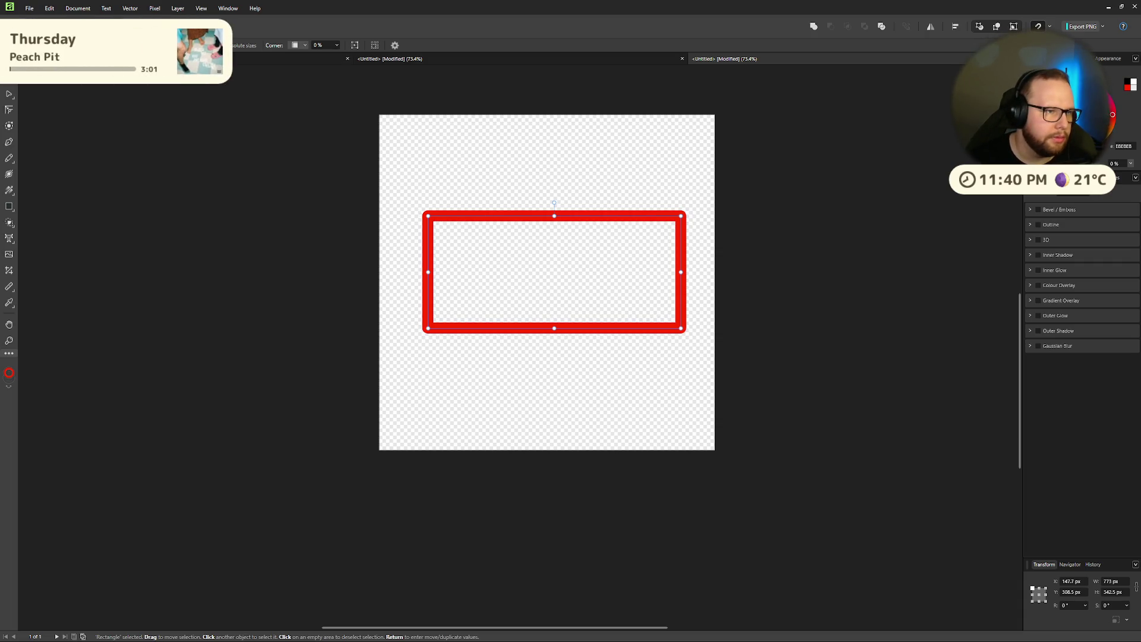
click(578, 168)
click(10, 241)
Step: Type WOMBAT inside the rectangle in Comic Sans MS, Strong style, coloured red FF0000
click(528, 284)
text(WOMBAT)
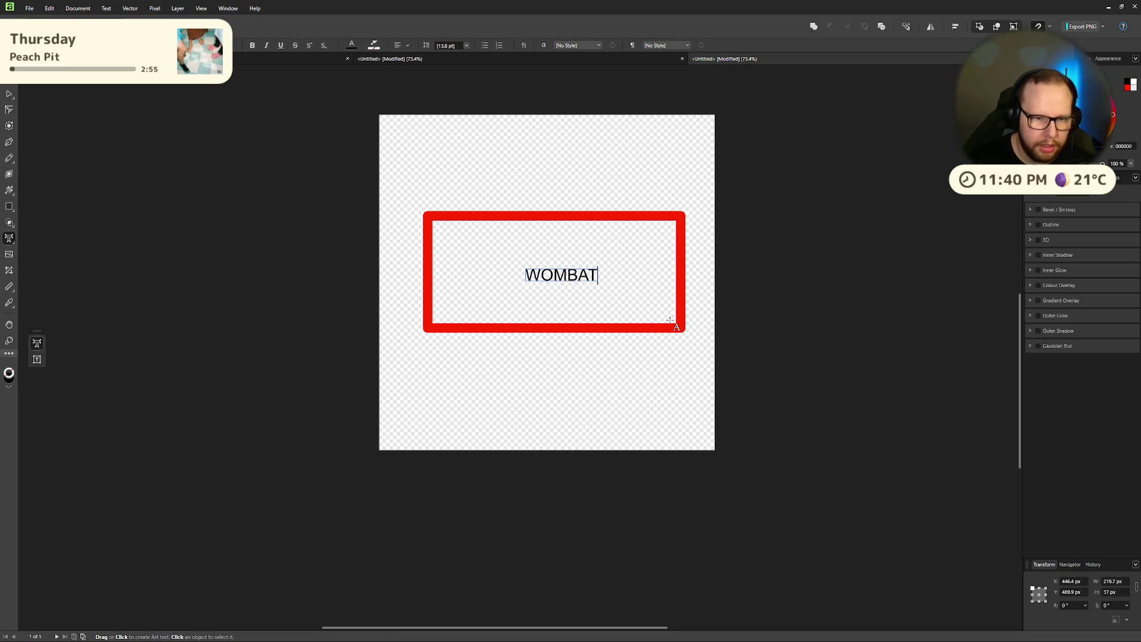
key(ctrl+a)
click(59, 45)
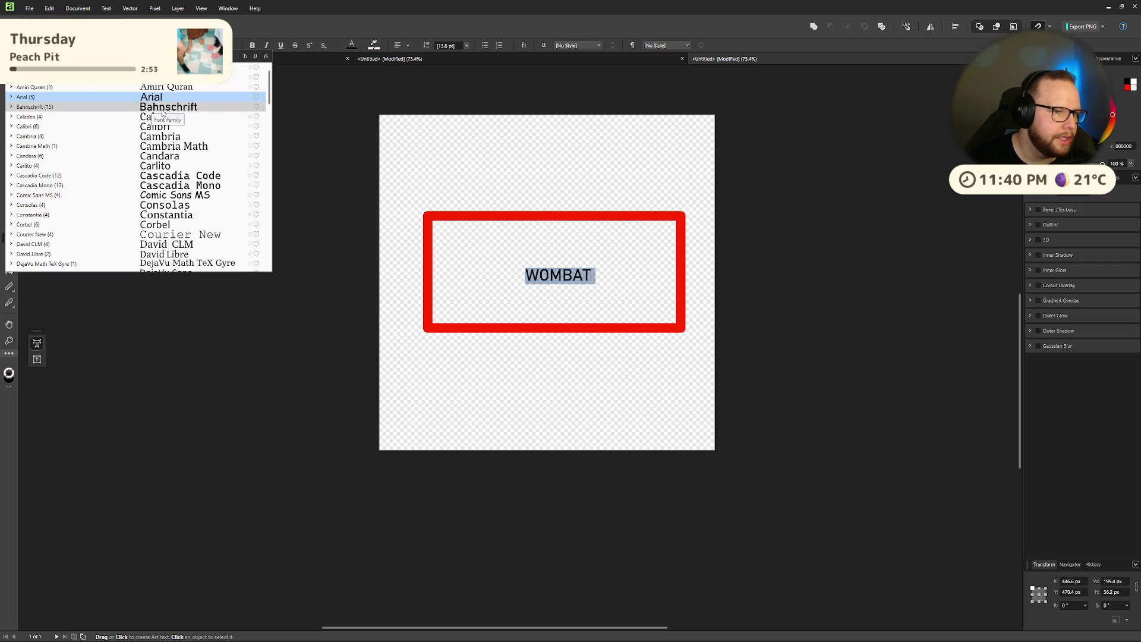
scroll(138, 178, down, 5)
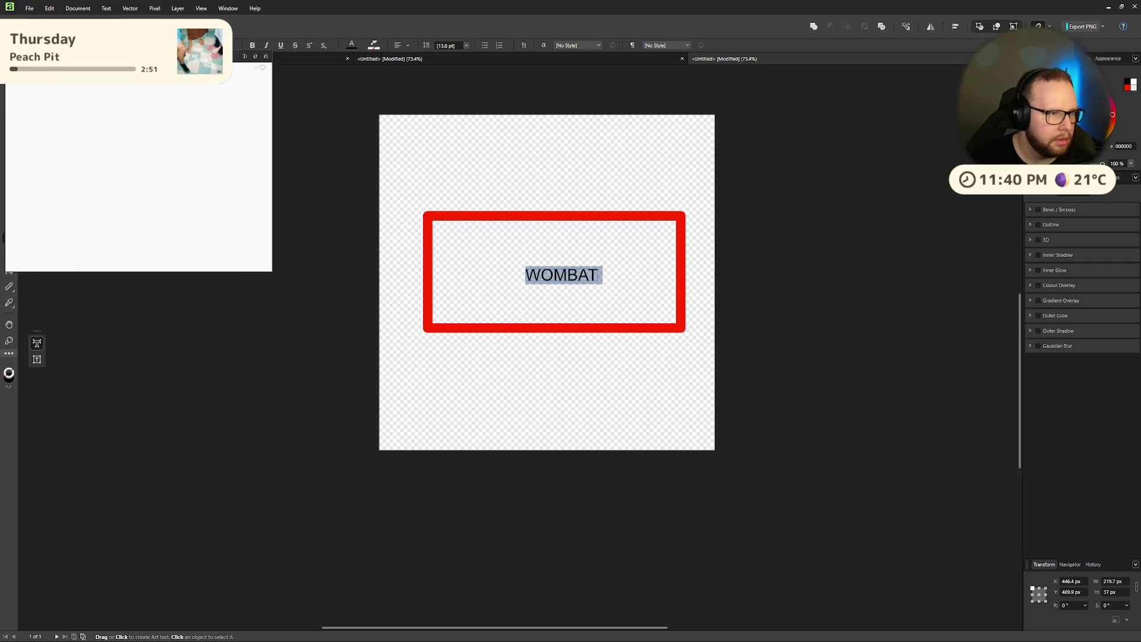
click(138, 179)
click(574, 45)
click(574, 45)
click(574, 45)
click(567, 89)
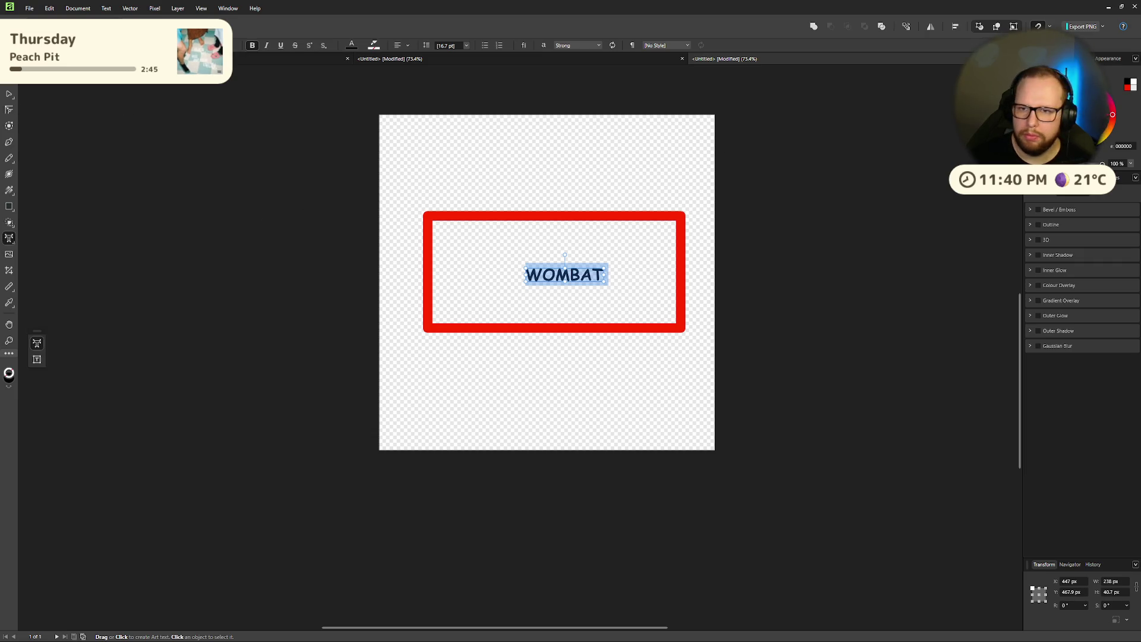
click(1112, 114)
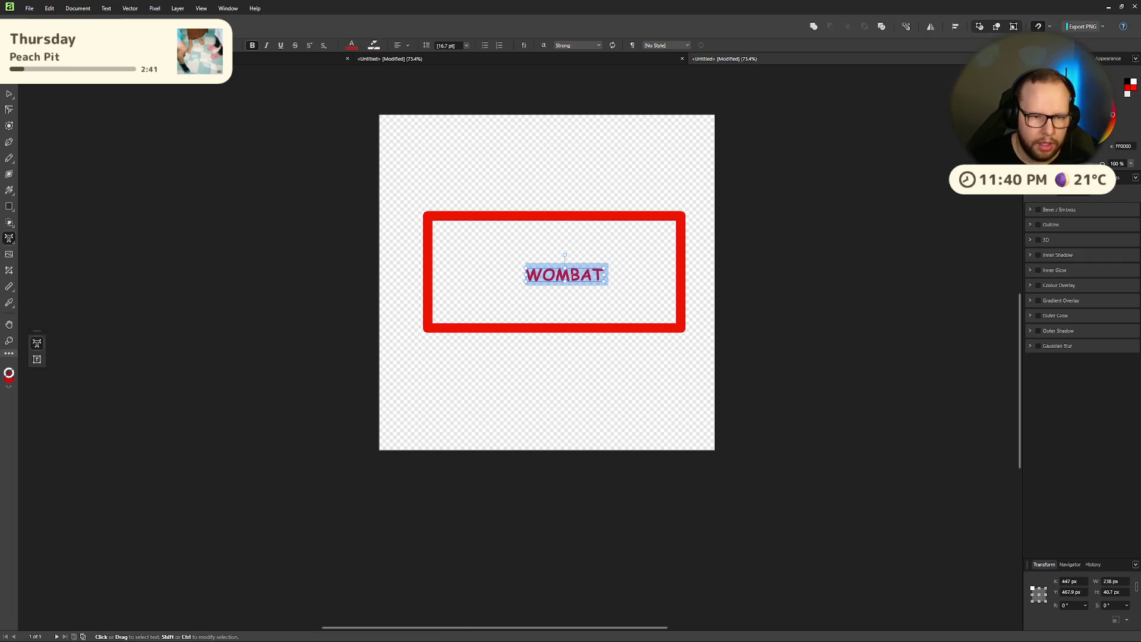
Step: Centre the red rectangle on the page and enlarge WOMBAT to fill it
key(Escape)
mouse_move(593, 223)
mouse_down()
mouse_move(578, 241)
mouse_move(593, 236)
mouse_move(580, 278)
mouse_move(658, 227)
mouse_up()
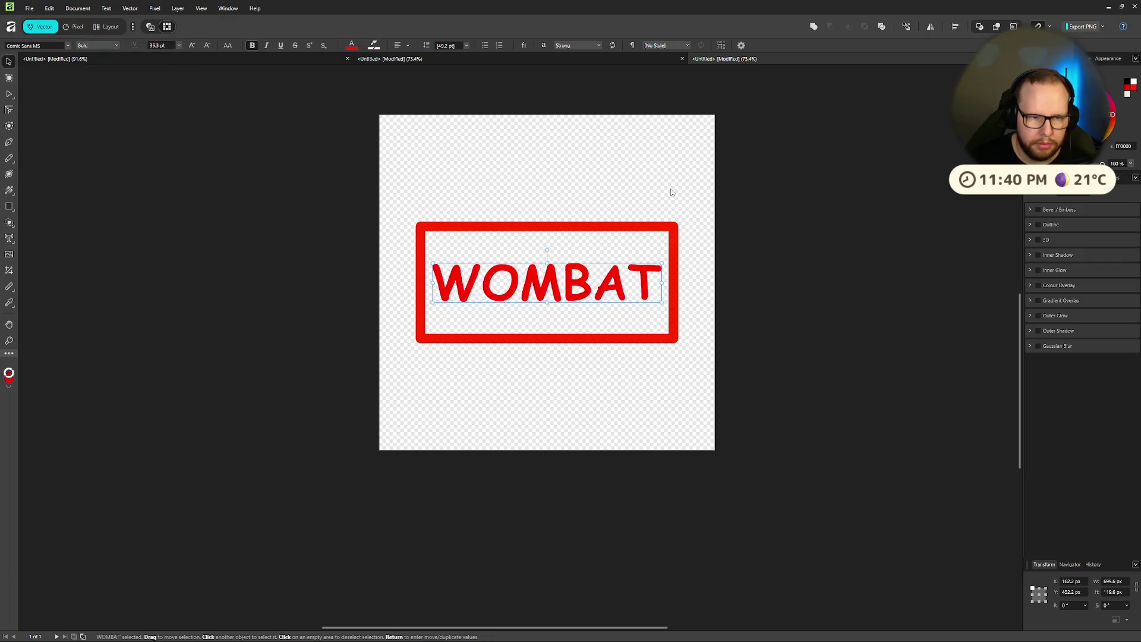
mouse_move(547, 263)
mouse_down()
mouse_move(547, 236)
mouse_move(548, 278)
mouse_up()
click(609, 190)
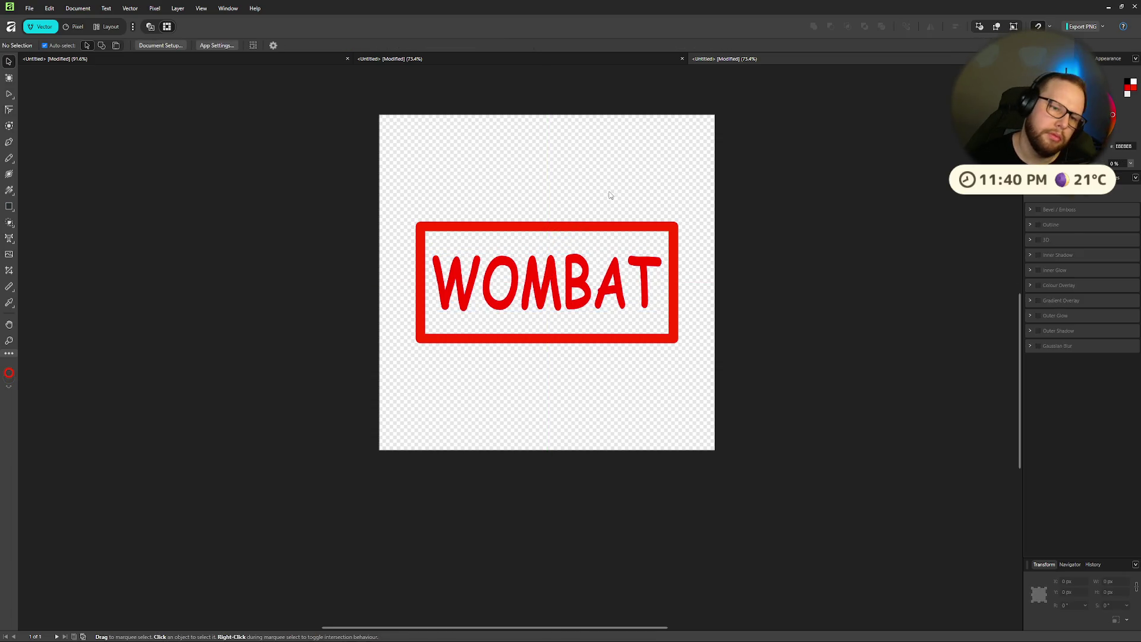
Step: Shorten the red rectangle from its bottom and top edges to fit around WOMBAT
click(549, 308)
click(547, 340)
drag(548, 340, 547, 322)
drag(547, 226, 567, 244)
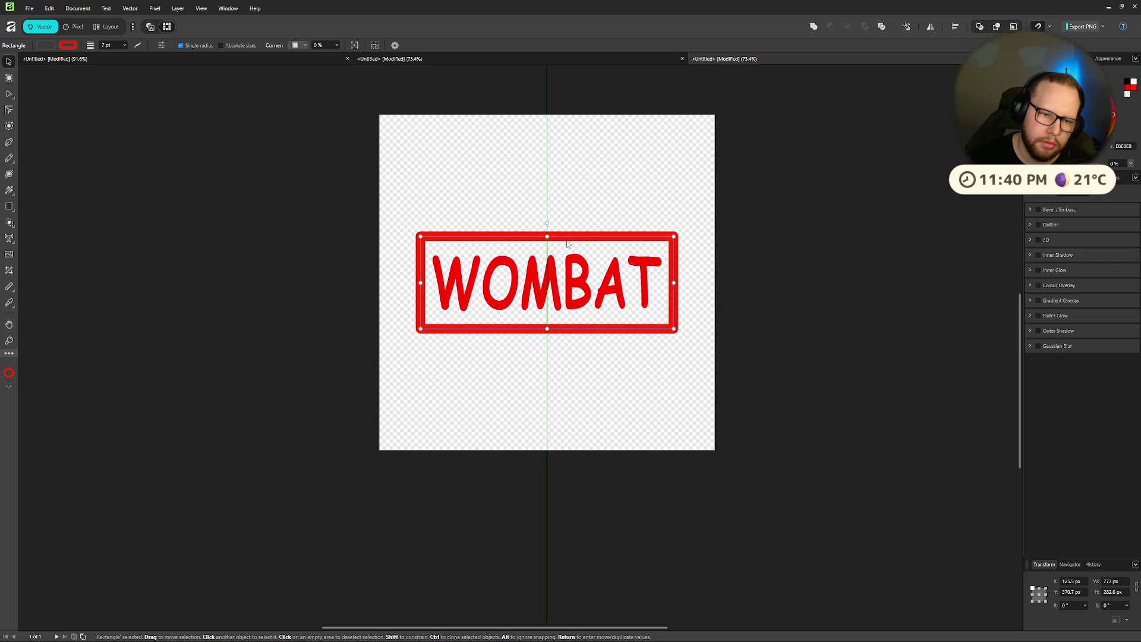
Step: Select the rectangle and WOMBAT together and scale them up to span the page
click(560, 276)
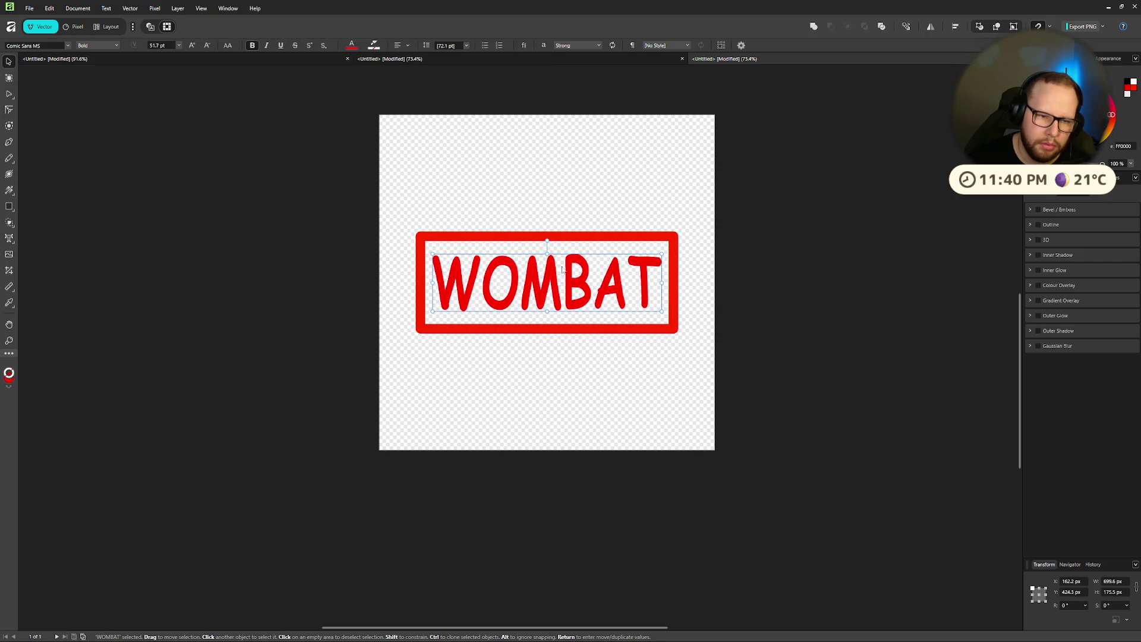
click(643, 182)
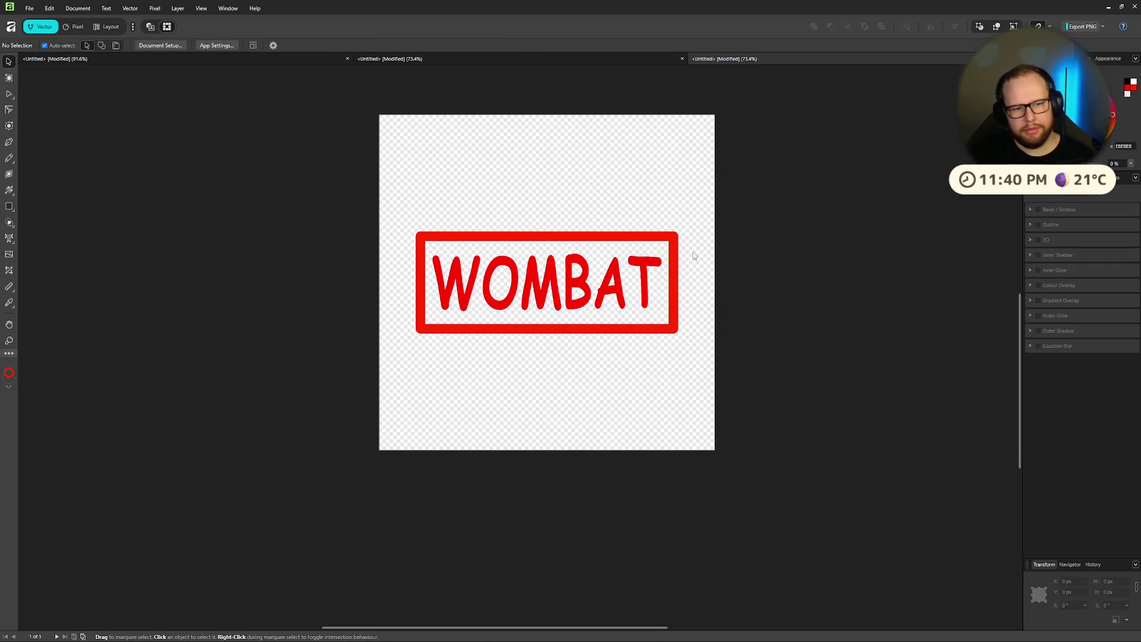
click(549, 247)
shift+click(553, 285)
mouse_move(678, 234)
mouse_down()
mouse_move(698, 206)
mouse_move(702, 219)
mouse_move(682, 236)
mouse_move(686, 214)
mouse_move(638, 237)
mouse_move(710, 186)
mouse_move(700, 204)
mouse_up()
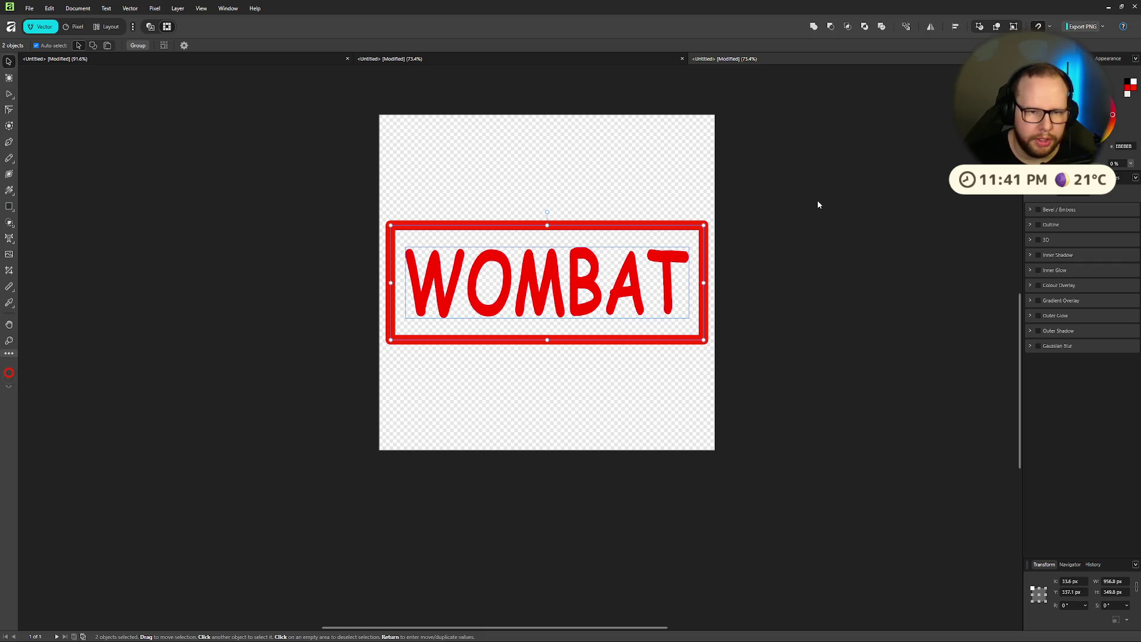
click(794, 174)
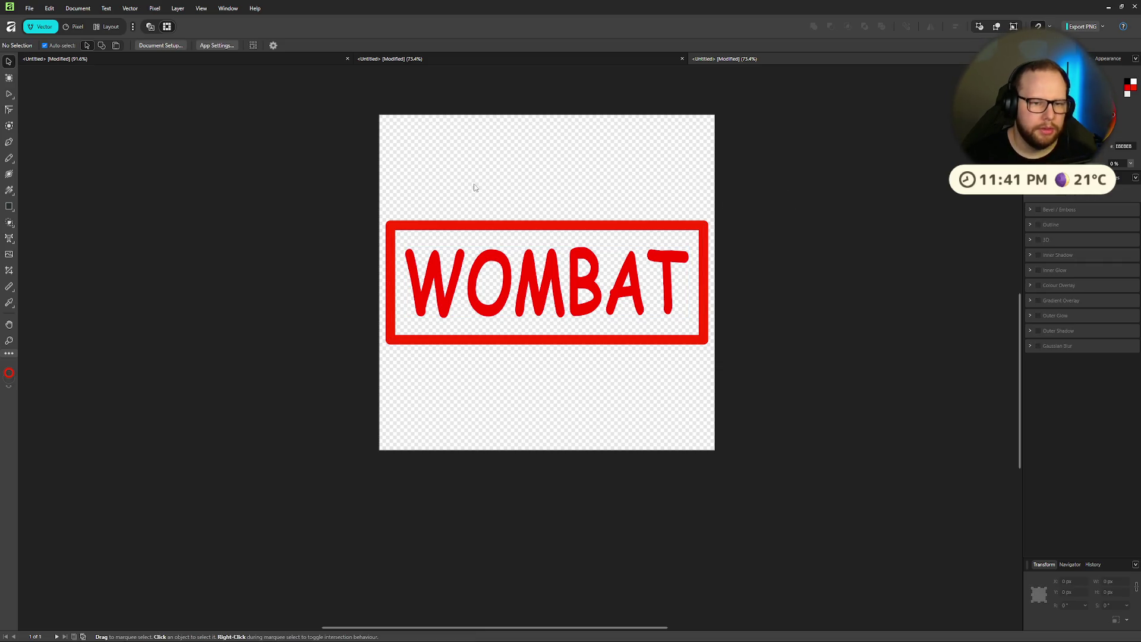
Step: Rasterise the box and text into pixel layers and select both in Layers
drag(291, 152, 738, 397)
right_click(562, 251)
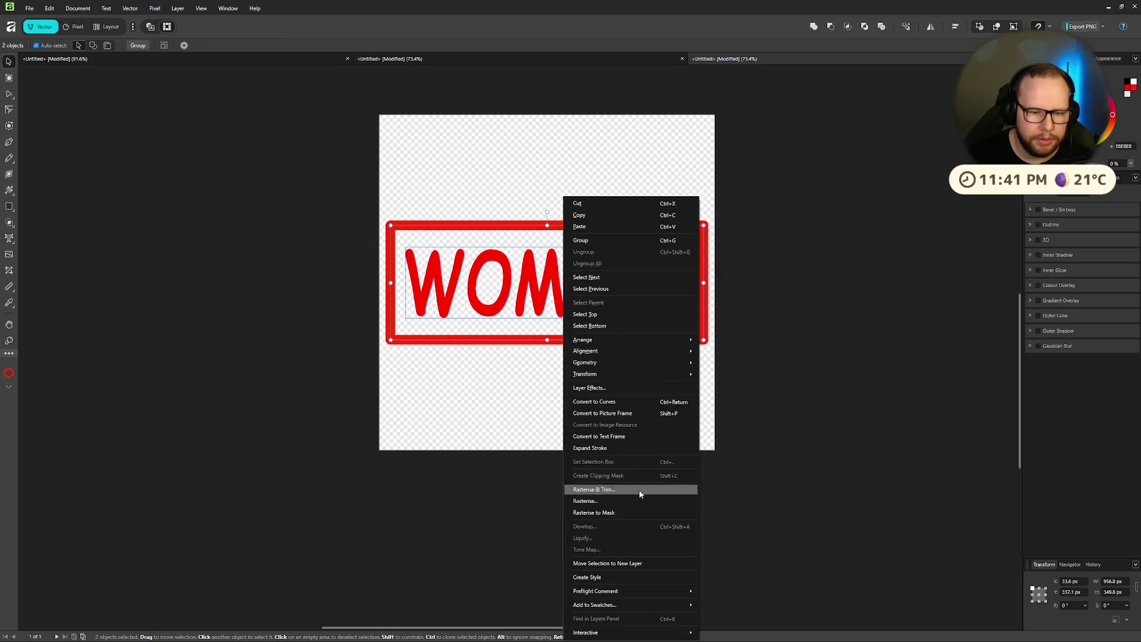
click(602, 504)
click(889, 239)
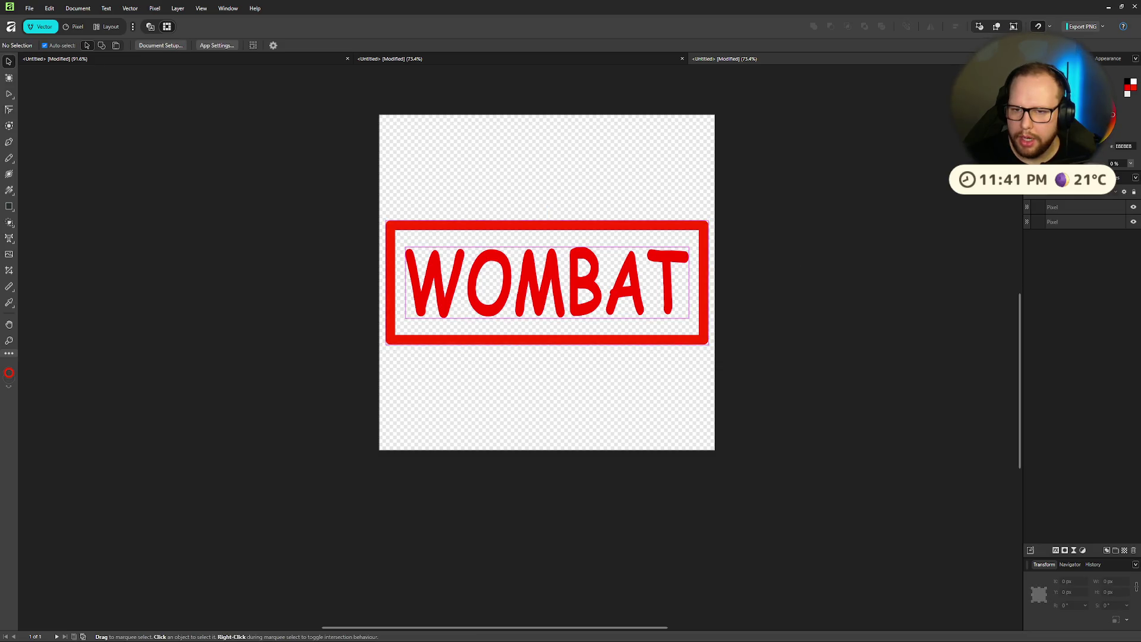
click(1064, 221)
shift+click(1065, 207)
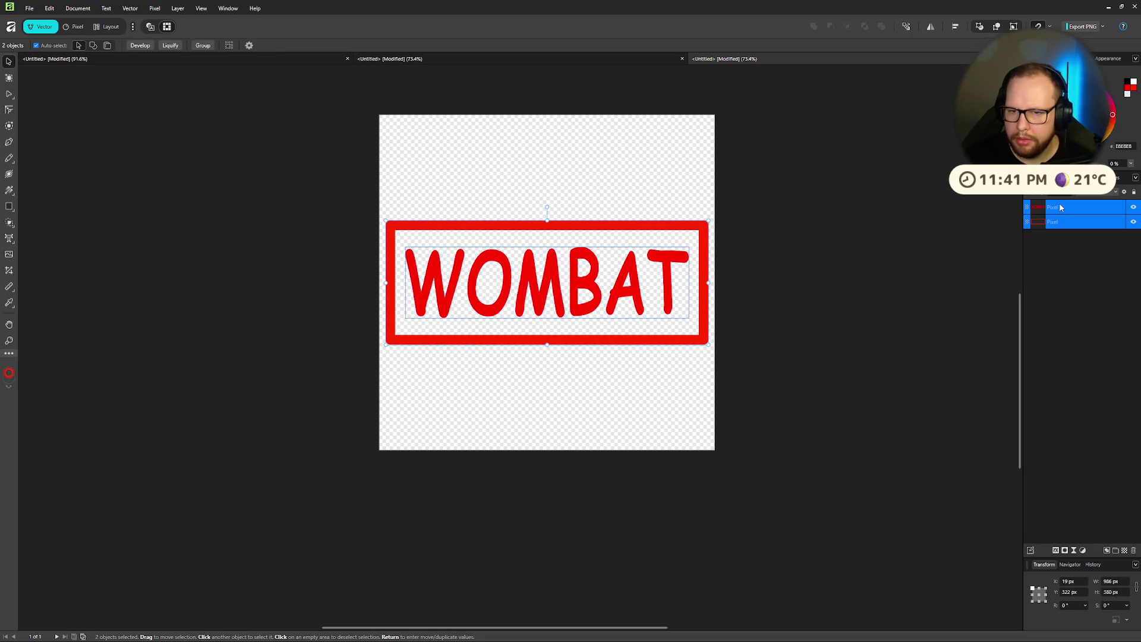
right_click(1055, 211)
click(901, 379)
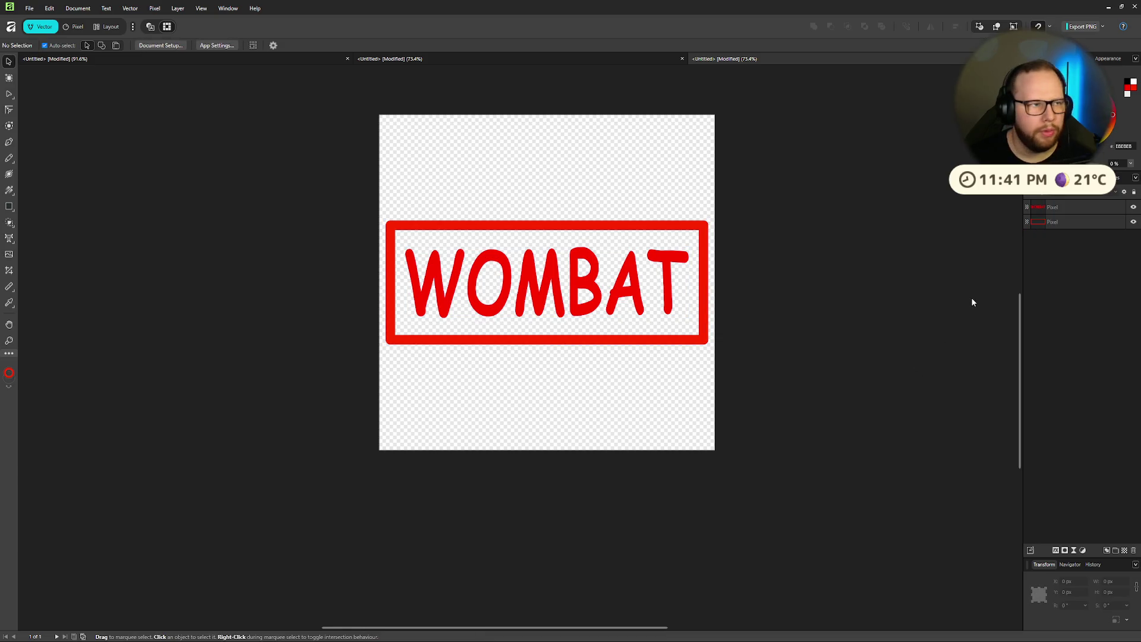
Step: Undo the rasterising to restore the vector WOMBAT and Rectangle layers
click(1055, 207)
shift+click(1055, 223)
right_click(1054, 222)
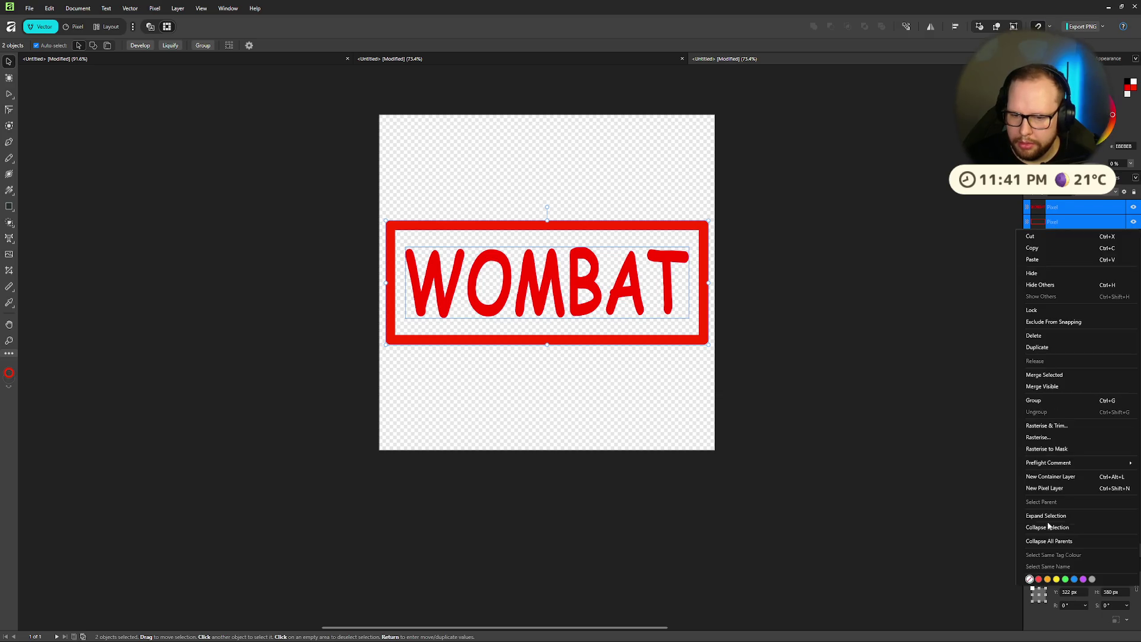
click(982, 410)
key(ctrl+z)
click(982, 411)
key(ctrl+z)
key(ctrl+z)
key(ctrl+z)
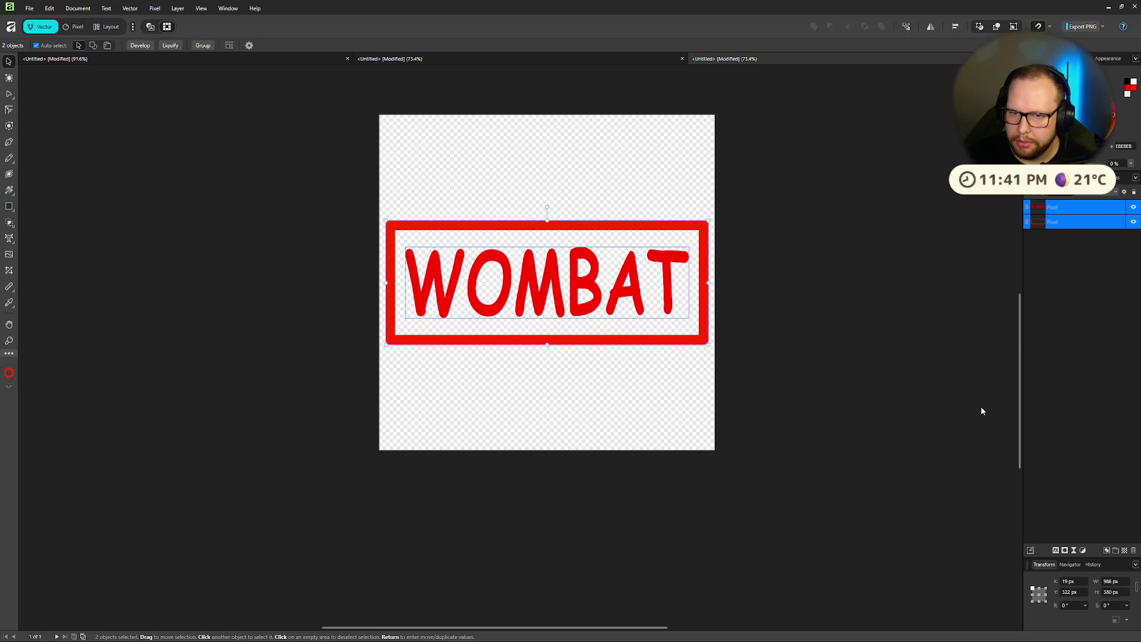
key(ctrl+z)
click(965, 410)
Step: Group the WOMBAT and Rectangle layers
click(1061, 209)
shift+click(1061, 223)
right_click(1060, 225)
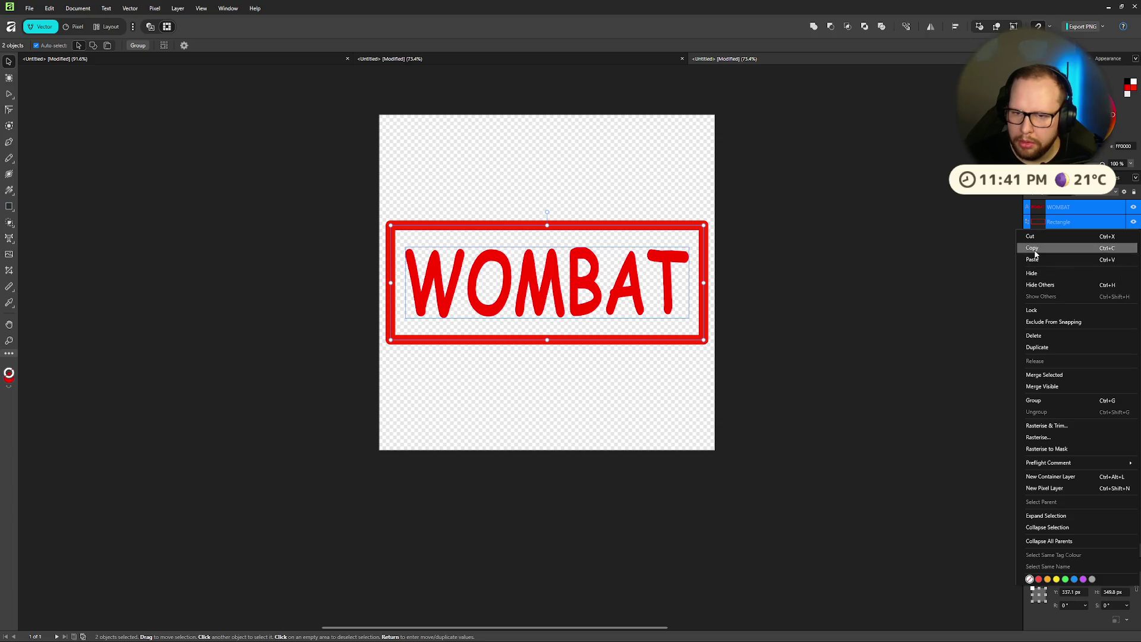
click(1043, 400)
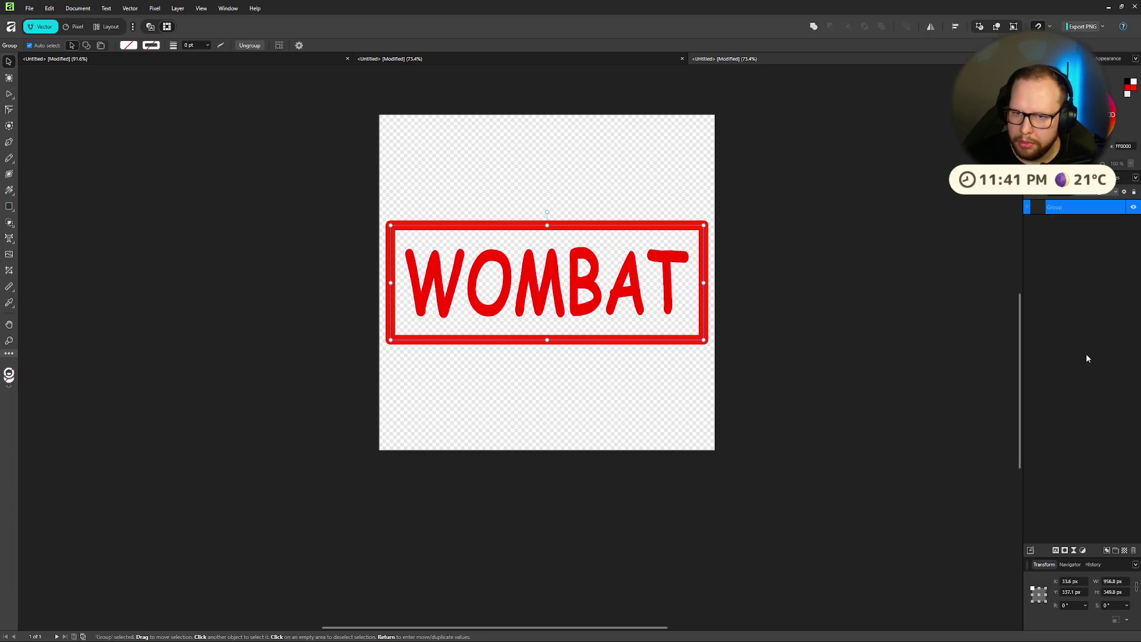
click(1075, 247)
Step: Duplicate the group, rasterise the copy into a Pixel layer, and hide the original group
click(1064, 208)
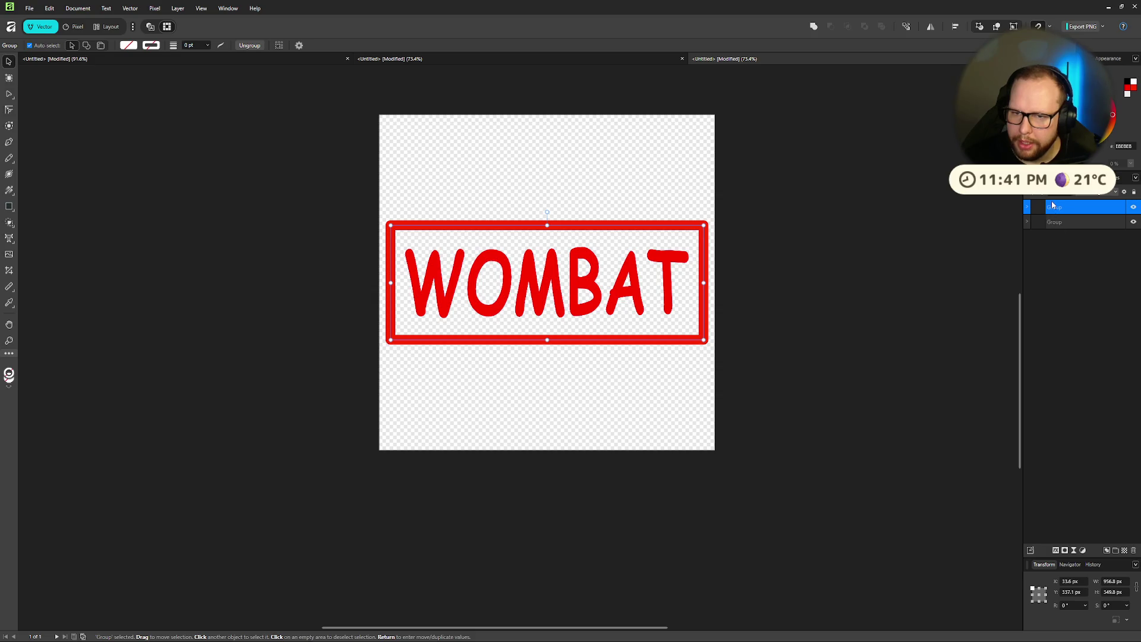
right_click(1064, 209)
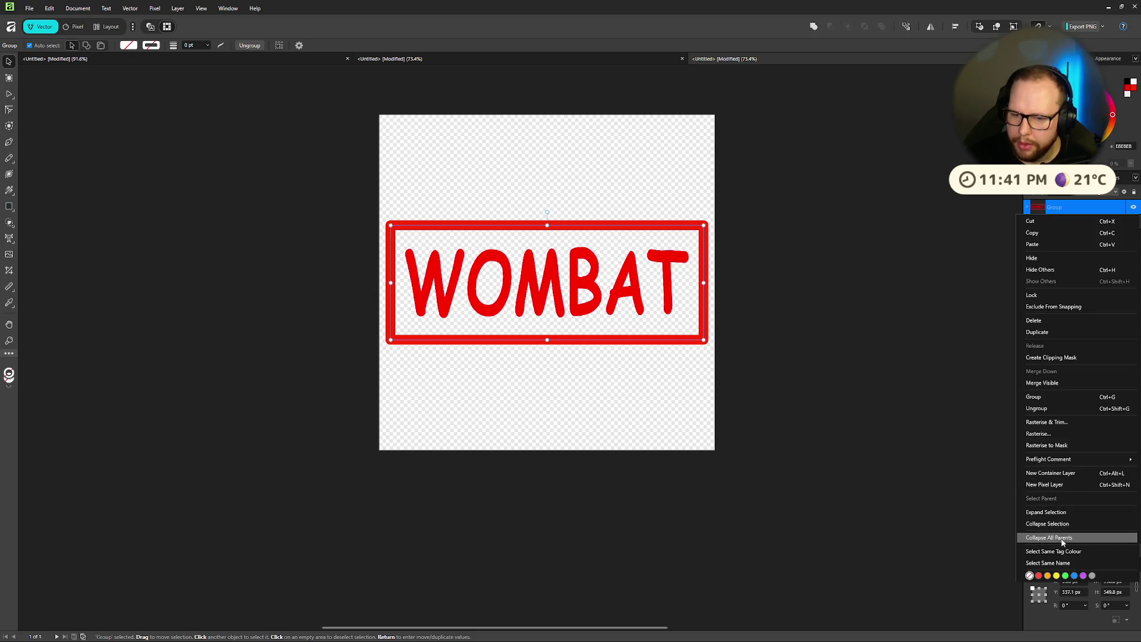
key(ctrl+j)
click(1046, 436)
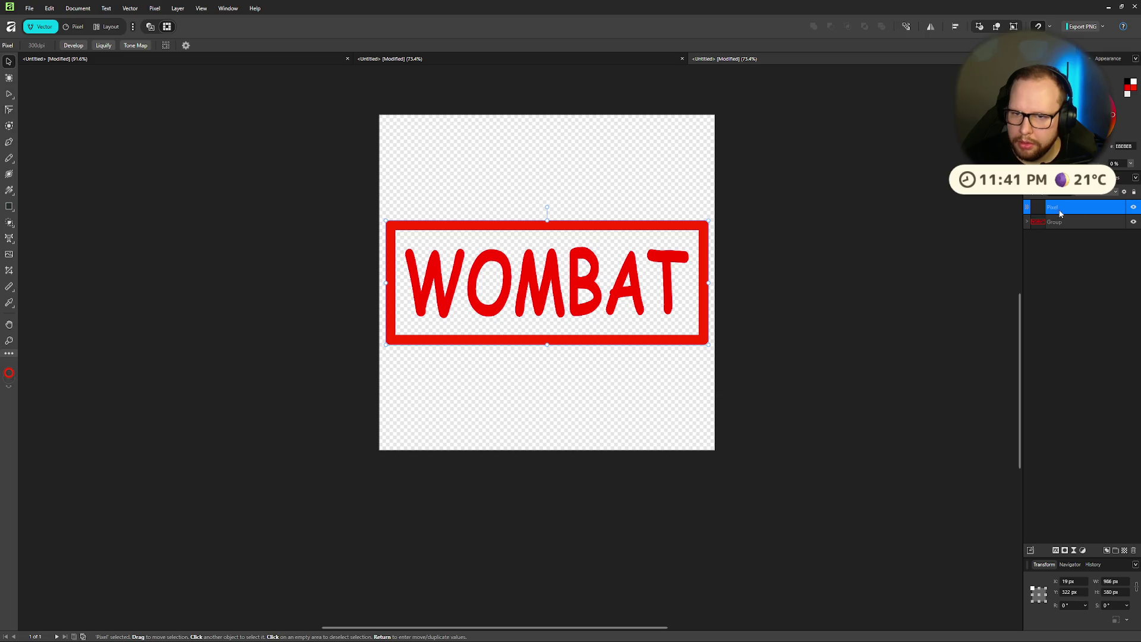
click(1134, 222)
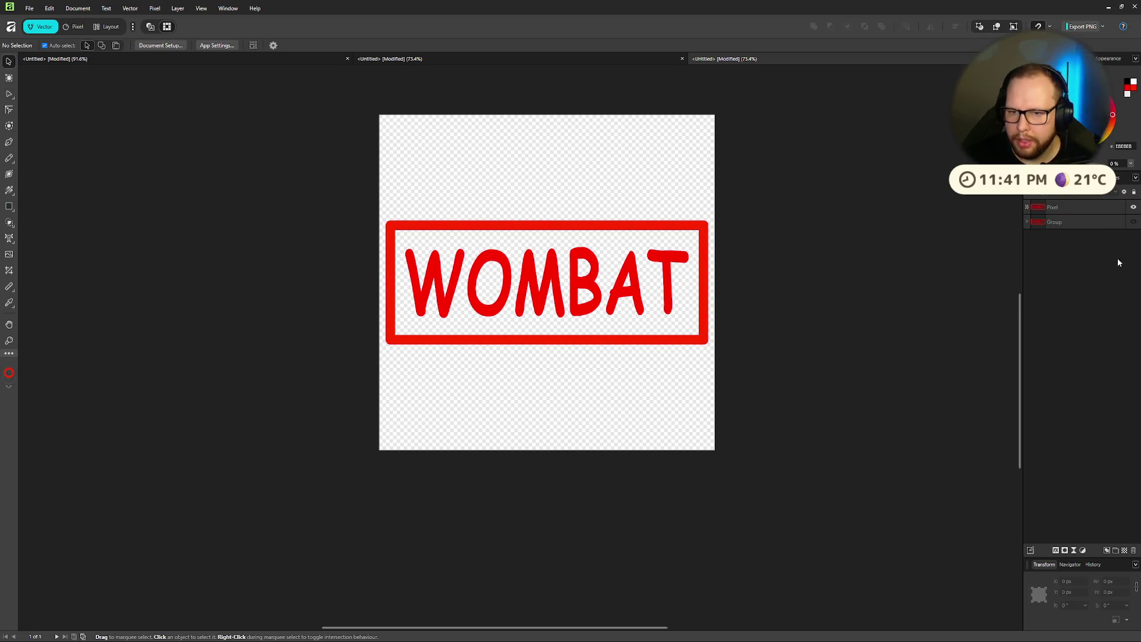
click(1082, 211)
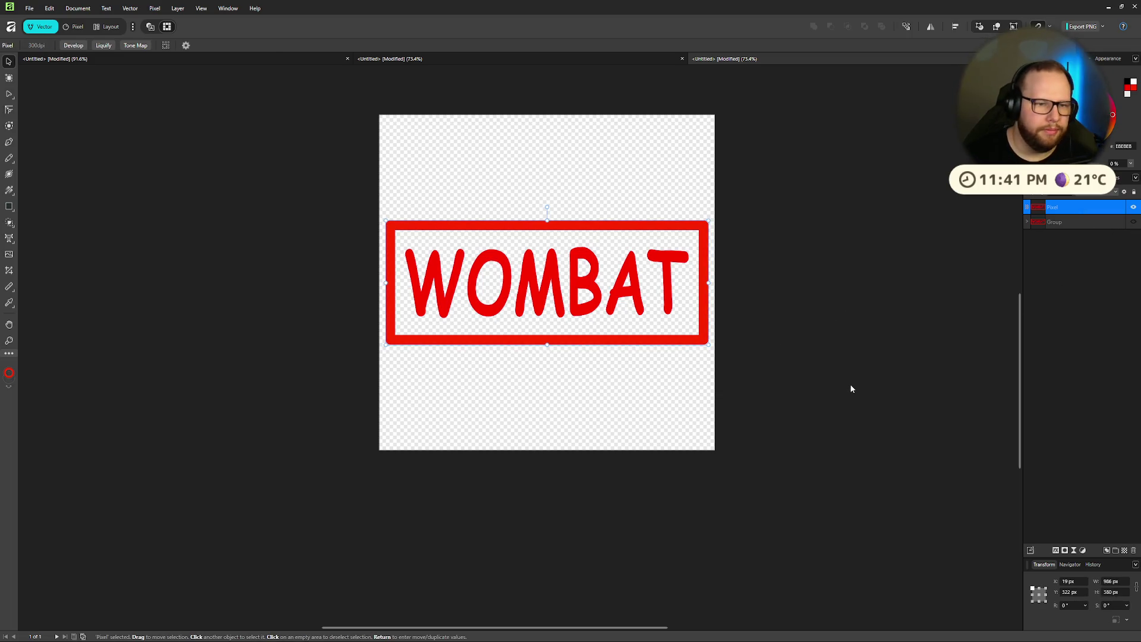
Step: Add a mask to the Pixel layer and switch to the Pixel persona
click(1065, 552)
click(1065, 552)
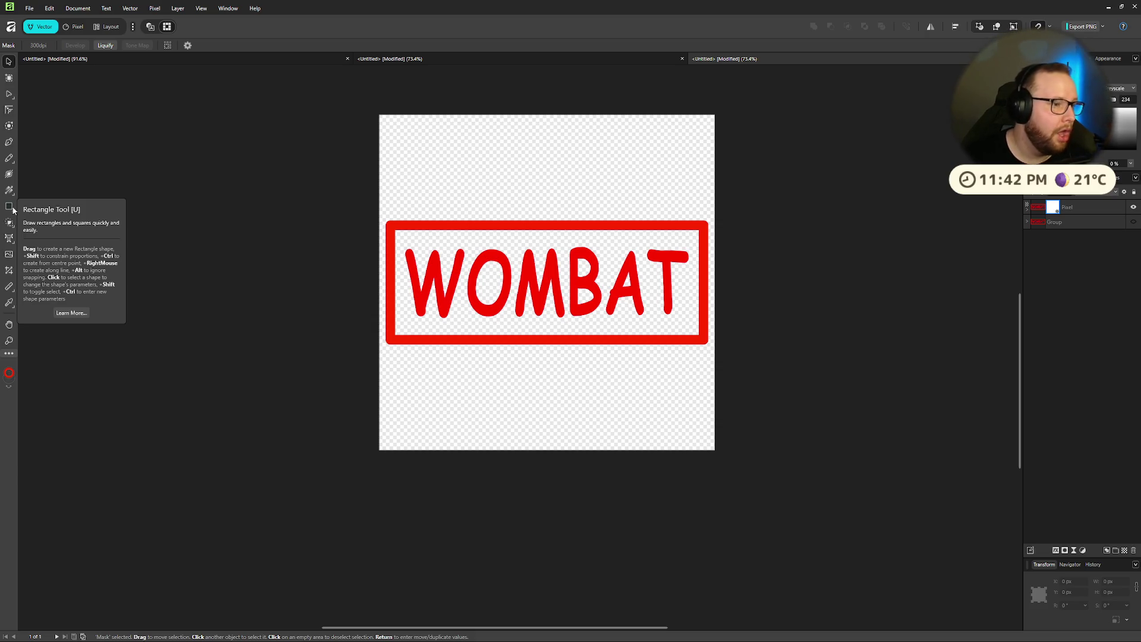
click(9, 207)
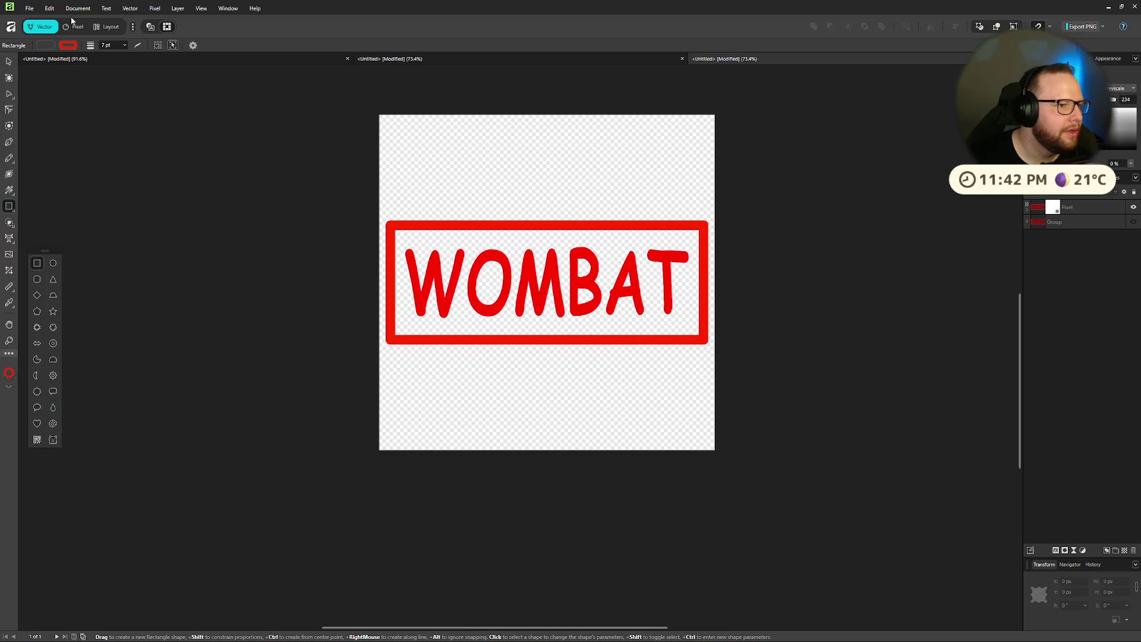
click(68, 27)
Step: Browse the fill tools, then add a new pixel layer above the stamp's Pixel layer
click(9, 126)
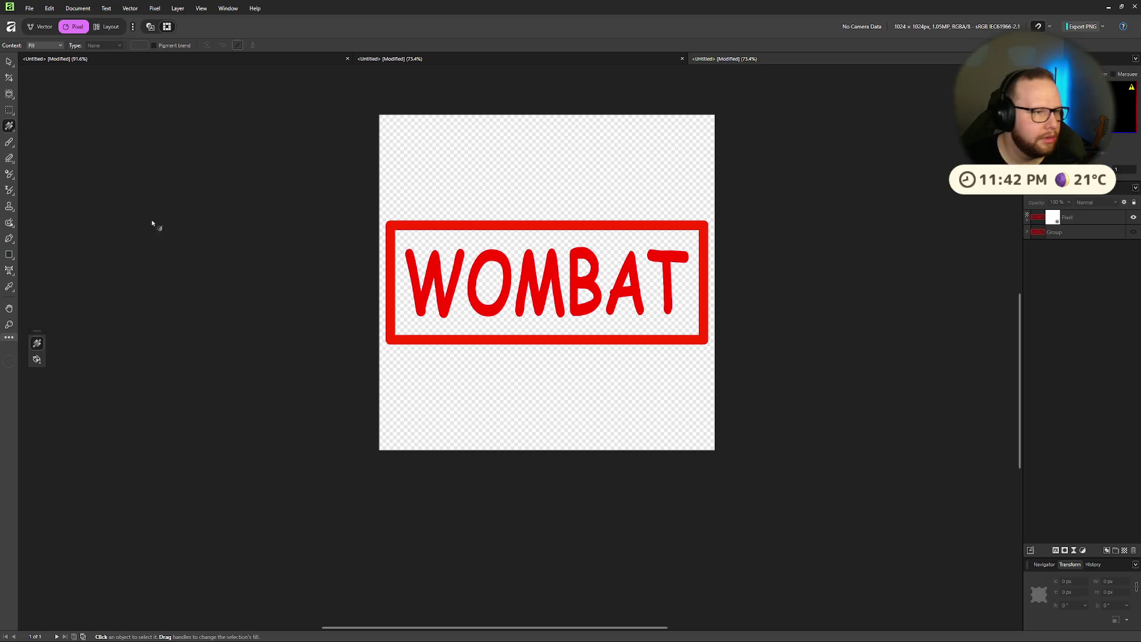
right_click(12, 127)
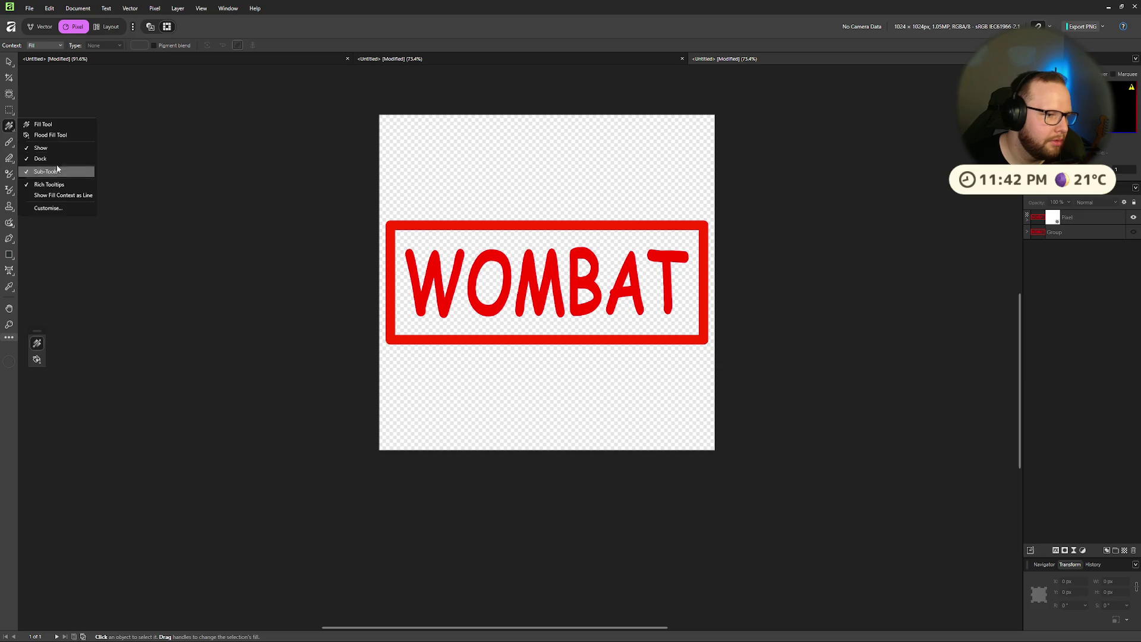
click(36, 347)
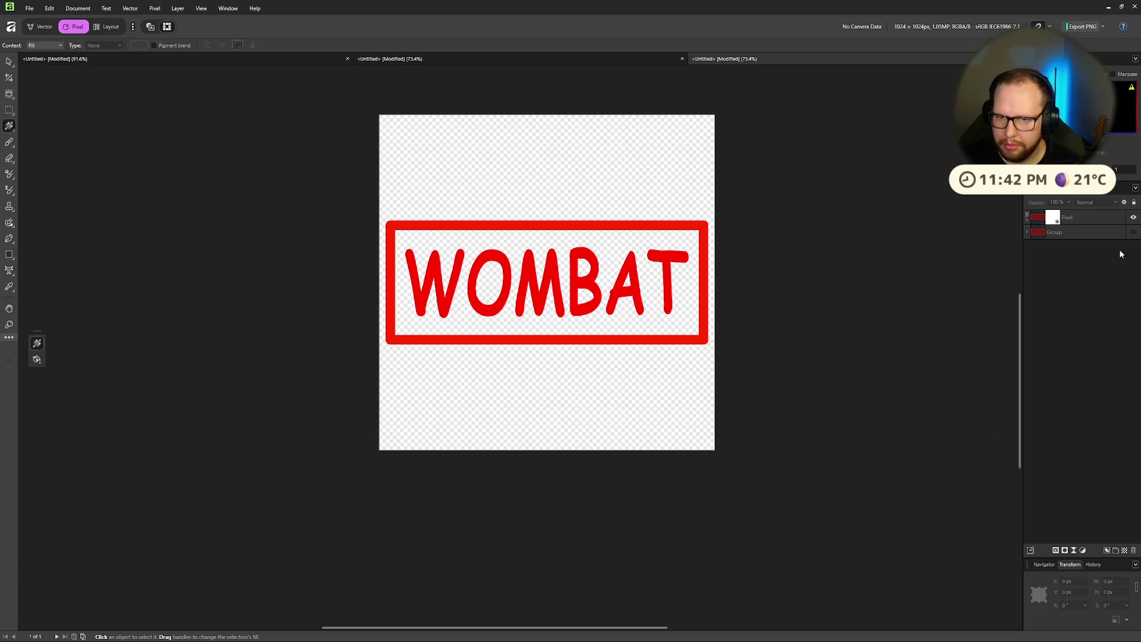
click(1055, 218)
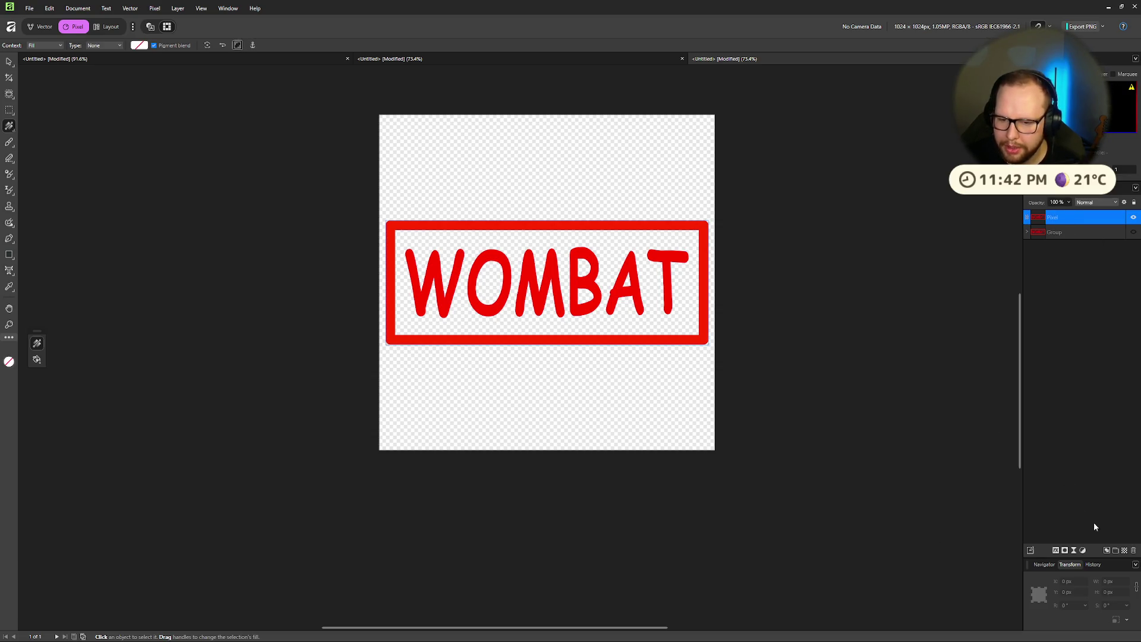
click(1125, 550)
Step: Draw a diagonal white-to-black gradient, preview Perlin Noise at Normal blend, then cancel it
mouse_move(434, 402)
mouse_down()
mouse_move(688, 140)
mouse_move(676, 168)
mouse_up()
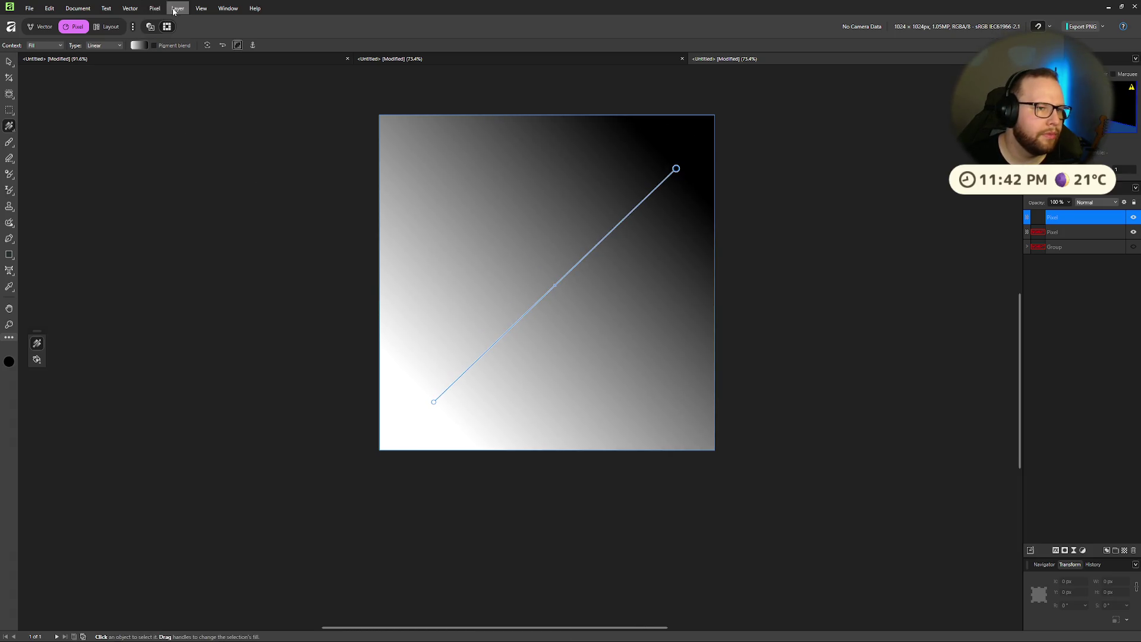
click(155, 9)
mouse_move(162, 22)
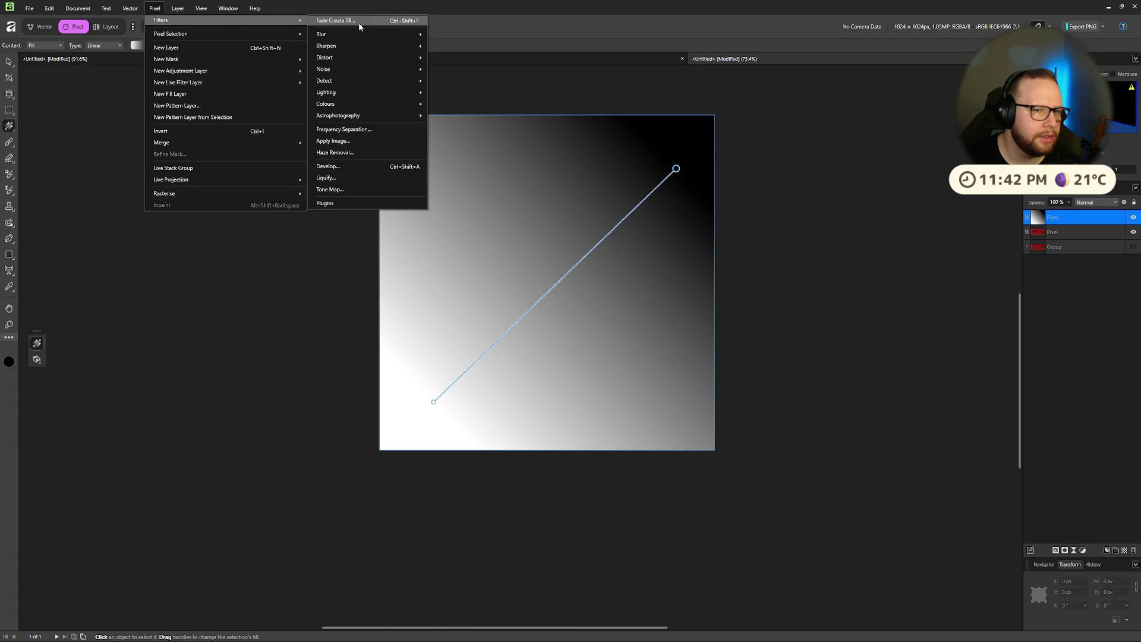
mouse_move(360, 69)
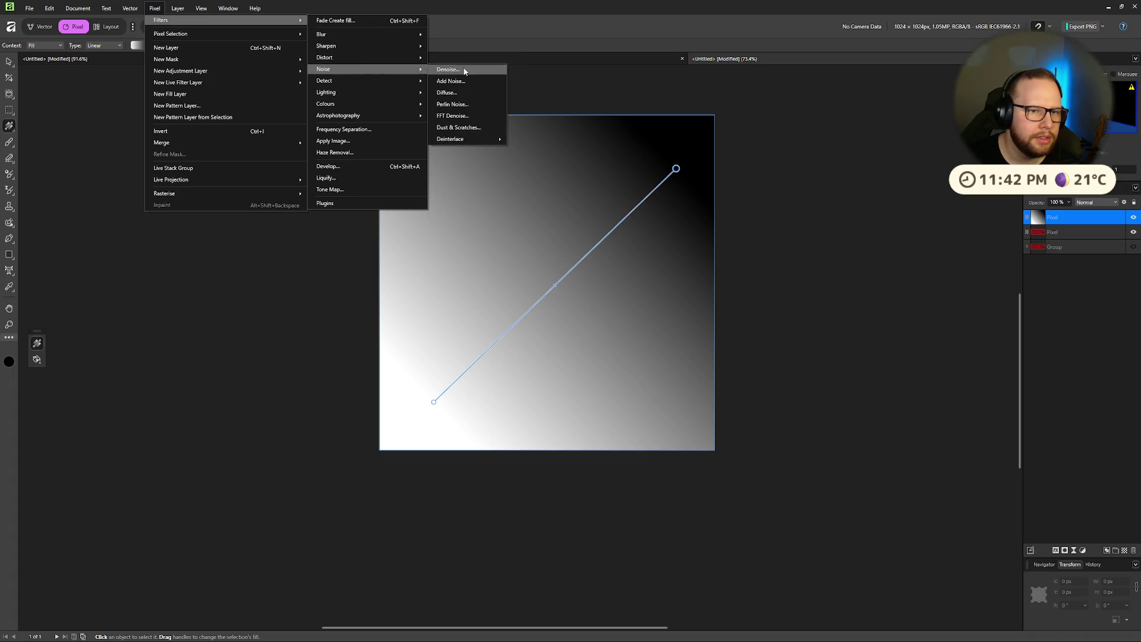
click(451, 104)
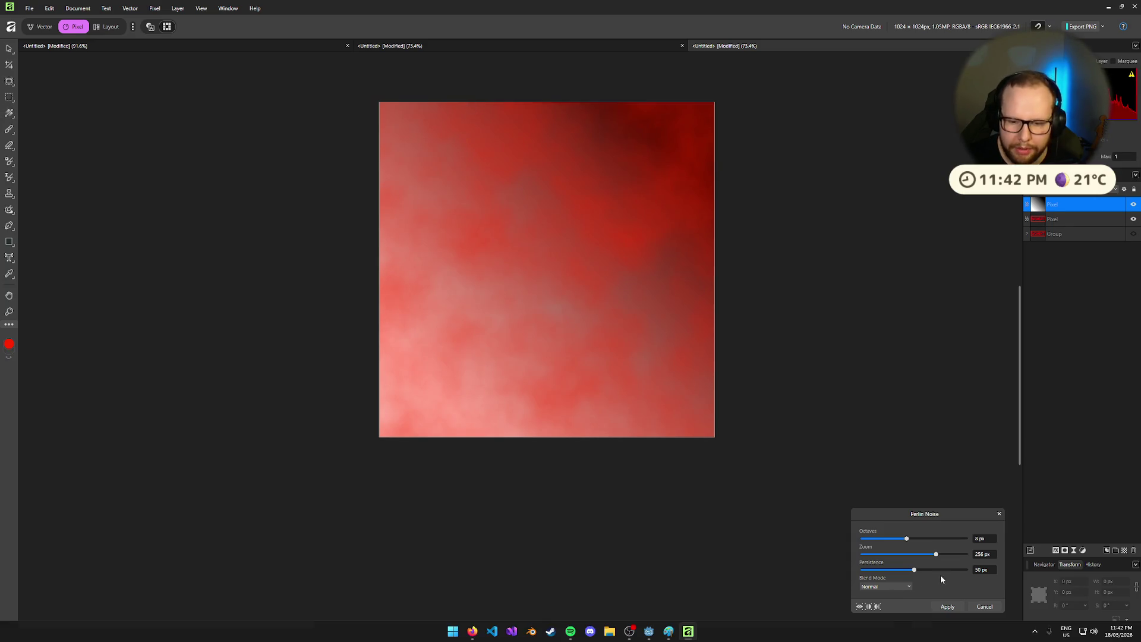
click(892, 588)
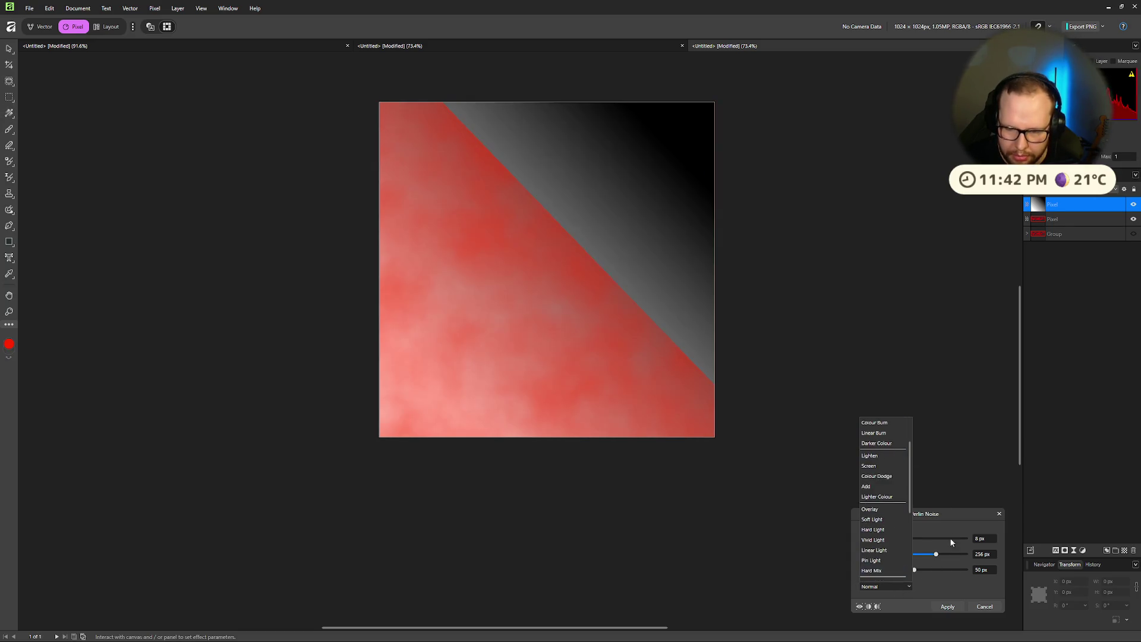
click(950, 583)
click(985, 607)
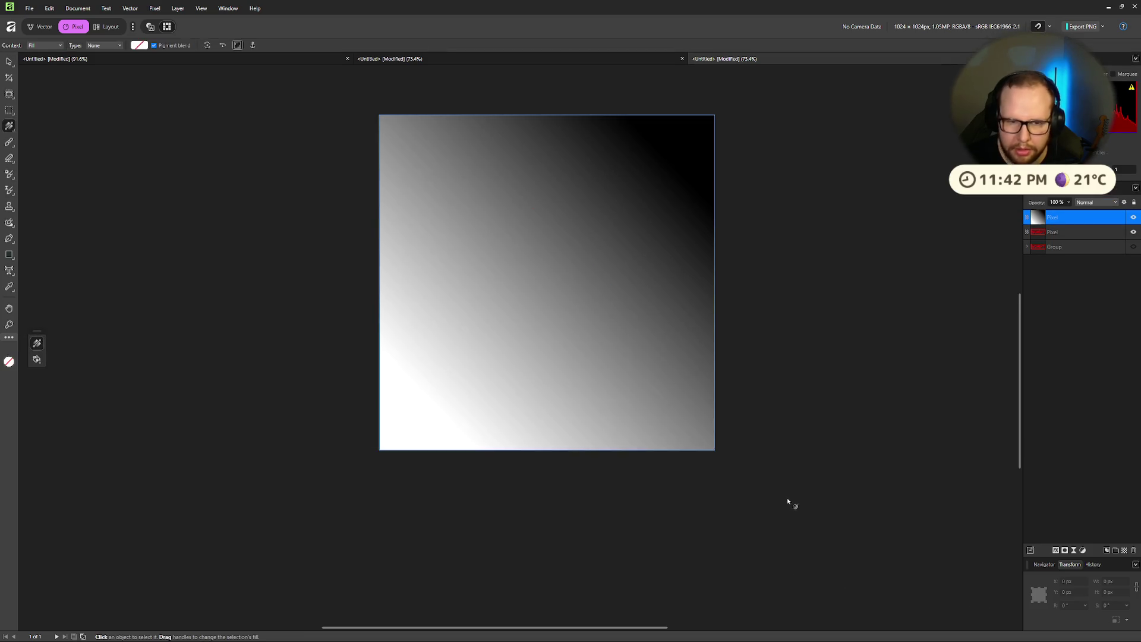
click(155, 8)
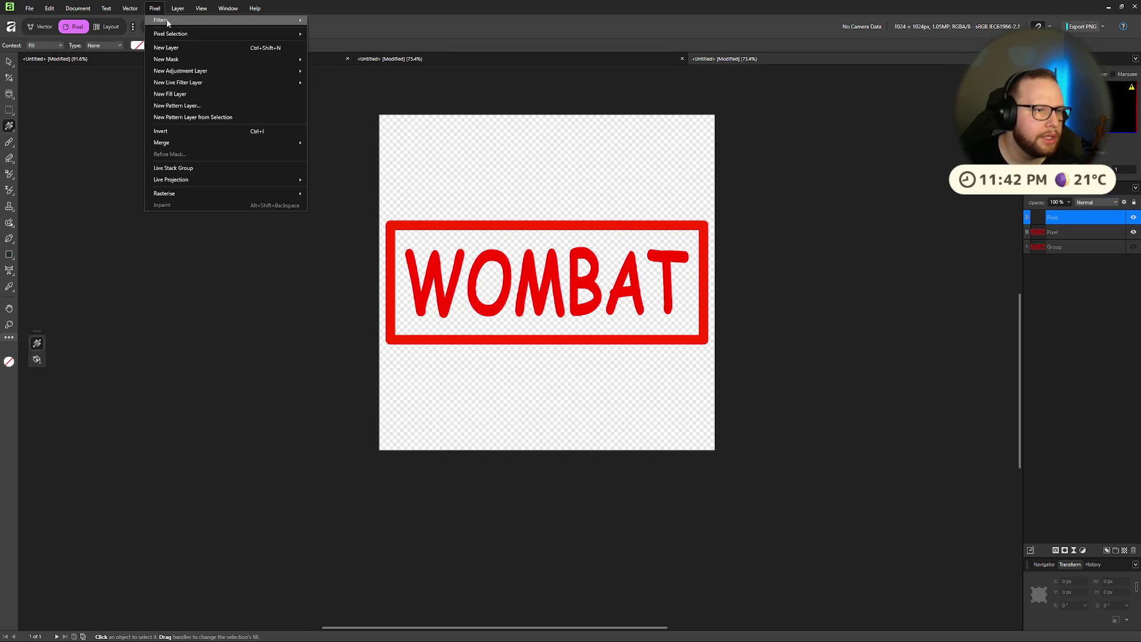
Step: Apply Perlin Noise with adjusted octaves and Darken blend, add a mask, then delete the layer
mouse_move(176, 21)
mouse_move(354, 69)
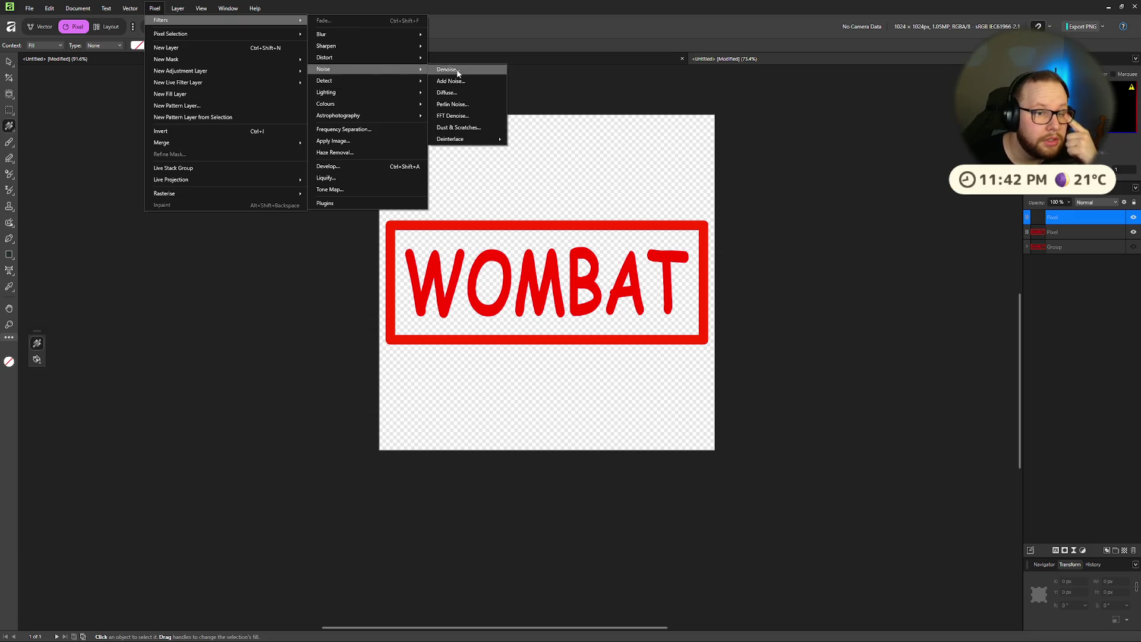
click(470, 104)
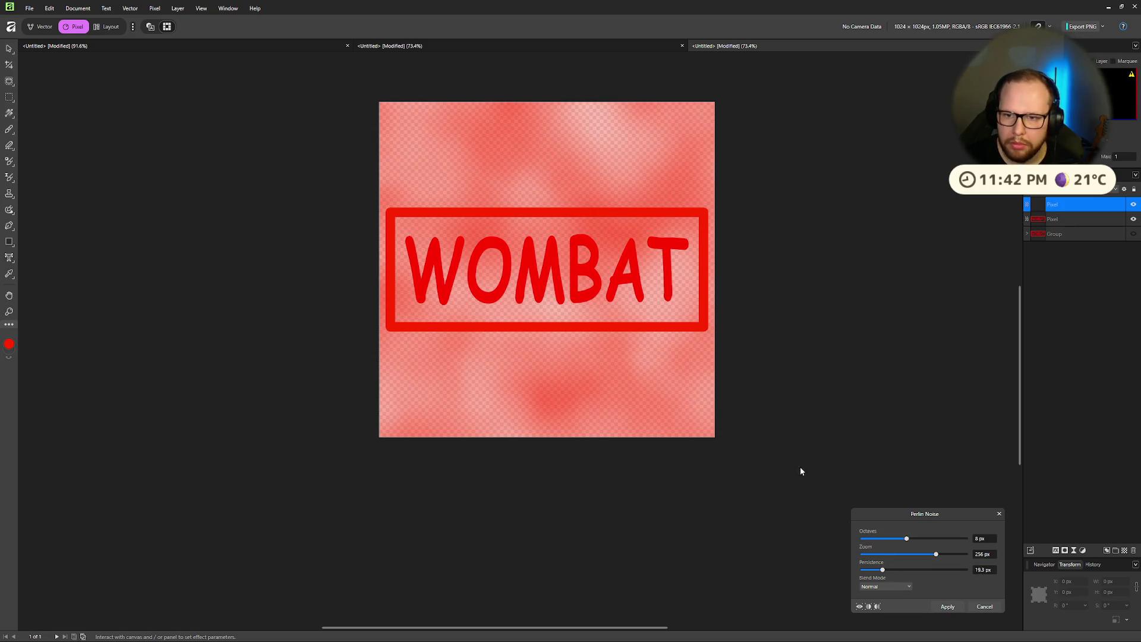
mouse_move(966, 539)
mouse_down()
mouse_move(891, 539)
mouse_move(931, 541)
mouse_move(923, 559)
mouse_move(880, 557)
mouse_move(1003, 577)
mouse_move(902, 577)
mouse_move(941, 575)
mouse_move(926, 579)
mouse_up()
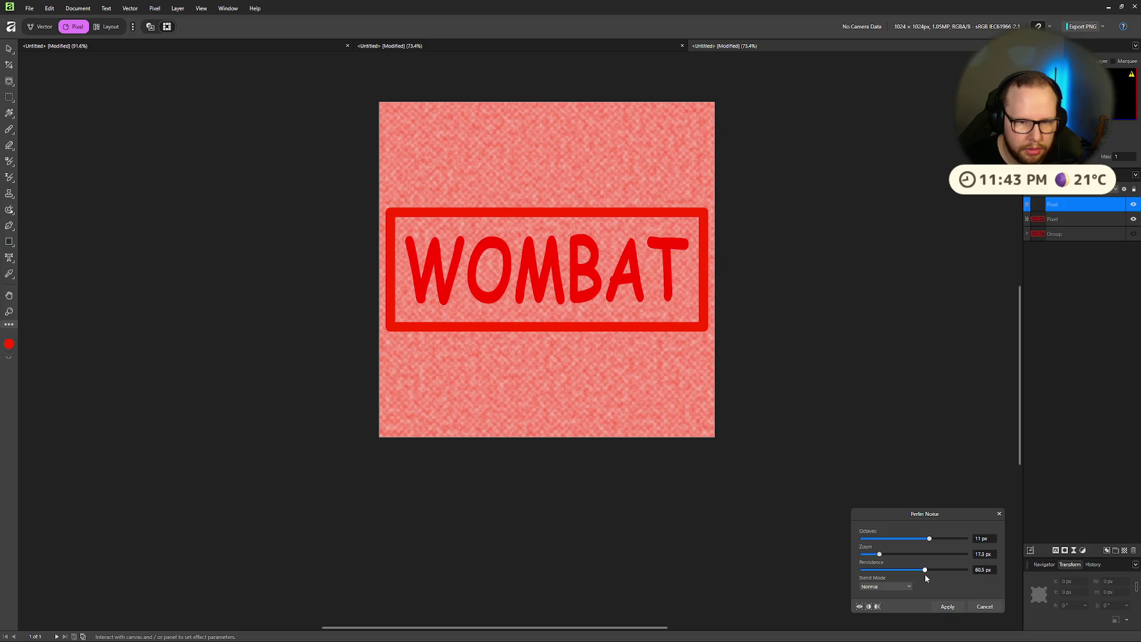
mouse_move(929, 538)
mouse_down()
mouse_move(874, 539)
mouse_move(958, 537)
mouse_up()
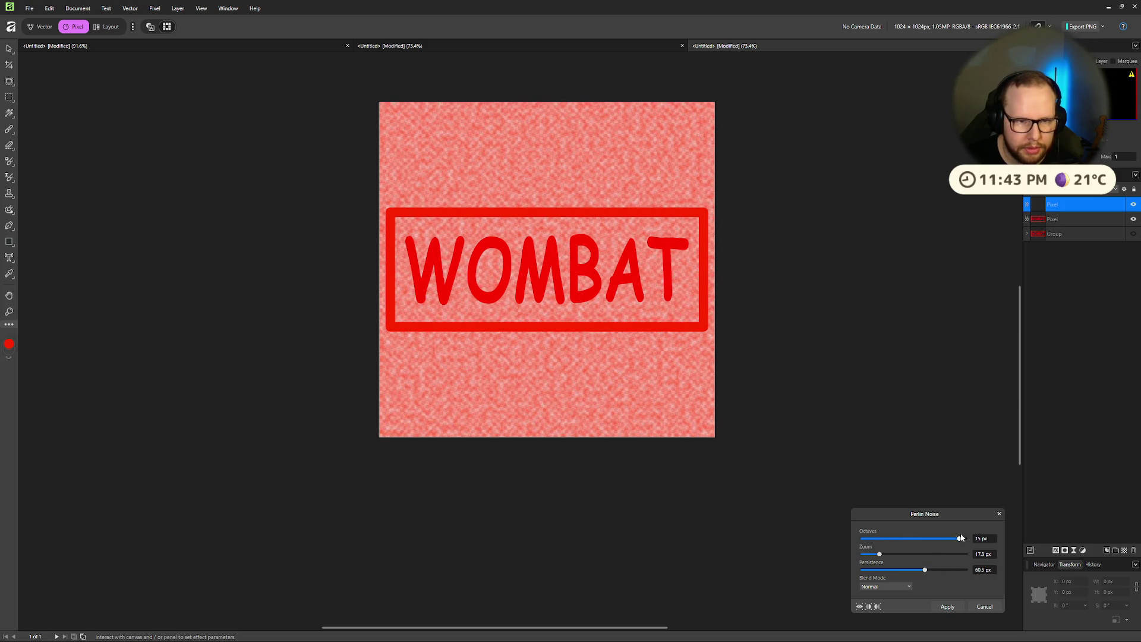
click(900, 589)
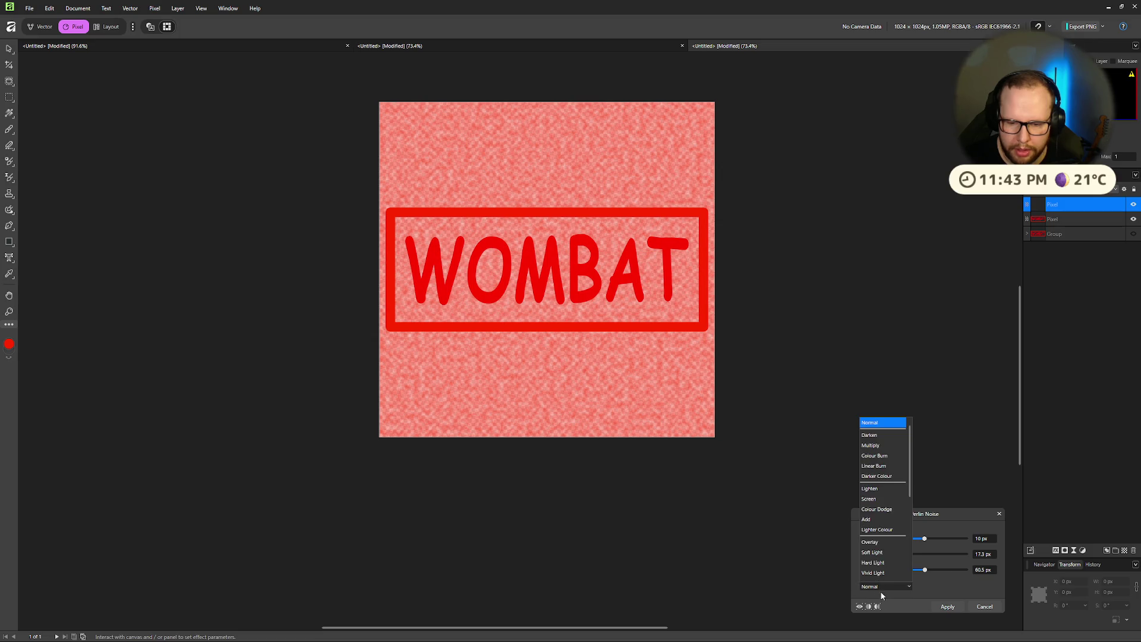
click(871, 432)
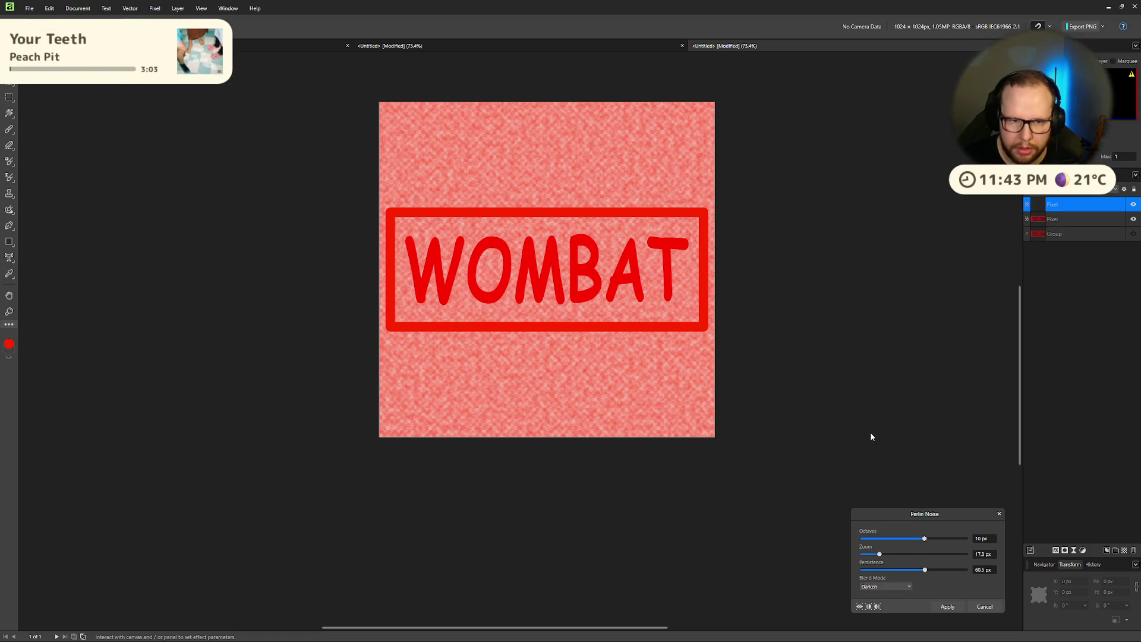
click(948, 607)
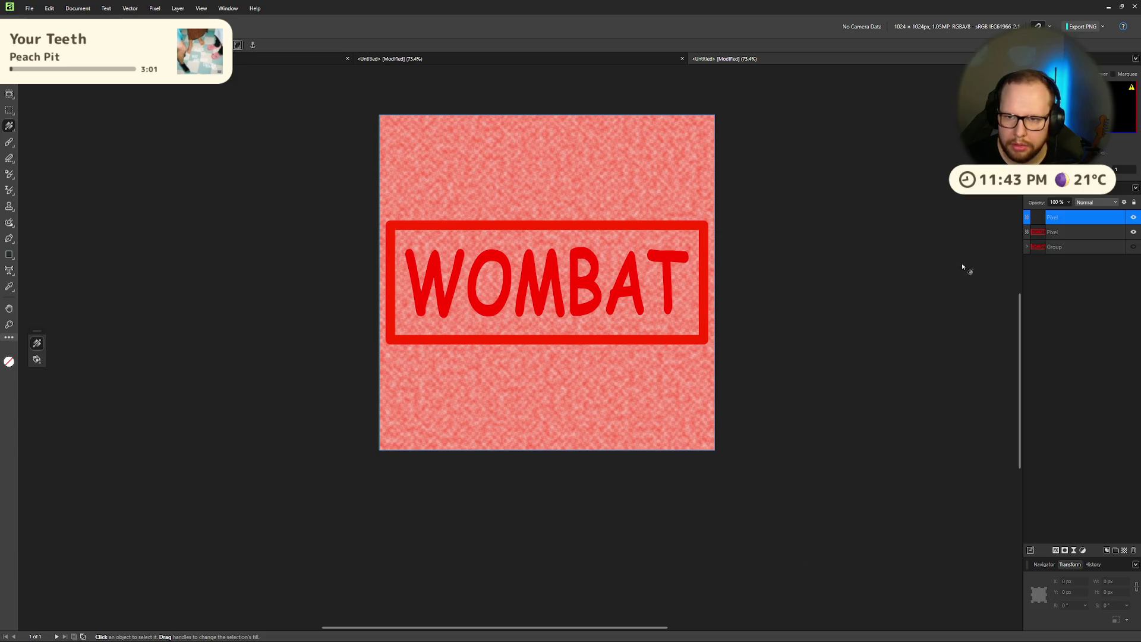
click(1066, 550)
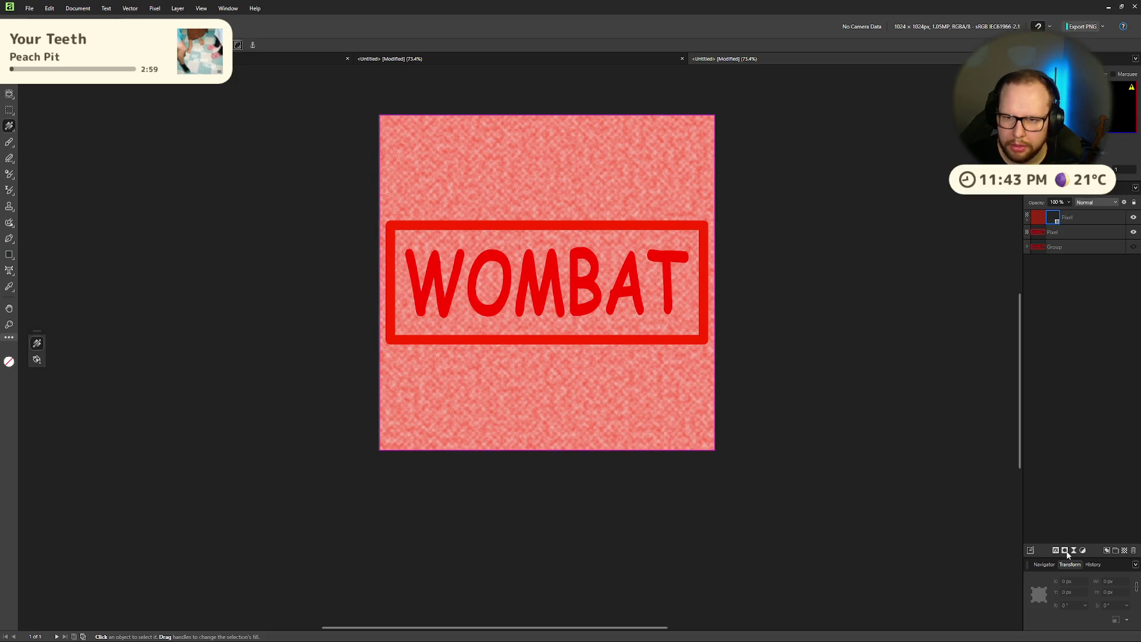
key(Delete)
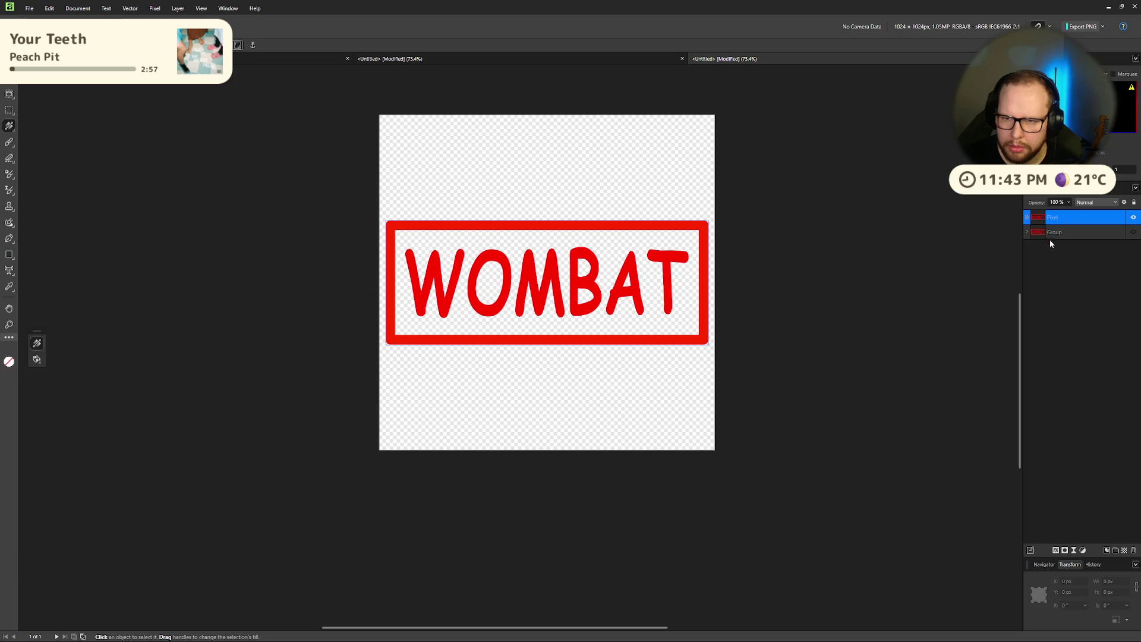
Step: Add a mask to the WOMBAT pixel layer, testing grey and black before settling on white
click(1066, 551)
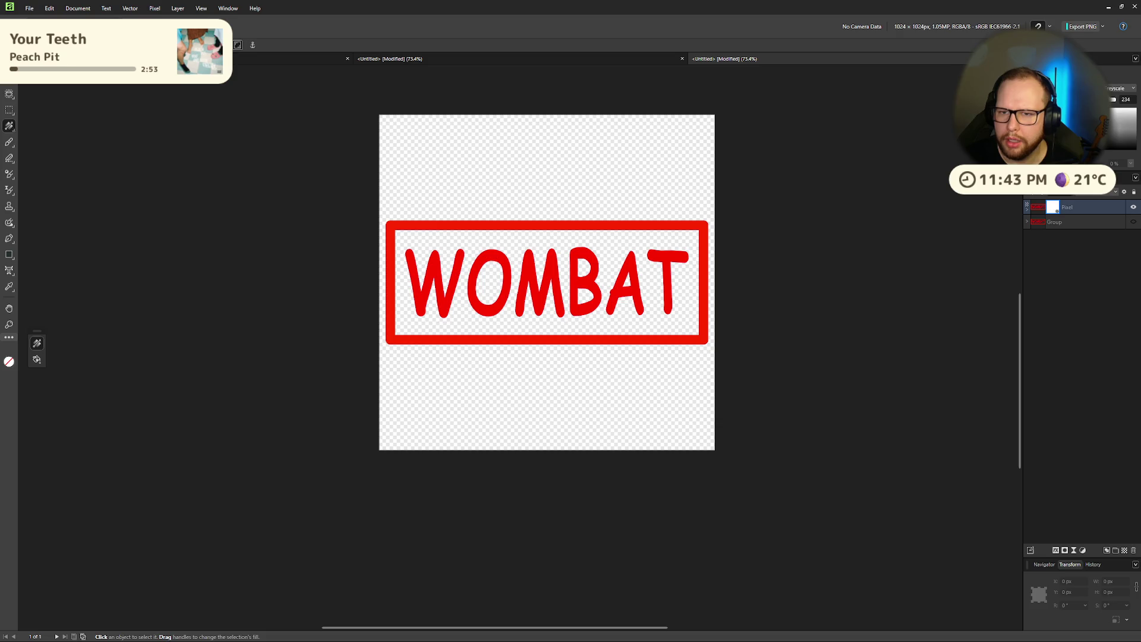
click(1124, 128)
click(1126, 146)
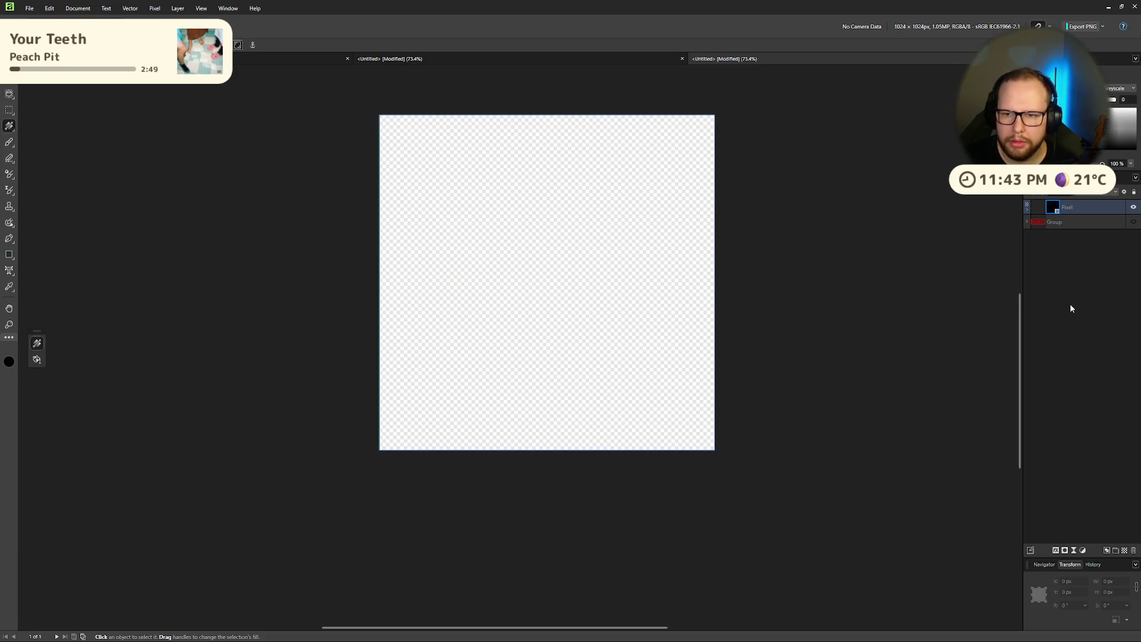
click(1123, 110)
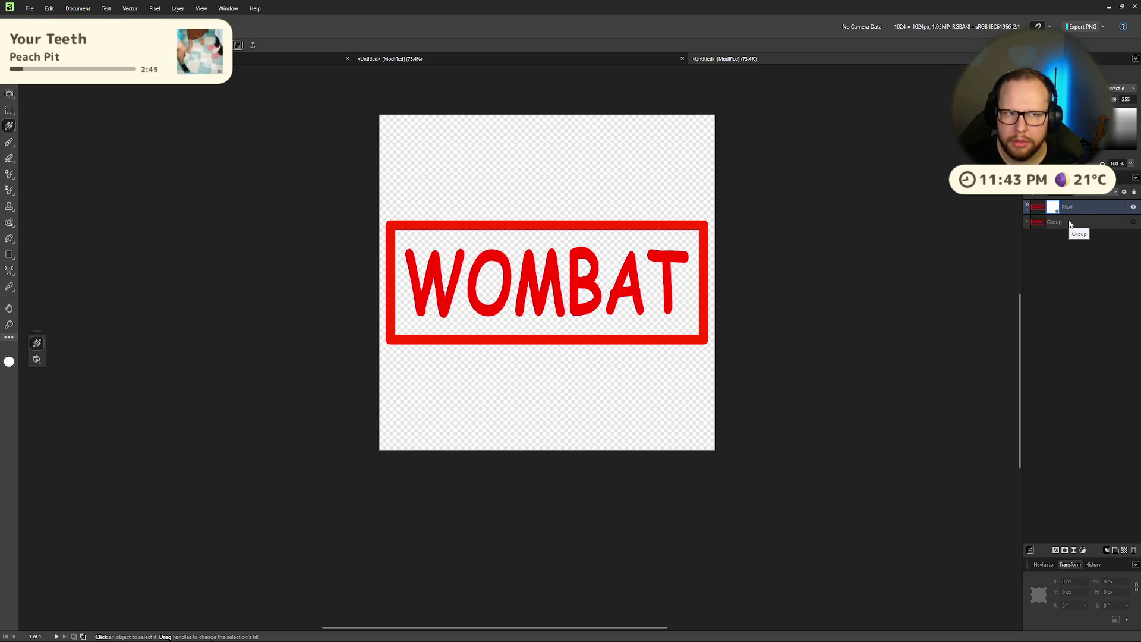
drag(1123, 113, 1124, 149)
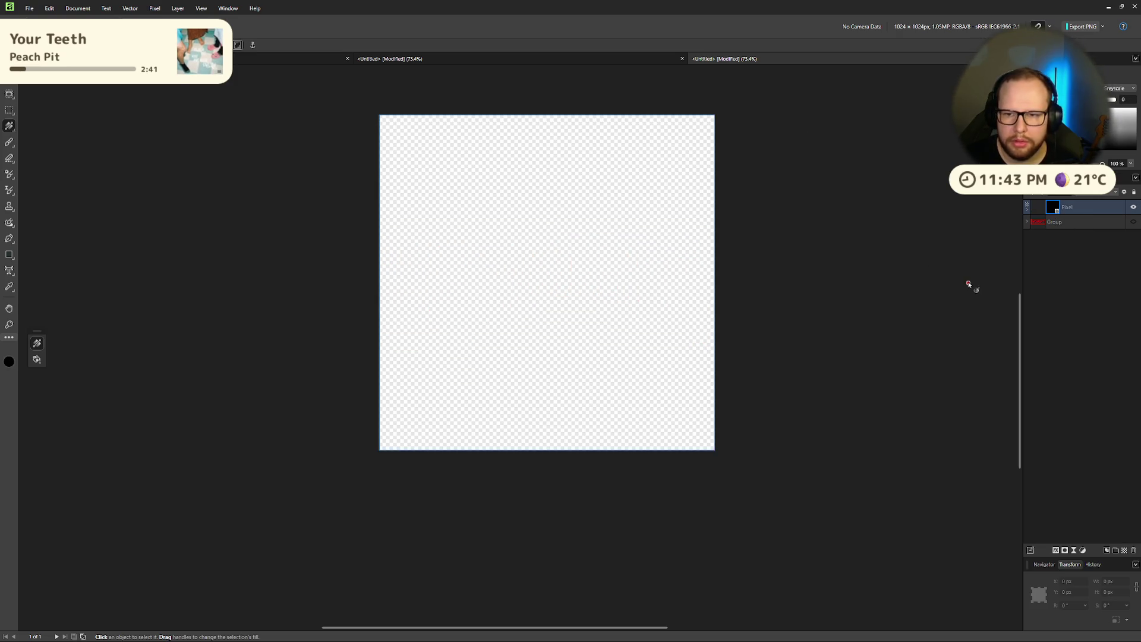
key(x)
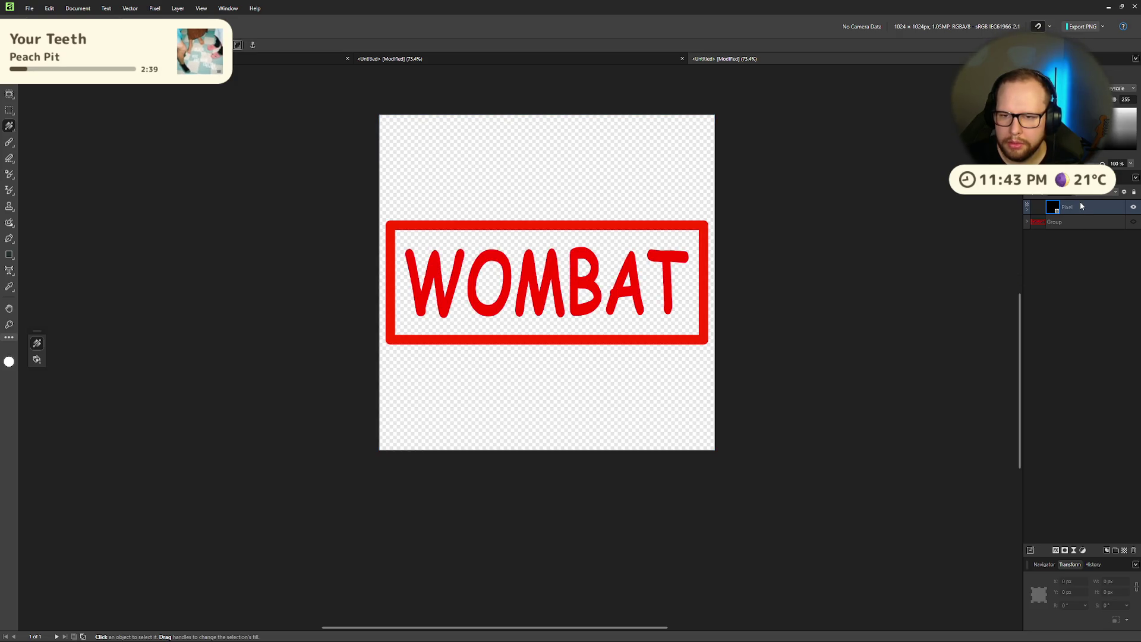
click(150, 10)
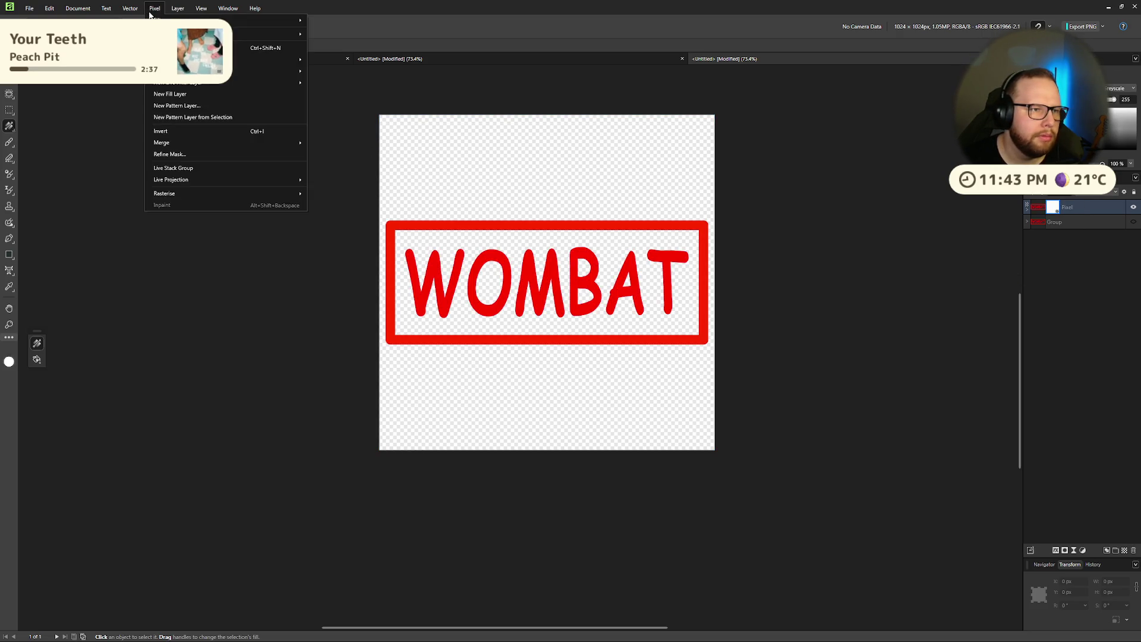
Step: Add a Perlin Noise filter to the layer mask with zoom raised to about 305 px
mouse_move(268, 20)
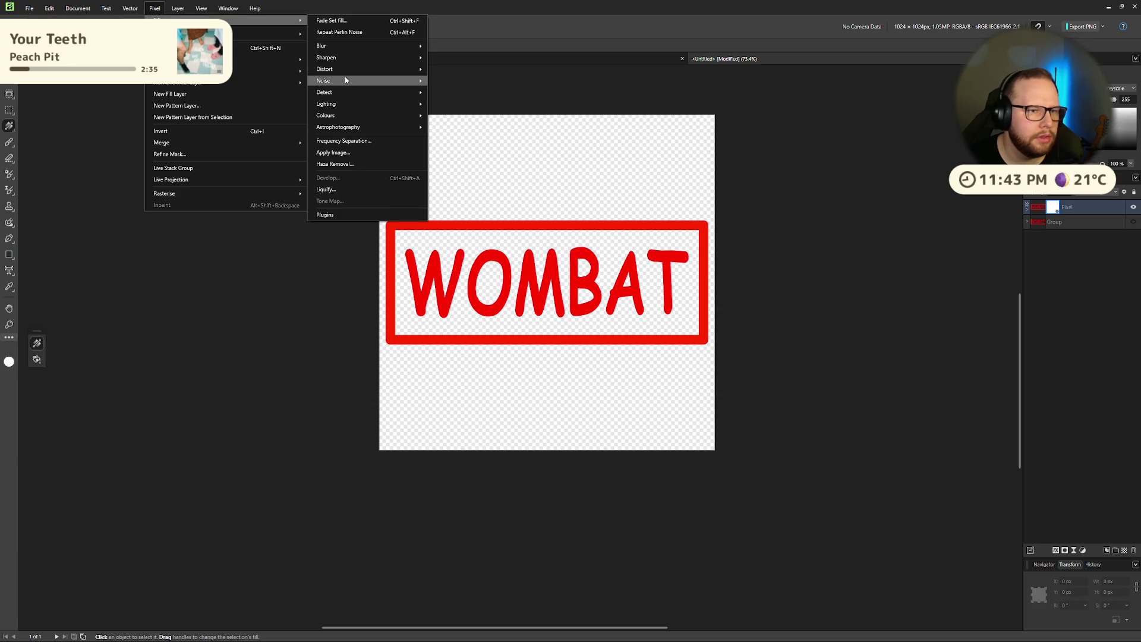
mouse_move(346, 80)
click(469, 115)
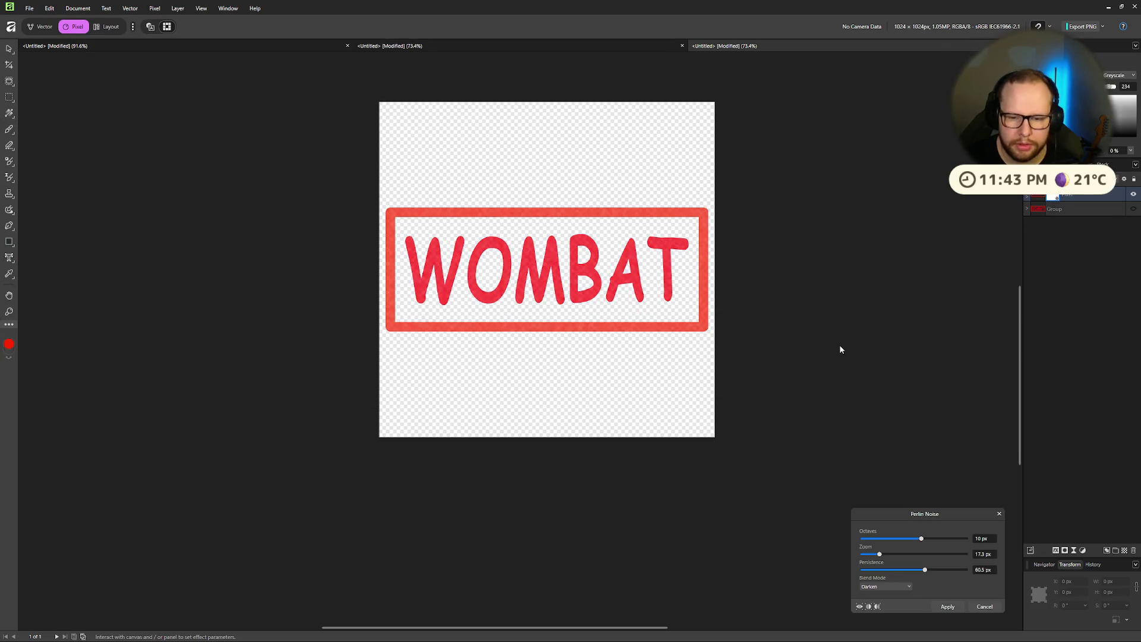
mouse_move(880, 554)
mouse_down()
mouse_move(940, 555)
mouse_move(896, 558)
mouse_up()
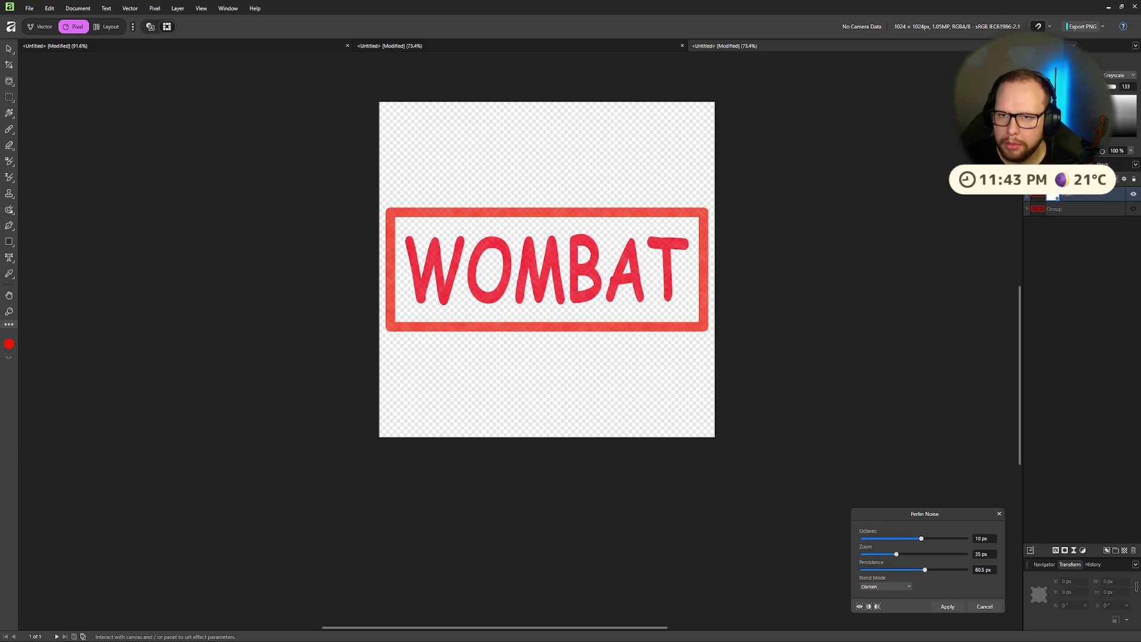
mouse_move(1055, 87)
mouse_down()
mouse_move(1105, 86)
mouse_move(1055, 86)
mouse_up()
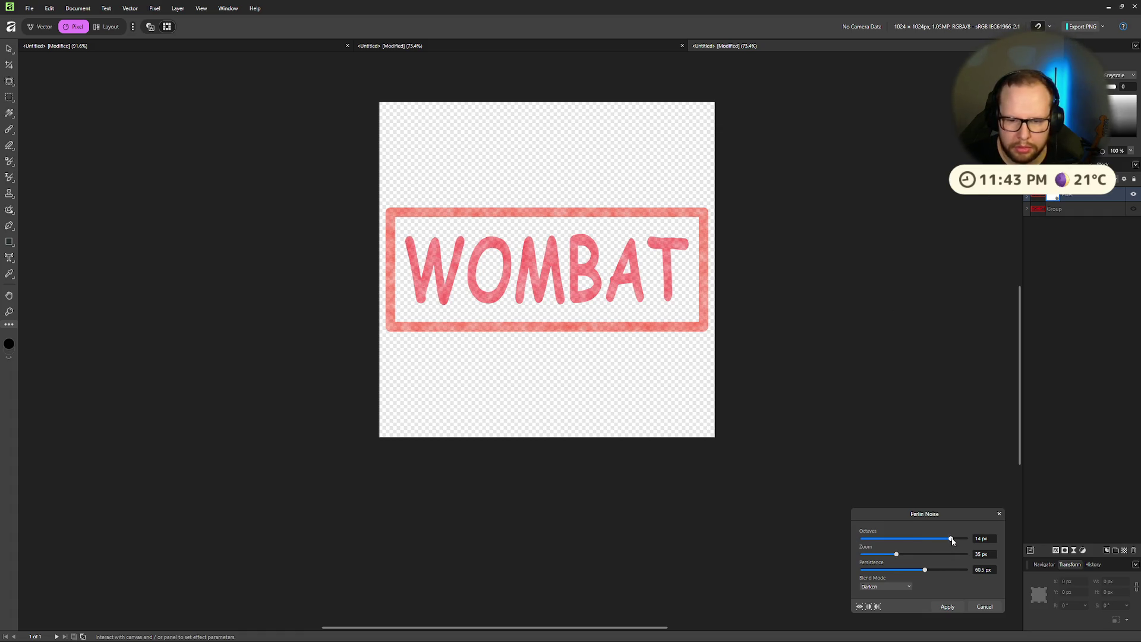
drag(903, 557, 942, 555)
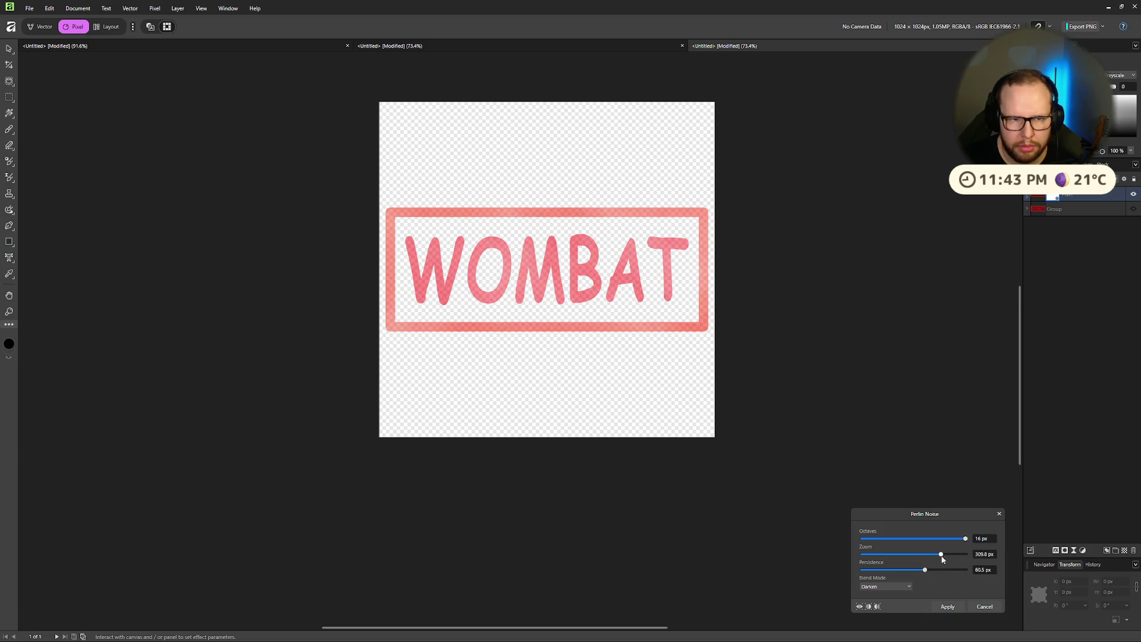
Step: Lower the noise persistence and set the noise blend mode to Normal
click(886, 588)
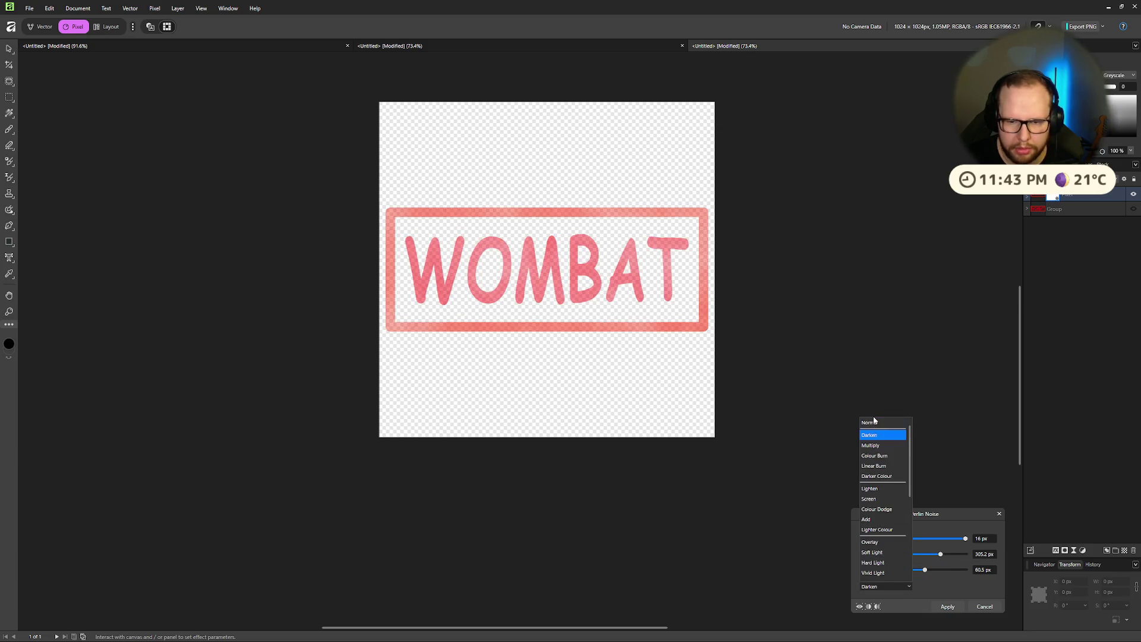
click(872, 425)
mouse_move(952, 570)
mouse_down()
mouse_move(885, 572)
mouse_move(894, 553)
mouse_move(867, 556)
mouse_up()
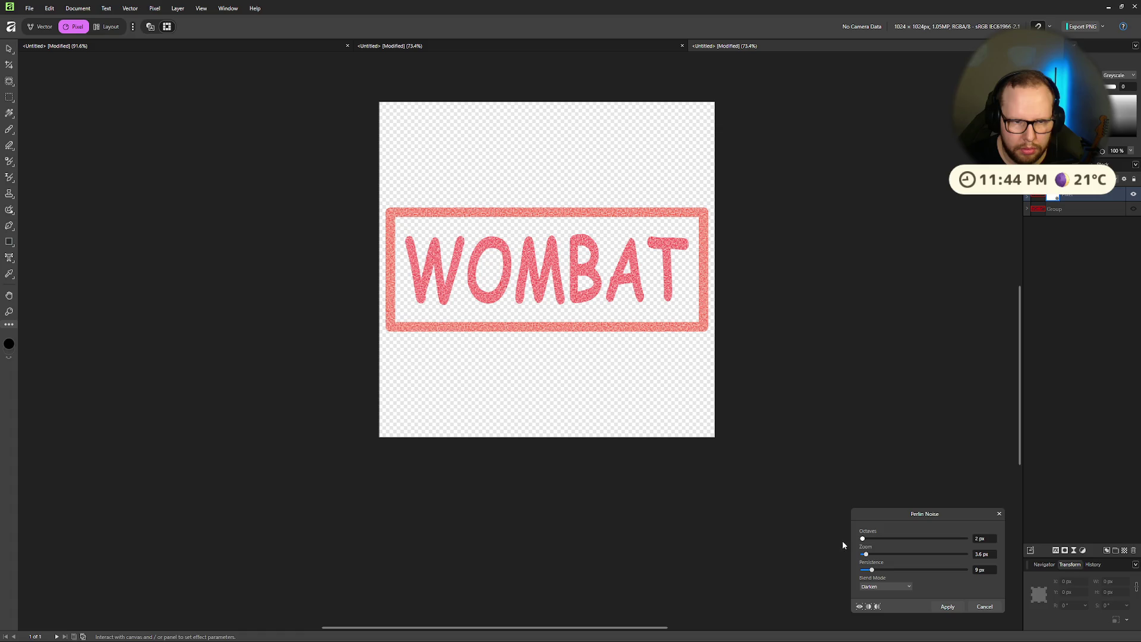
click(902, 587)
click(875, 418)
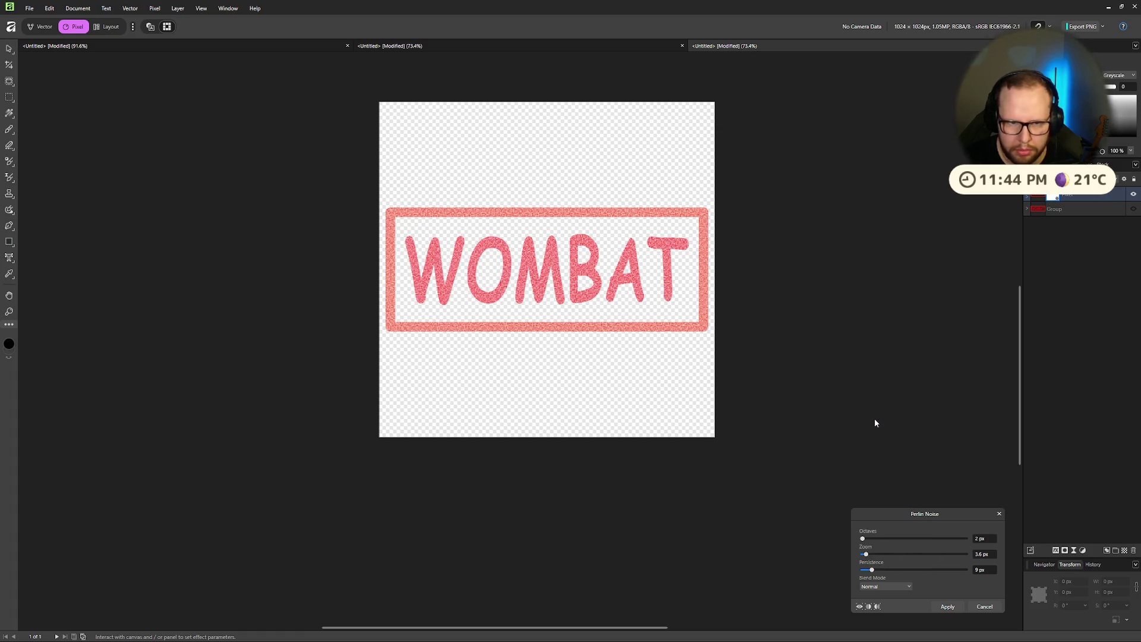
Step: Compare the noise in before/after split view, then apply it to the WOMBAT image
click(870, 607)
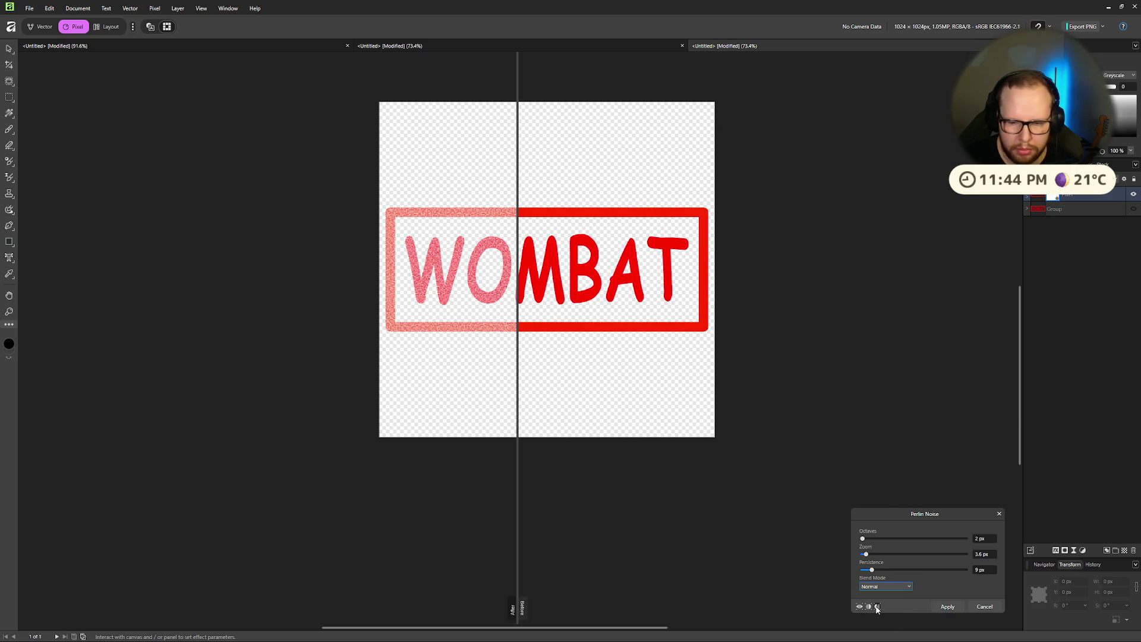
click(878, 607)
click(869, 607)
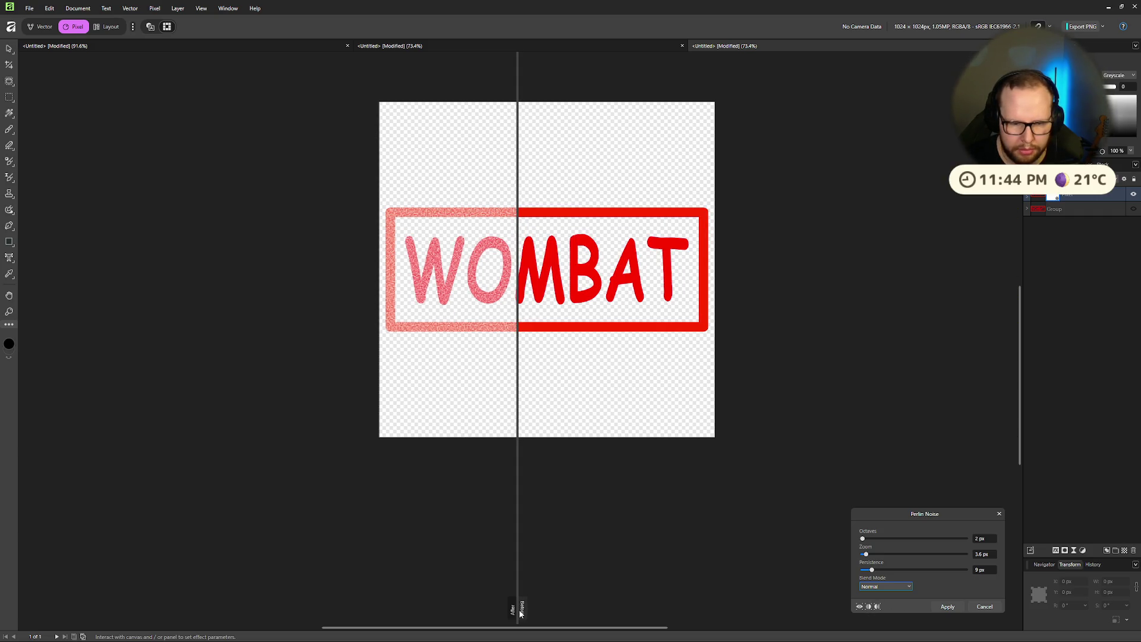
click(947, 607)
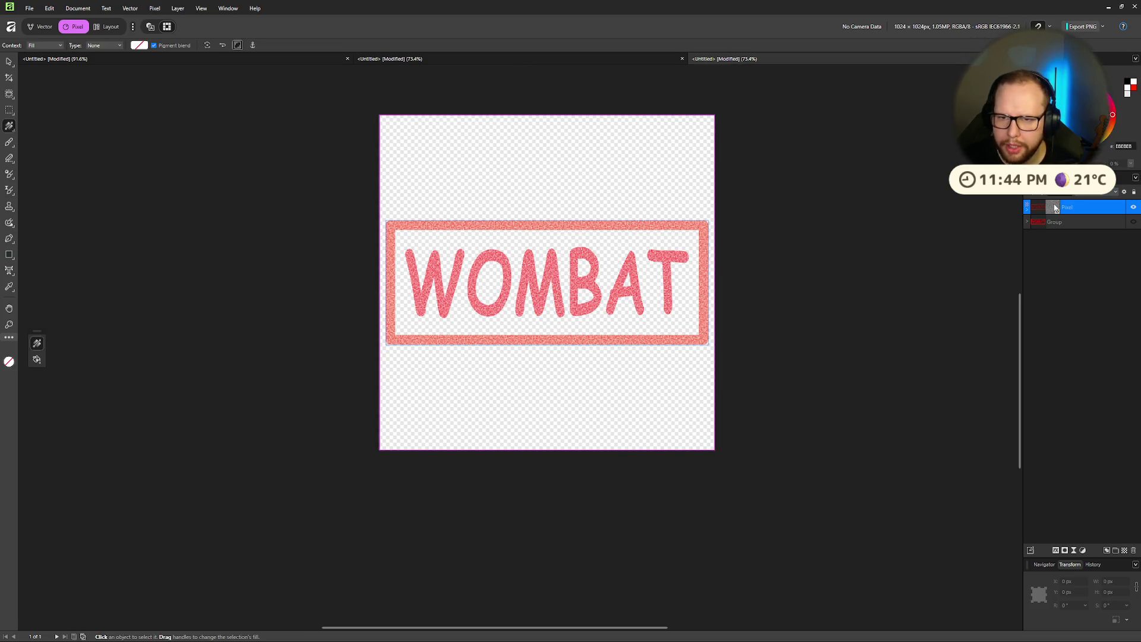
Step: Inspect the noise mask on its own using Edit Mask
scroll(626, 232, up, 3)
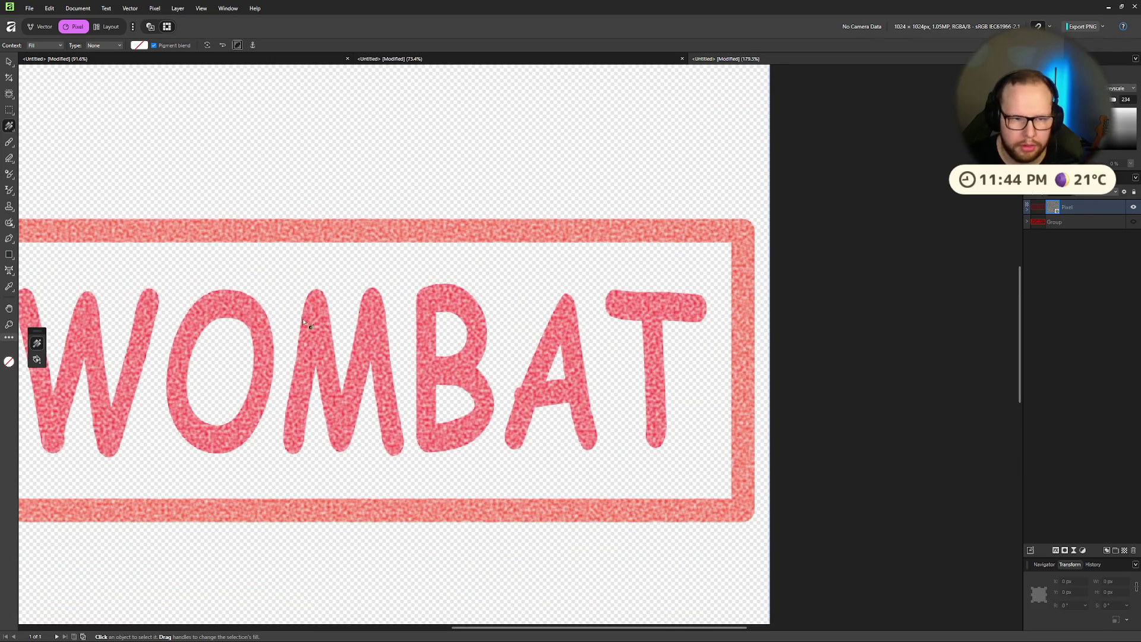
scroll(662, 248, down, 2)
scroll(658, 269, right, 3)
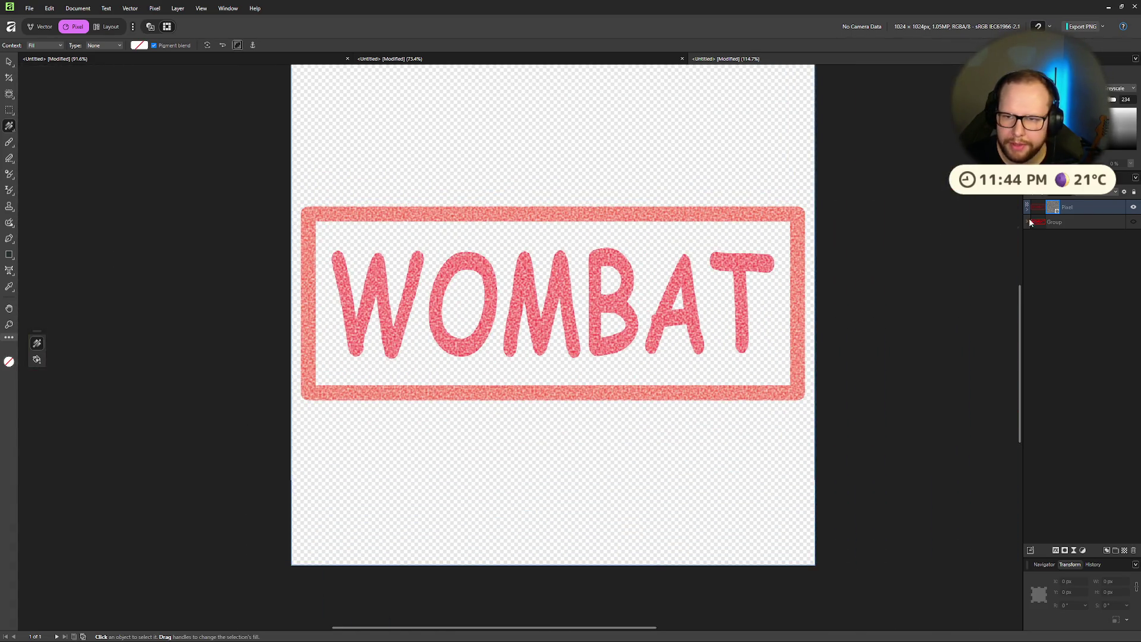
right_click(1054, 211)
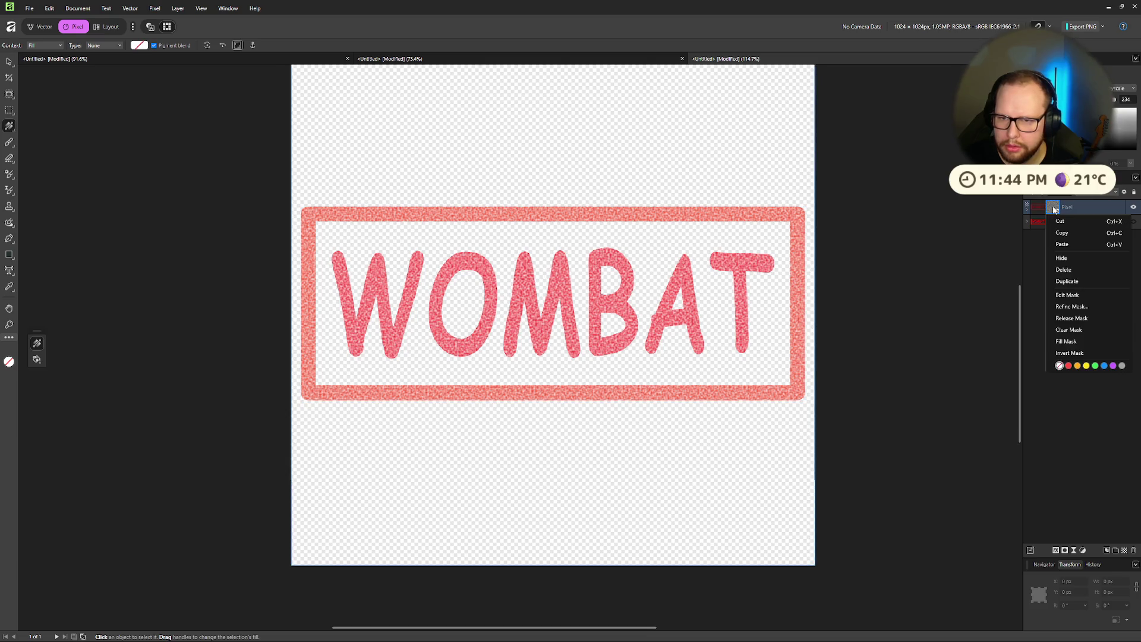
click(1095, 297)
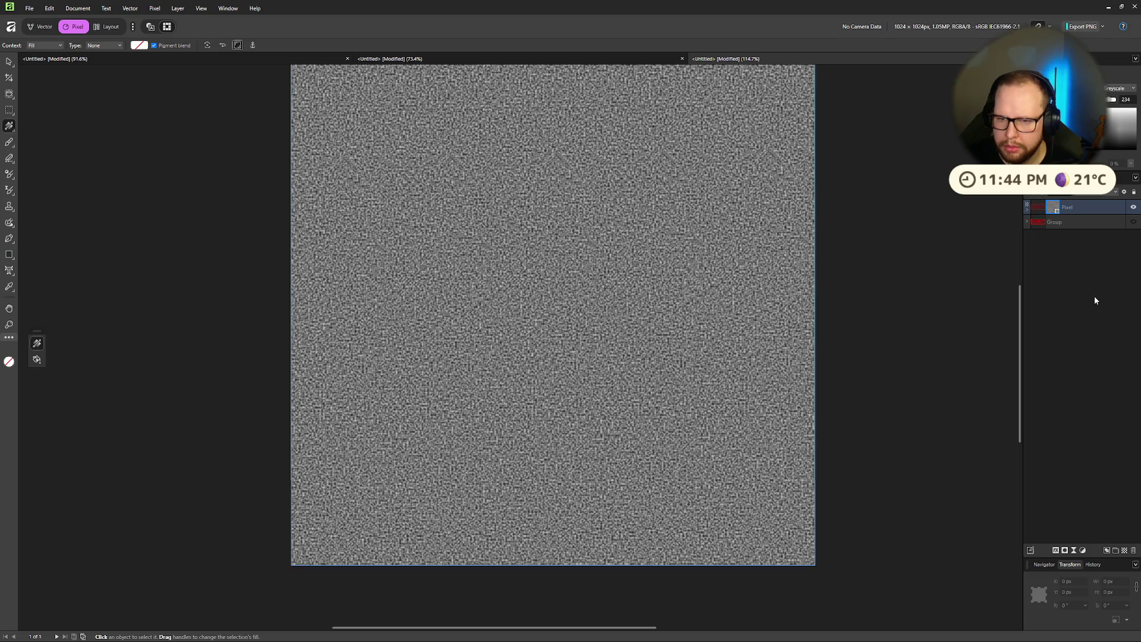
Step: Close the WOMBAT document, discarding the changes instead of saving
scroll(610, 272, down, 4)
scroll(611, 271, up, 4)
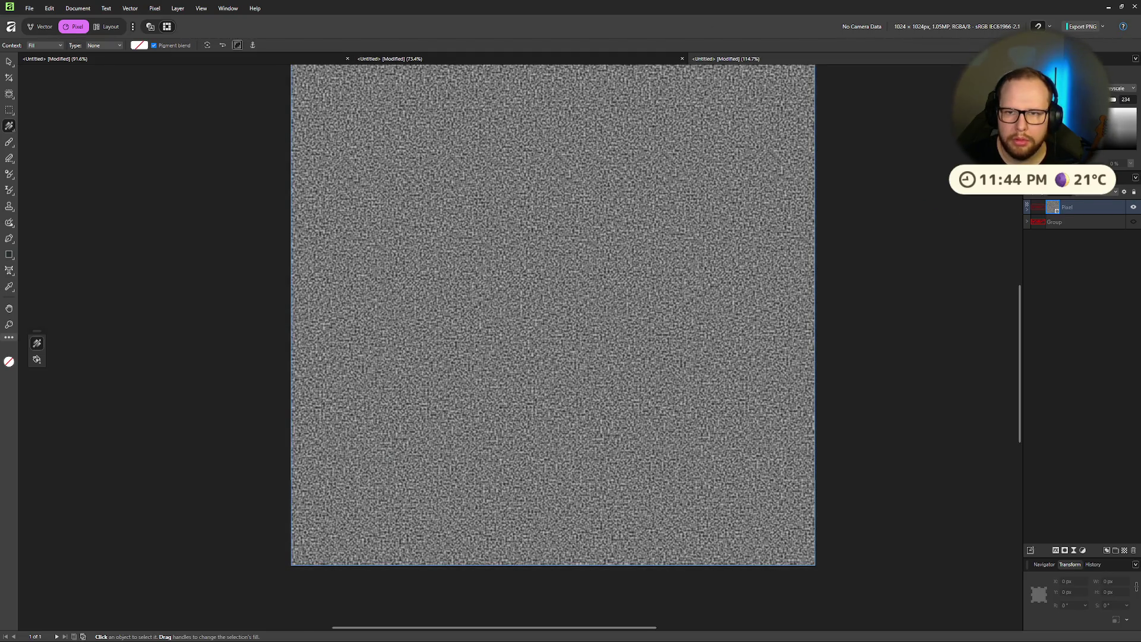
click(1017, 58)
click(566, 333)
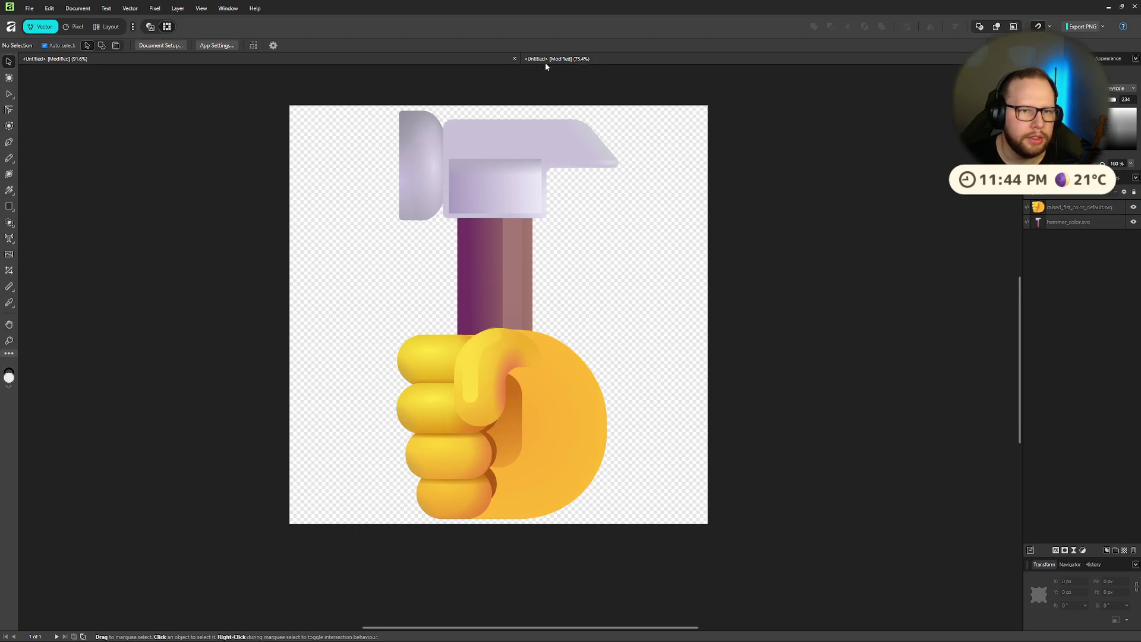
Step: Switch to the BONK document and deselect its text
click(545, 62)
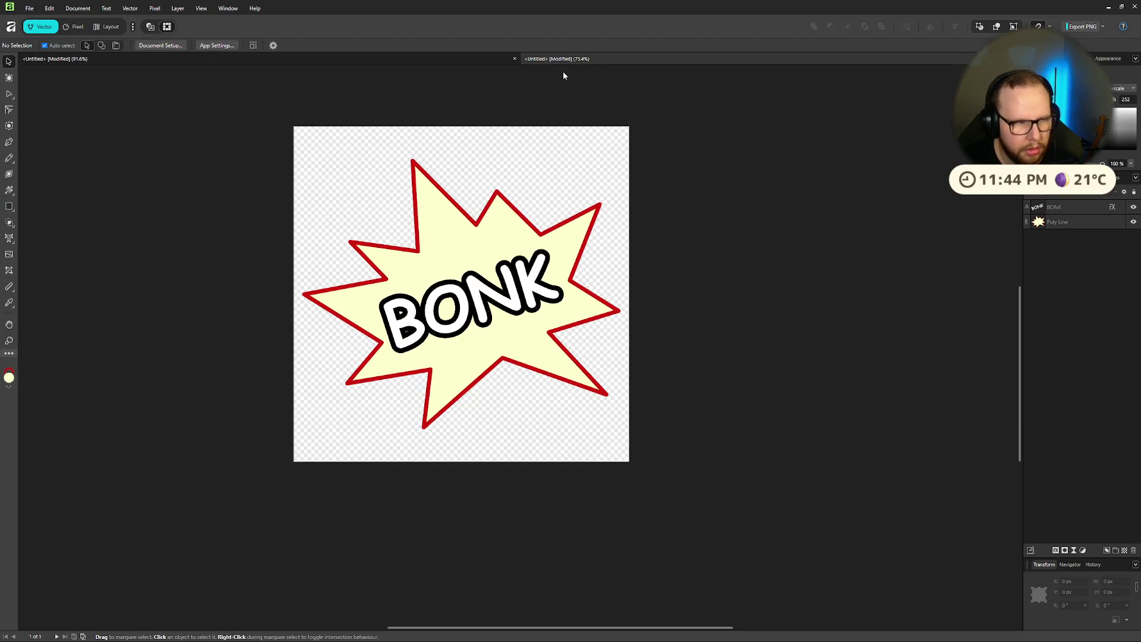
key(ctrl+z)
click(564, 76)
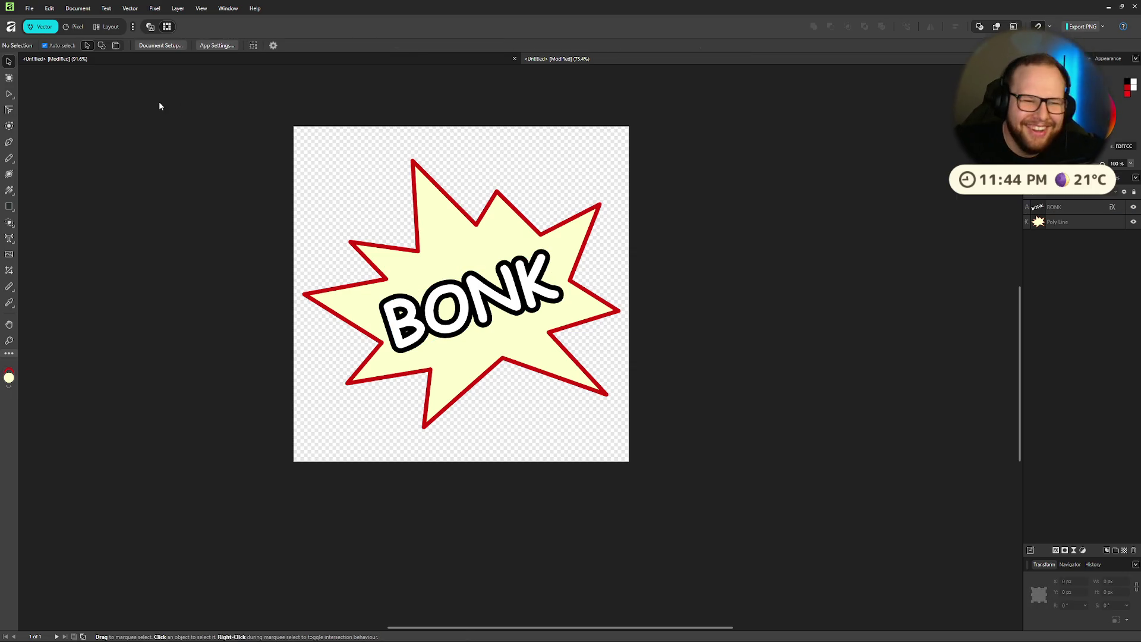
click(49, 8)
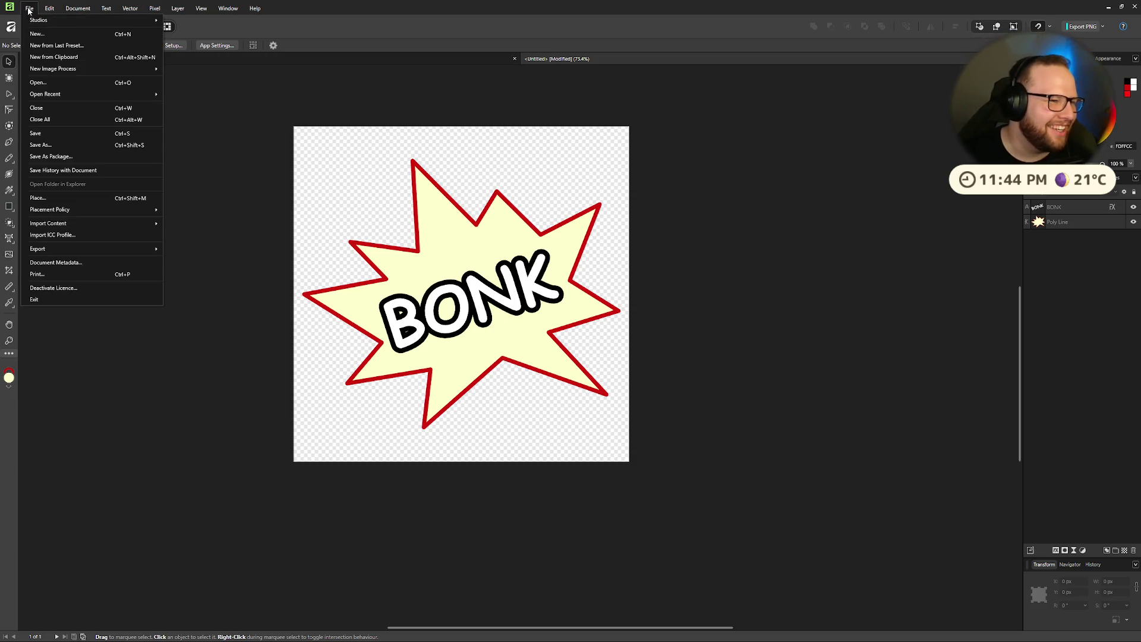
key(Escape)
Step: Create a new 1024×1024 document and give its page a transparent background
key(ctrl+n)
double_click(391, 175)
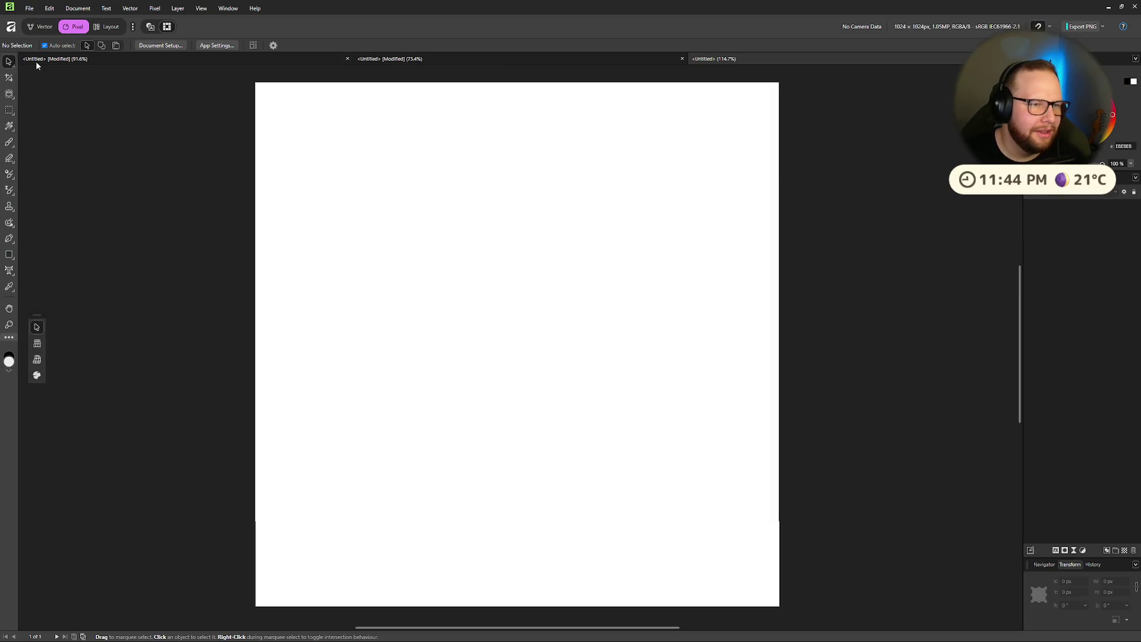
click(160, 46)
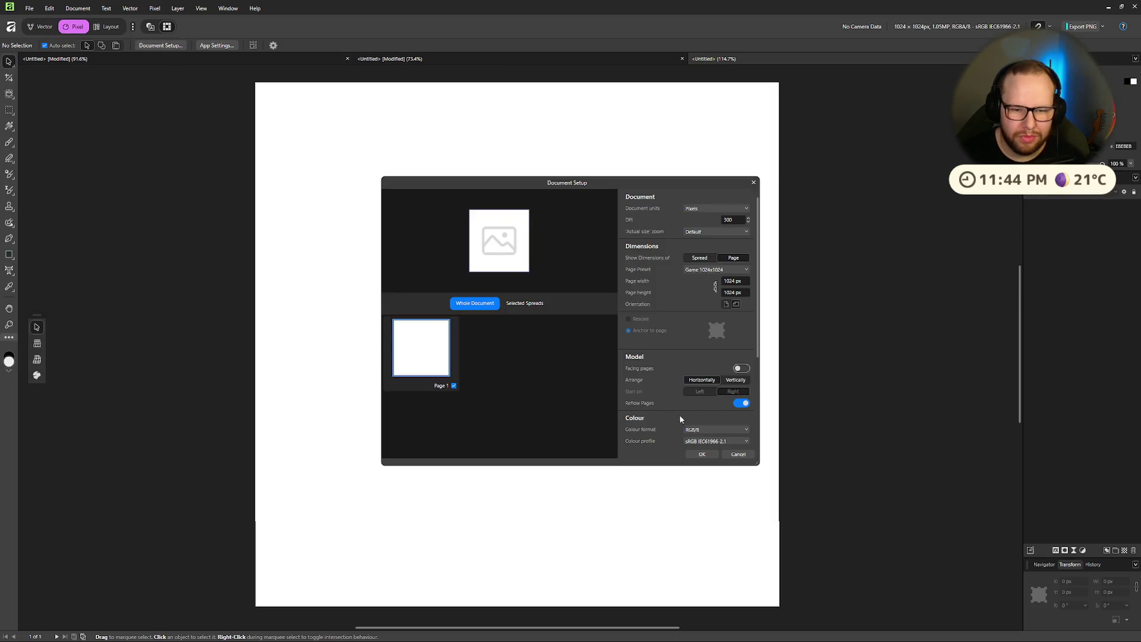
scroll(680, 421, down, 2)
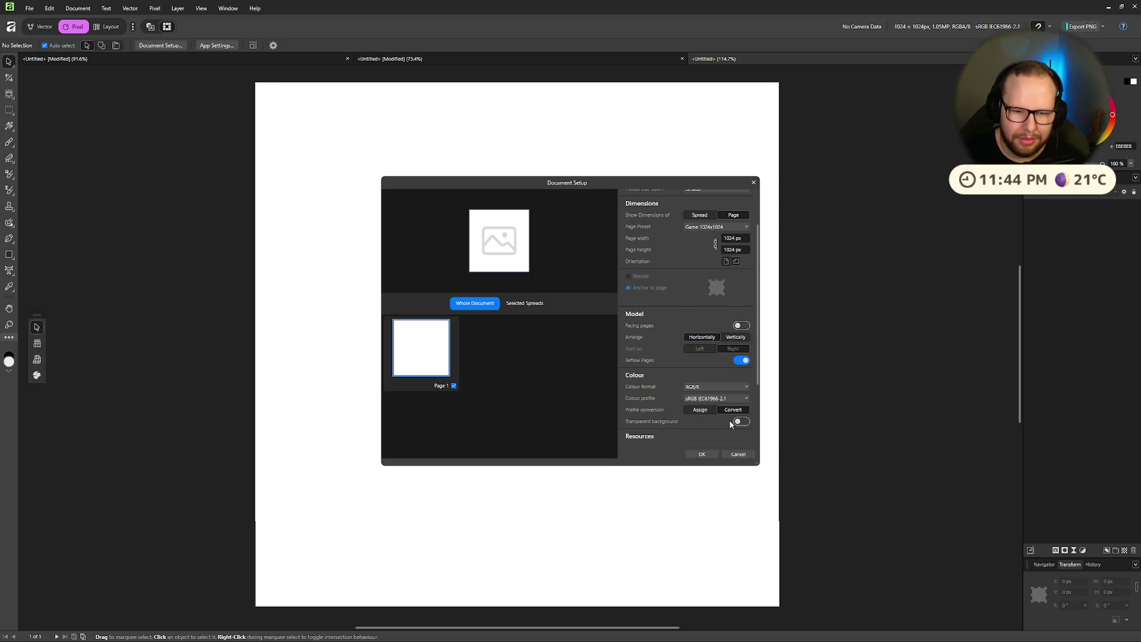
click(701, 454)
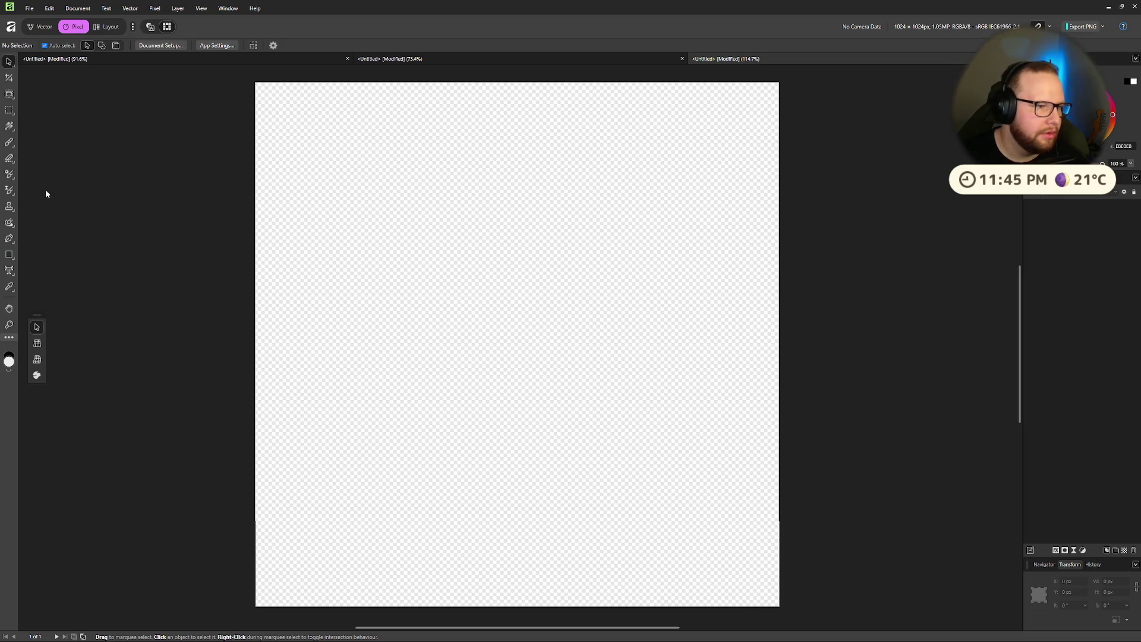
click(9, 255)
Step: Draw a wide rectangle across the page centre with transparent fill and red outline
mouse_move(314, 275)
mouse_down()
mouse_move(657, 446)
mouse_move(725, 414)
mouse_up()
click(47, 46)
drag(120, 156, 38, 158)
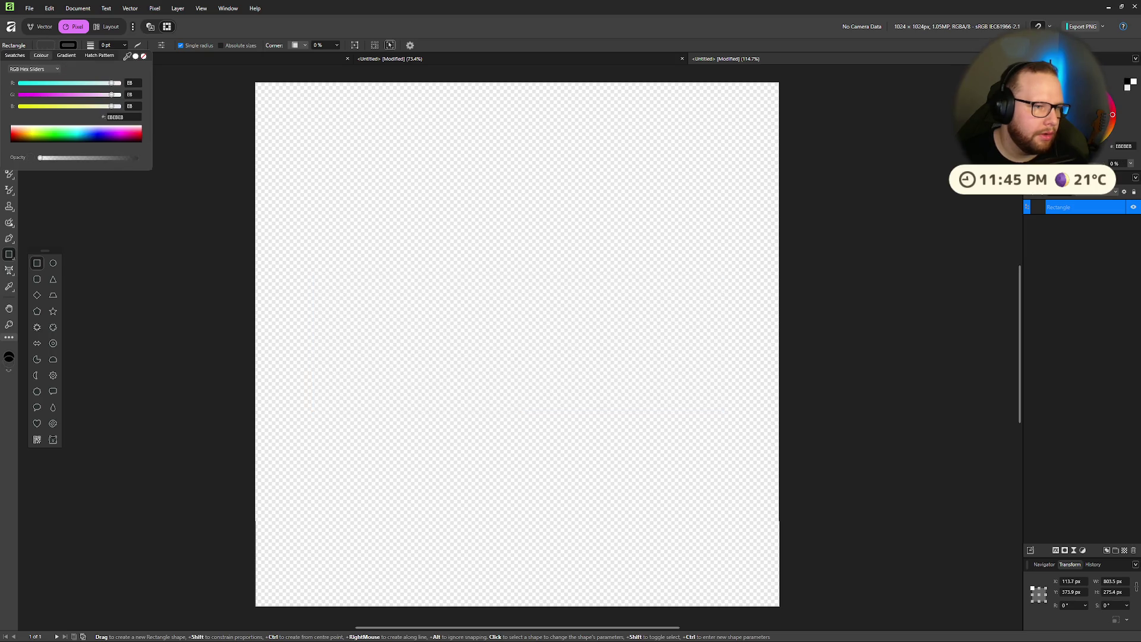
click(68, 45)
click(12, 134)
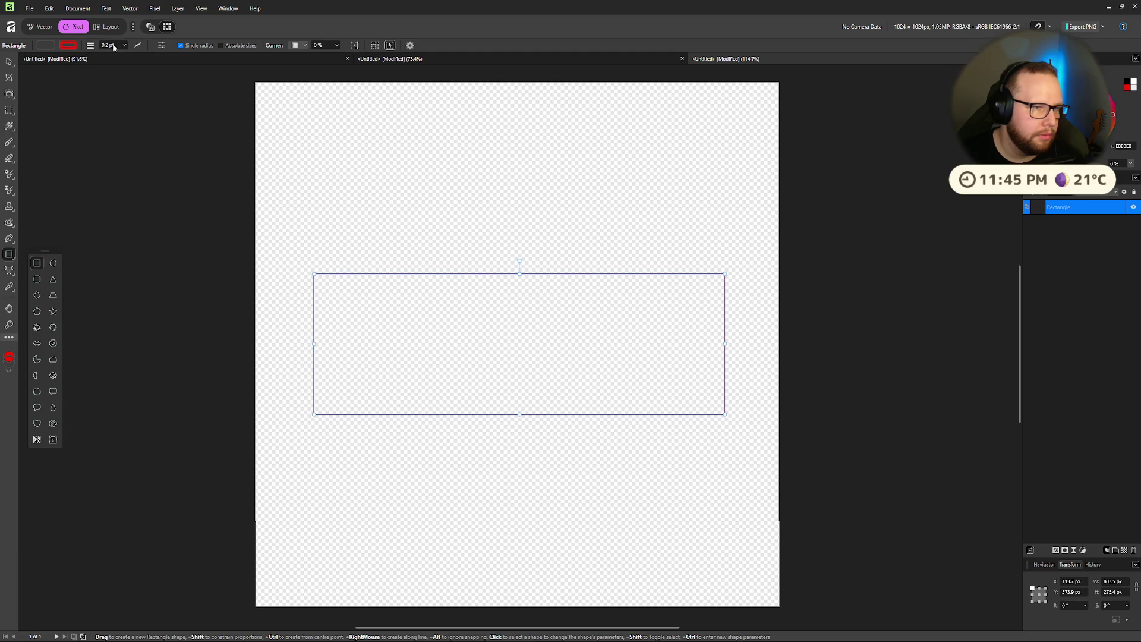
Step: Set the rectangle's outline width to 7 pt and start an artistic text frame above it
text(8)
key(Return)
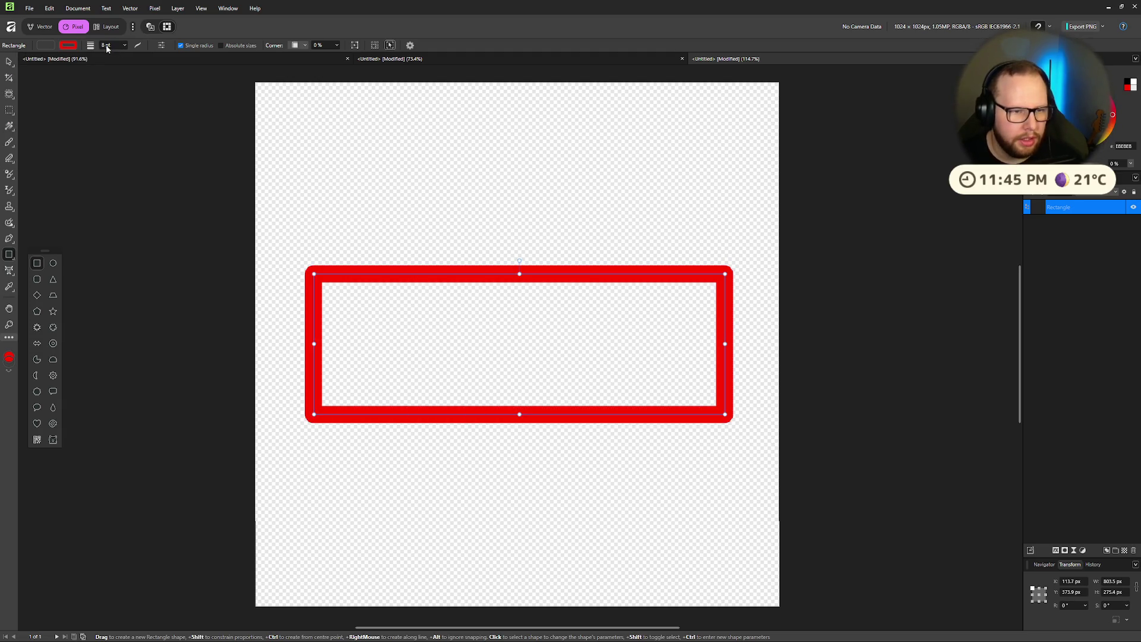
text(7)
key(Return)
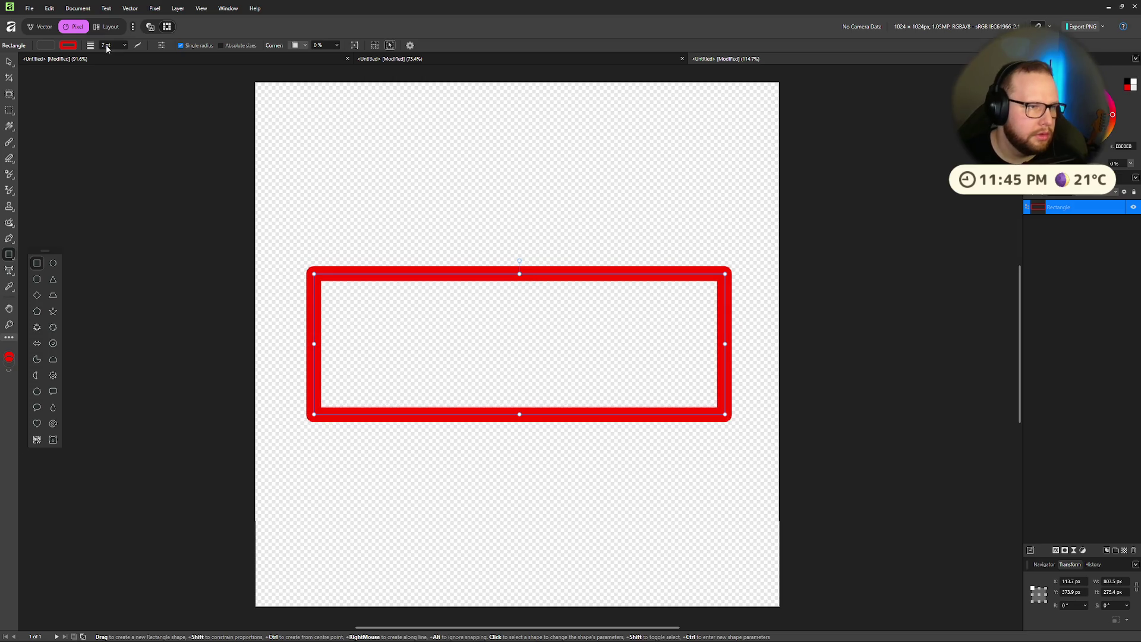
click(9, 272)
click(518, 215)
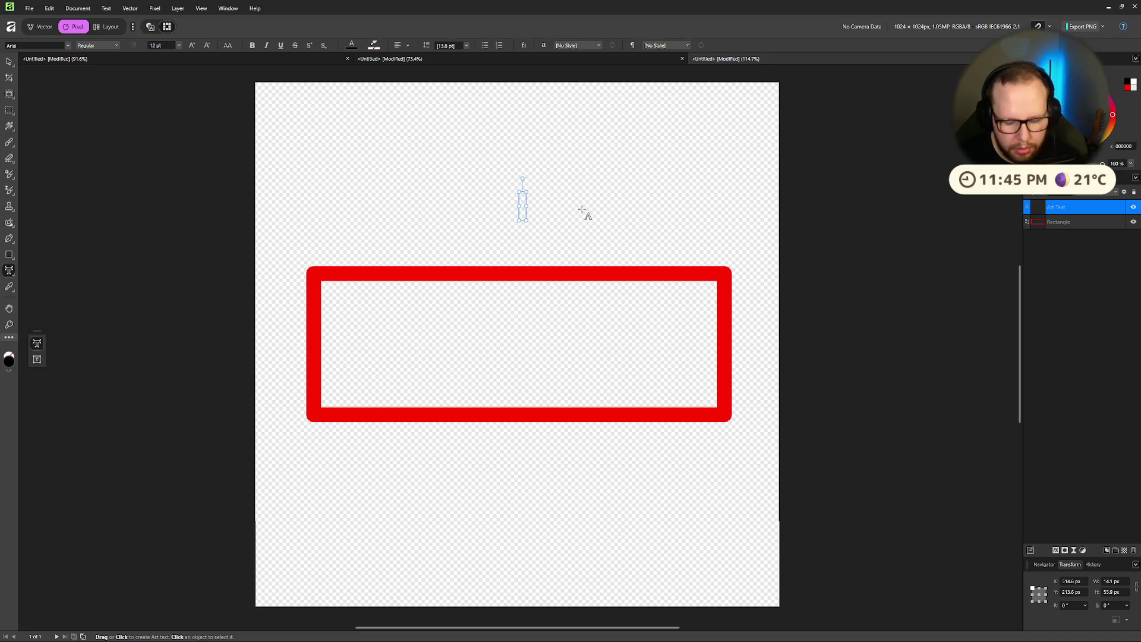
Step: Type 'WOMBAT' and 'CONFIRMED' on two centred lines
text(WOMBAT)
key(ctrl+a)
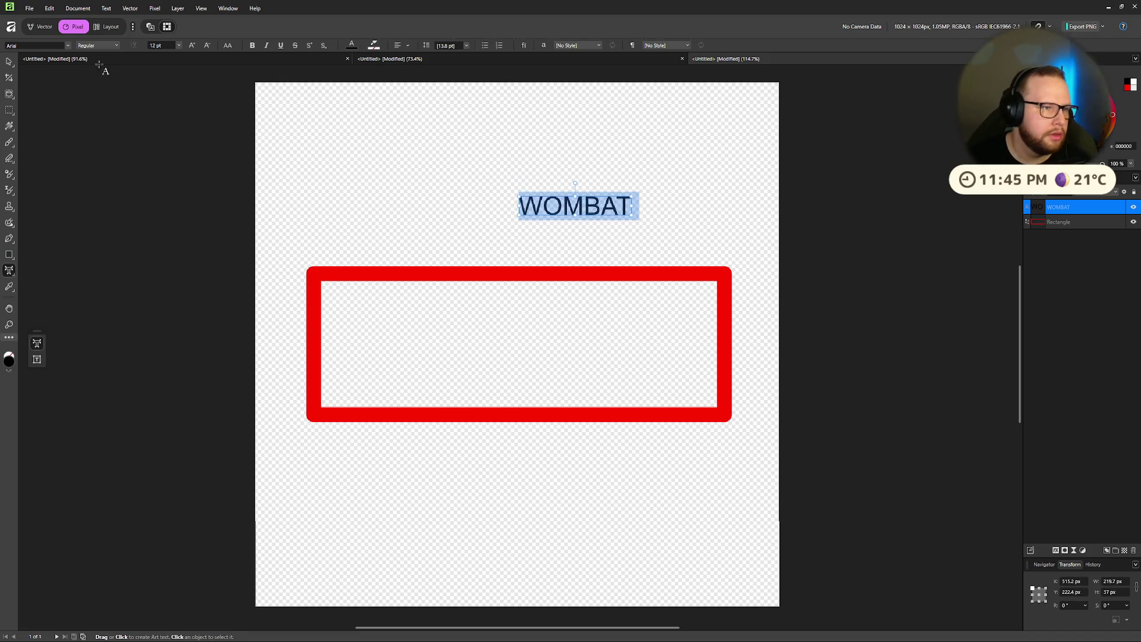
click(635, 206)
text(CONFIRMED)
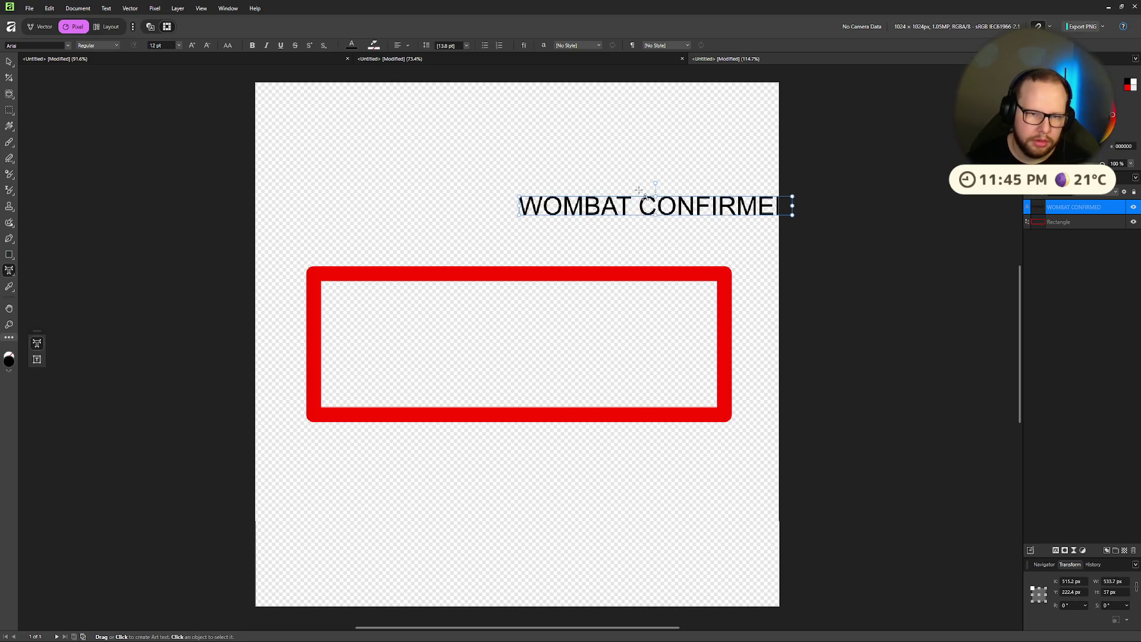
key(Return)
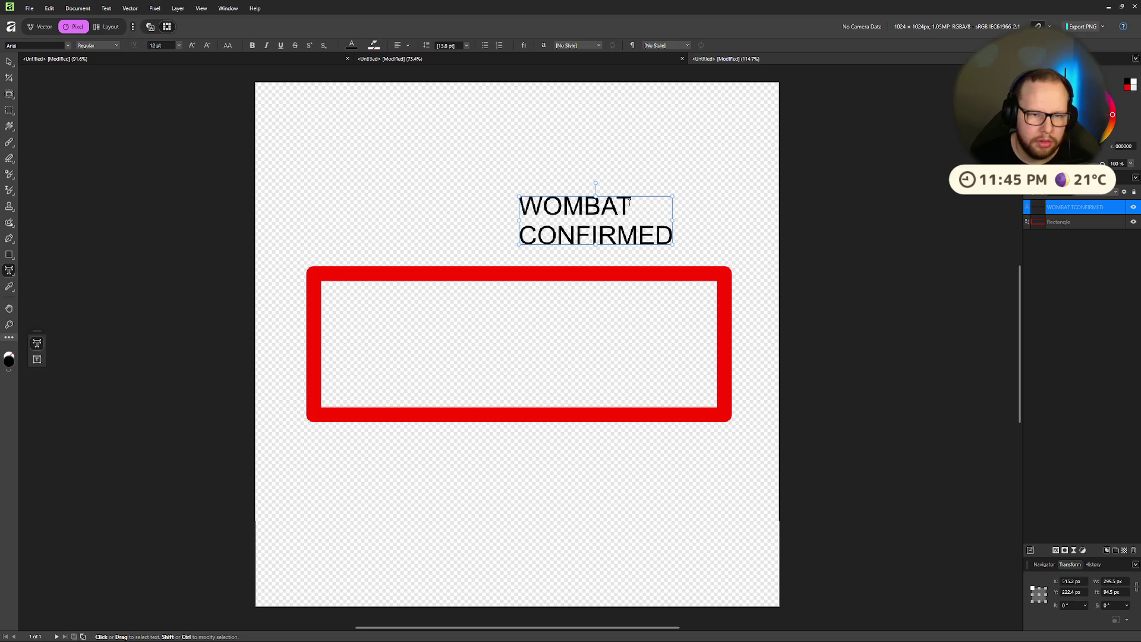
key(ctrl+a)
click(498, 46)
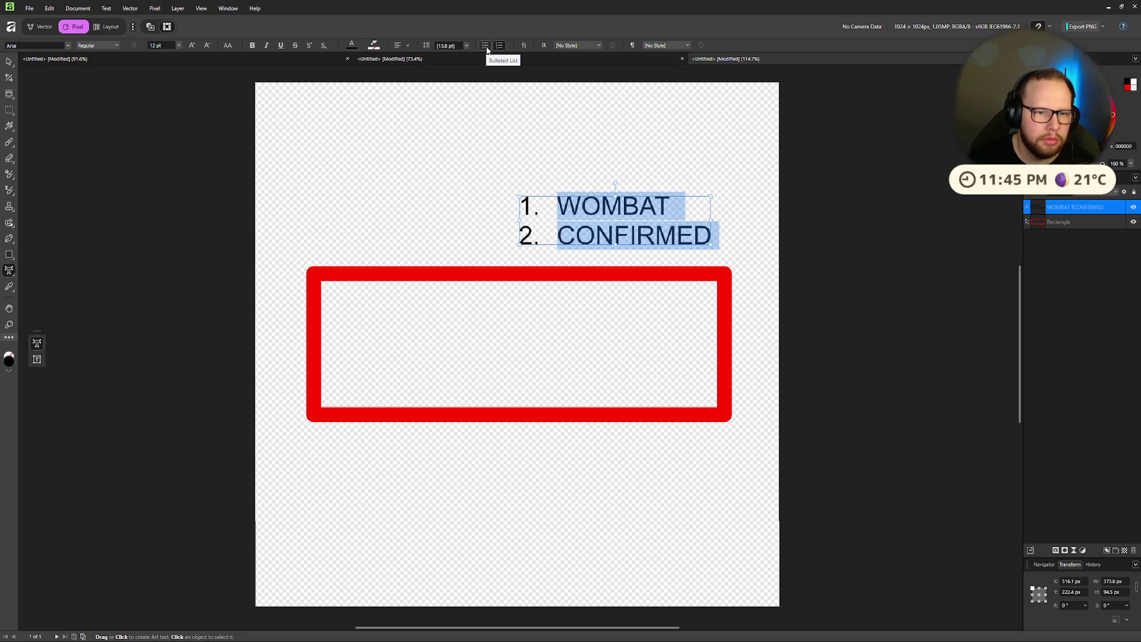
click(486, 46)
click(403, 48)
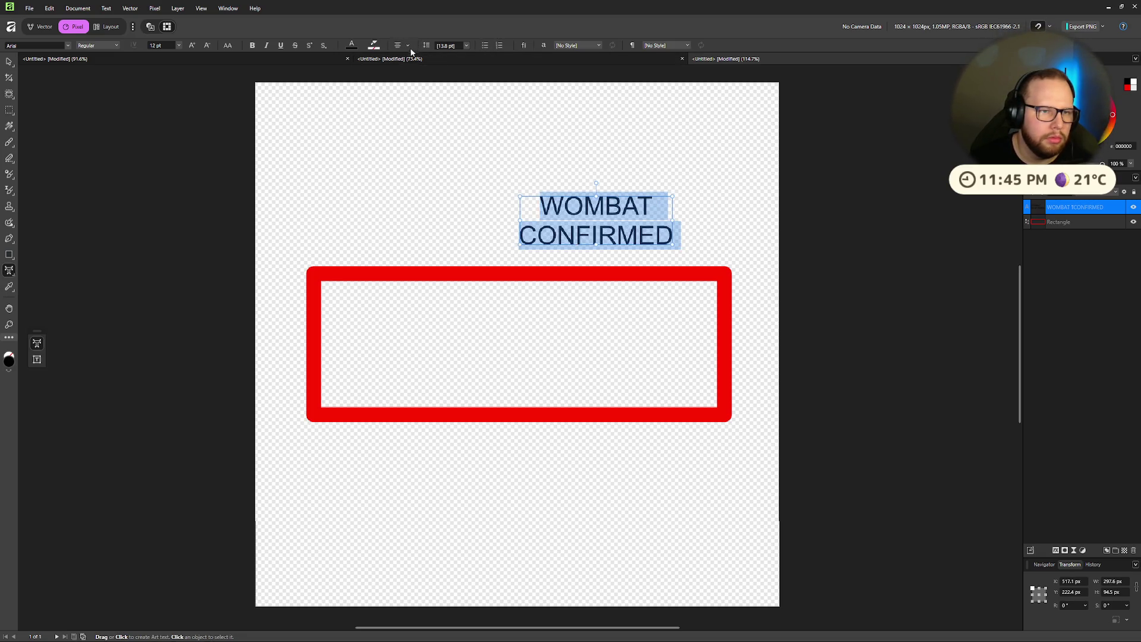
click(408, 46)
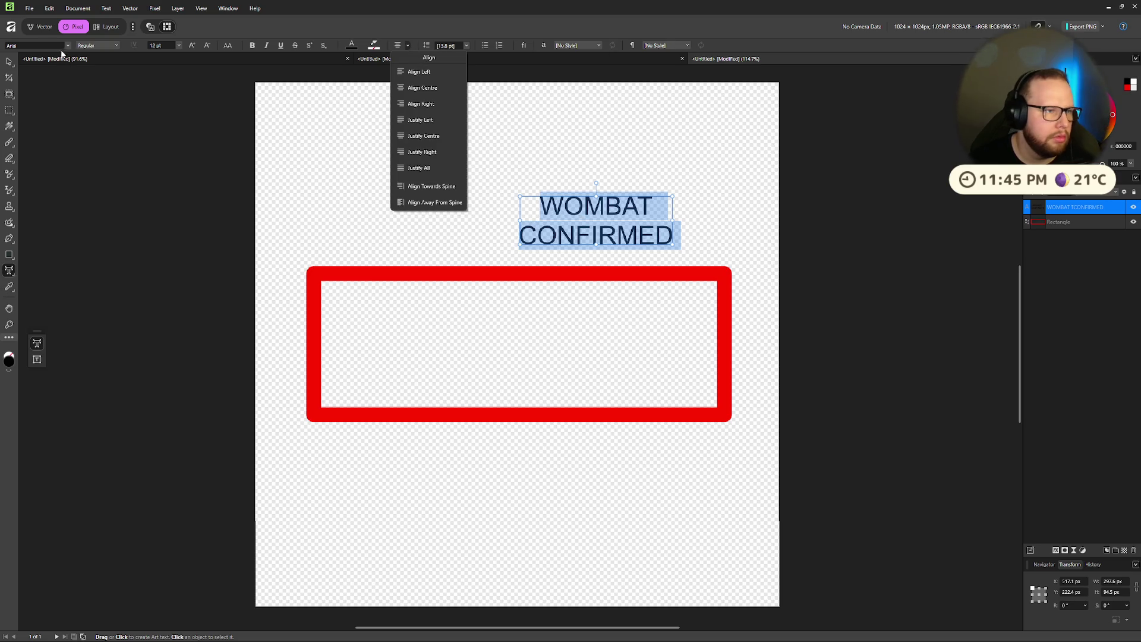
Step: Style the text as bold red Comic Sans MS using the Strong character style
click(43, 46)
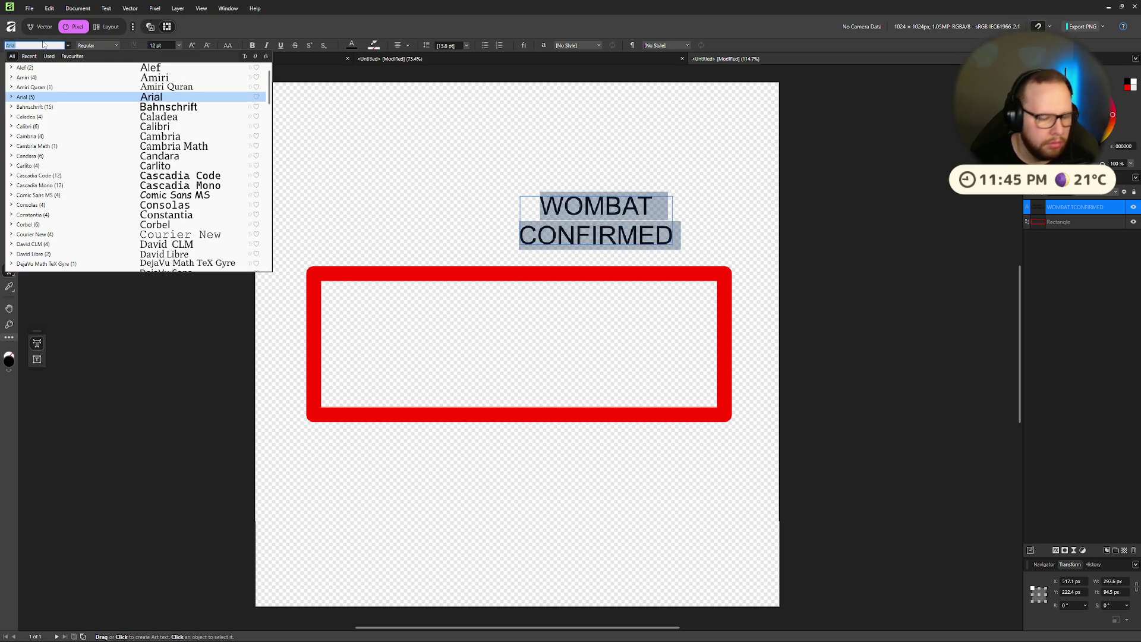
text(com)
click(181, 68)
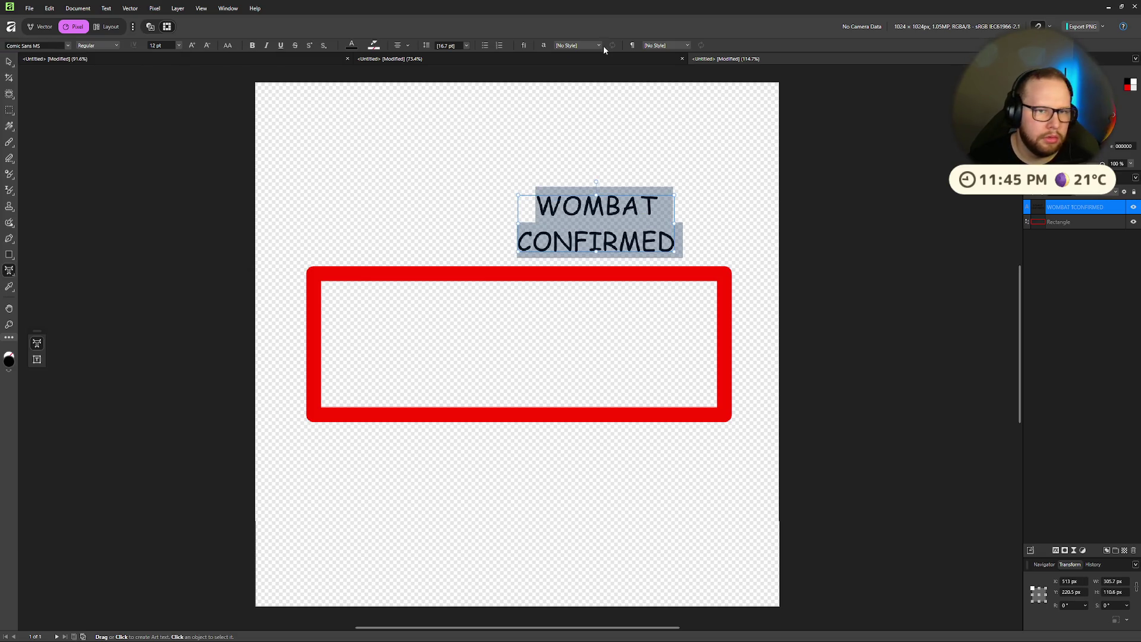
click(599, 45)
click(573, 89)
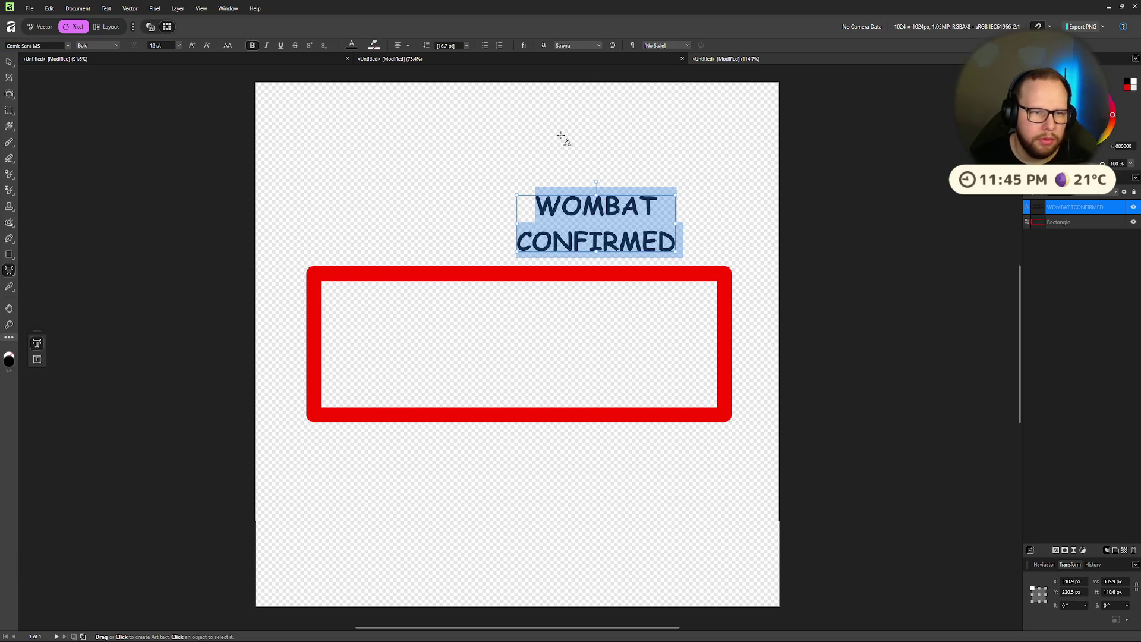
click(1129, 88)
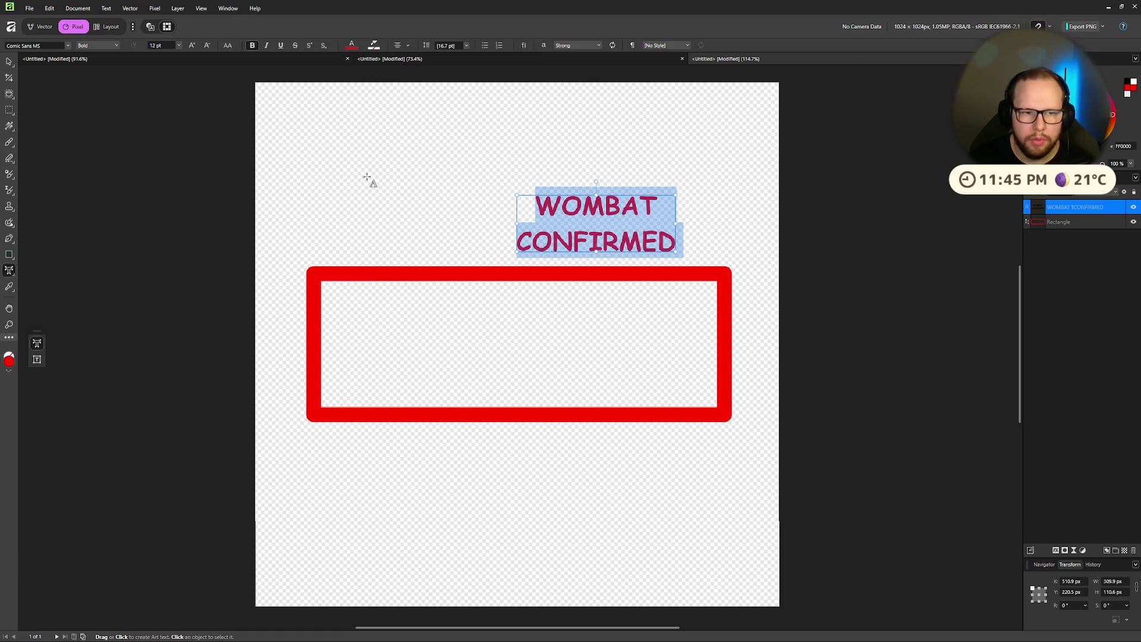
Step: Move the WOMBAT CONFIRMED text into the rectangle's centre and enlarge it
click(8, 61)
drag(624, 232, 545, 354)
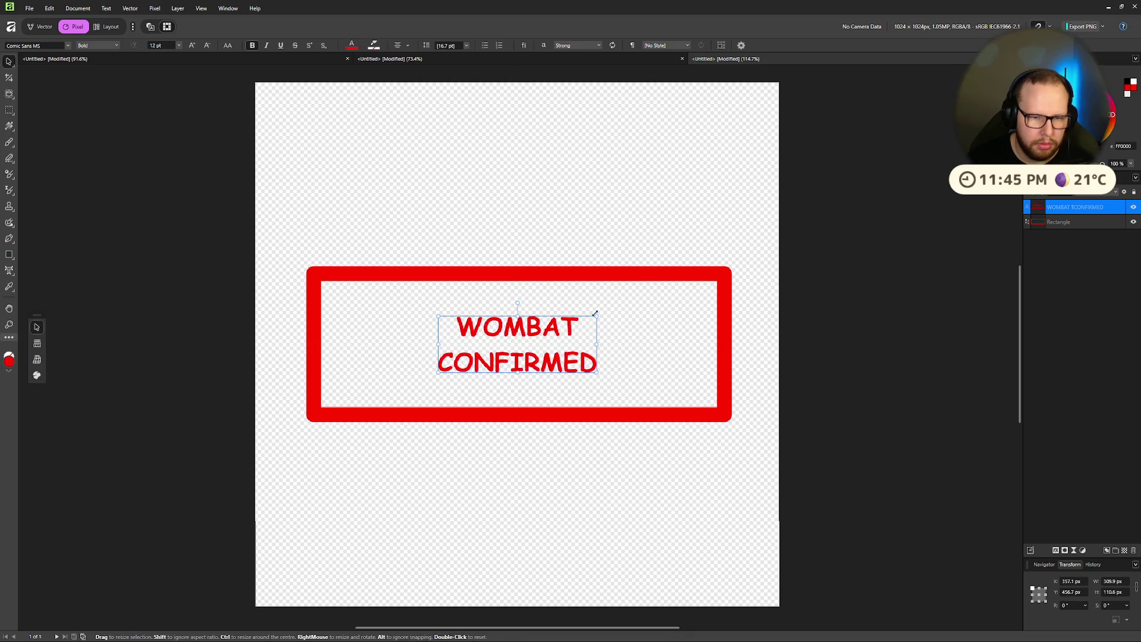
mouse_move(604, 315)
mouse_down()
mouse_move(668, 280)
mouse_move(666, 309)
mouse_up()
mouse_move(518, 306)
mouse_down()
mouse_move(517, 316)
mouse_move(518, 273)
mouse_move(525, 322)
mouse_up()
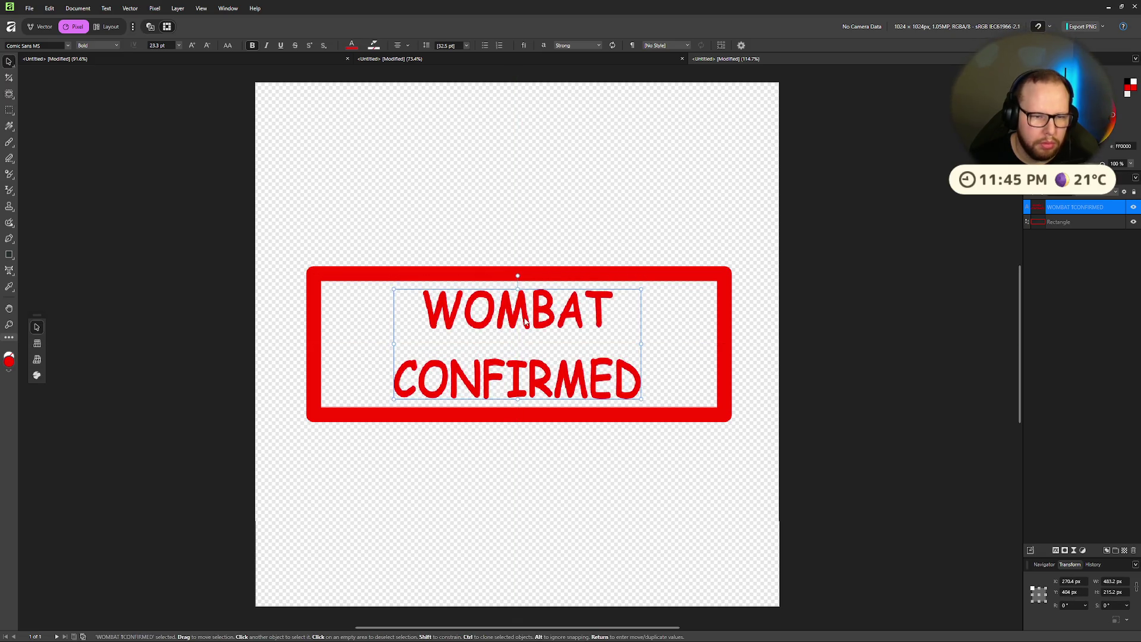
click(466, 46)
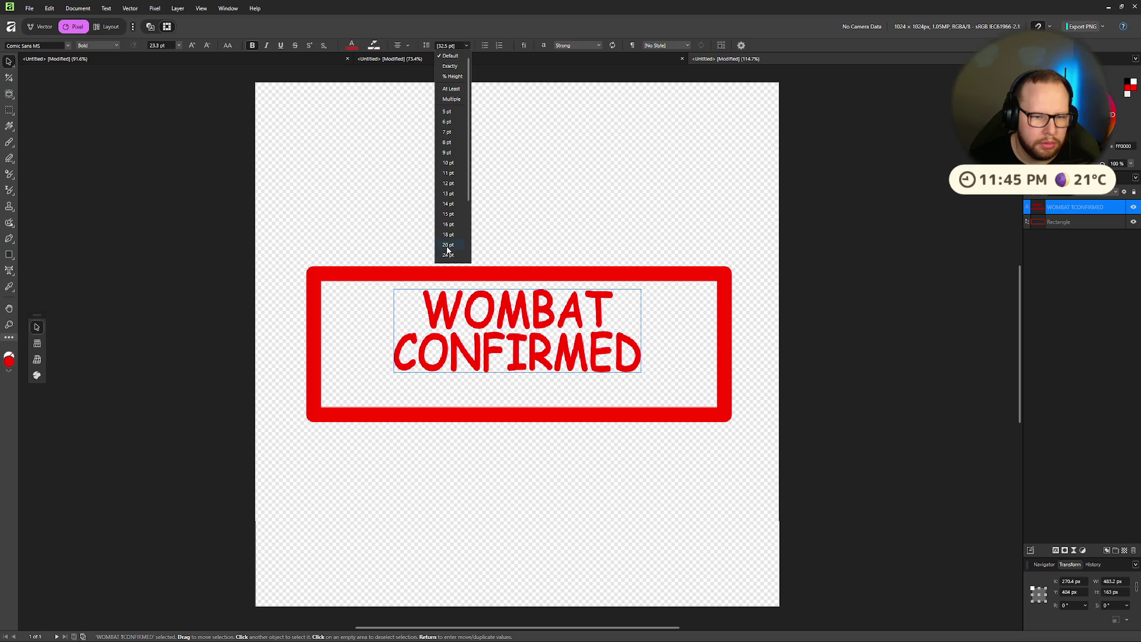
mouse_move(557, 315)
mouse_down()
mouse_move(557, 324)
mouse_move(519, 292)
mouse_move(519, 276)
mouse_move(520, 318)
mouse_up()
mouse_move(651, 289)
mouse_down()
mouse_move(680, 262)
mouse_move(665, 338)
mouse_move(680, 293)
mouse_move(737, 256)
mouse_move(651, 287)
mouse_move(663, 296)
mouse_up()
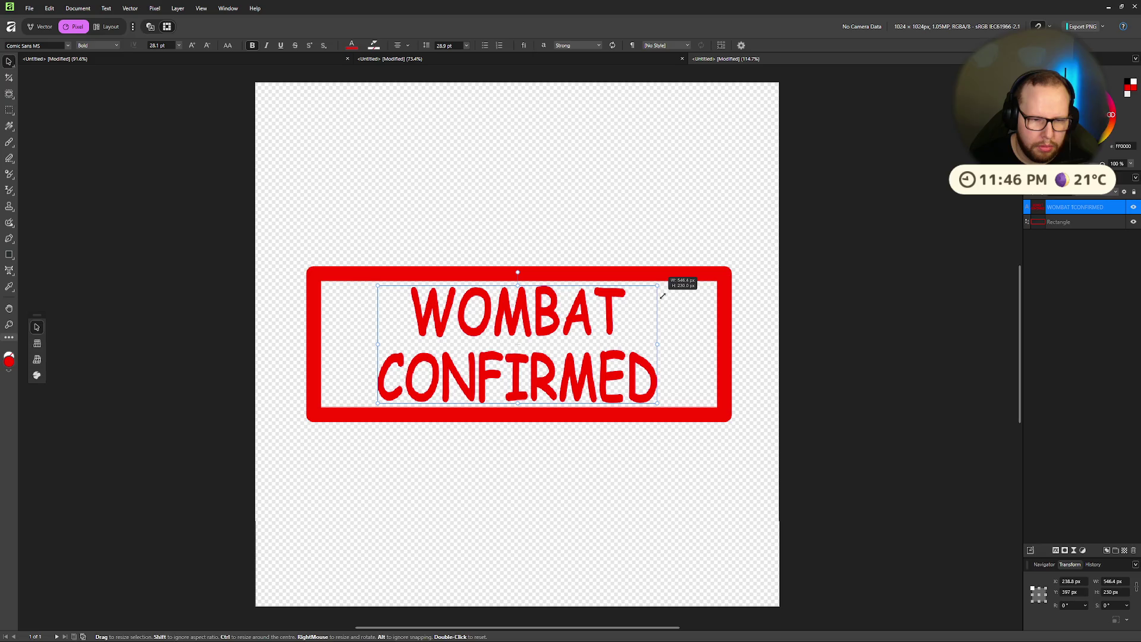
Step: Pull the red rectangle's left and right sides inward to hug the text
click(683, 297)
click(725, 343)
drag(723, 343, 673, 345)
drag(314, 343, 356, 345)
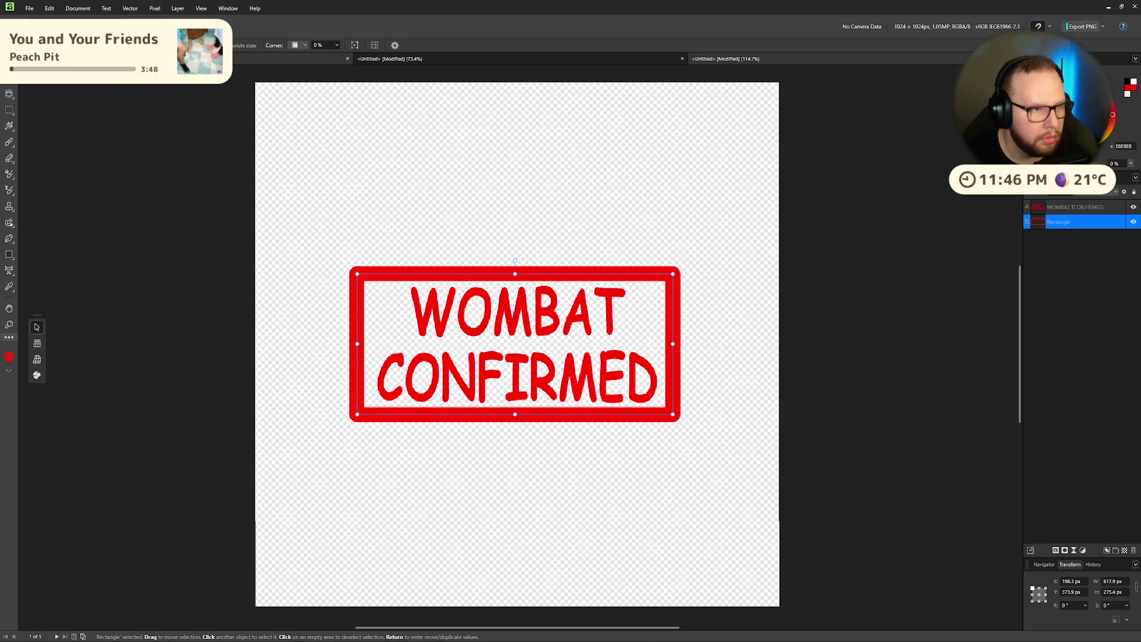
Step: Nudge the rectangle, then enlarge the rectangle and text together across the canvas
key(ctrl+d)
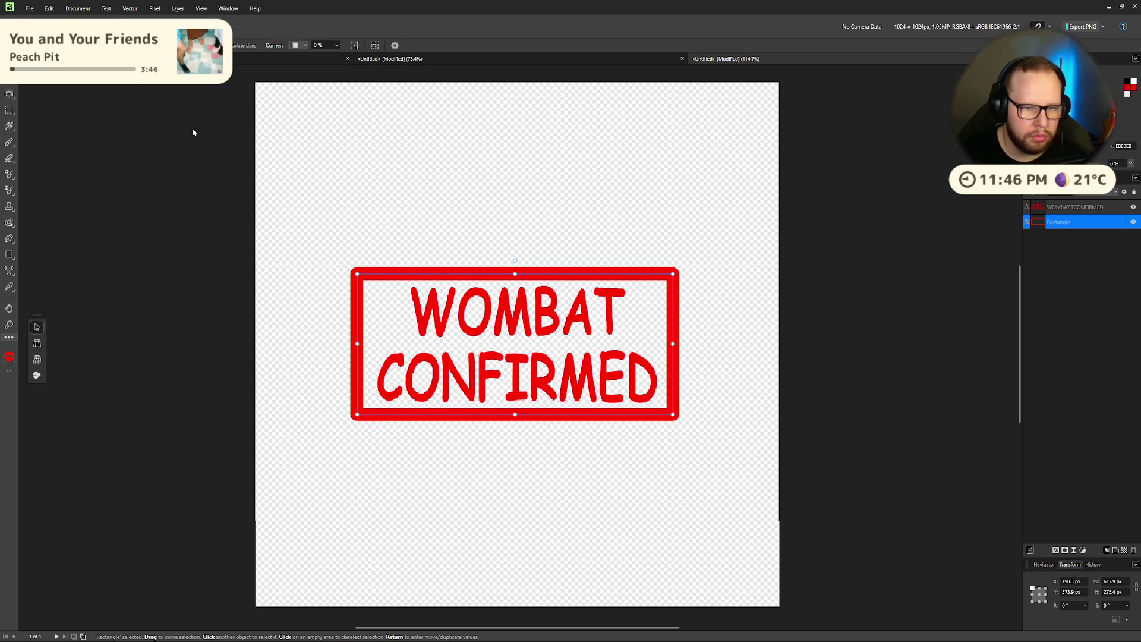
drag(556, 275, 538, 305)
click(559, 308)
shift+click(559, 307)
mouse_move(676, 273)
mouse_down()
mouse_move(773, 191)
mouse_move(755, 205)
mouse_up()
click(823, 205)
Step: Switch over to the browser's text stamp reference images
scroll(660, 218, down, 5)
scroll(660, 218, up, 3)
key(ctrl+super+Right)
key(ctrl+super+Right)
key(ctrl+super+Right)
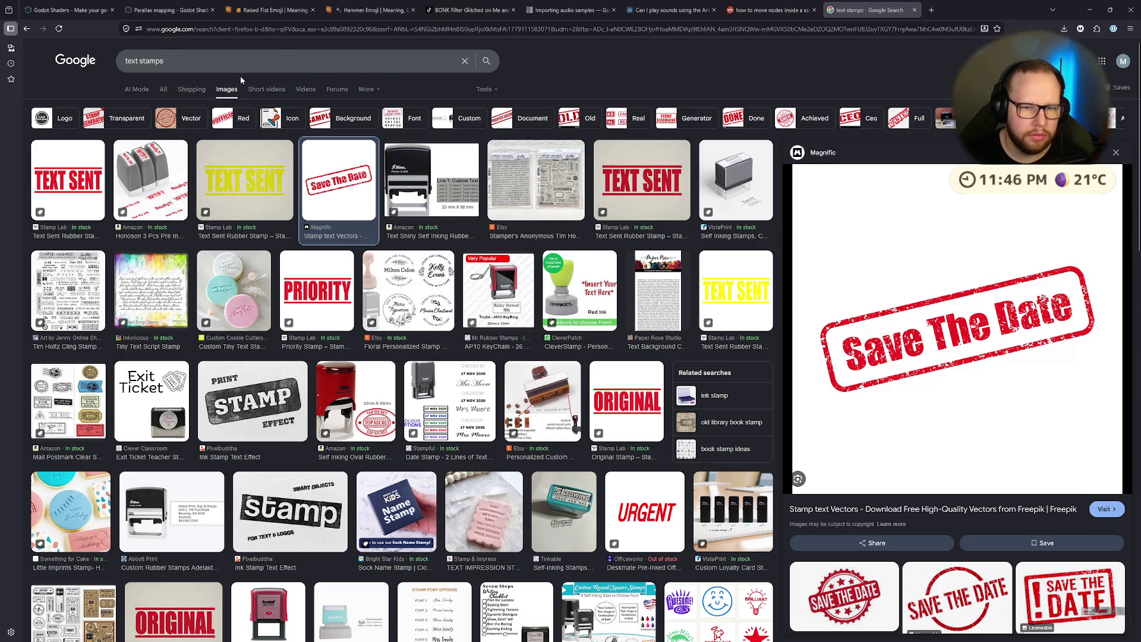
Step: Leave the text stamp references and return to the Affinity stamp document
key(ctrl+super+Left)
key(ctrl+super+Left)
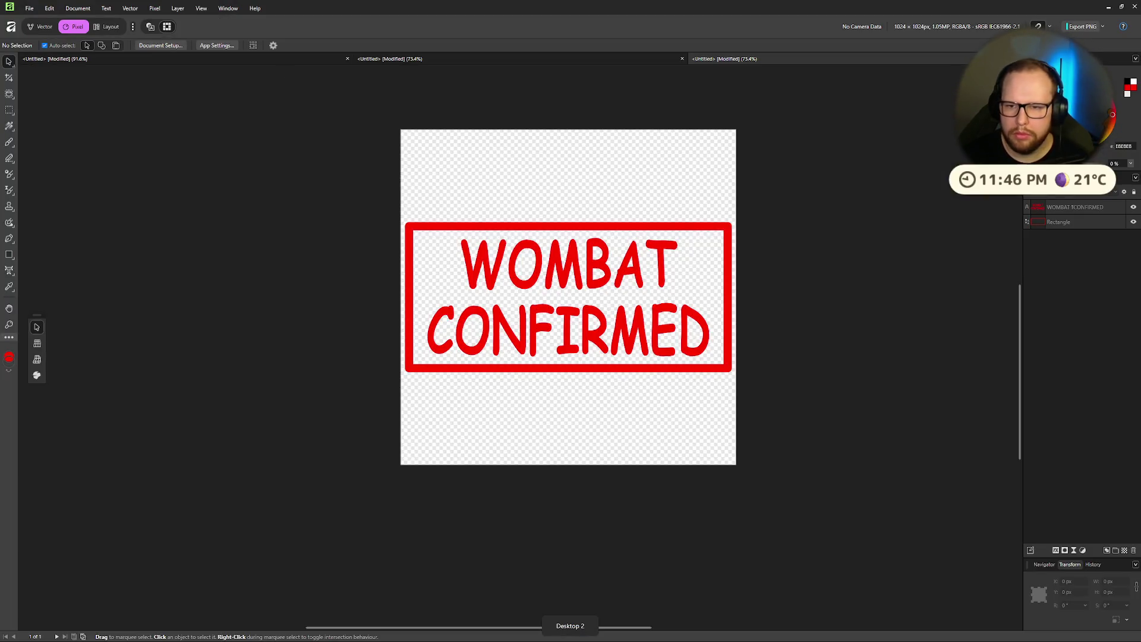
Step: Browse the pixel filters without choosing one, then add a new empty pixel layer
click(154, 8)
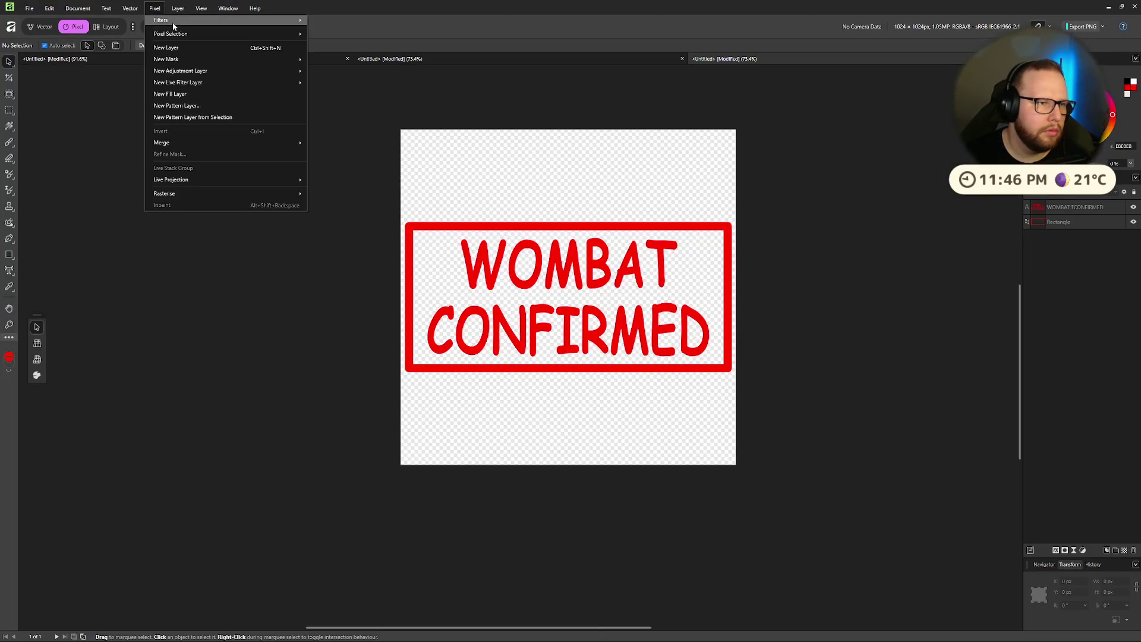
mouse_move(177, 25)
mouse_move(361, 71)
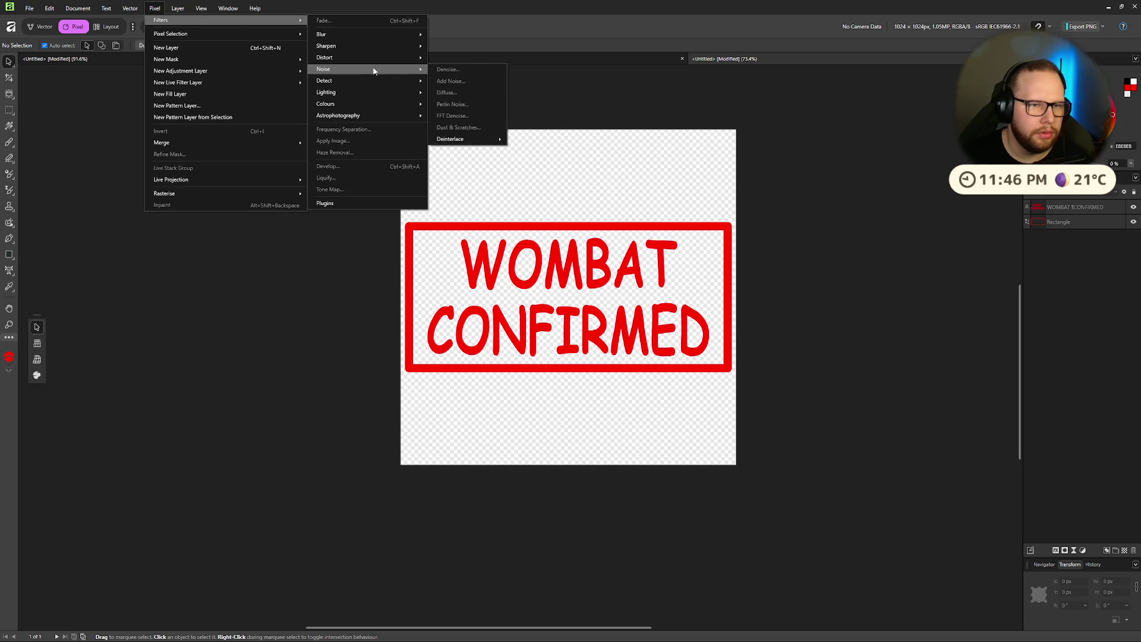
click(654, 56)
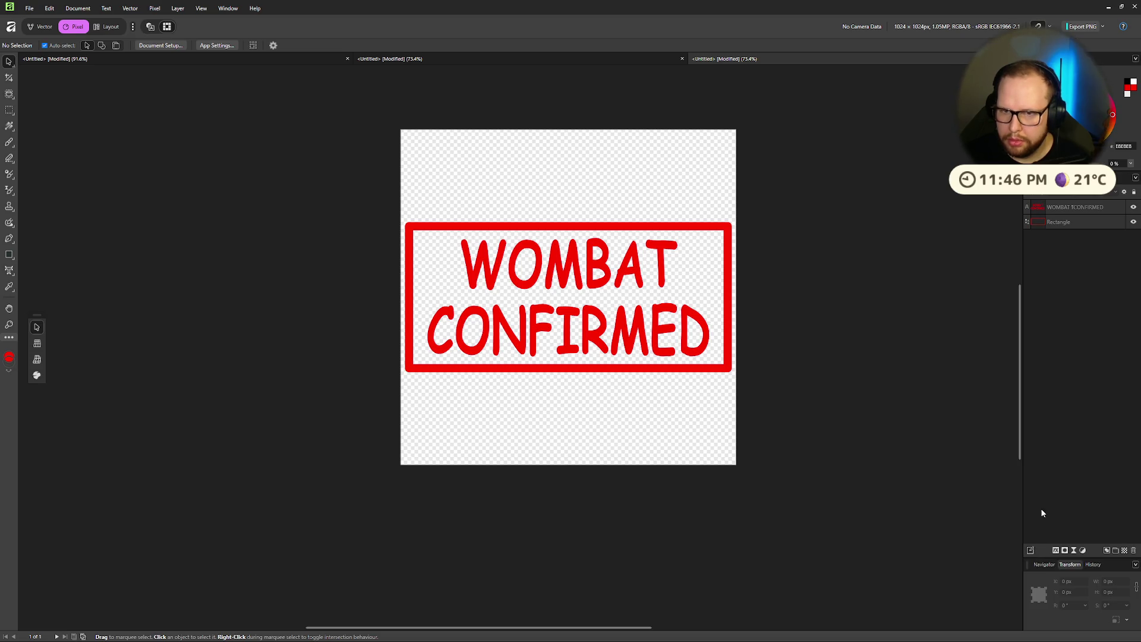
click(1116, 551)
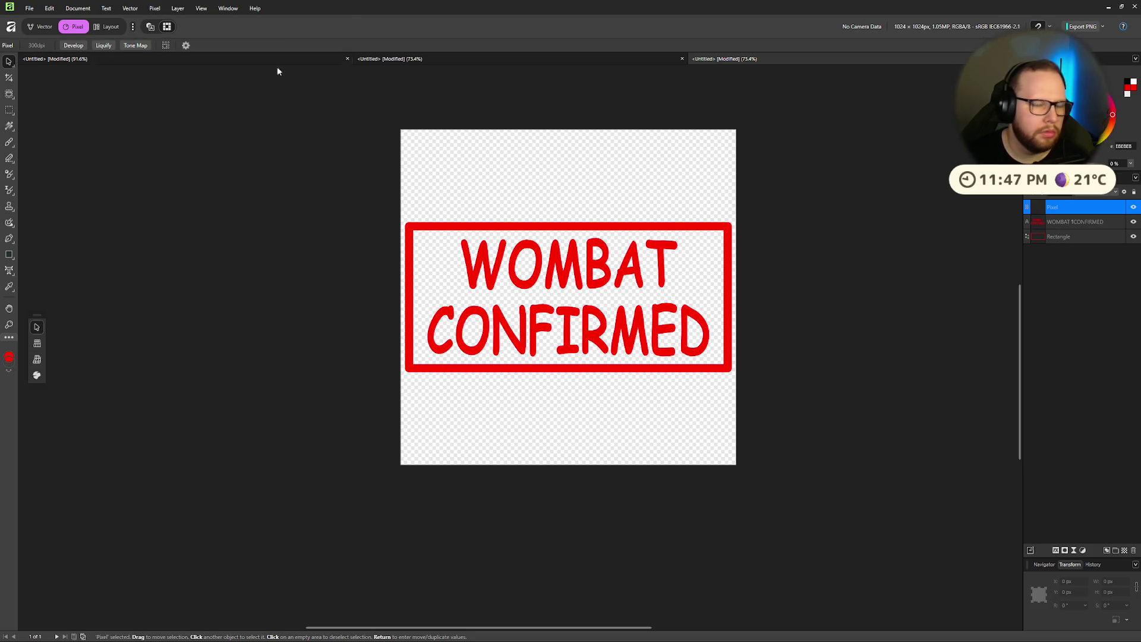
Step: Group the text and rectangle layers with Ctrl+G and reselect the pixel layer
click(1078, 221)
shift+click(1068, 238)
key(ctrl+g)
click(1055, 207)
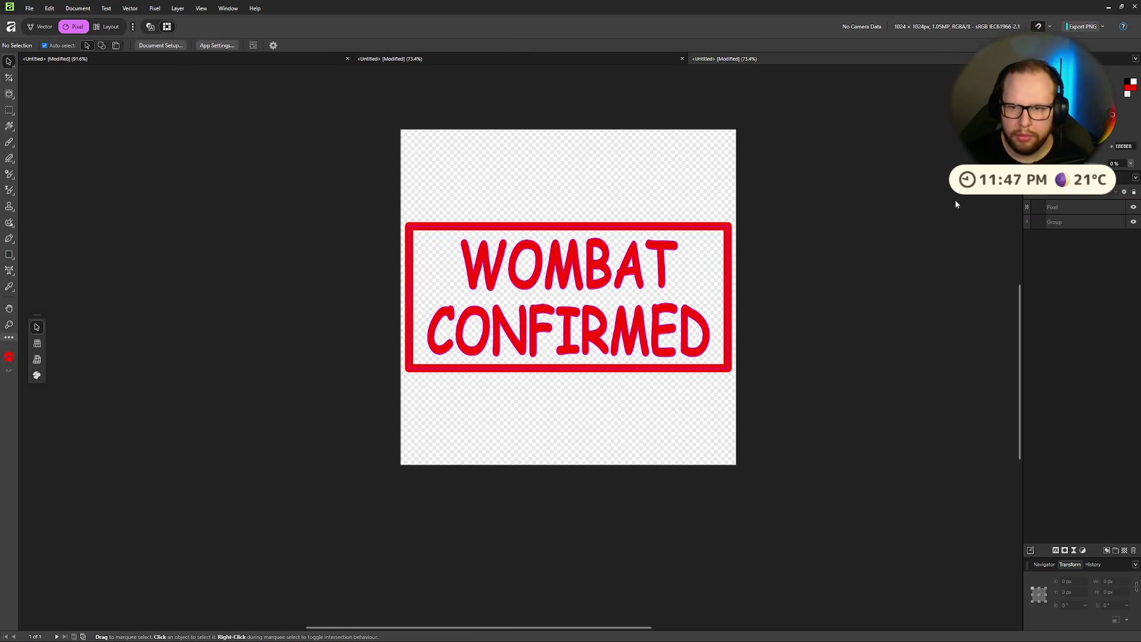
Step: Try the Add Noise filter at 65% intensity, then dismiss it without applying
click(154, 9)
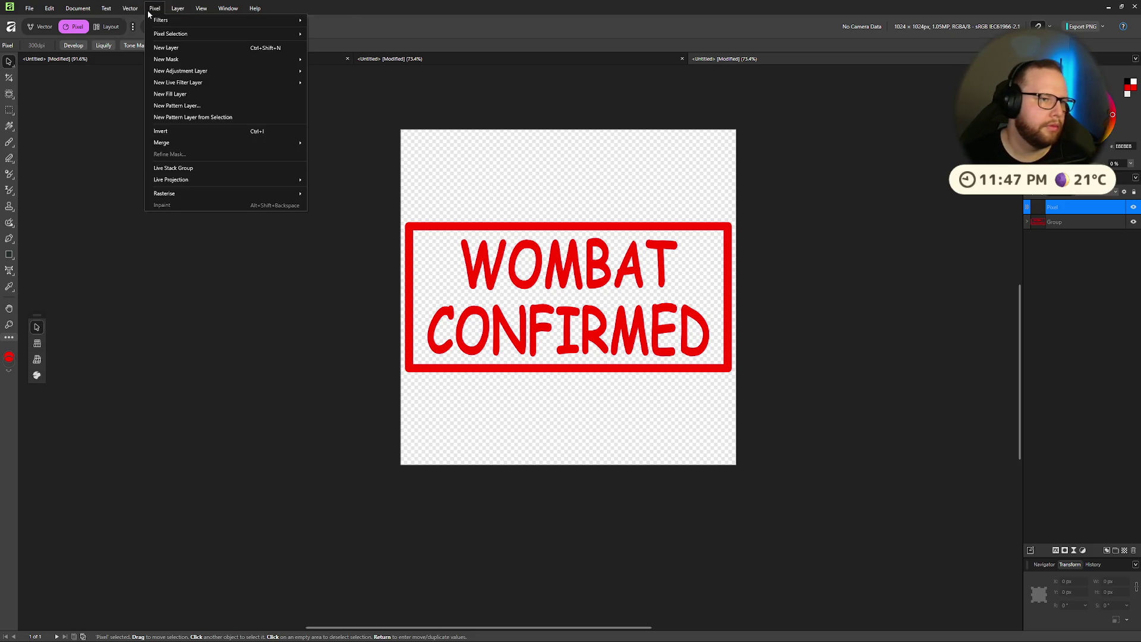
mouse_move(179, 20)
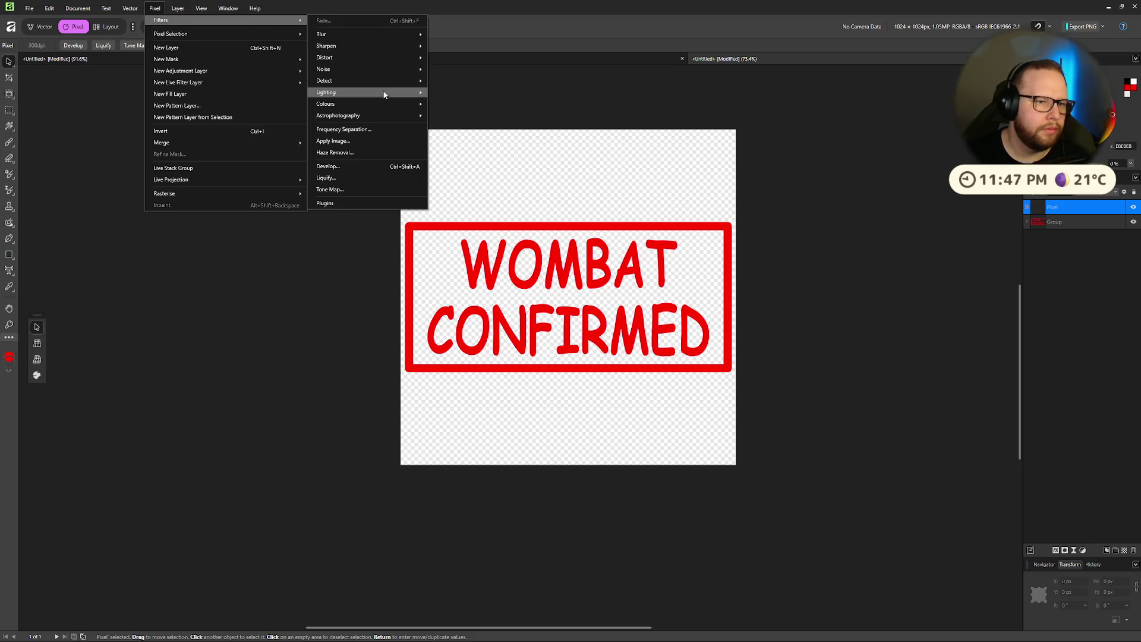
mouse_move(365, 70)
click(471, 82)
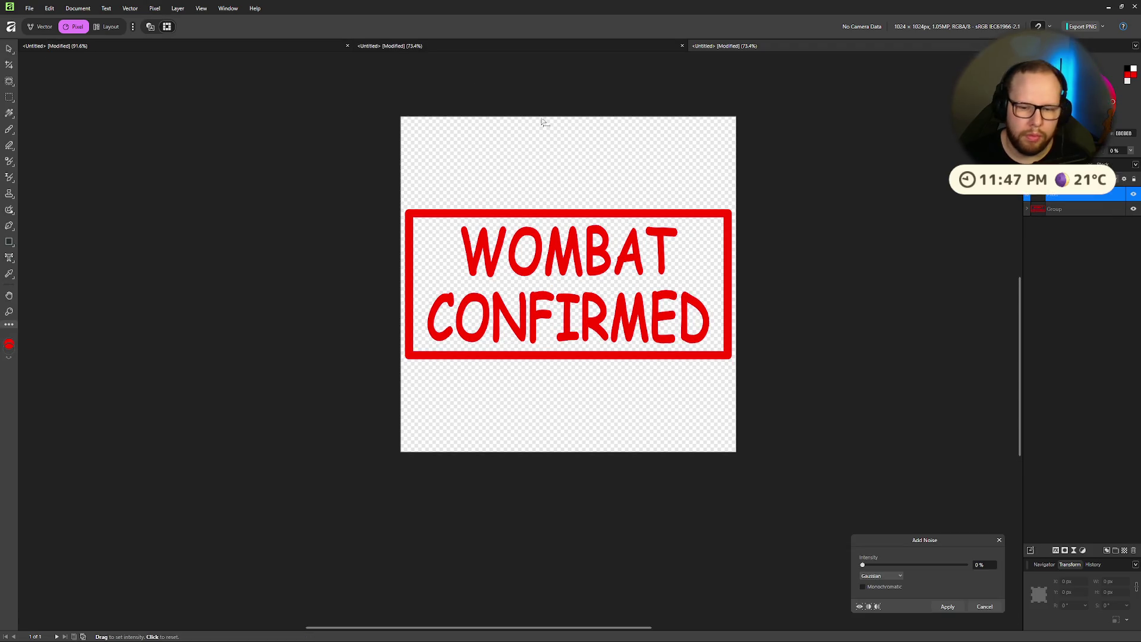
mouse_move(865, 565)
mouse_down()
mouse_move(949, 565)
mouse_move(929, 565)
mouse_up()
click(890, 576)
click(883, 596)
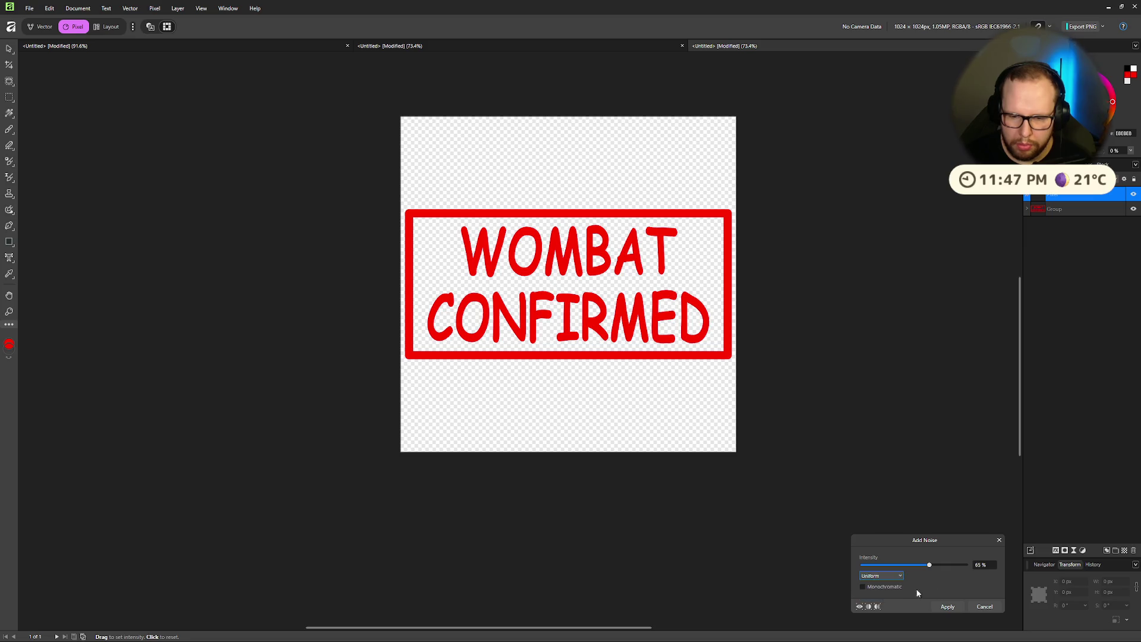
click(985, 606)
click(153, 9)
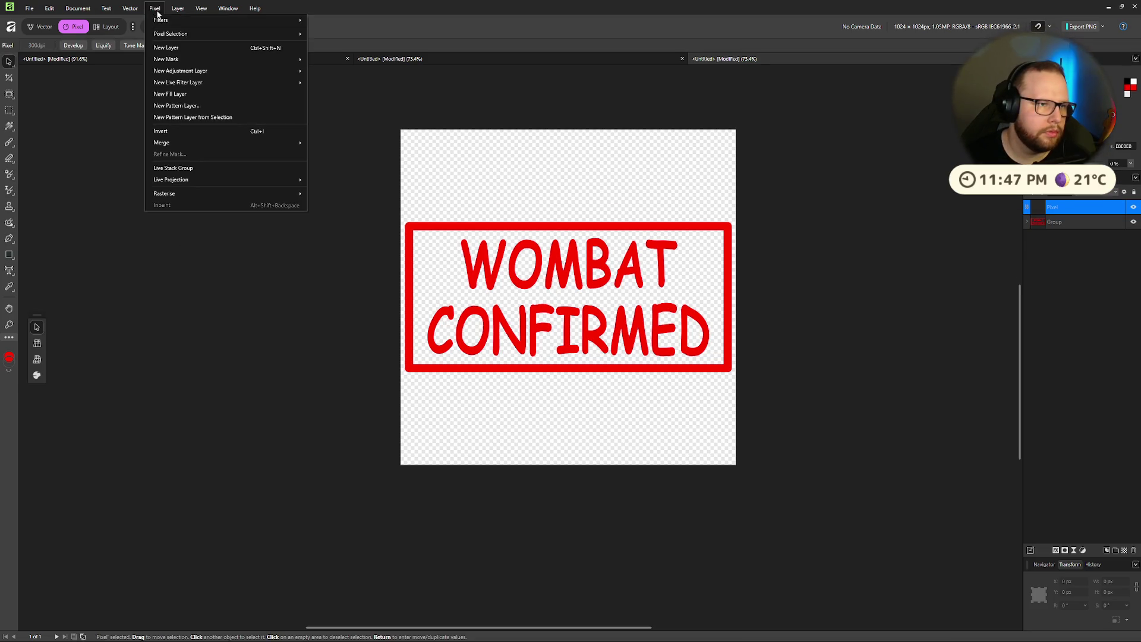
Step: Apply black Perlin Noise with a larger zoom, reduced persistence and 4 octaves
mouse_move(178, 20)
mouse_move(338, 69)
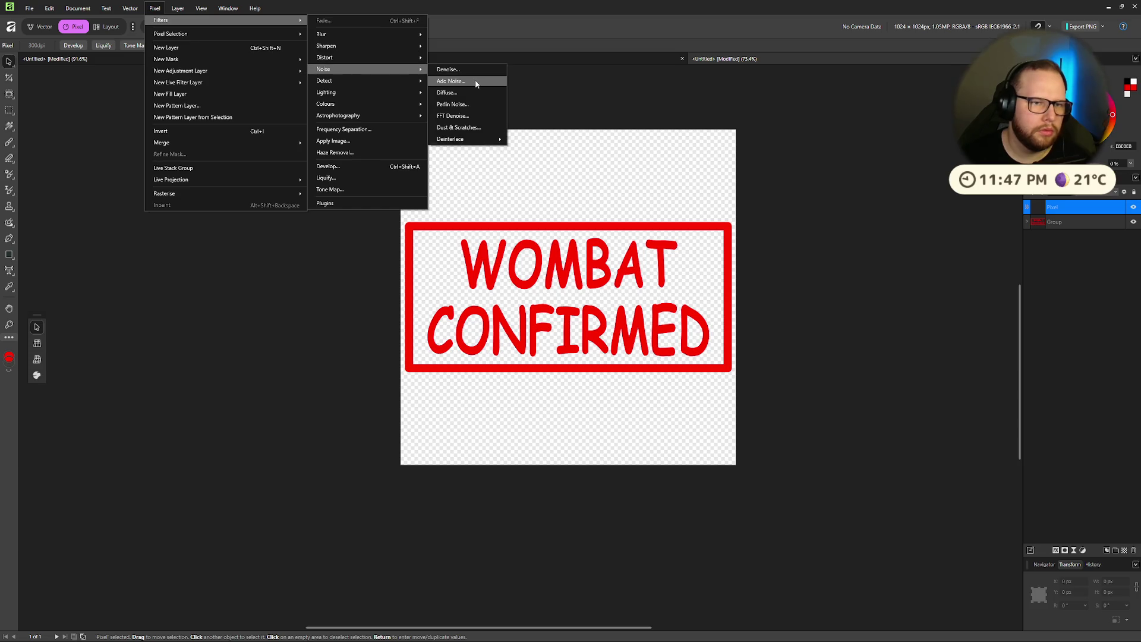
click(472, 105)
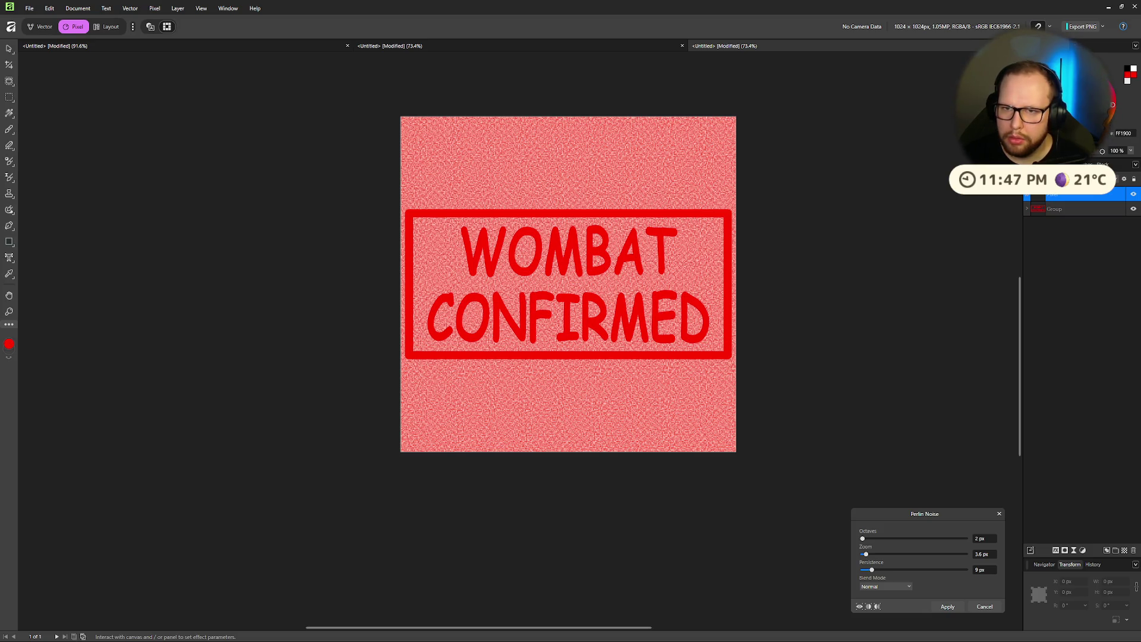
key(d)
drag(869, 555, 889, 560)
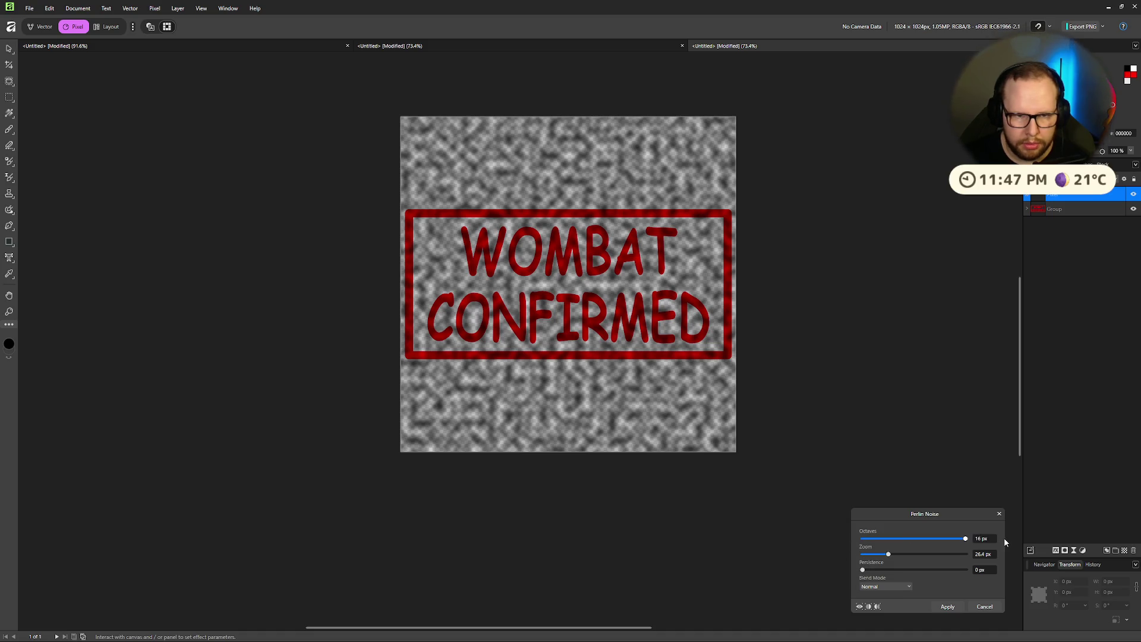
drag(863, 569, 1008, 568)
drag(931, 572, 878, 572)
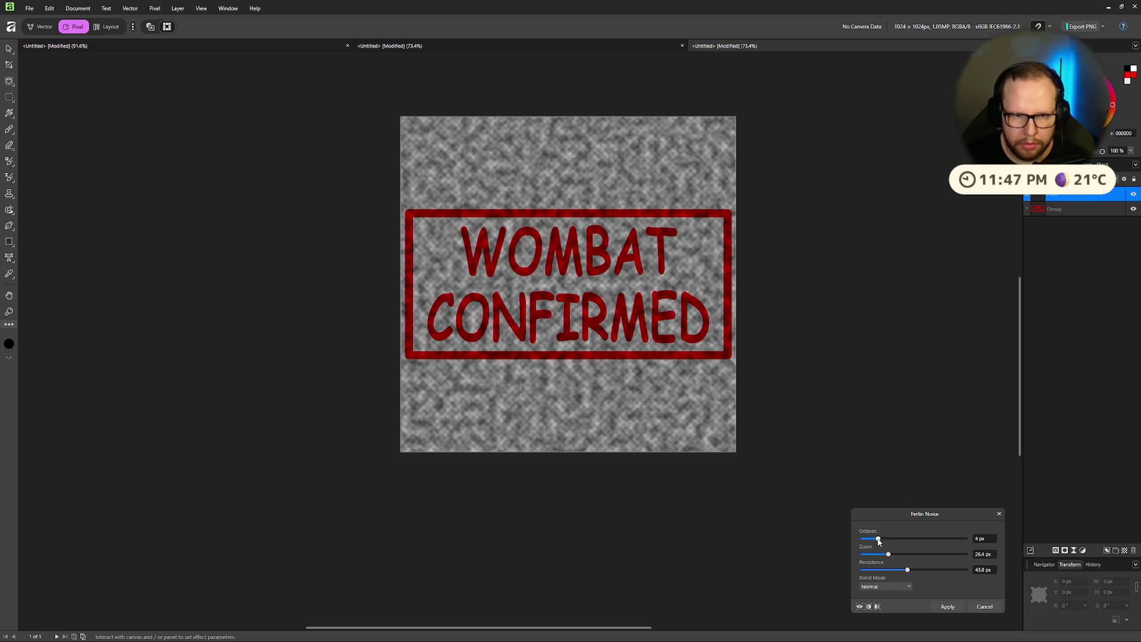
drag(866, 539, 869, 540)
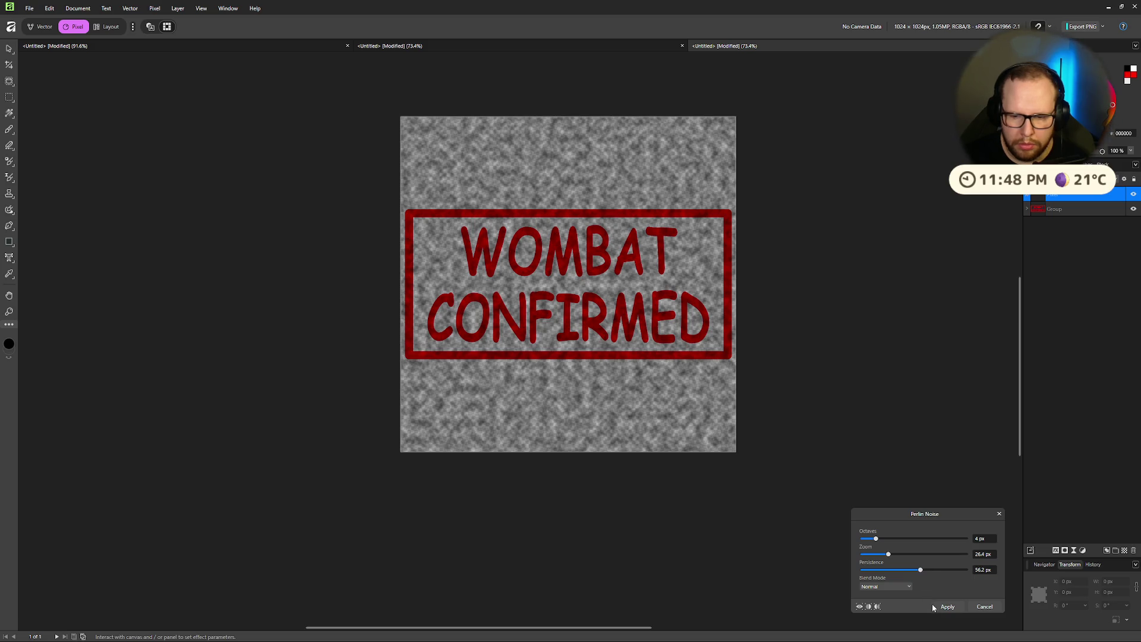
click(948, 607)
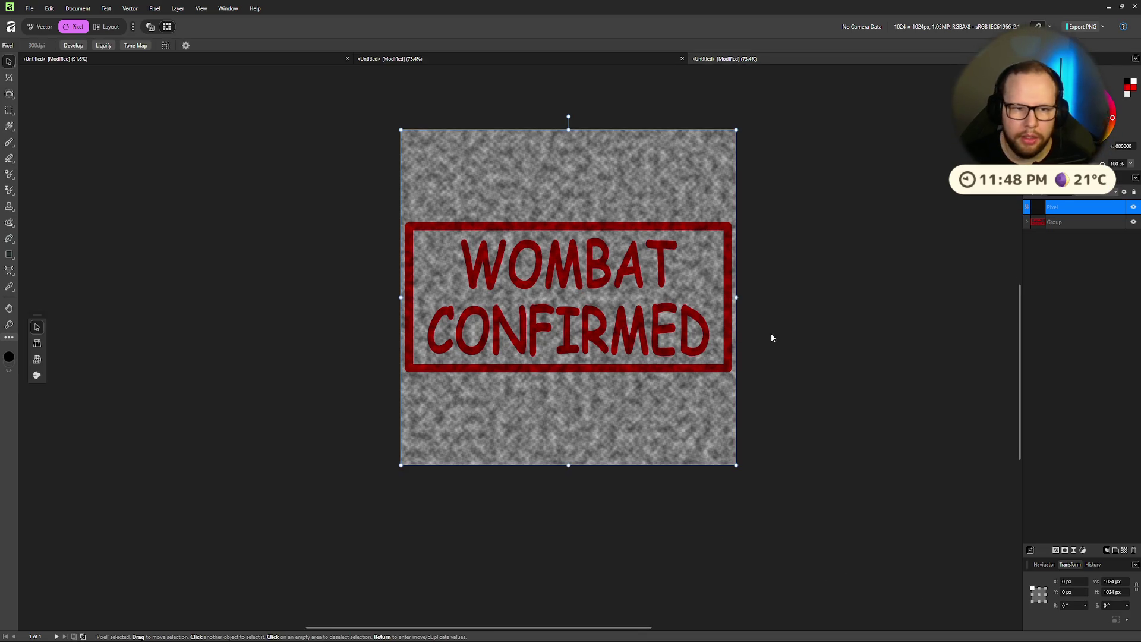
Step: Look through the pixel filters again, then switch over to the web browser
click(178, 8)
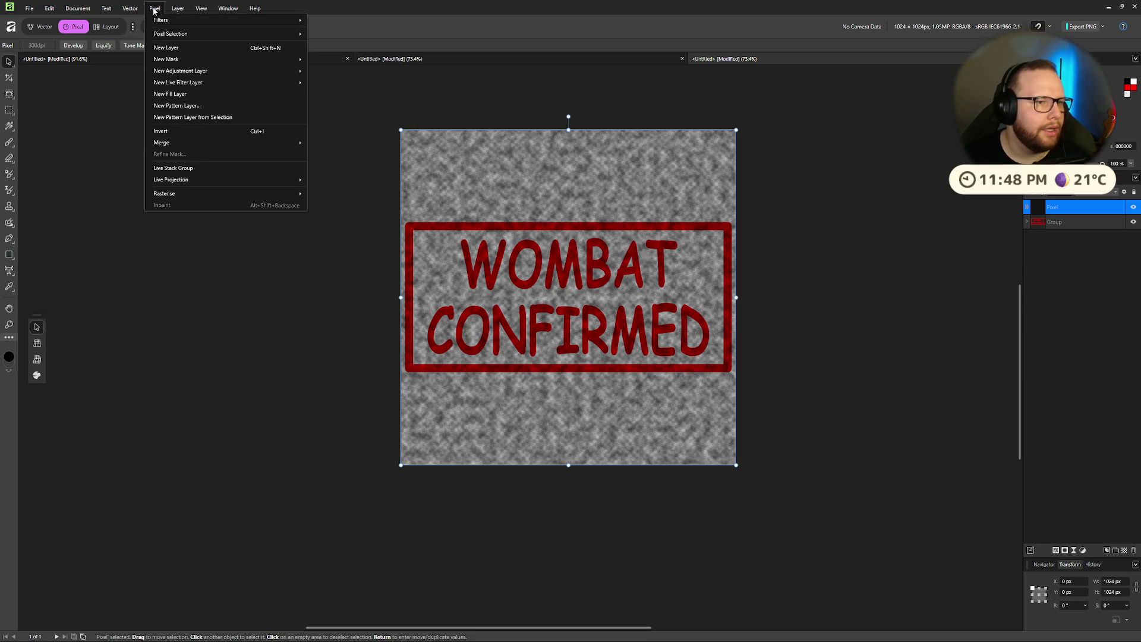
mouse_move(164, 20)
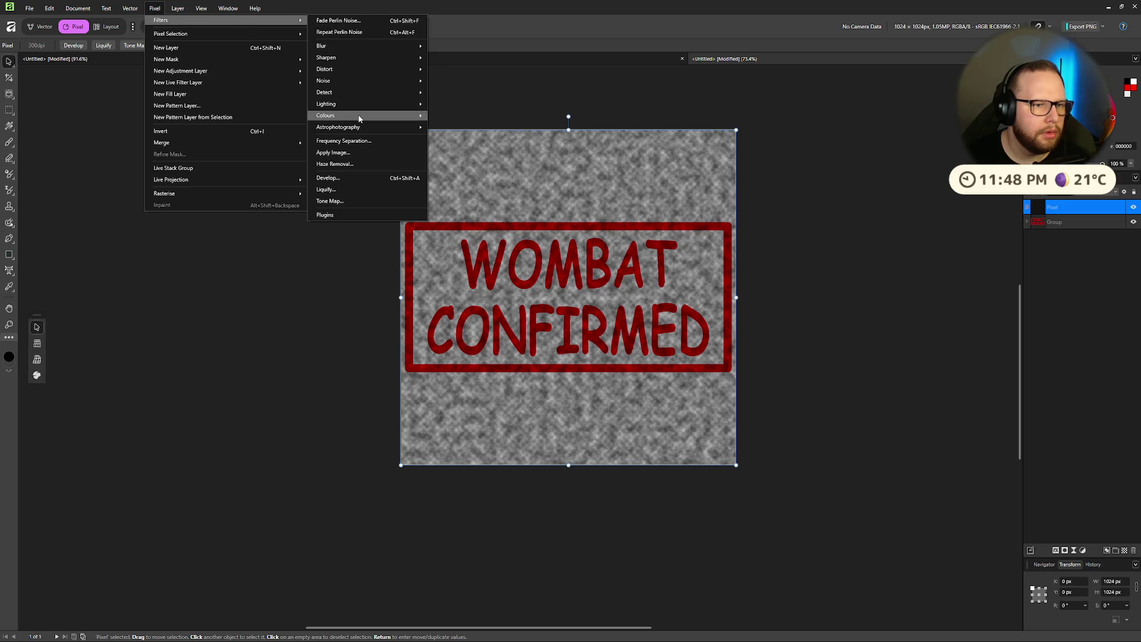
mouse_move(383, 116)
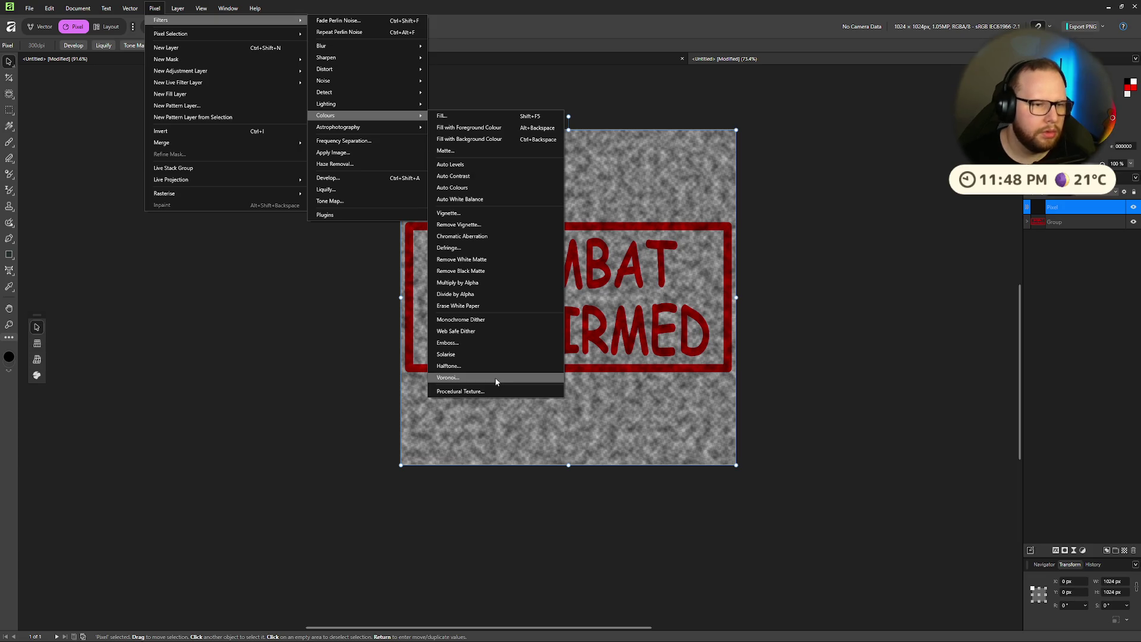
key(ctrl+super+Right)
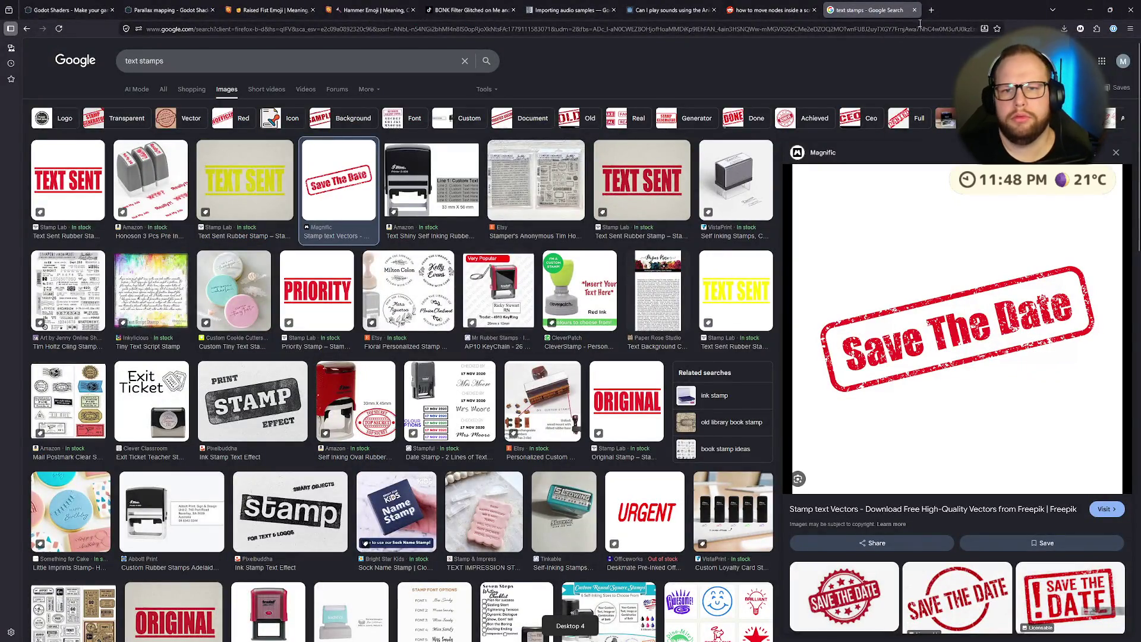
Step: Search 'affinity colour ramp' and skim the cpt-city colour ramps forum thread
click(920, 25)
text(affinity colour ramp)
key(Return)
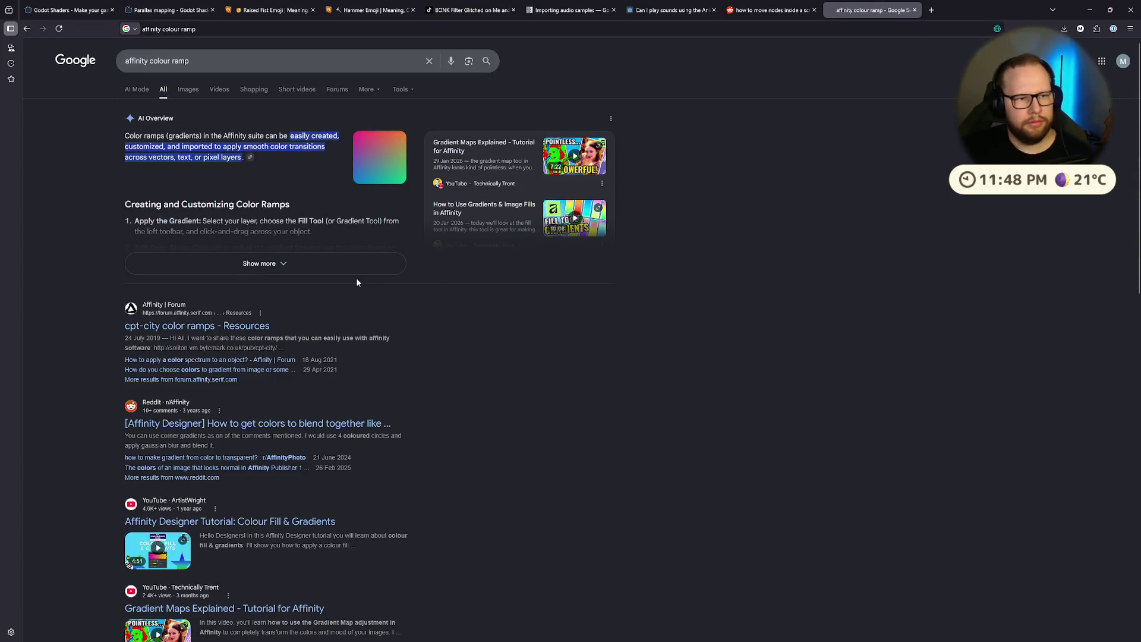
click(196, 326)
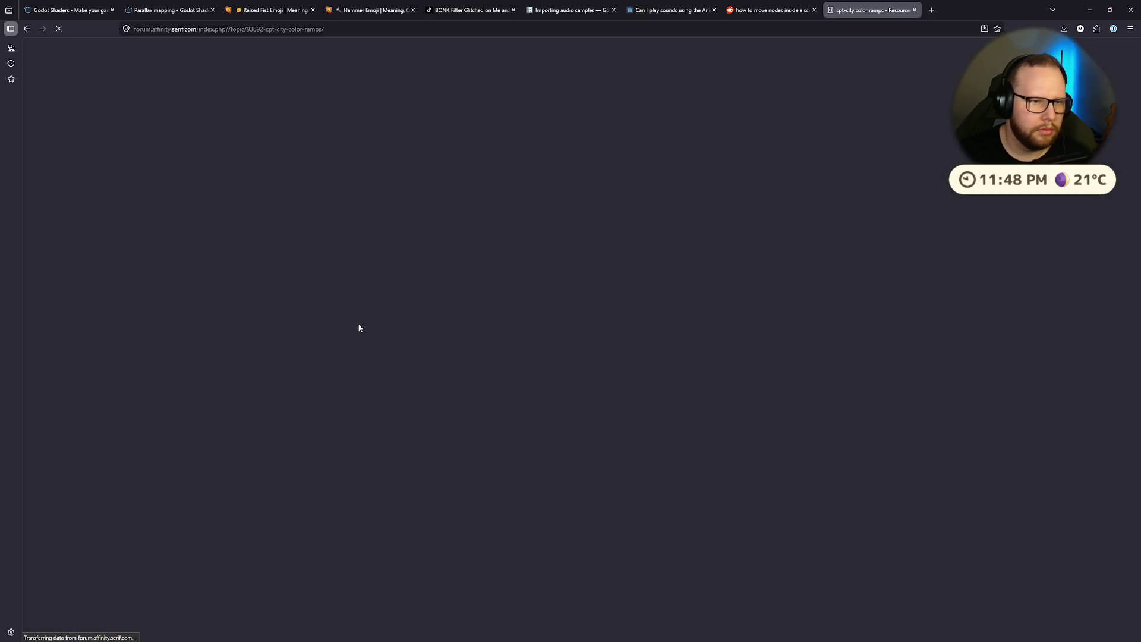
scroll(372, 337, down, 7)
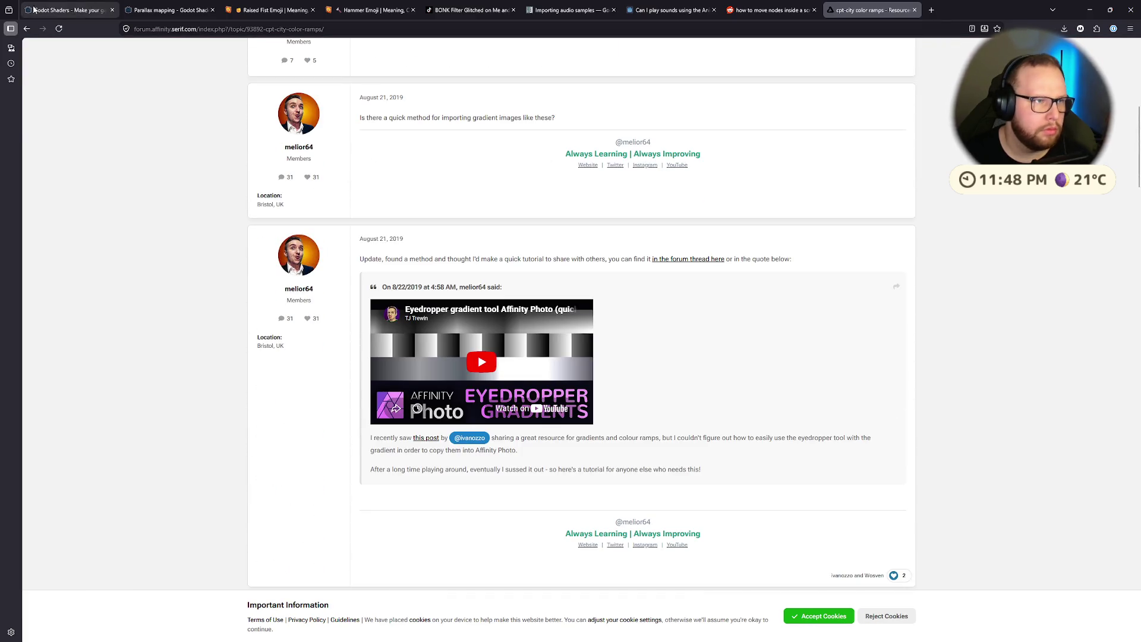
key(alt+Left)
Step: Change the search to 'affinity colour clip' and scroll through the results
drag(161, 63, 170, 63)
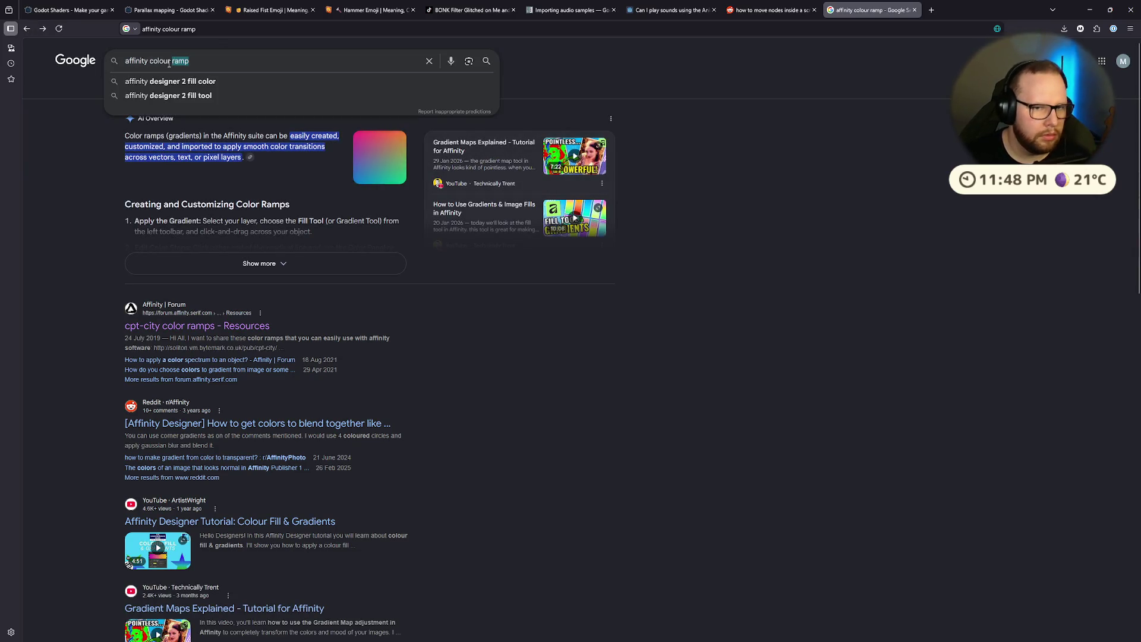
text(clip)
key(Return)
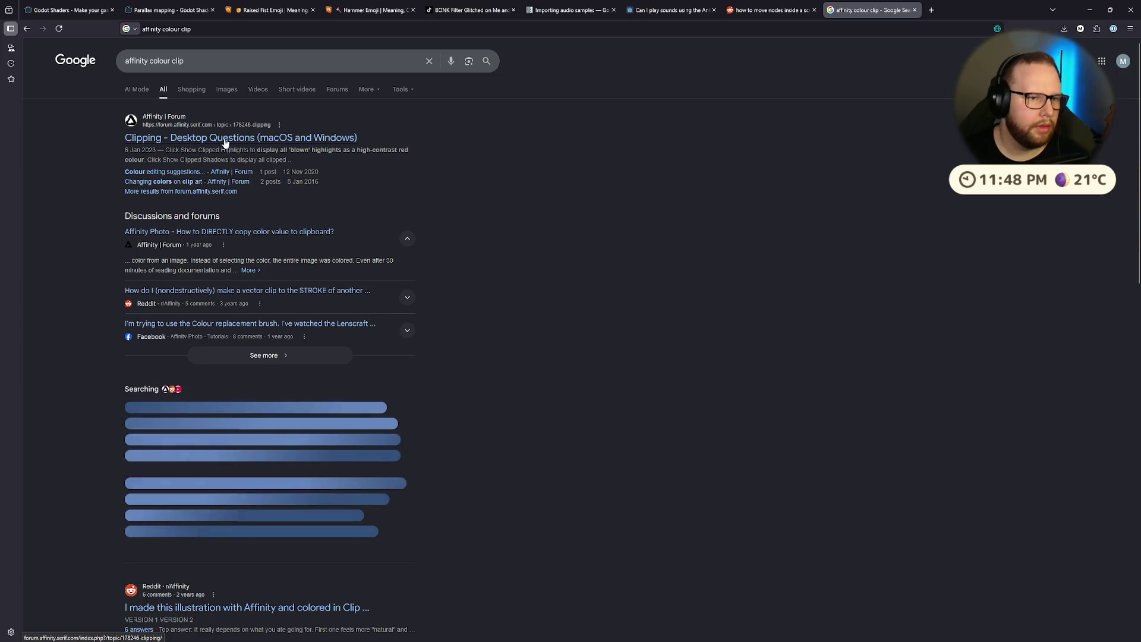
scroll(107, 320, down, 5)
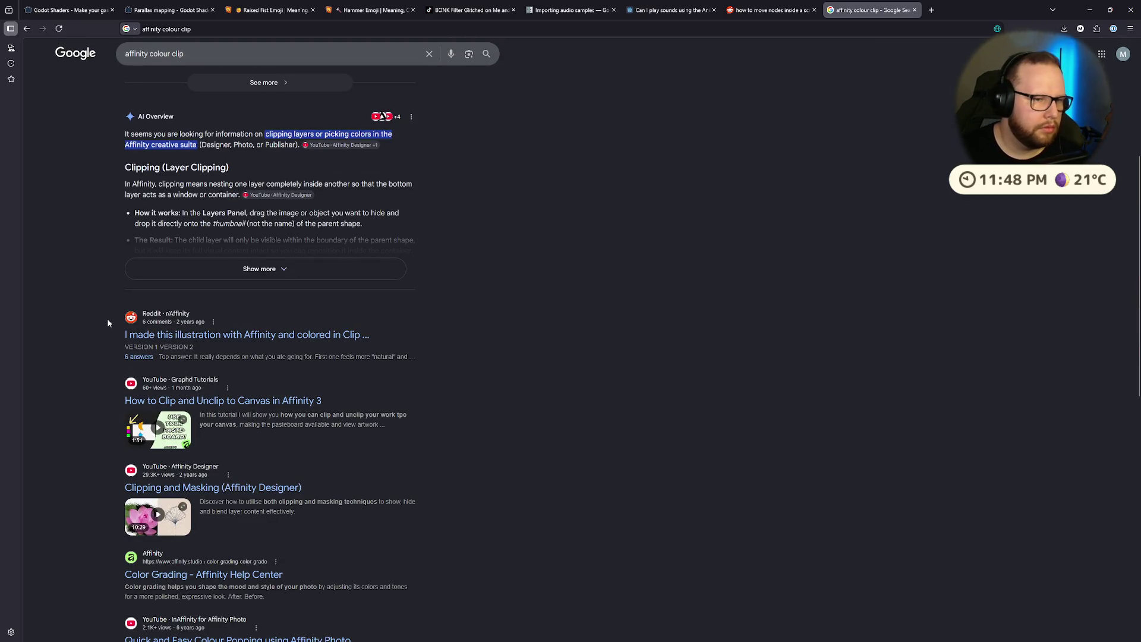
scroll(108, 321, down, 5)
scroll(107, 321, up, 3)
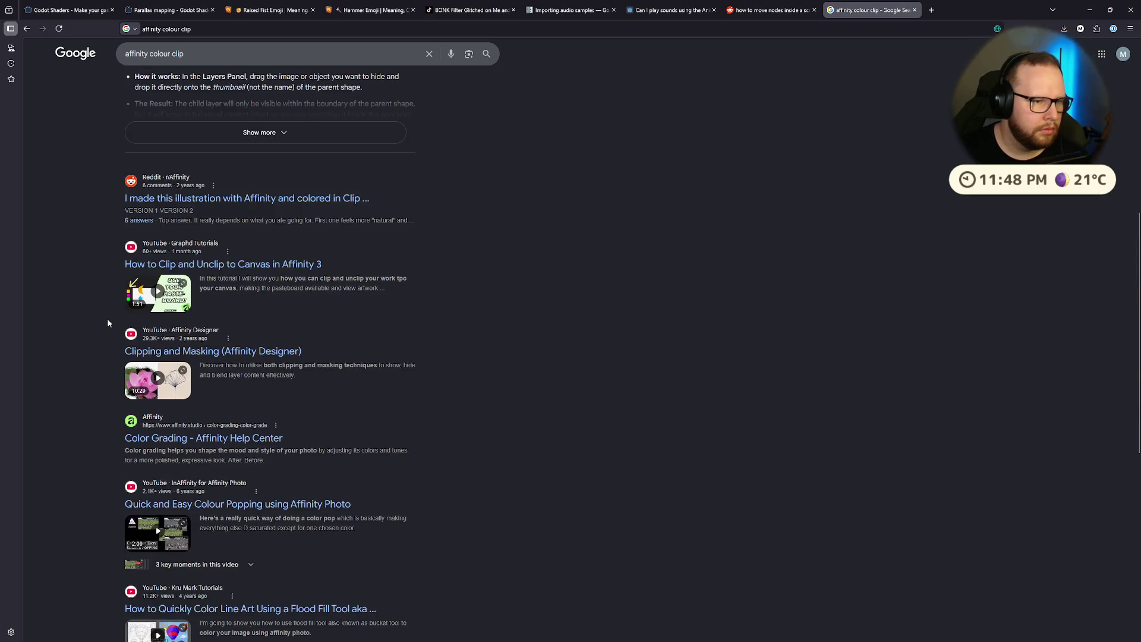
scroll(77, 238, up, 5)
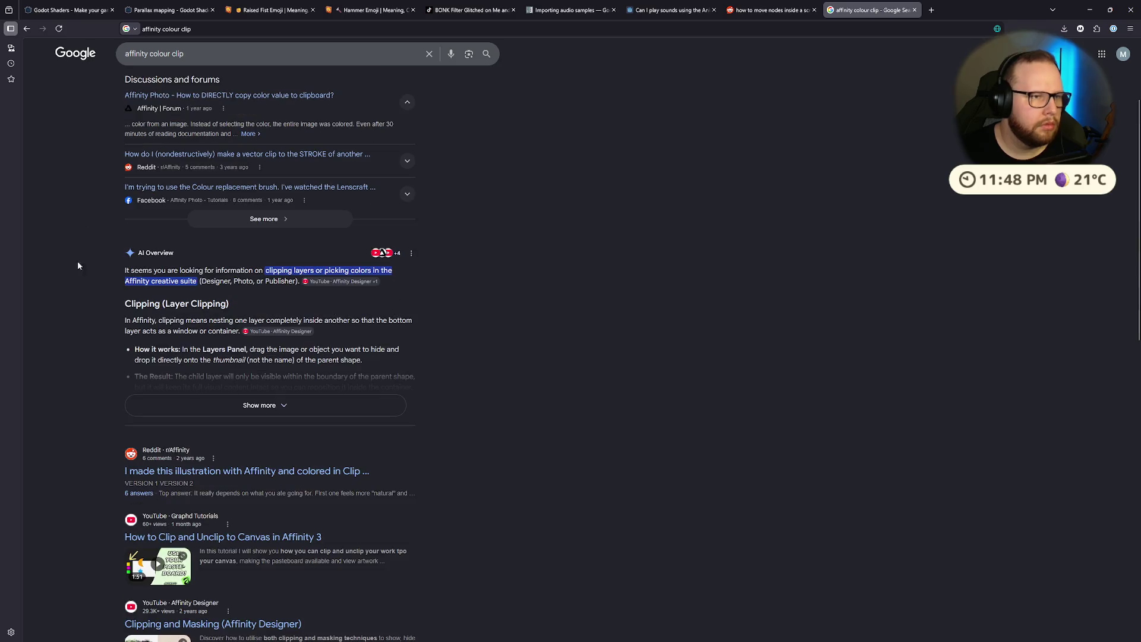
Step: Search 'affinity colour ramp clip', read the expanded AI Overview, and return to Affinity
click(183, 55)
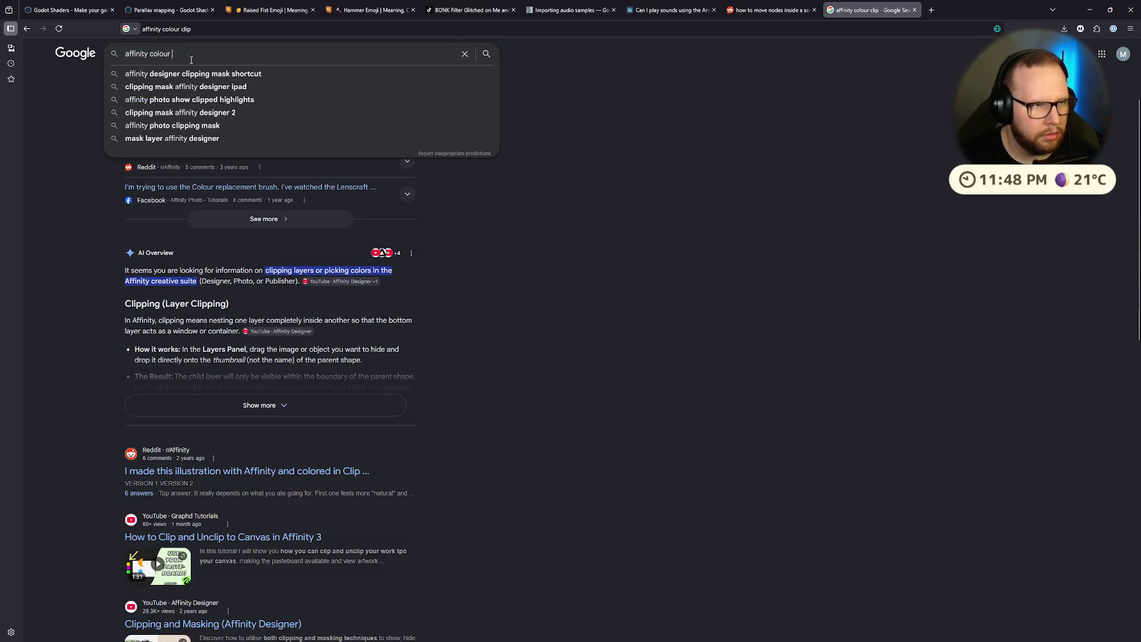
text(ramp clip)
key(Return)
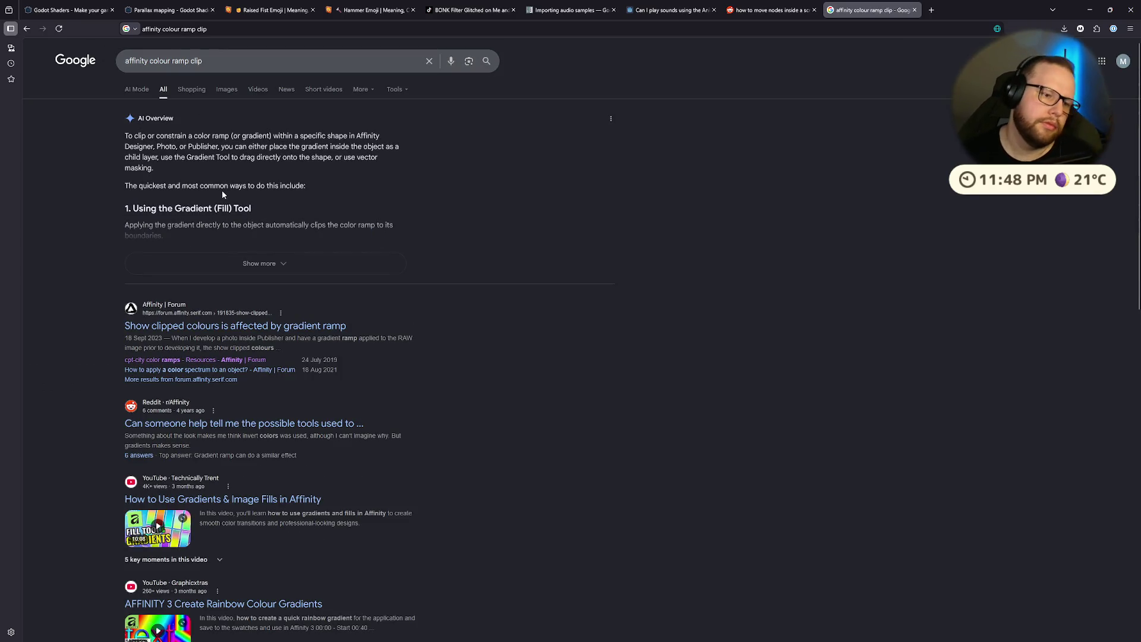
click(251, 265)
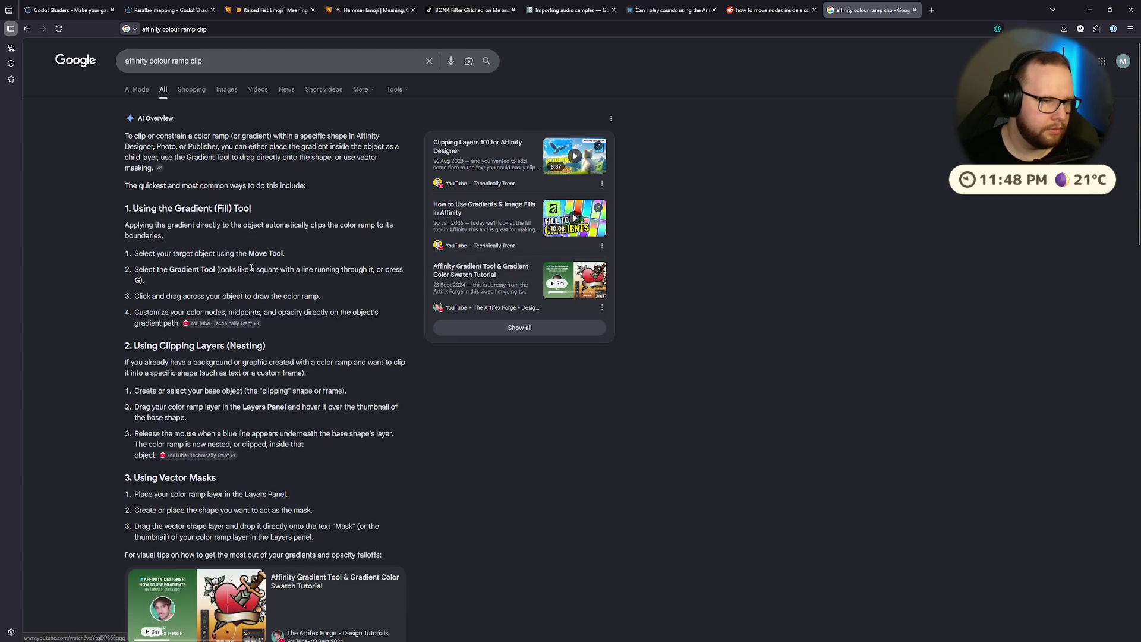
scroll(251, 268, down, 5)
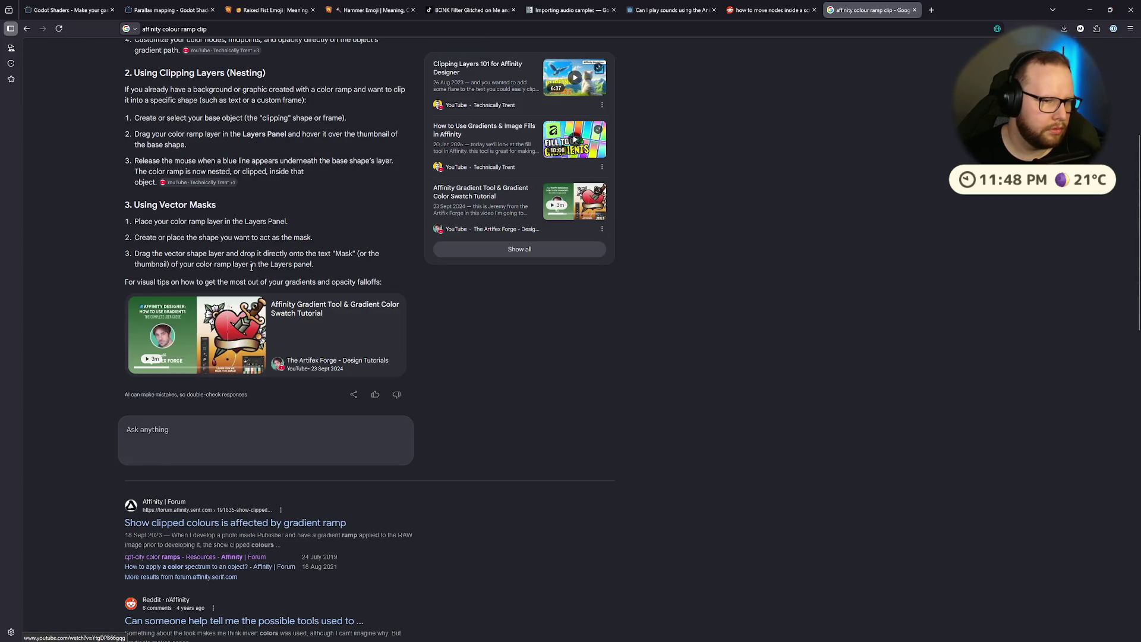
scroll(251, 268, down, 6)
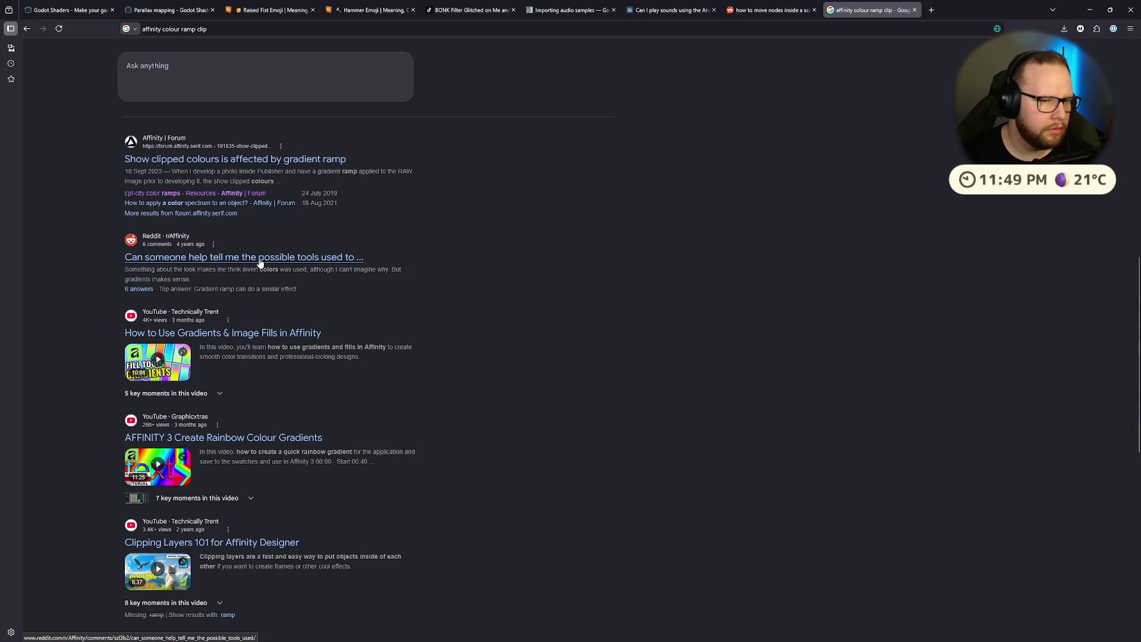
key(ctrl+super+Right)
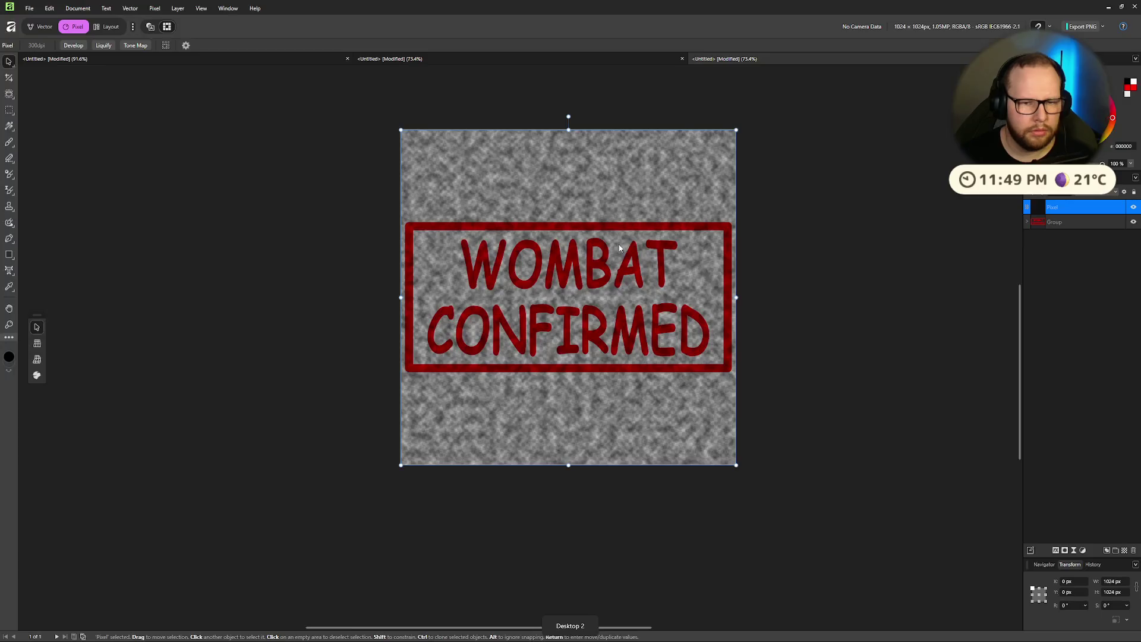
click(154, 8)
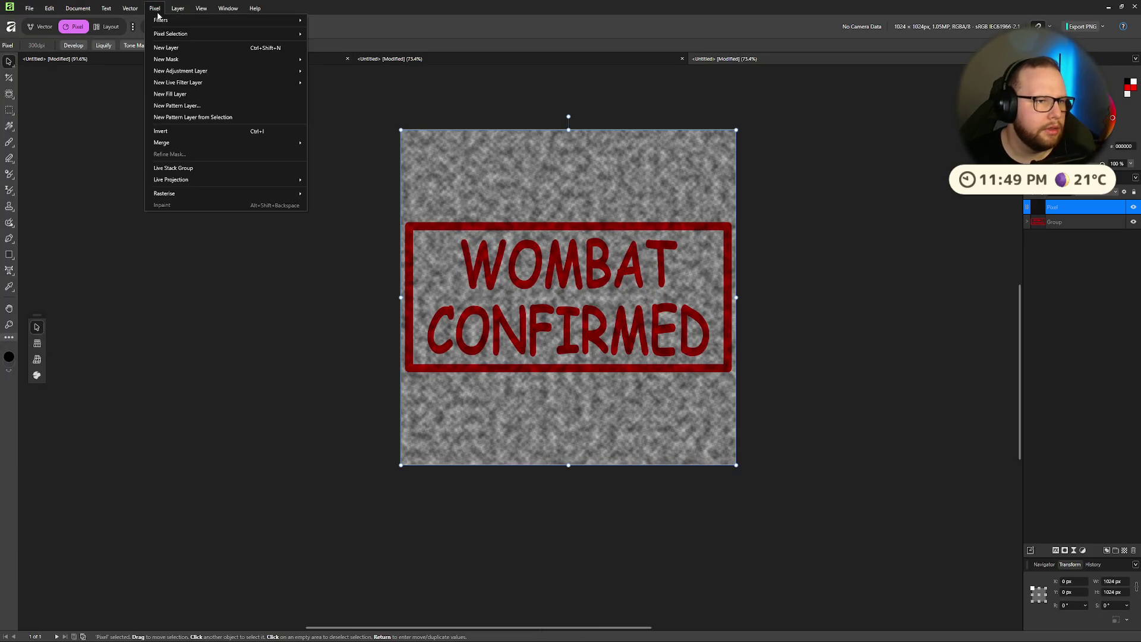
mouse_move(197, 26)
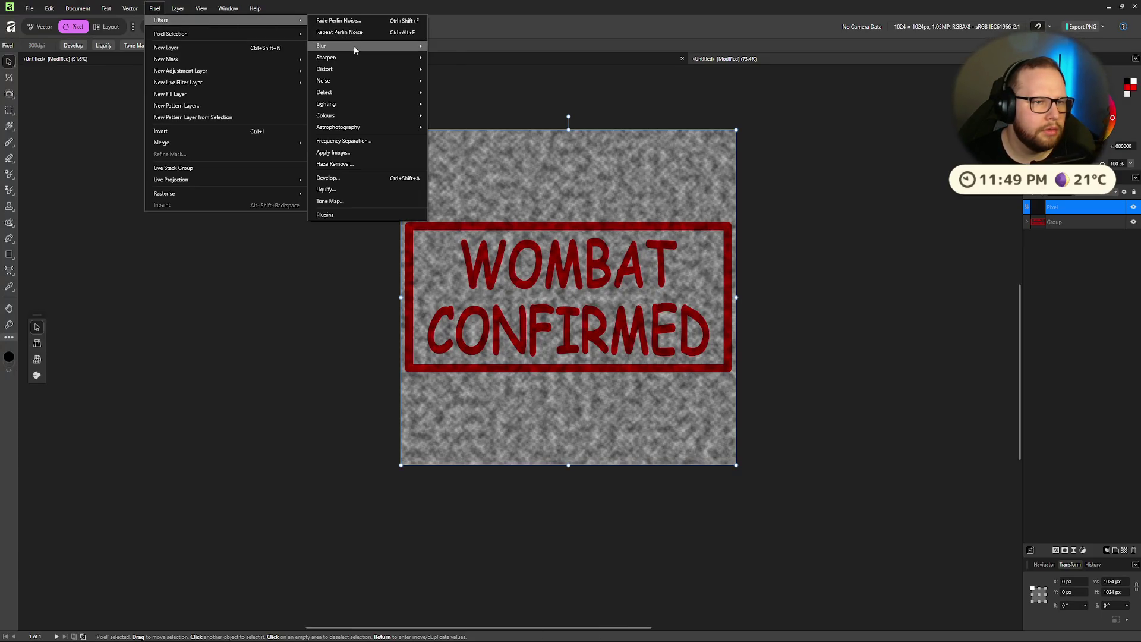
mouse_move(354, 46)
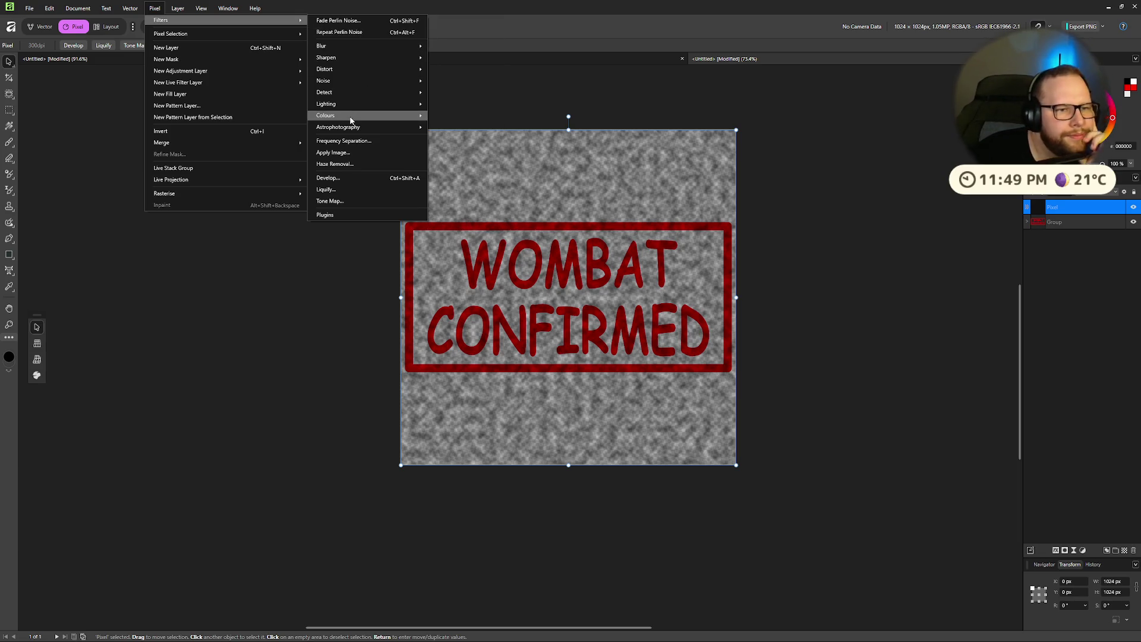
mouse_move(342, 94)
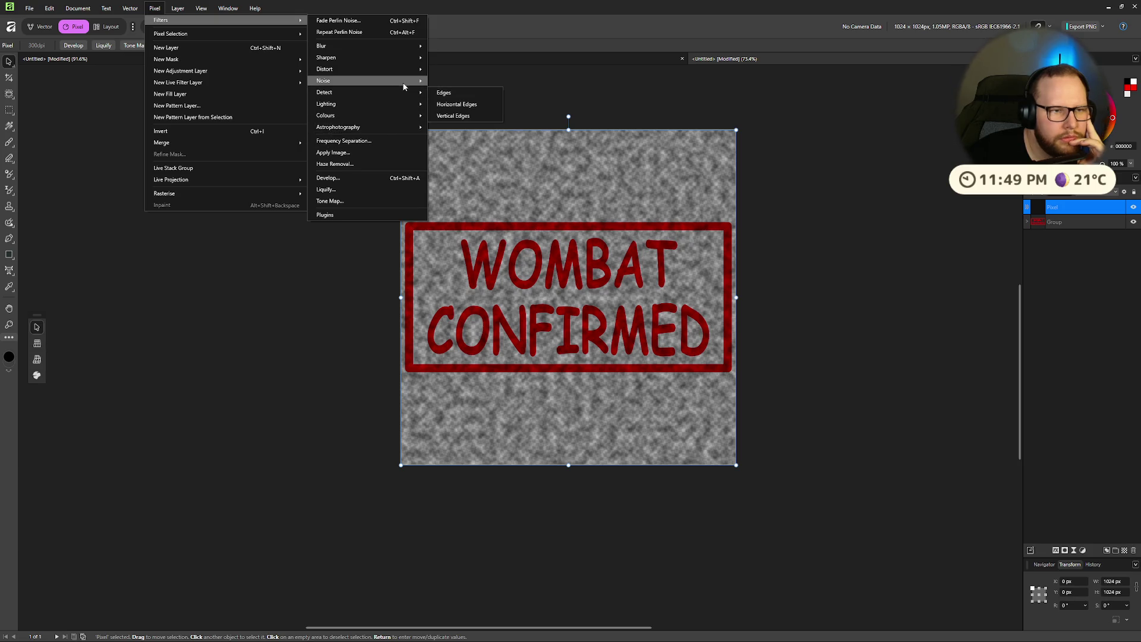
mouse_move(405, 83)
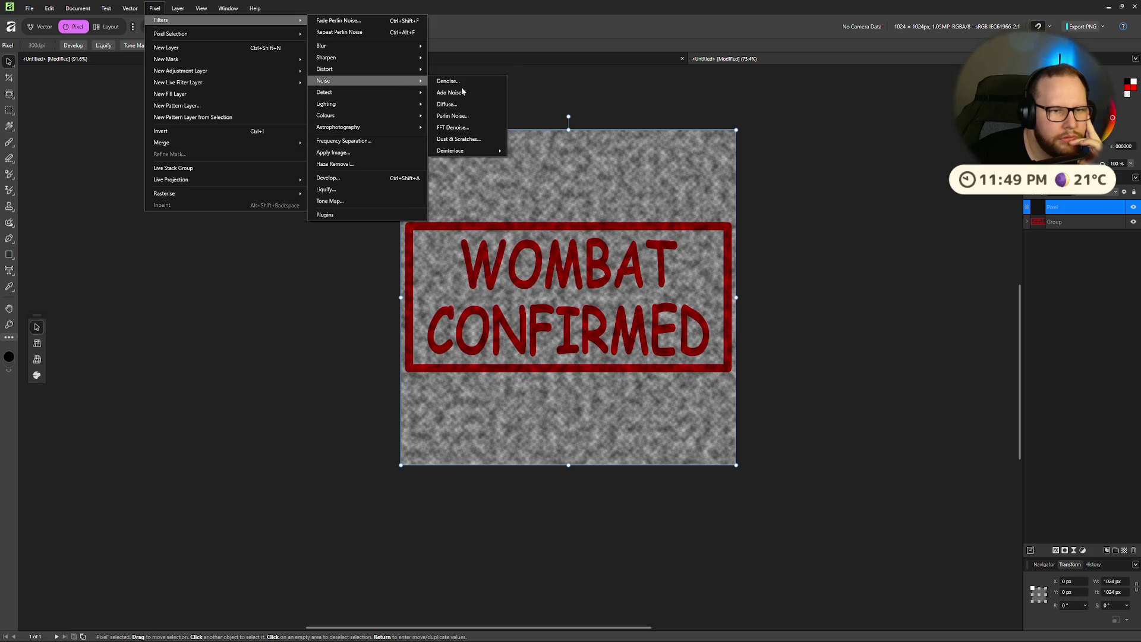
click(457, 106)
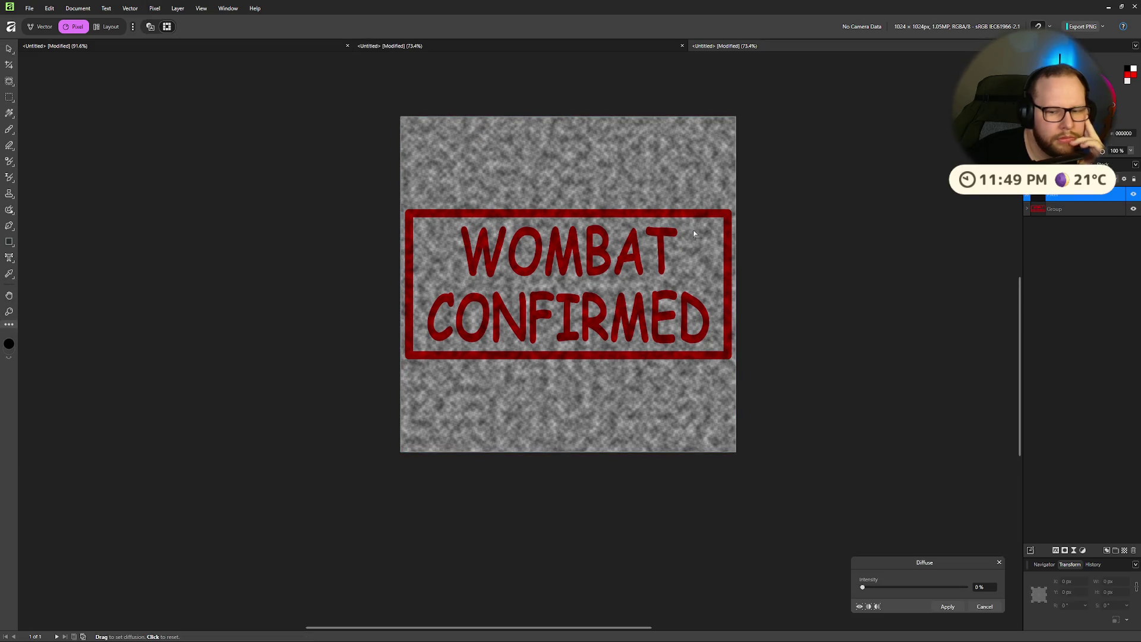
mouse_move(862, 587)
mouse_down()
mouse_move(888, 591)
mouse_move(867, 610)
mouse_up()
click(982, 608)
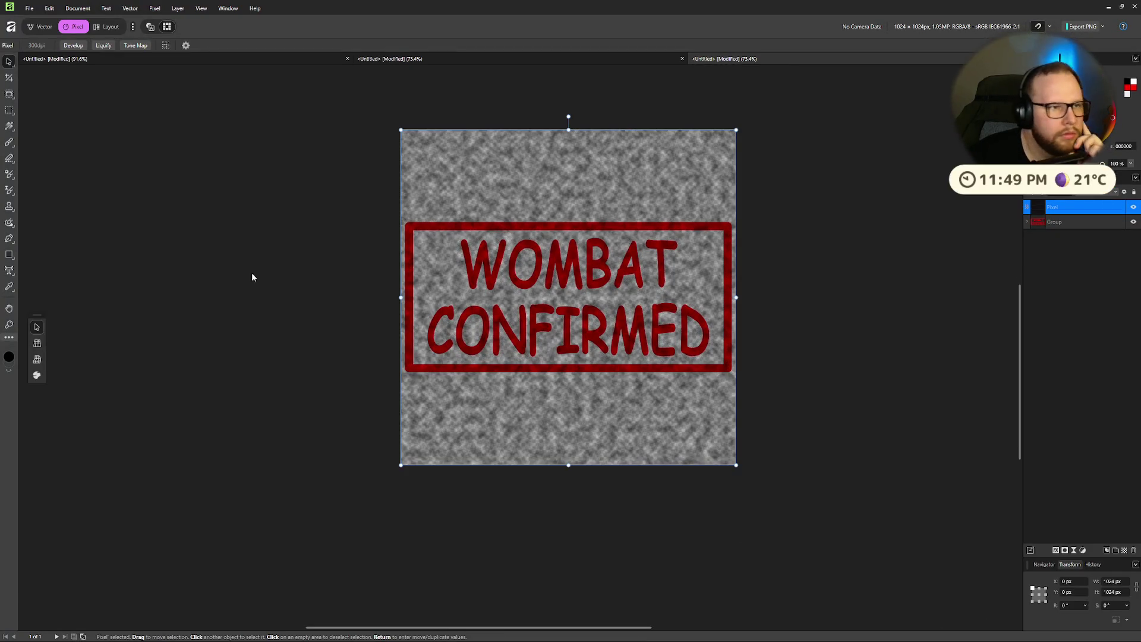
click(156, 10)
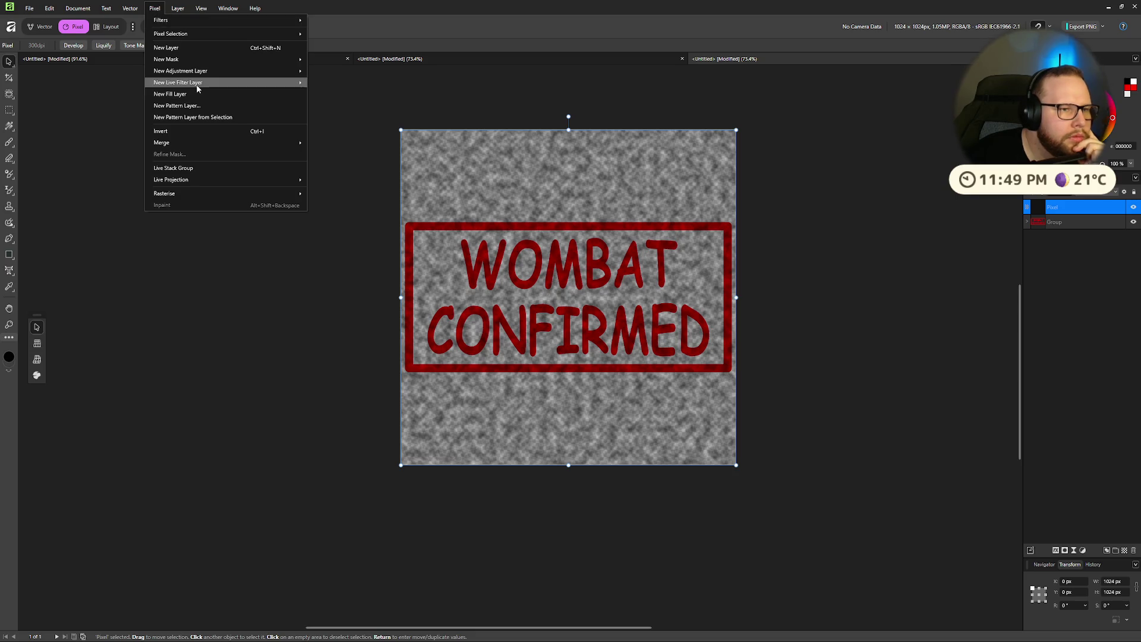
click(155, 8)
click(154, 8)
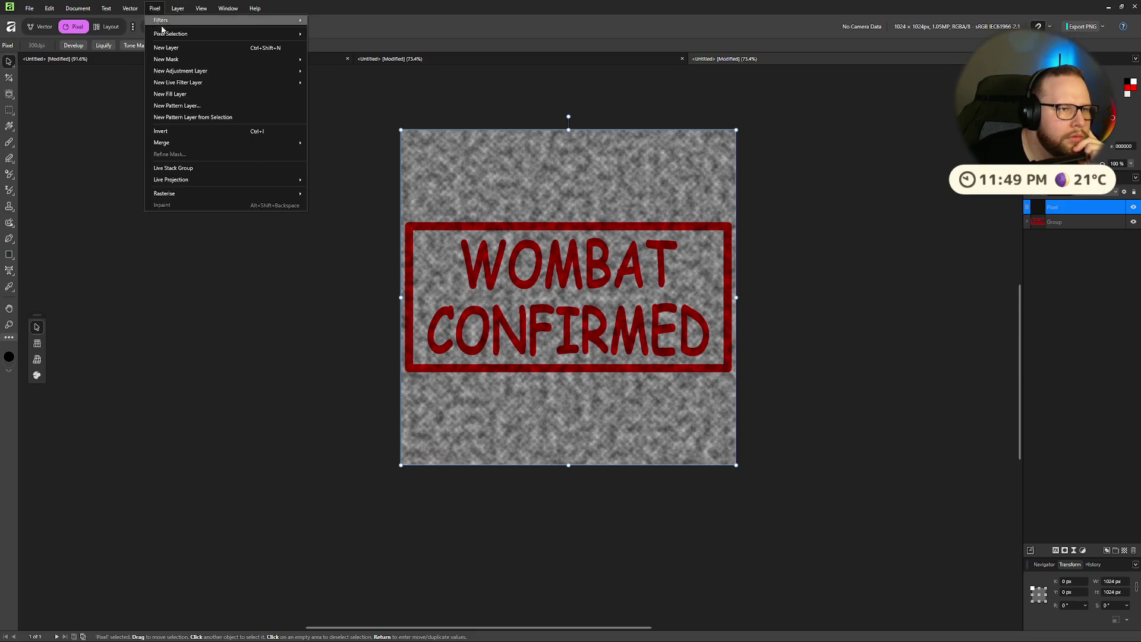
mouse_move(205, 20)
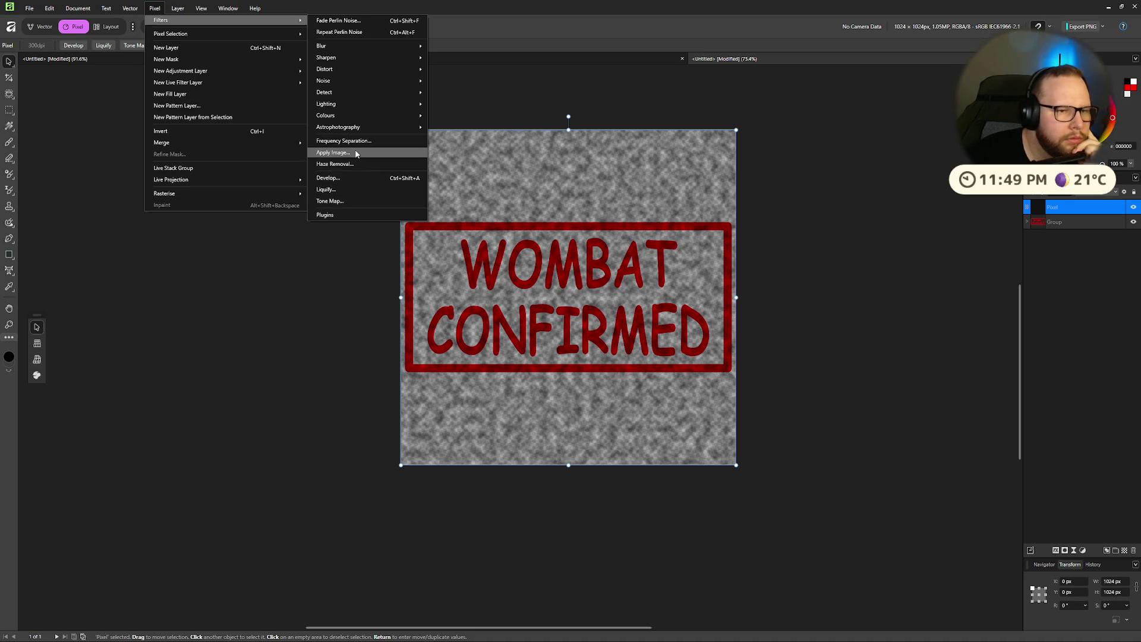
mouse_move(356, 117)
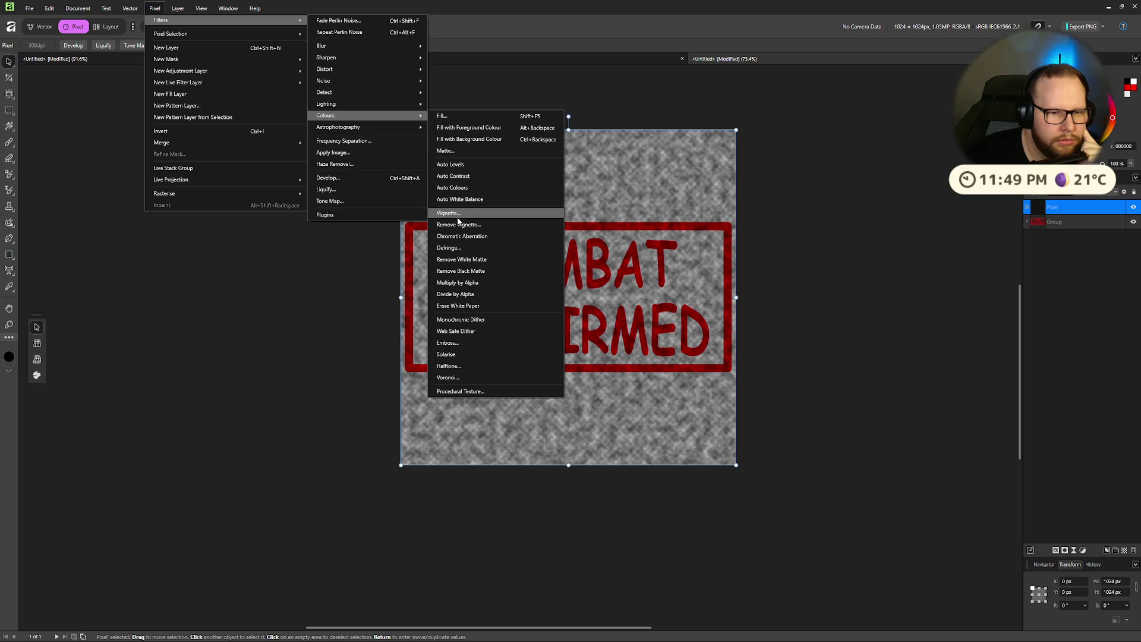
click(454, 248)
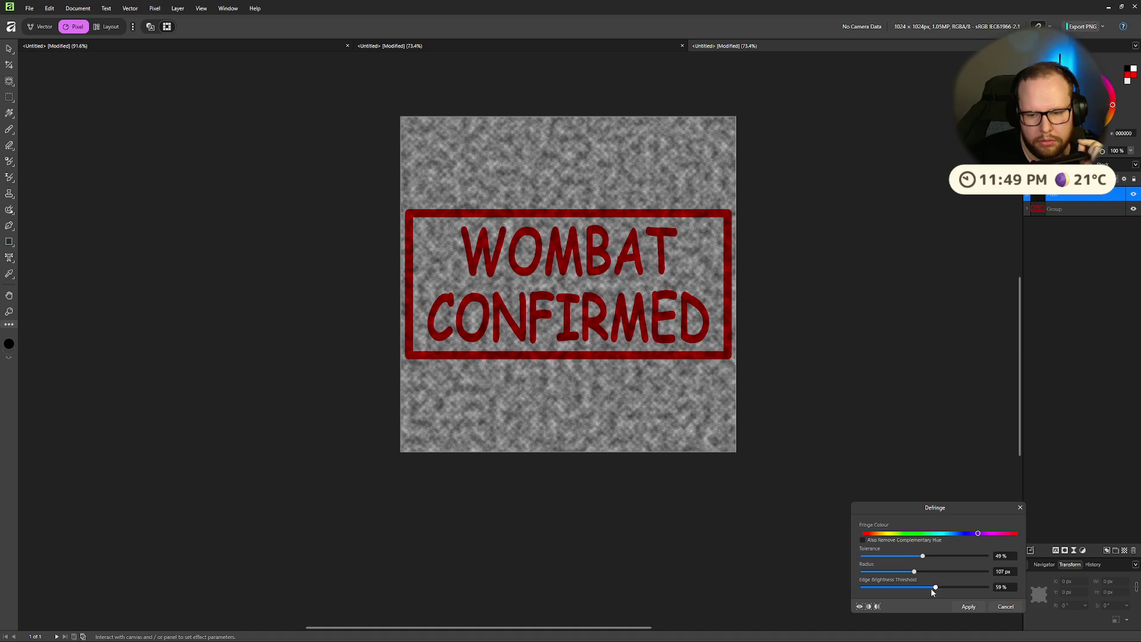
click(1007, 607)
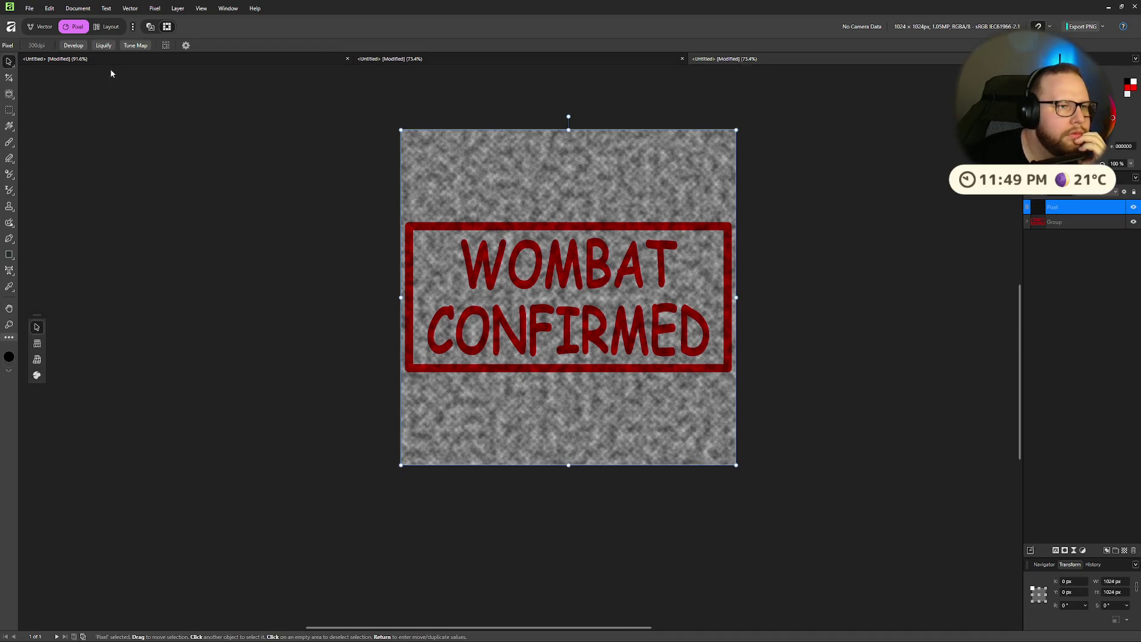
Step: Select the noise texture layer with the stamp group and move the noise layer into the group
click(102, 7)
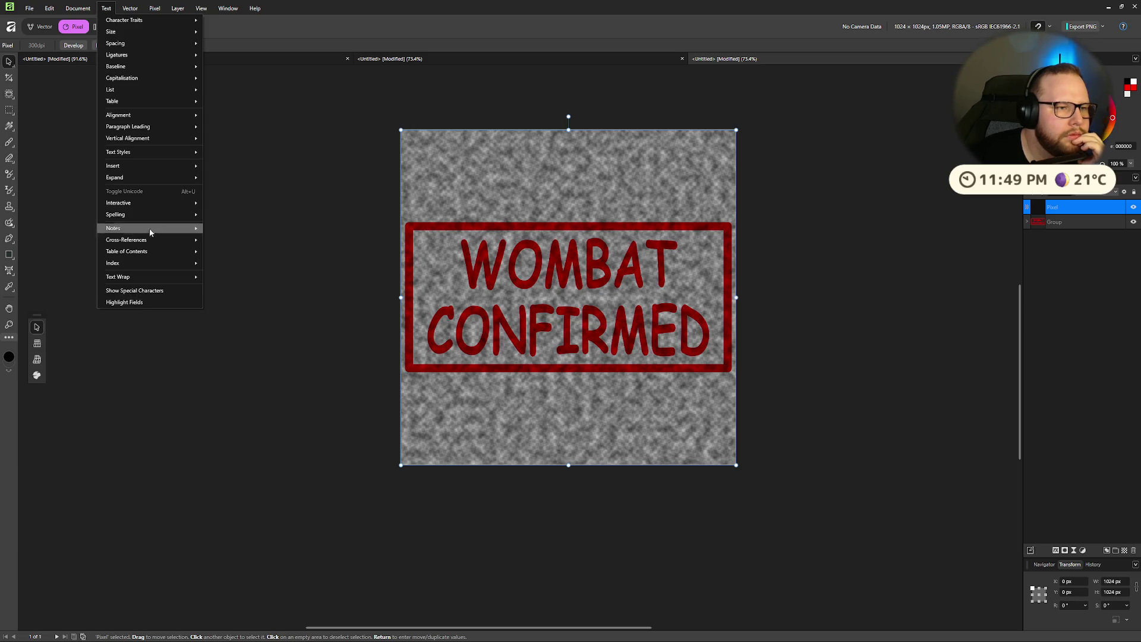
mouse_move(184, 138)
click(788, 203)
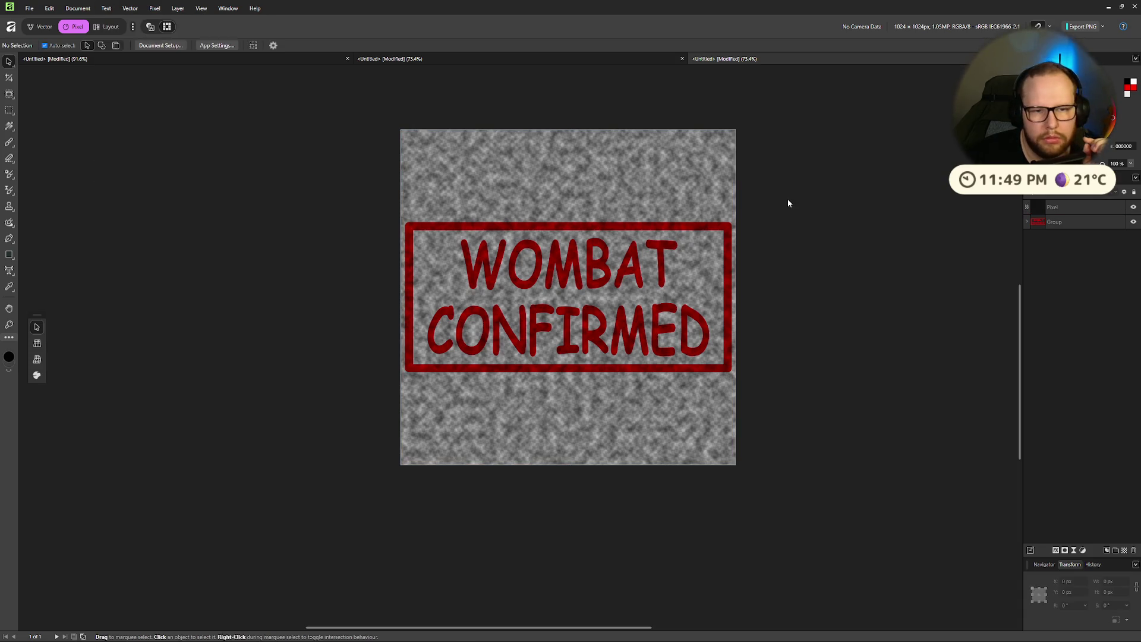
click(1056, 207)
shift+click(1045, 225)
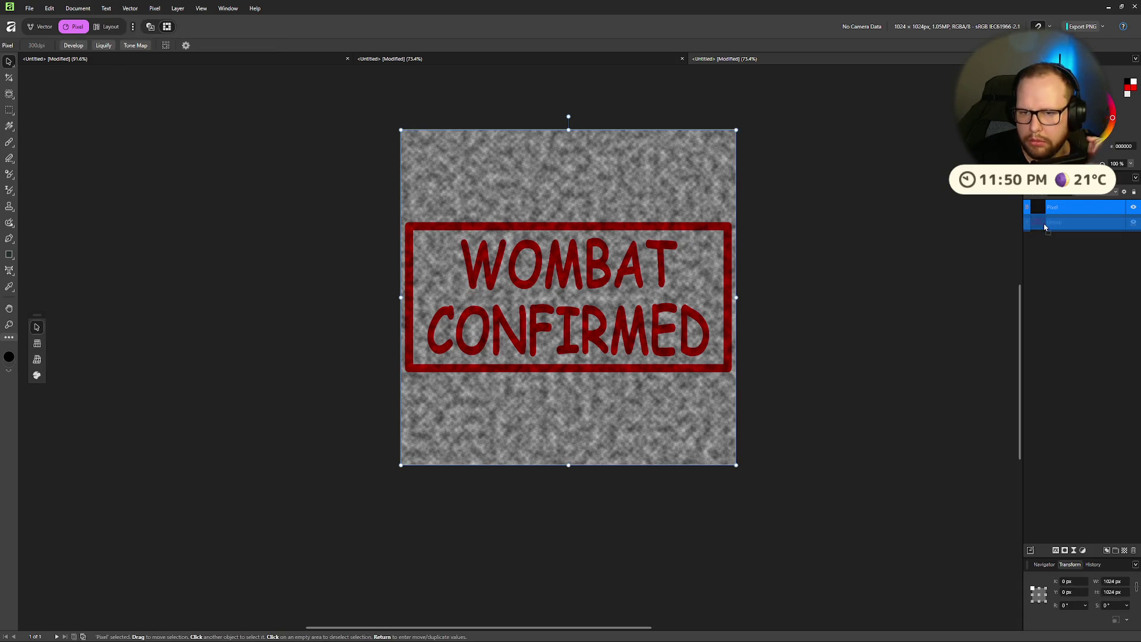
drag(1064, 223, 1058, 204)
Step: Take the noise layer back out and rasterise the WOMBAT CONFIRMED group into pixels
click(1028, 208)
click(1032, 225)
click(1033, 225)
right_click(1037, 225)
click(1054, 450)
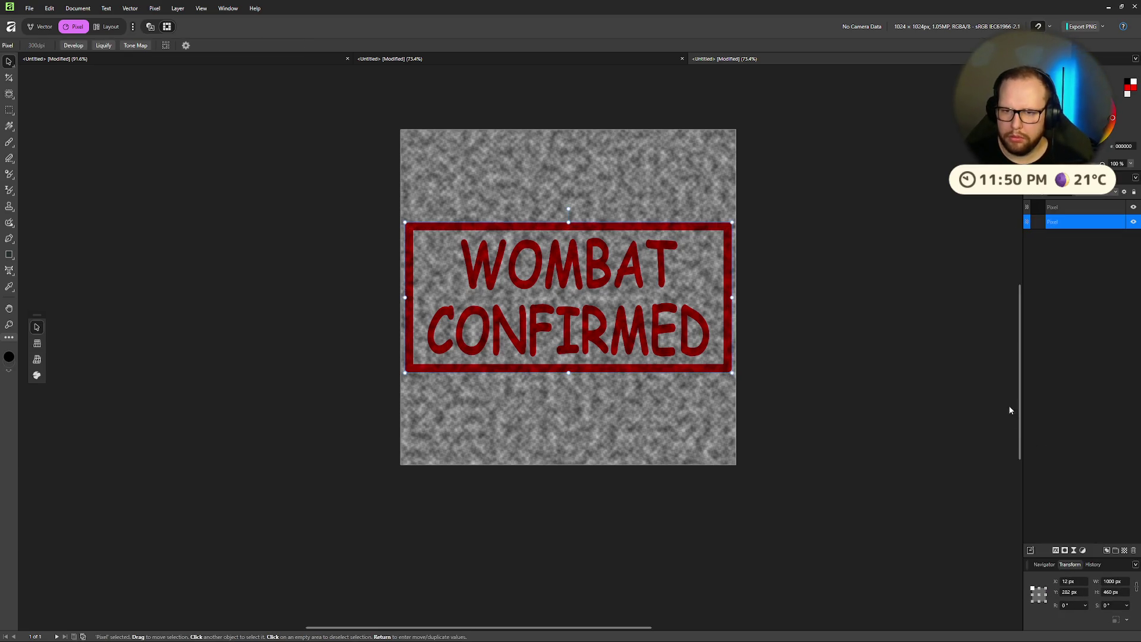
Step: Toggle the noise layer's visibility to check the rasterised stamp, then reselect the noise layer
alt+click(1061, 222)
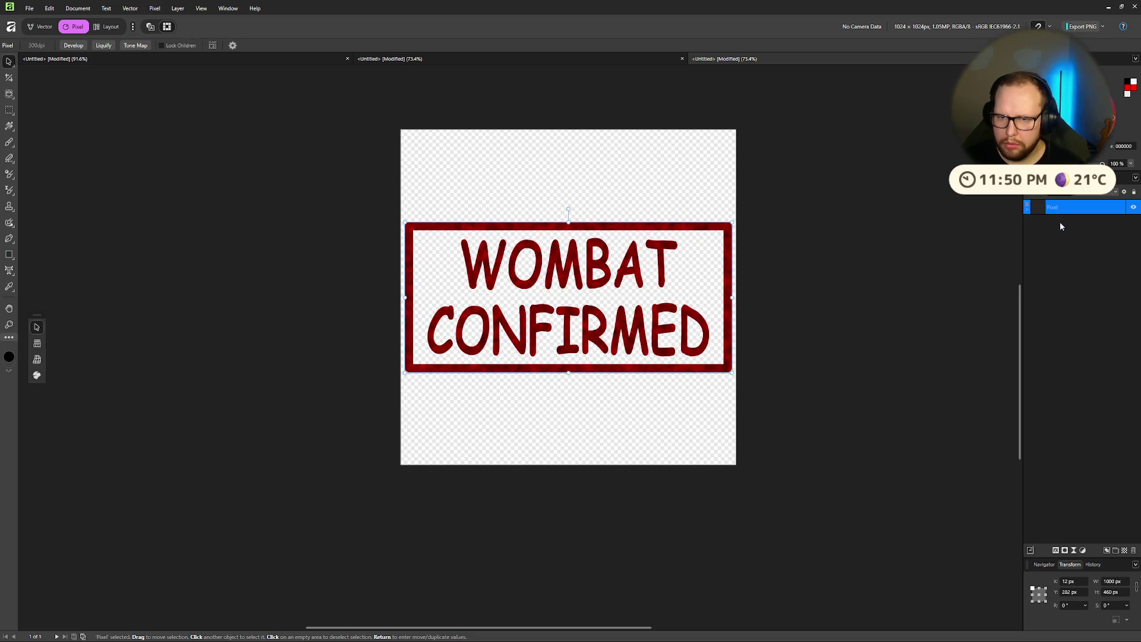
alt+click(1060, 222)
click(1064, 208)
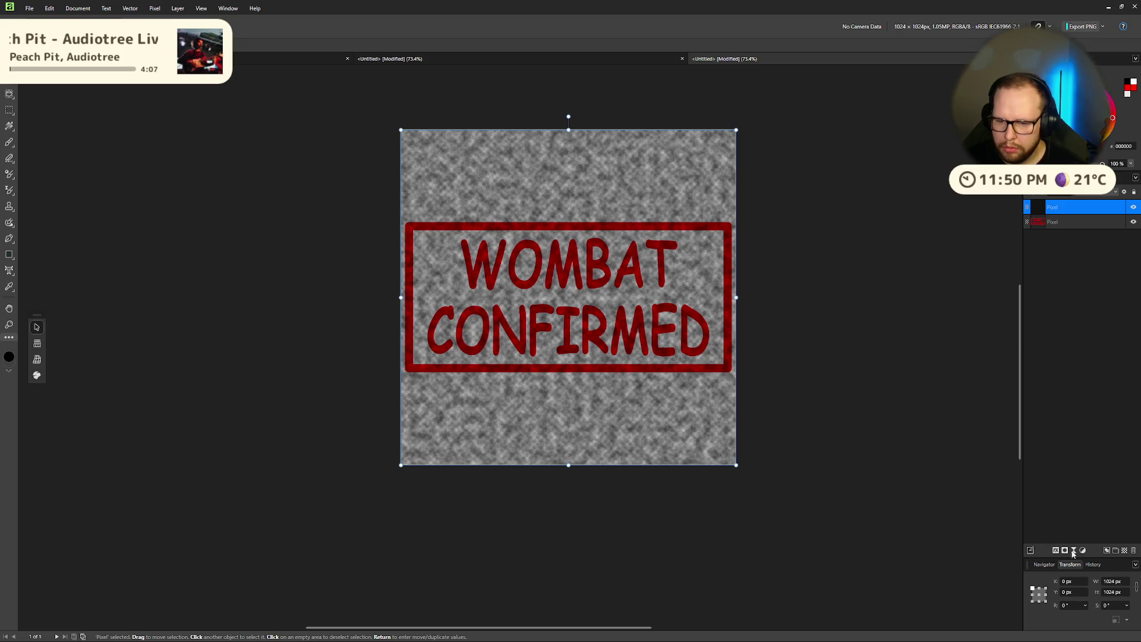
Step: Add a mask to the rasterised stamp layer
click(1047, 223)
click(1066, 551)
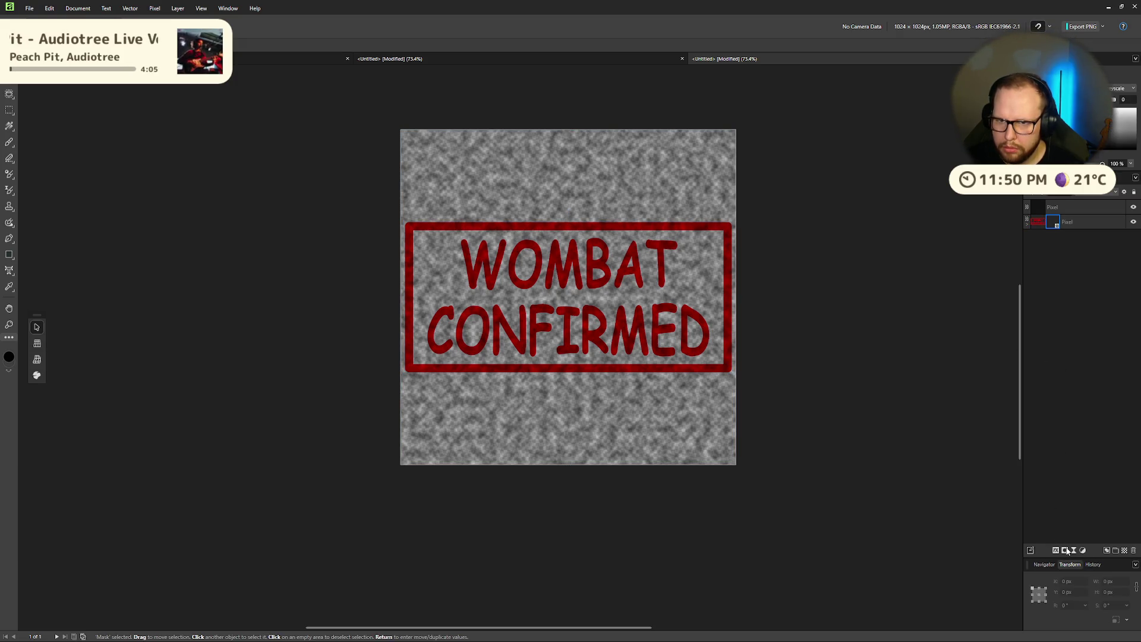
key(ctrl+a)
key(ctrl+s)
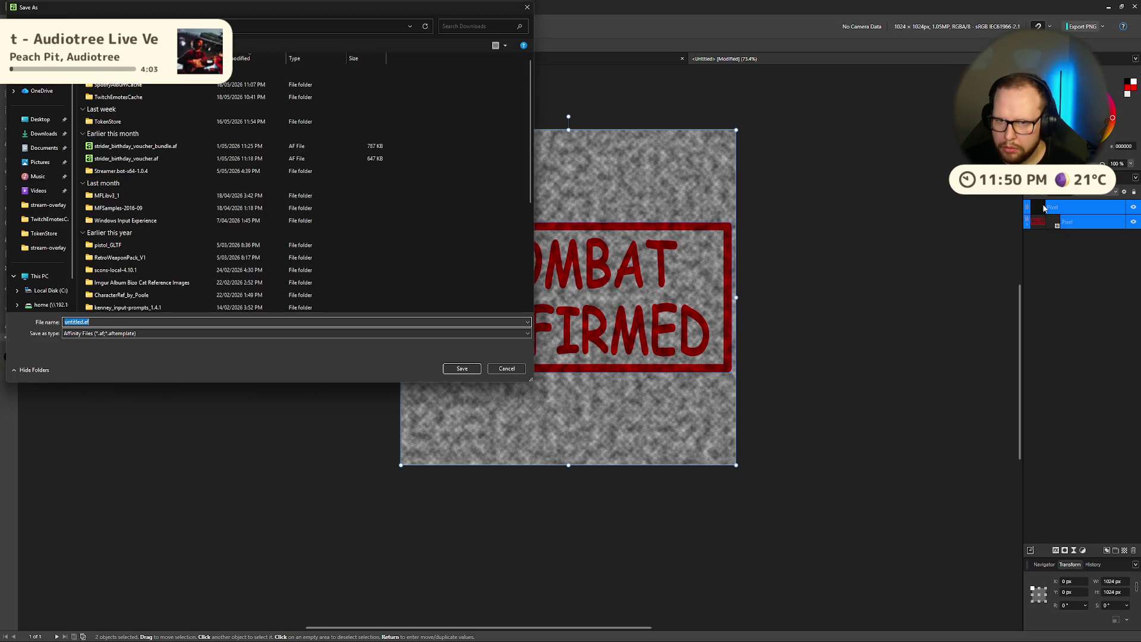
click(508, 371)
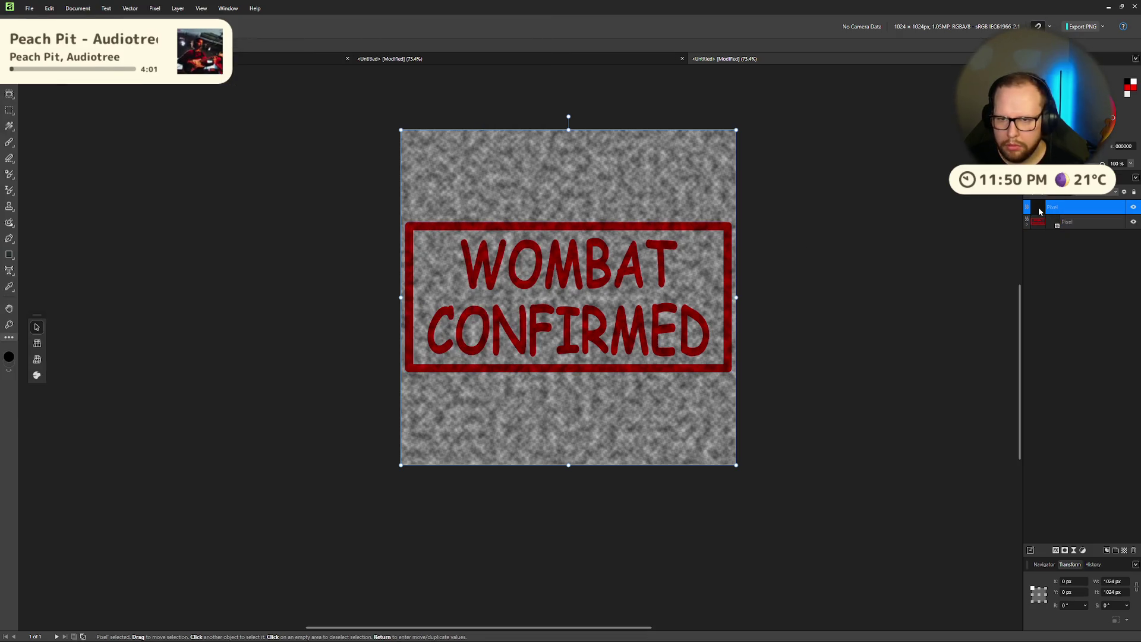
click(780, 247)
Step: Duplicate the noise texture layer and use the copy as the stamp's mask
key(ctrl+j)
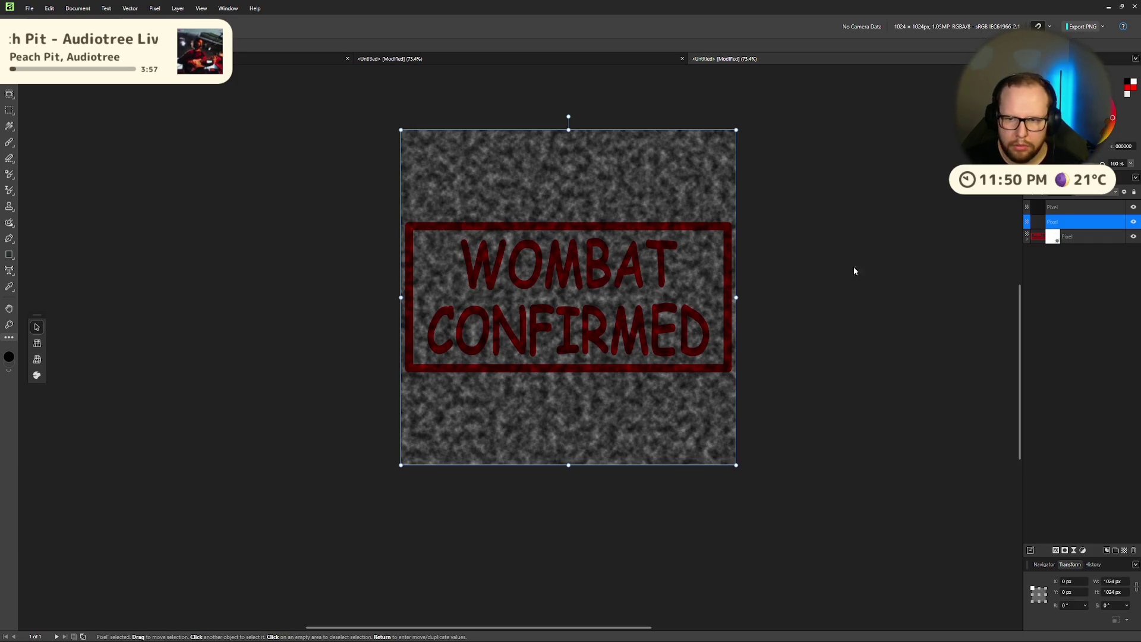
drag(1051, 241, 1053, 239)
right_click(1053, 223)
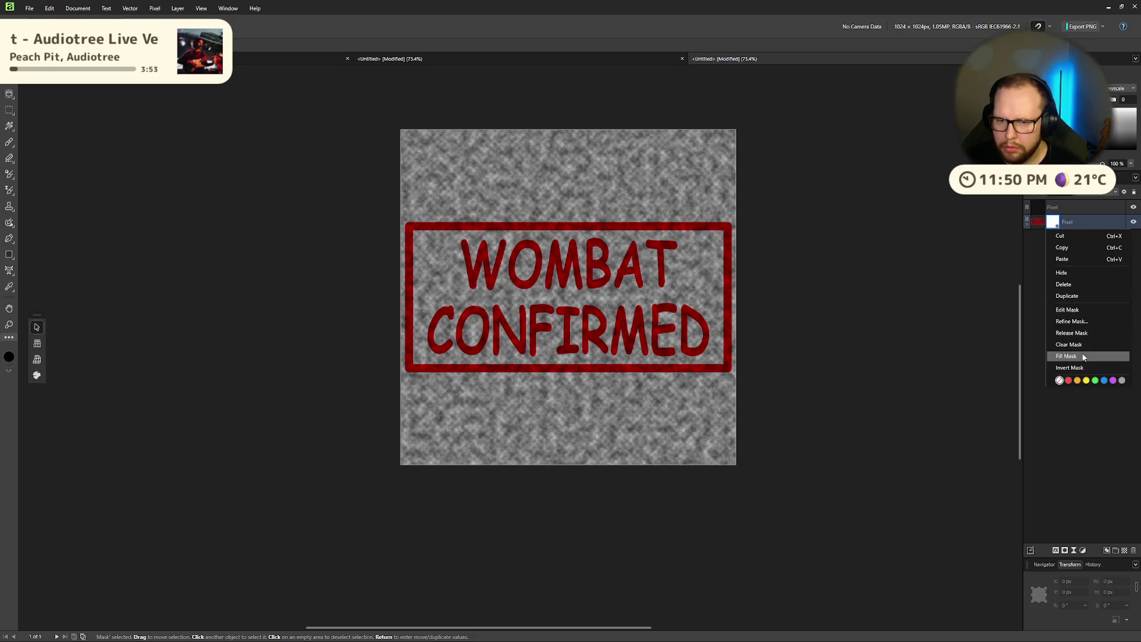
click(1088, 310)
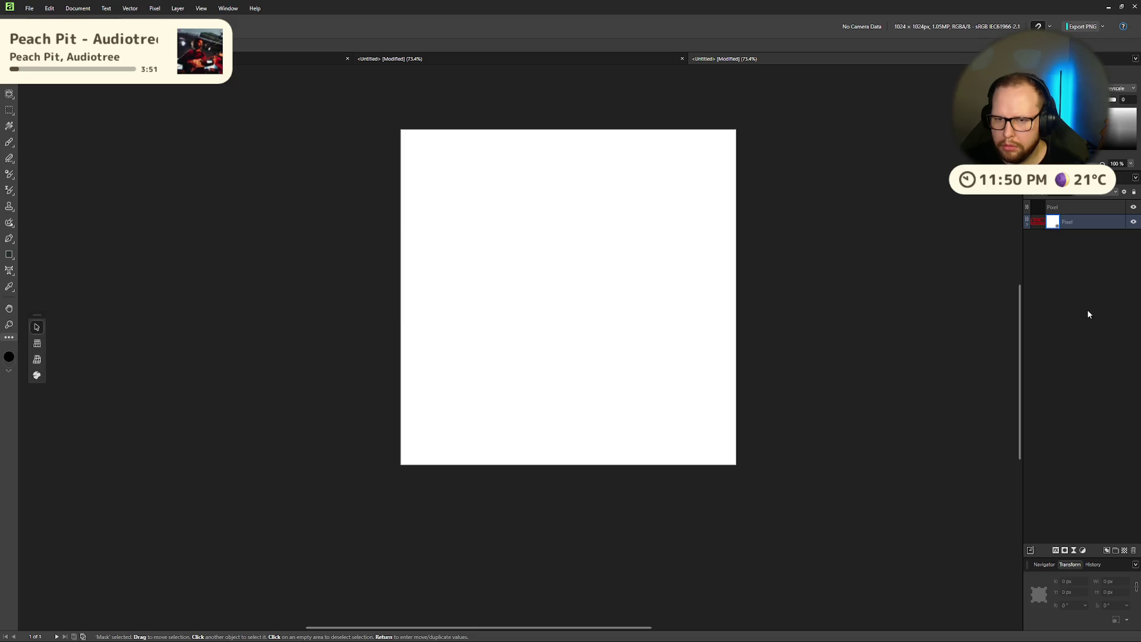
key(ctrl+shift+n)
Step: Delete the separate noise layer sitting above the stamp
key(Delete)
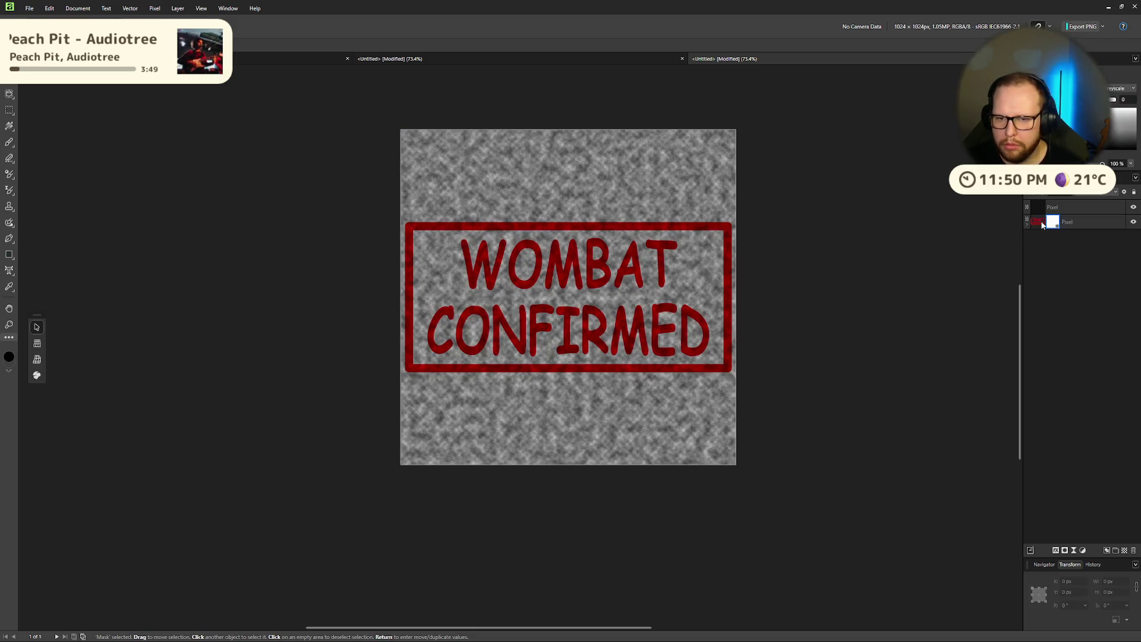
click(1048, 213)
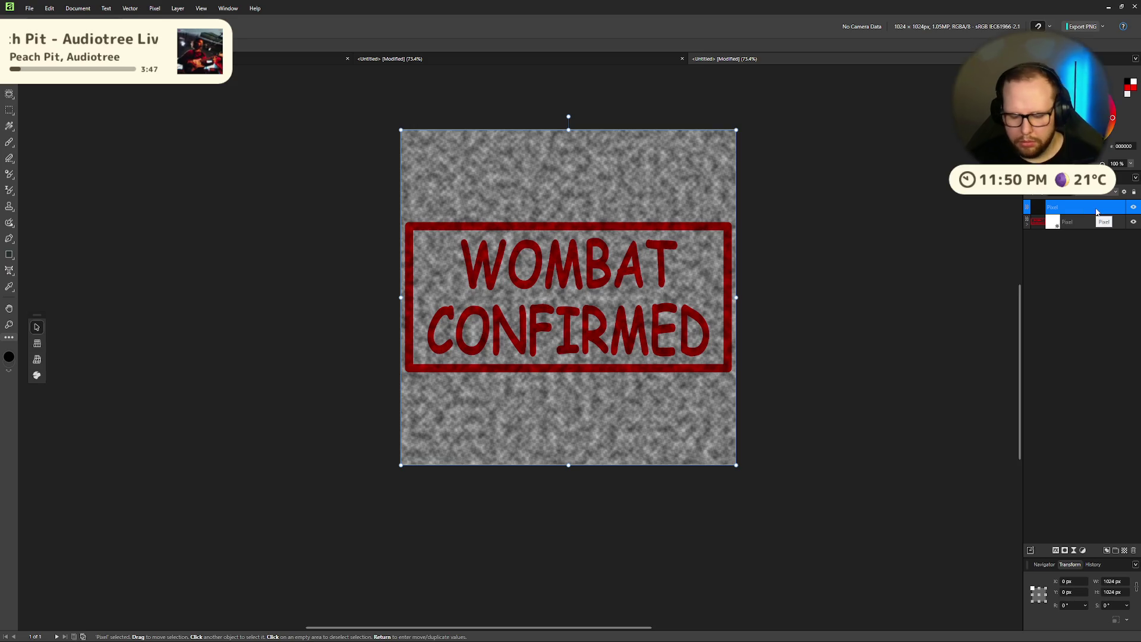
key(Delete)
Step: Edit the stamp's mask and fill it with Perlin Noise from Filters > Noise
right_click(1053, 208)
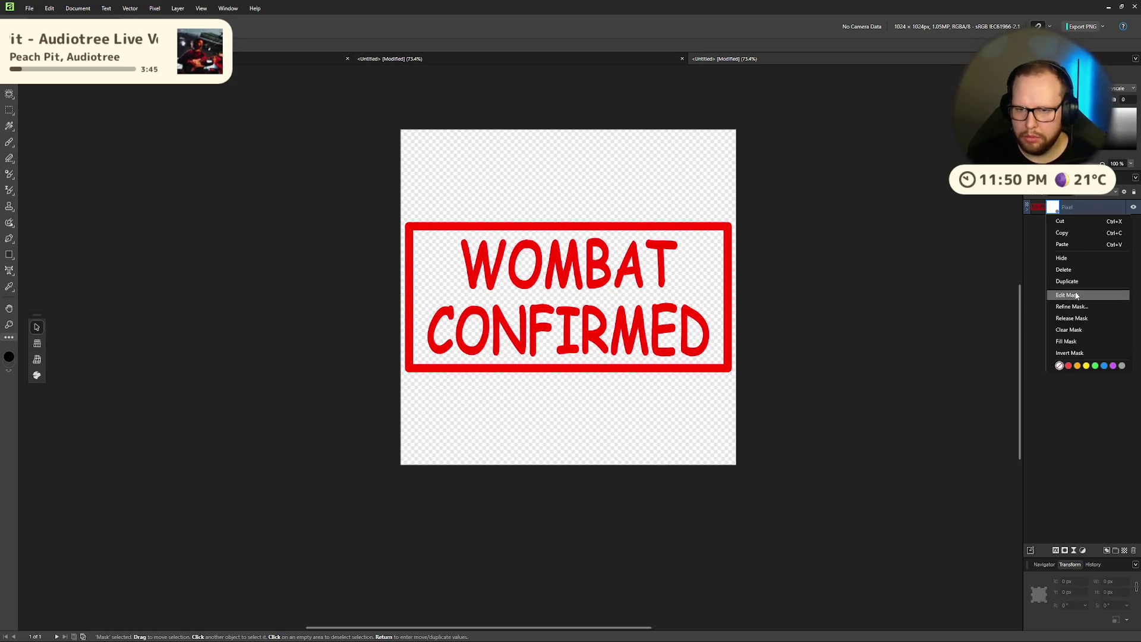
click(1067, 295)
click(155, 8)
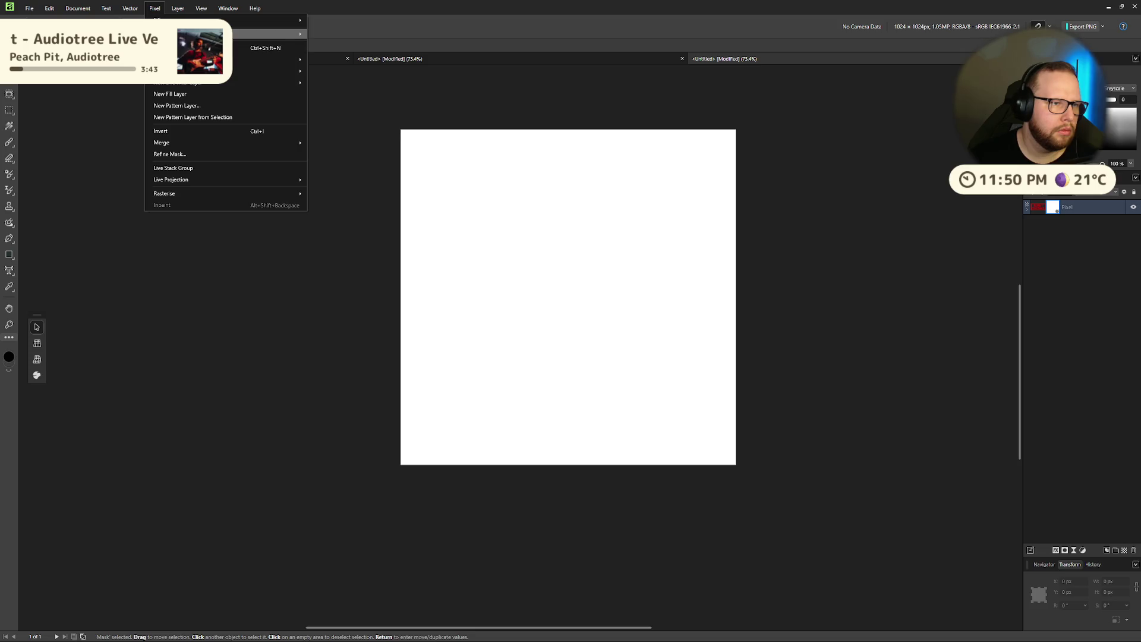
mouse_move(190, 70)
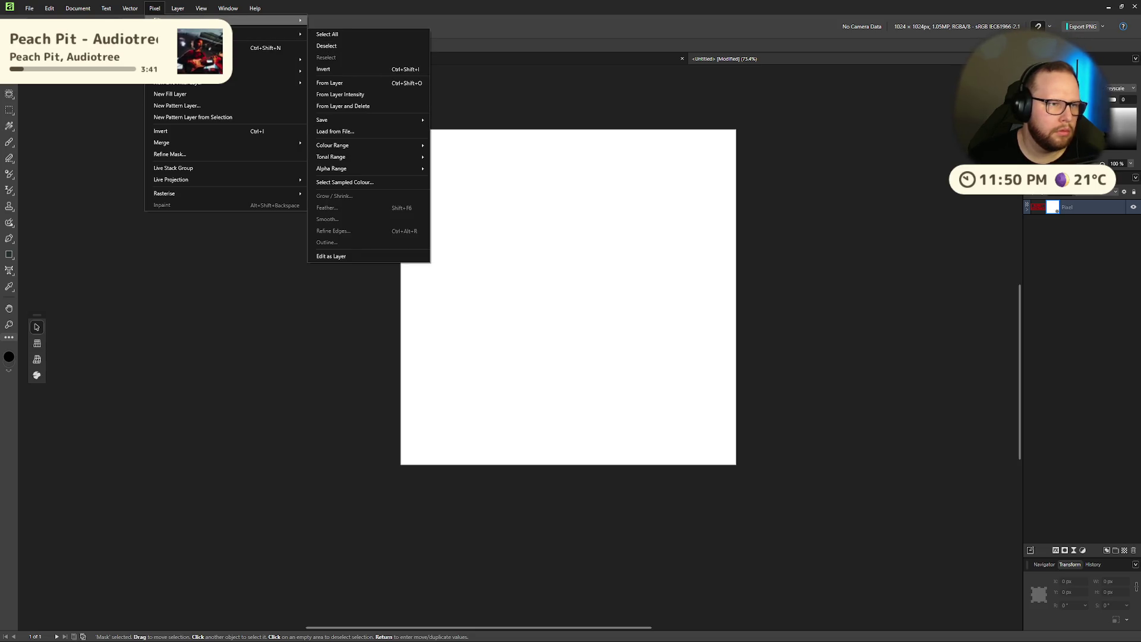
mouse_move(297, 20)
click(369, 32)
click(288, 174)
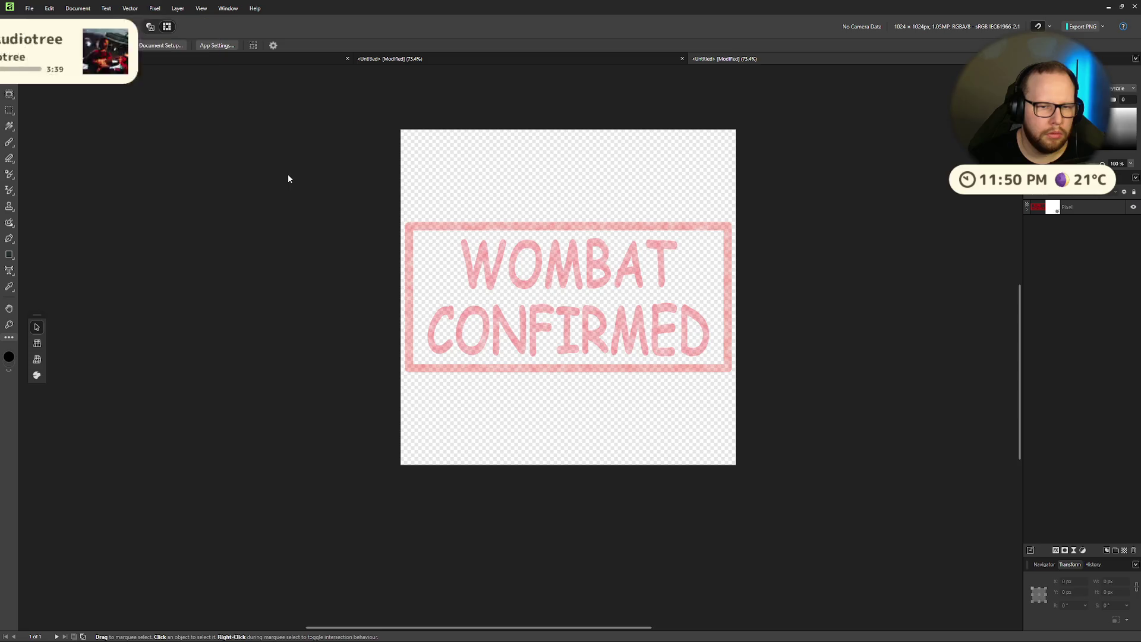
click(1057, 207)
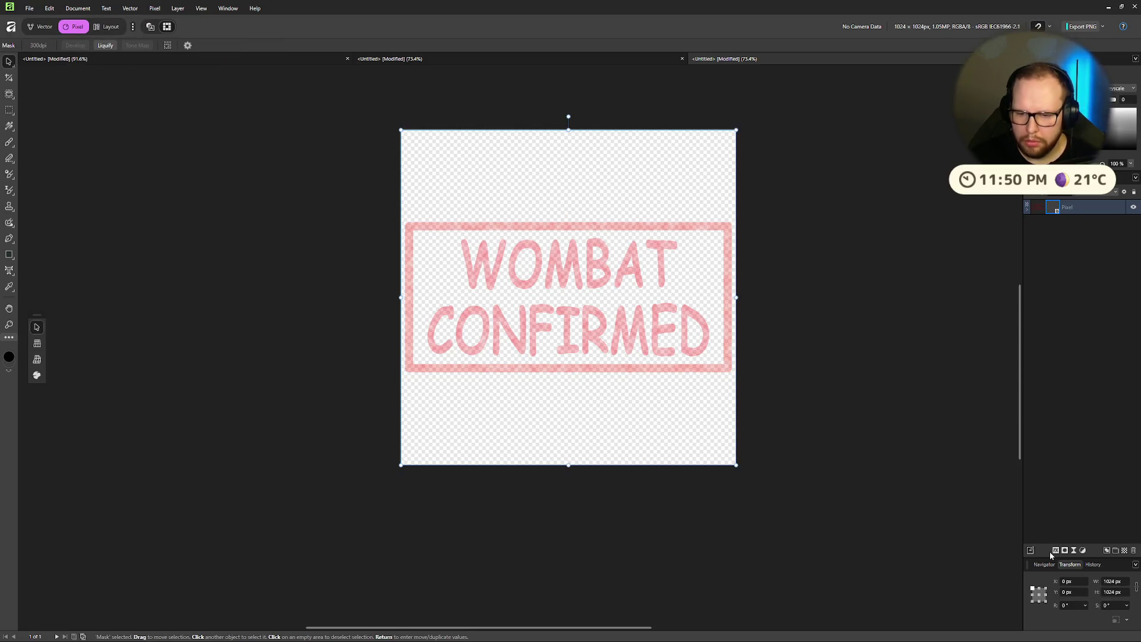
Step: Release the noise mask from the stamp so it becomes a separate layer
click(1037, 207)
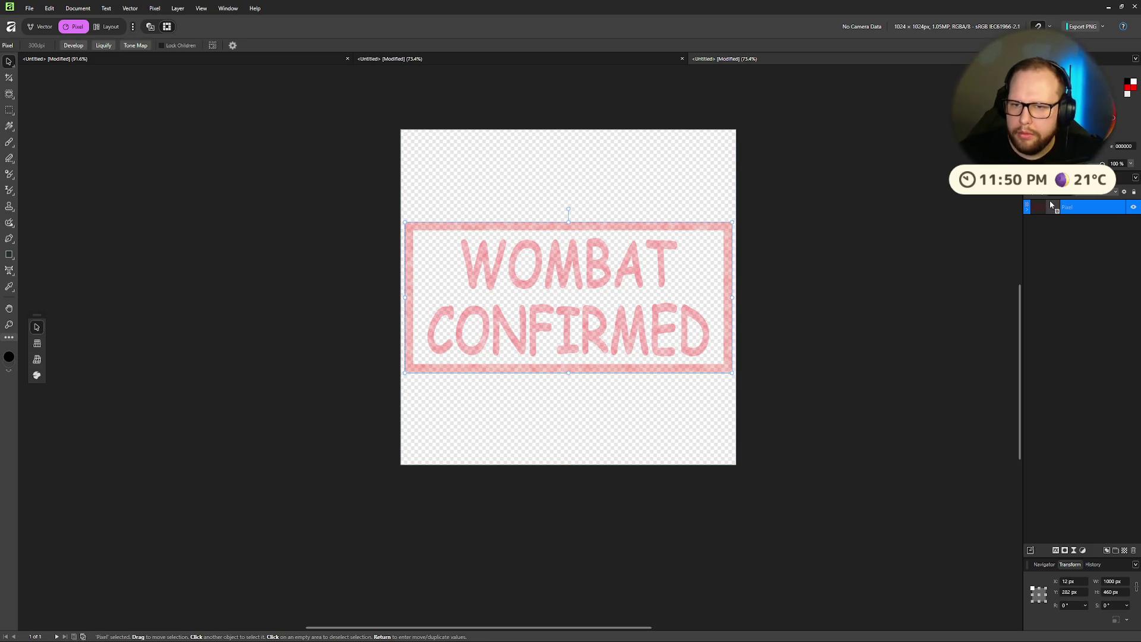
click(1054, 208)
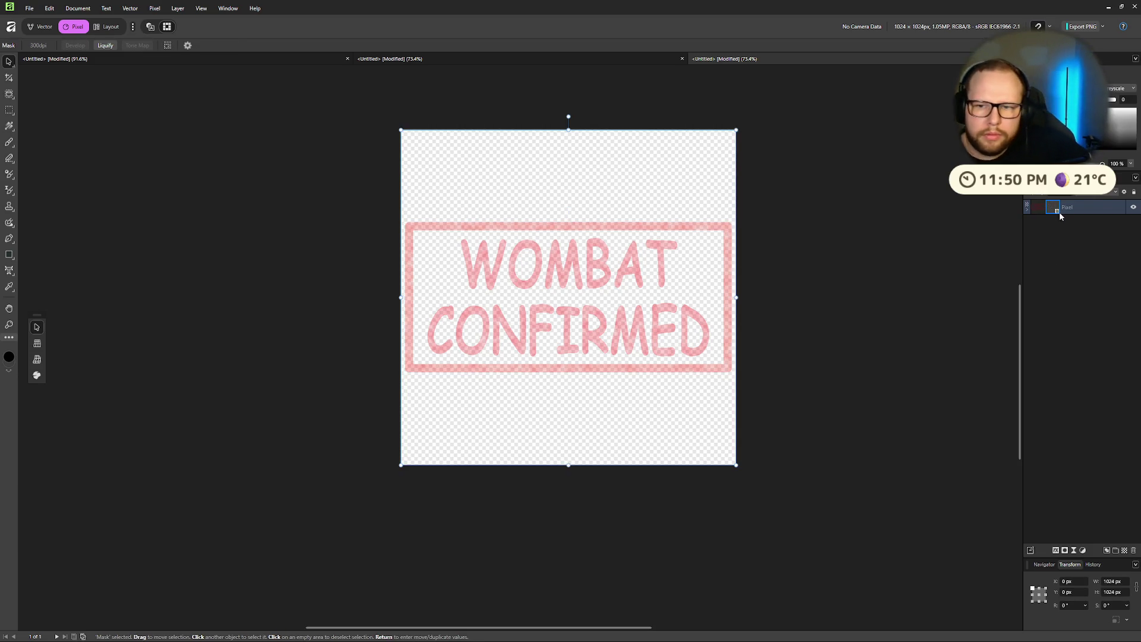
key(ctrl+d)
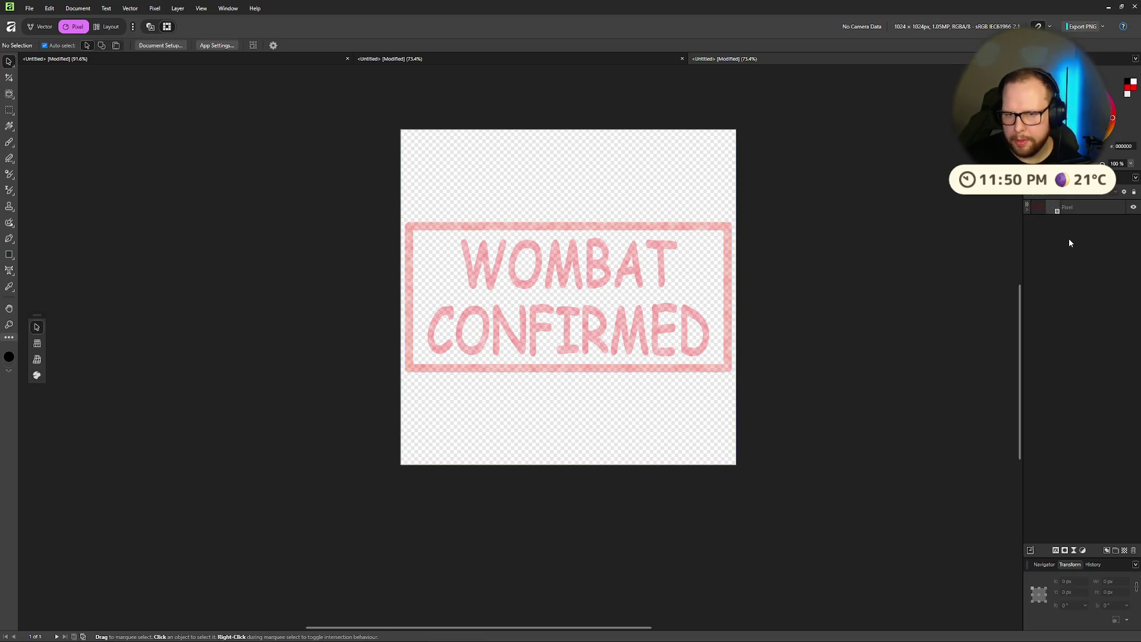
key(ctrl+z)
click(1055, 208)
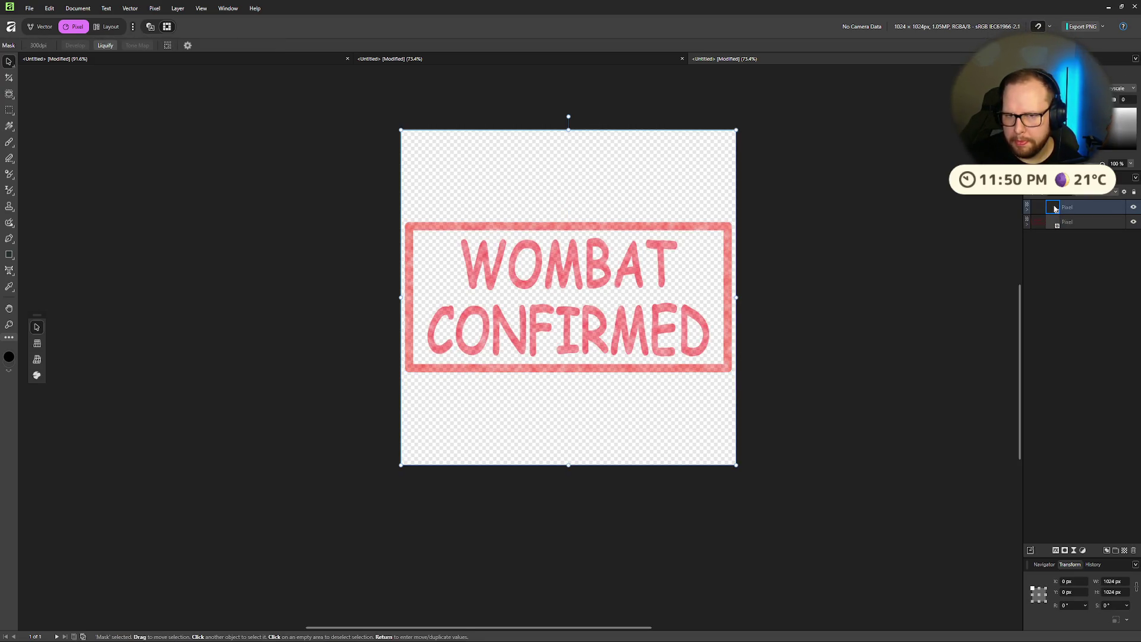
right_click(1054, 209)
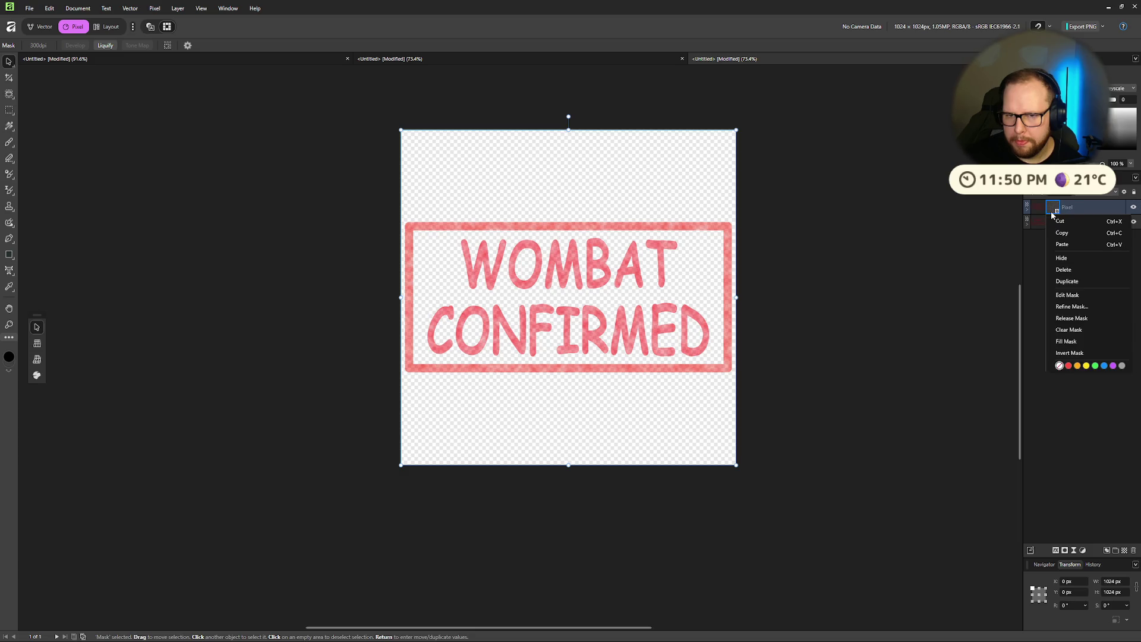
click(1064, 269)
Step: Try clipping the stamp to the noise texture, then undo the clipping
drag(1048, 240, 1048, 240)
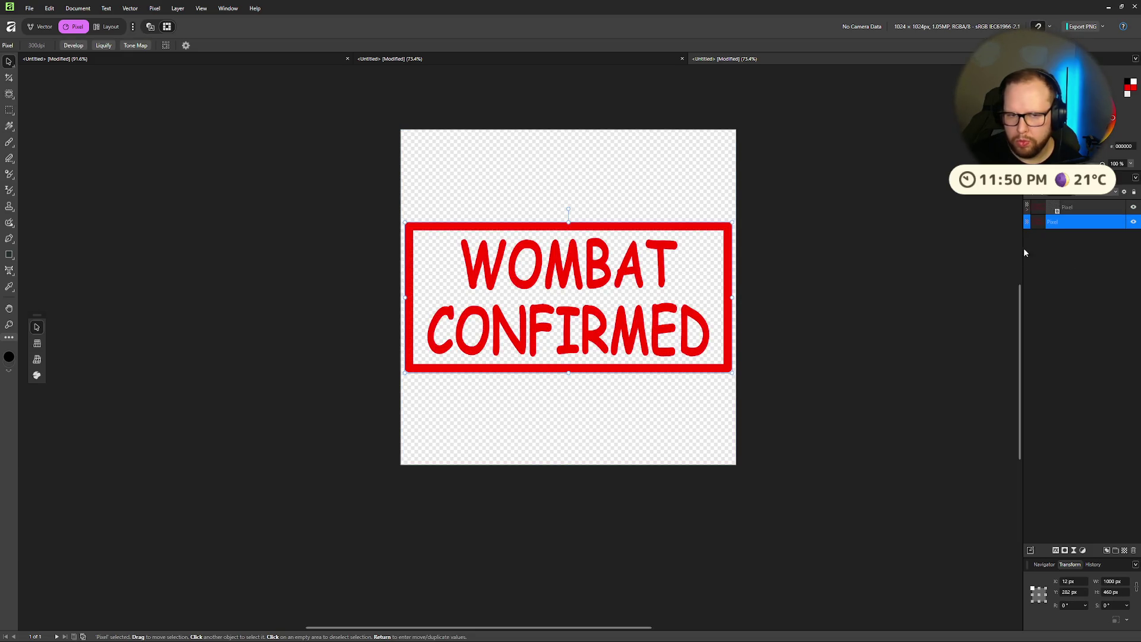
scroll(553, 363, up, 2)
scroll(553, 363, up, 5)
scroll(553, 363, down, 3)
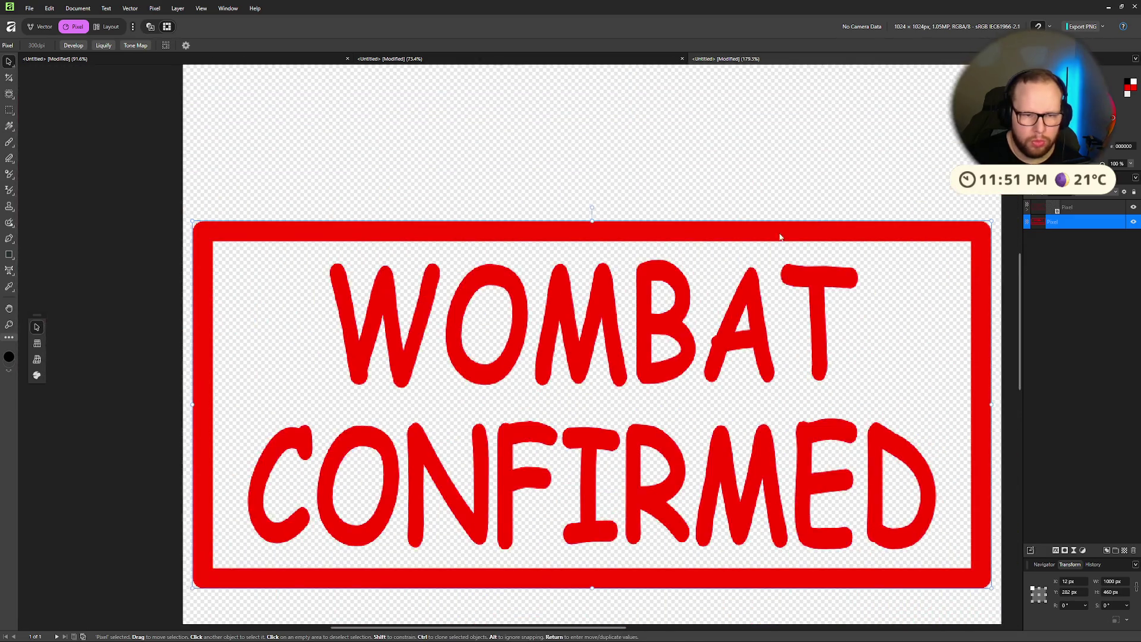
right_click(1040, 209)
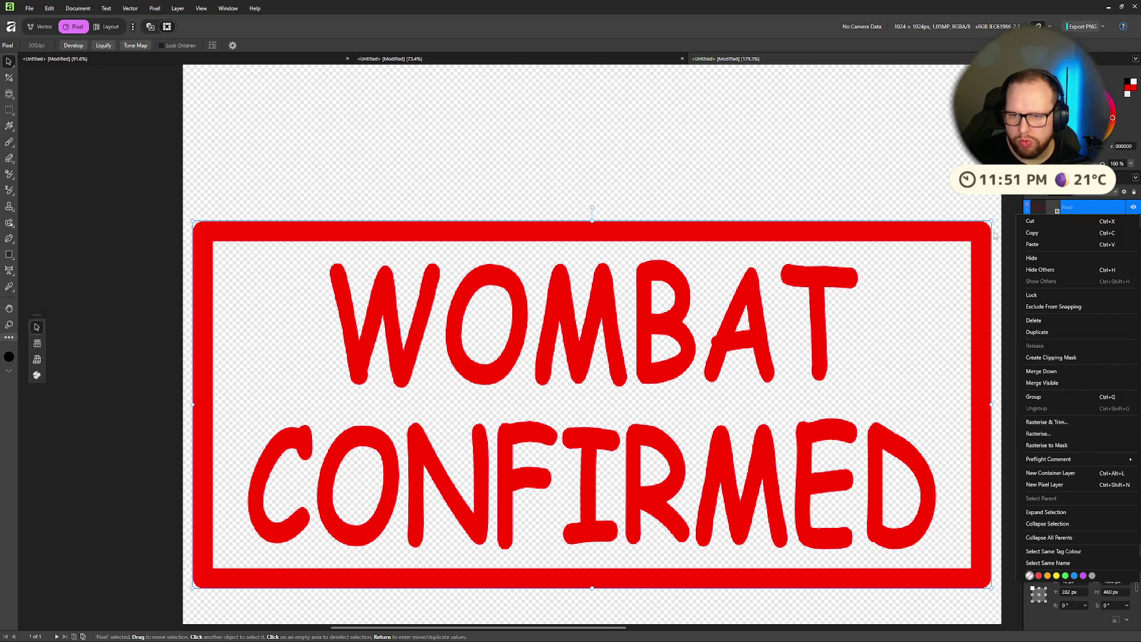
click(1052, 357)
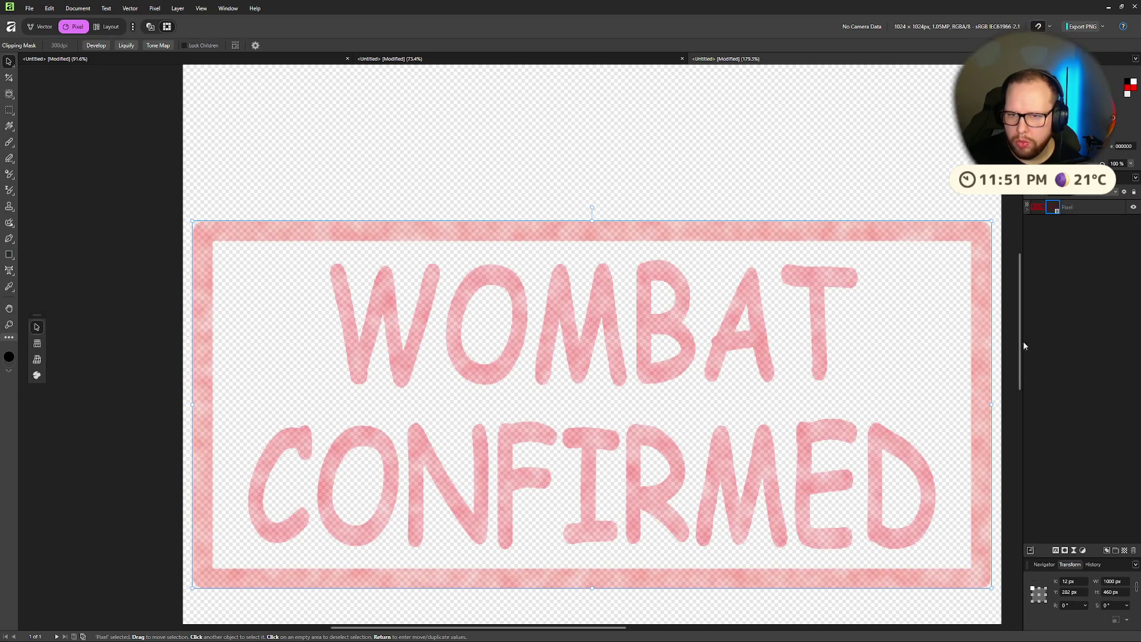
key(ctrl+z)
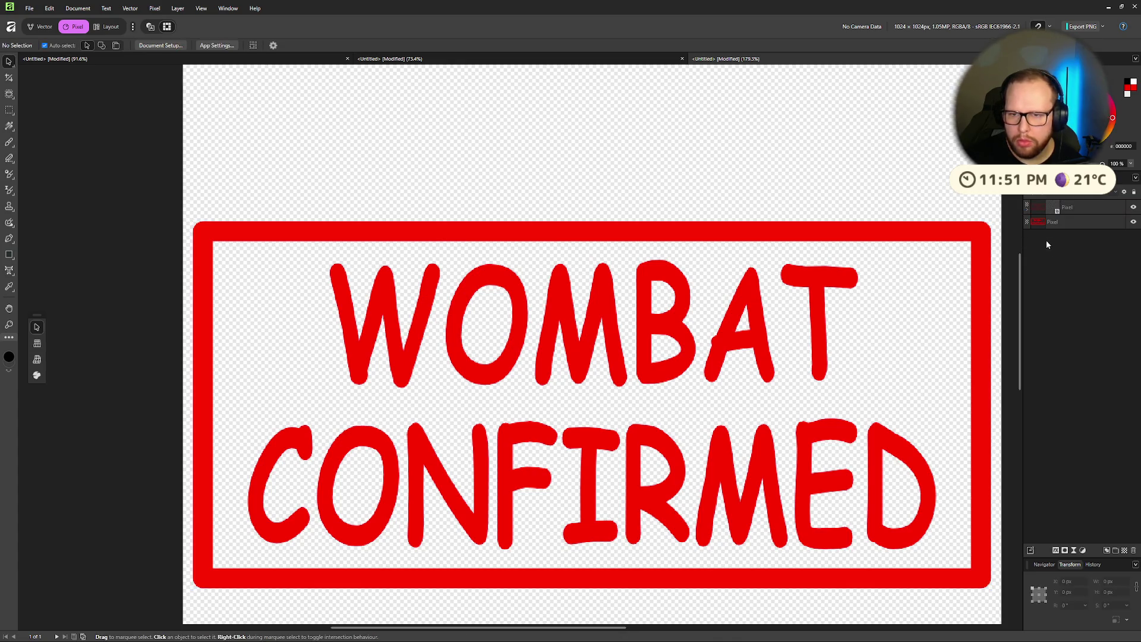
Step: Try merging the stamp and noise layers, then undo back to the separate cloudy noise layer
click(1041, 228)
click(1040, 209)
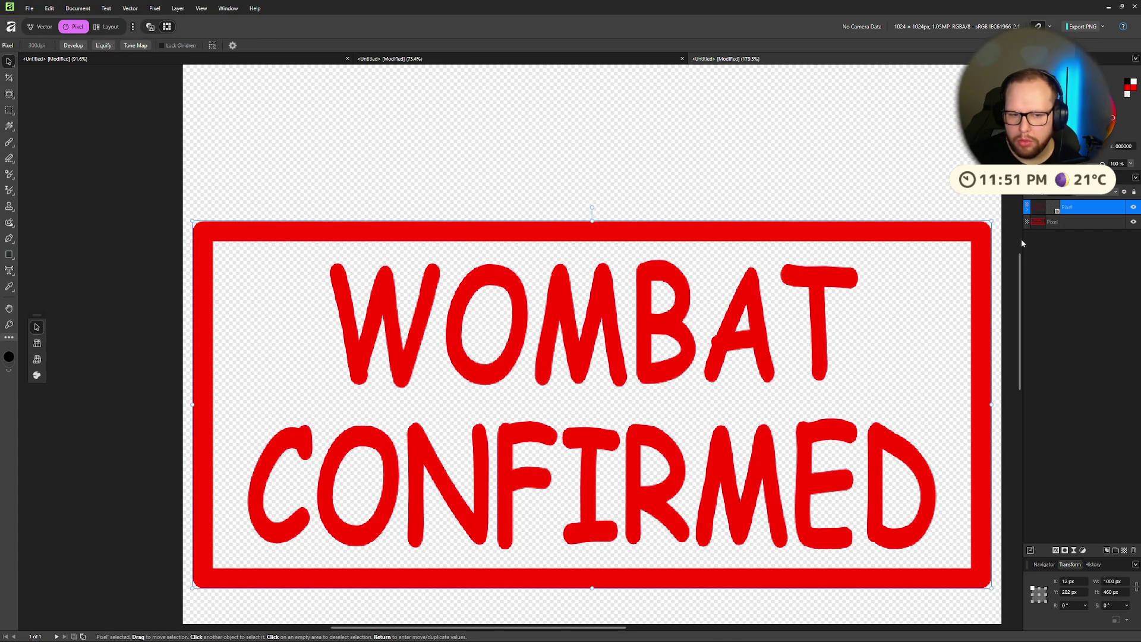
scroll(906, 189, down, 1)
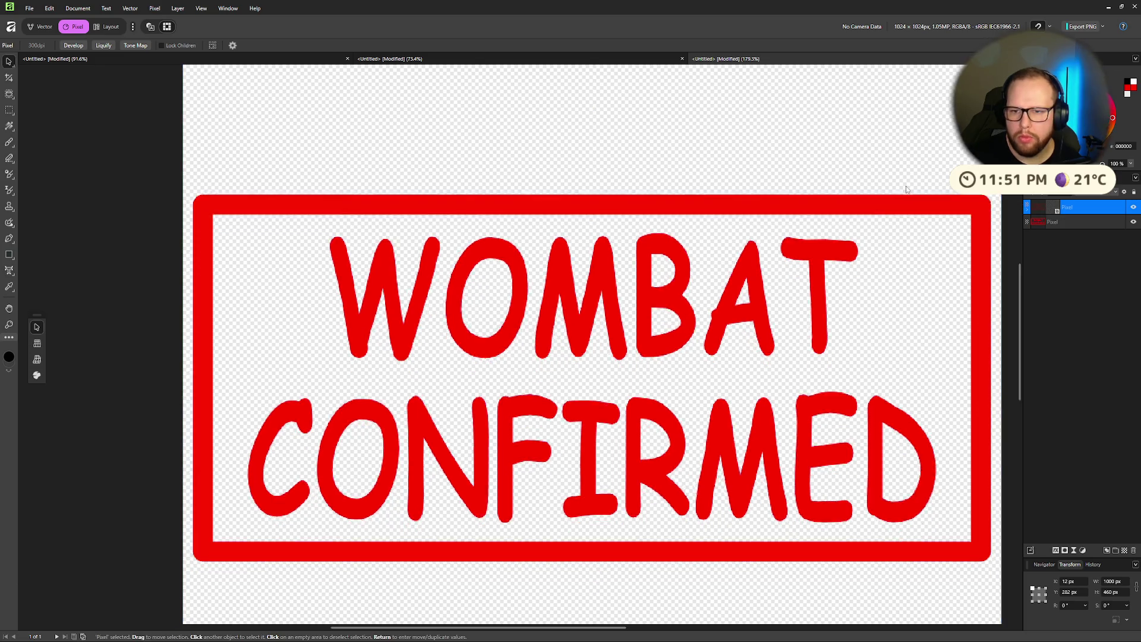
scroll(907, 189, down, 1)
right_click(1040, 208)
click(900, 165)
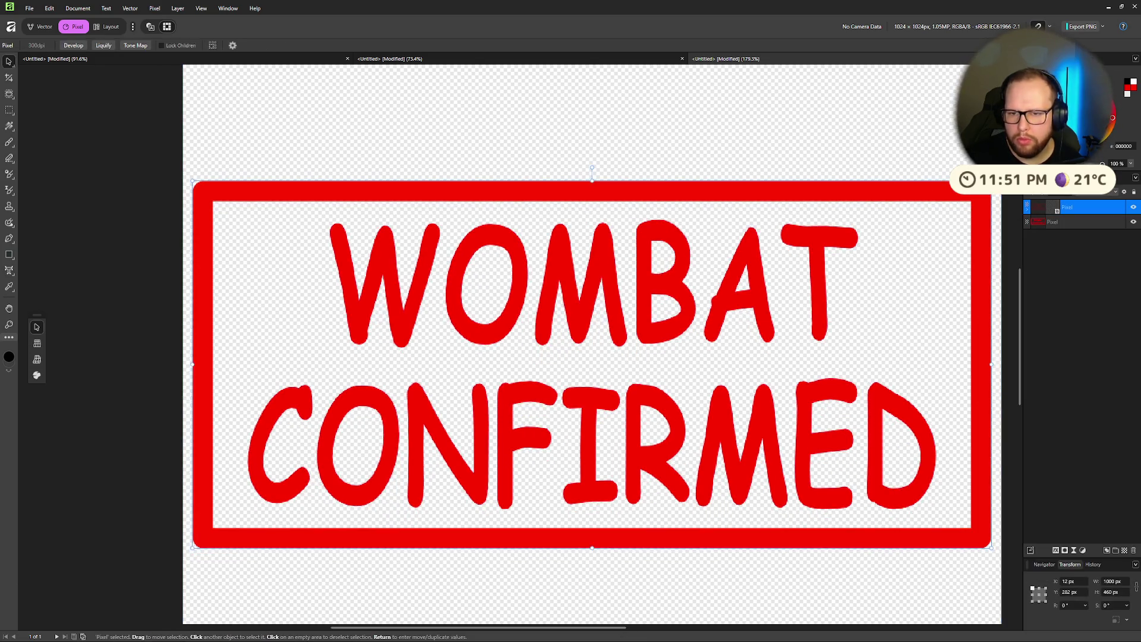
click(1088, 269)
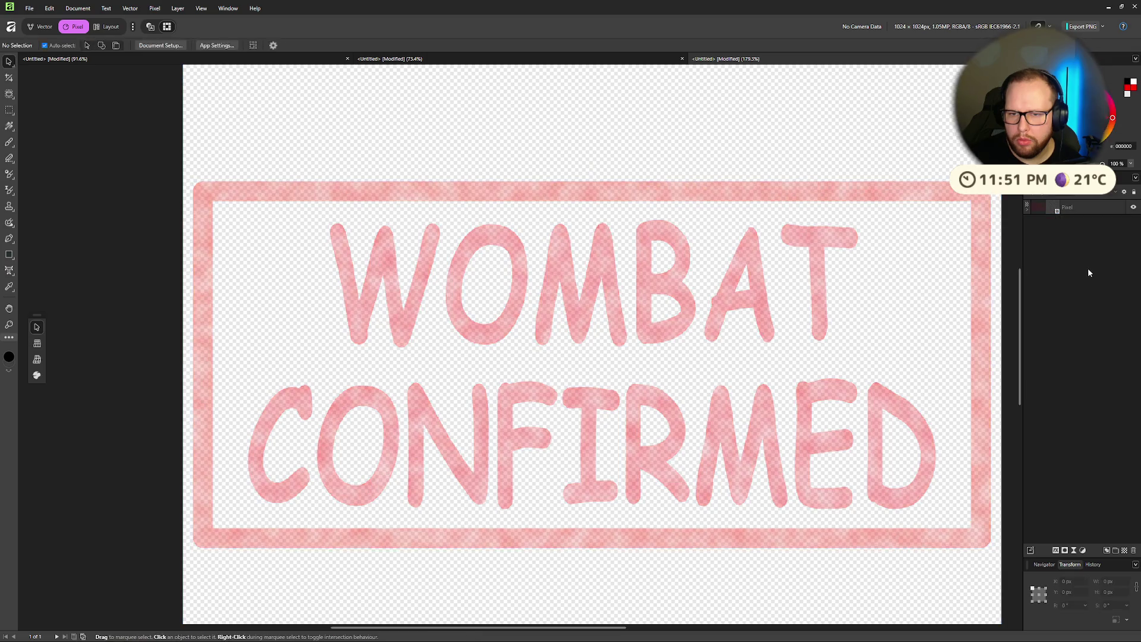
key(ctrl+z)
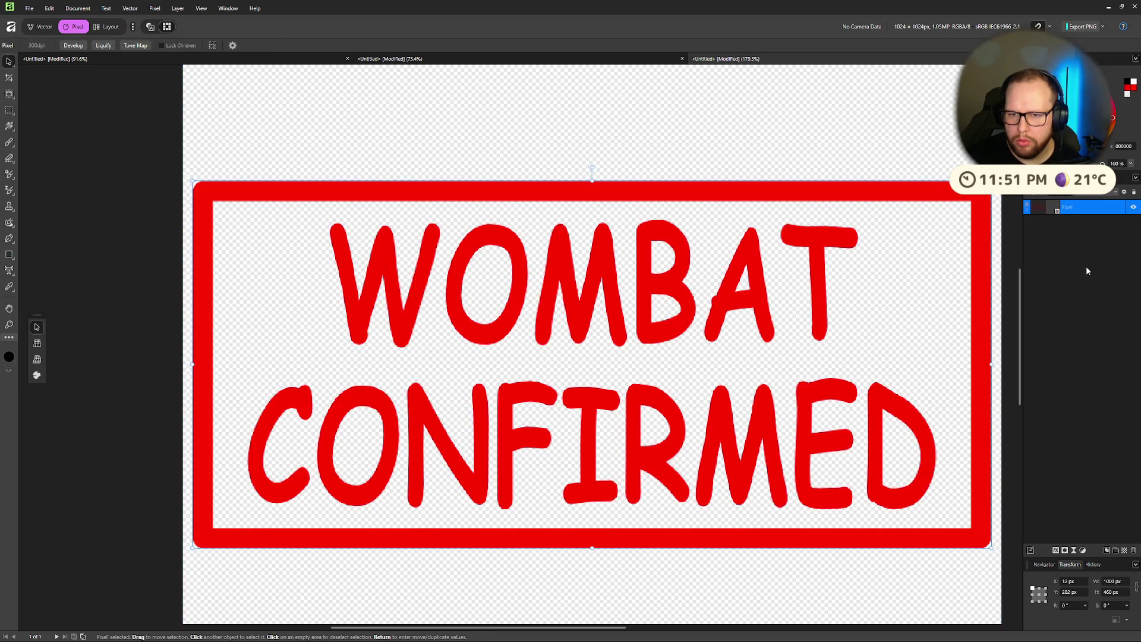
key(ctrl+z)
key(ctrl+z)
key(ctrl+z)
key(ctrl+z)
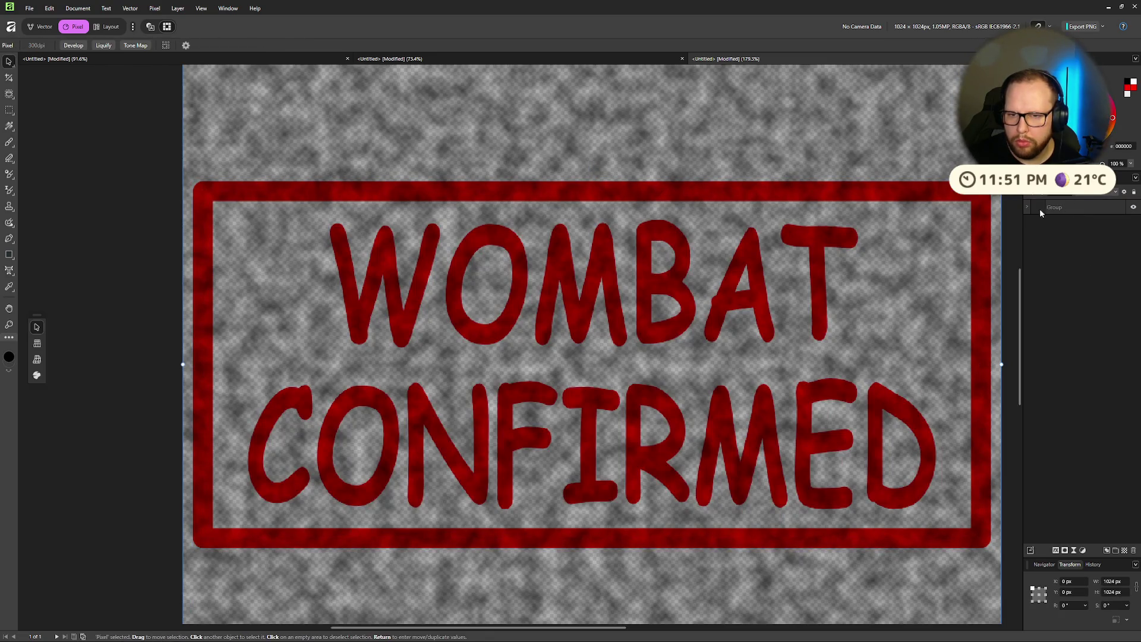
Step: Expand the group and delete the cloudy noise layer, leaving the stamp solid red
click(1027, 207)
key(Escape)
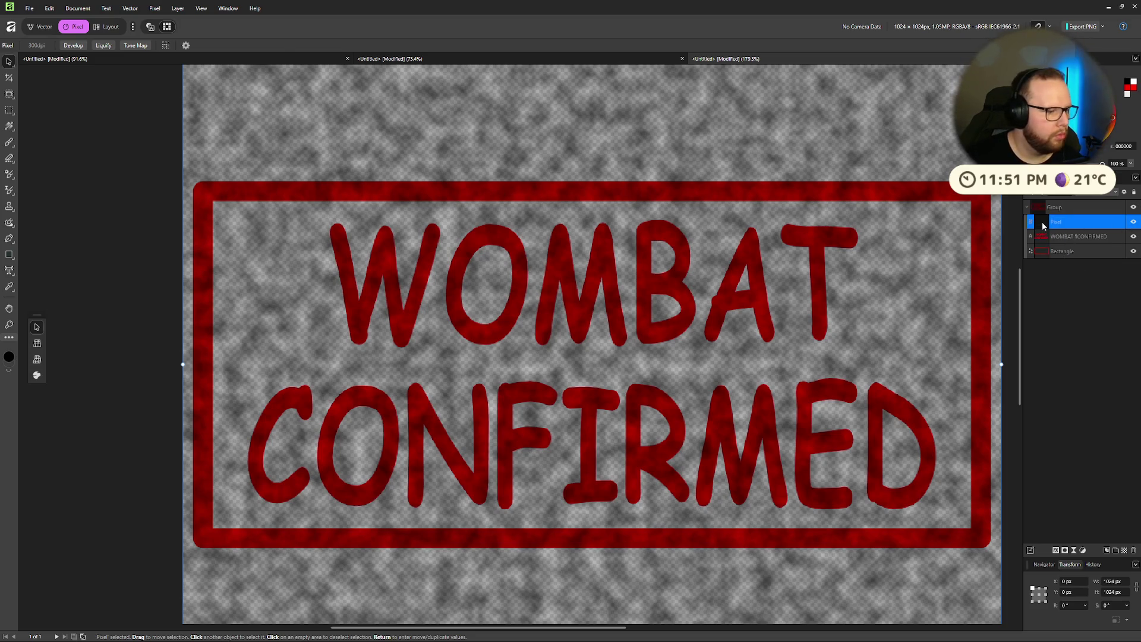
key(Delete)
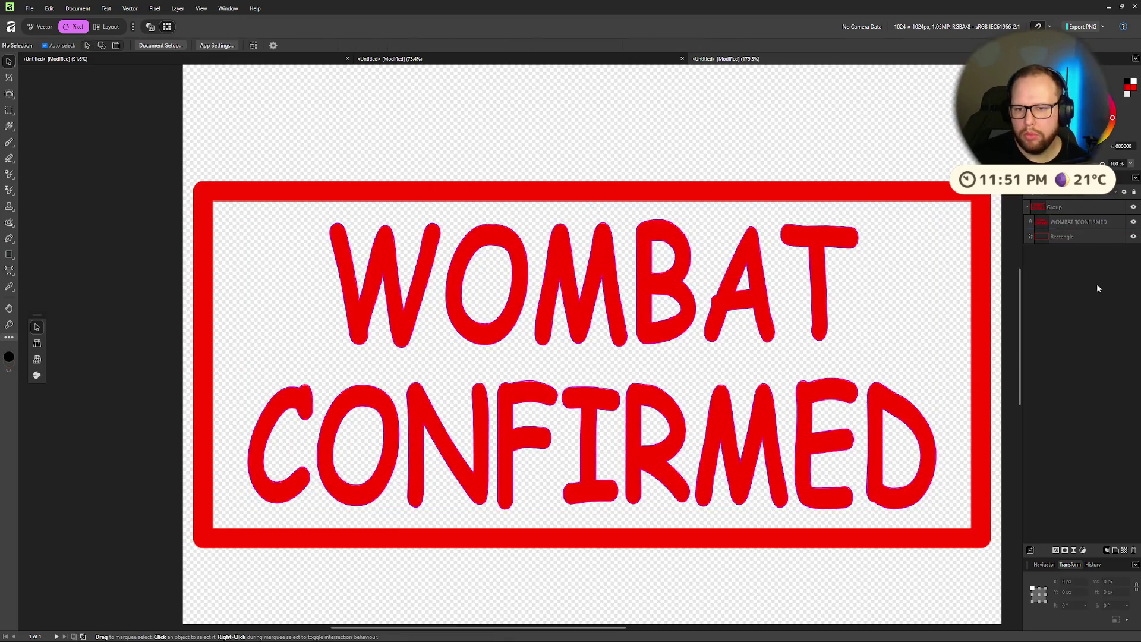
right_click(1062, 207)
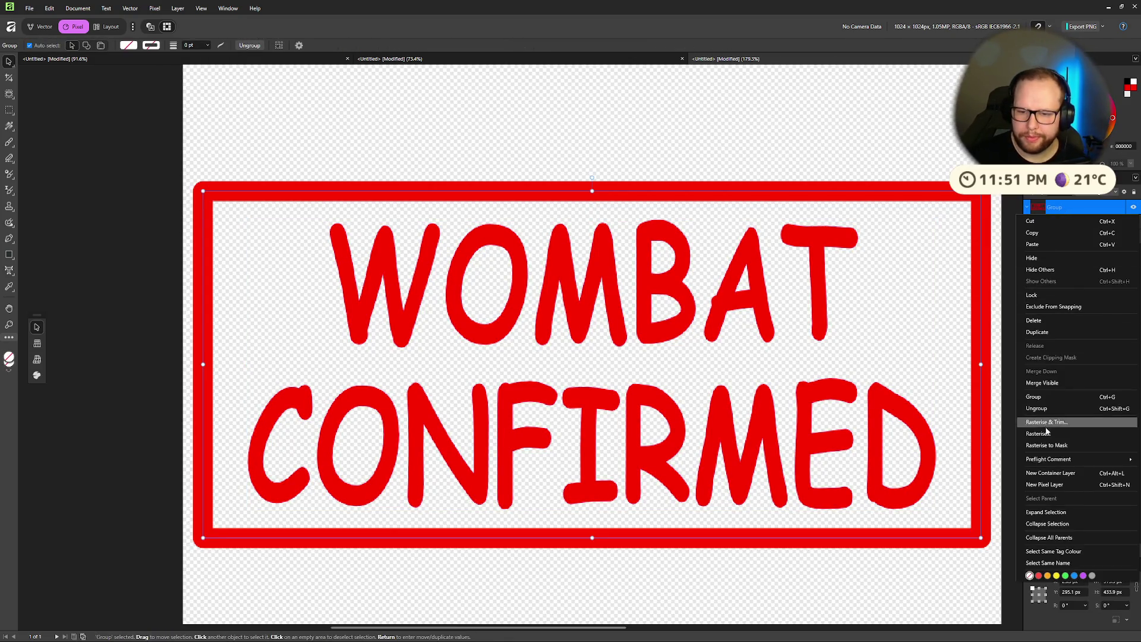
click(576, 108)
click(576, 109)
scroll(577, 109, down, 5)
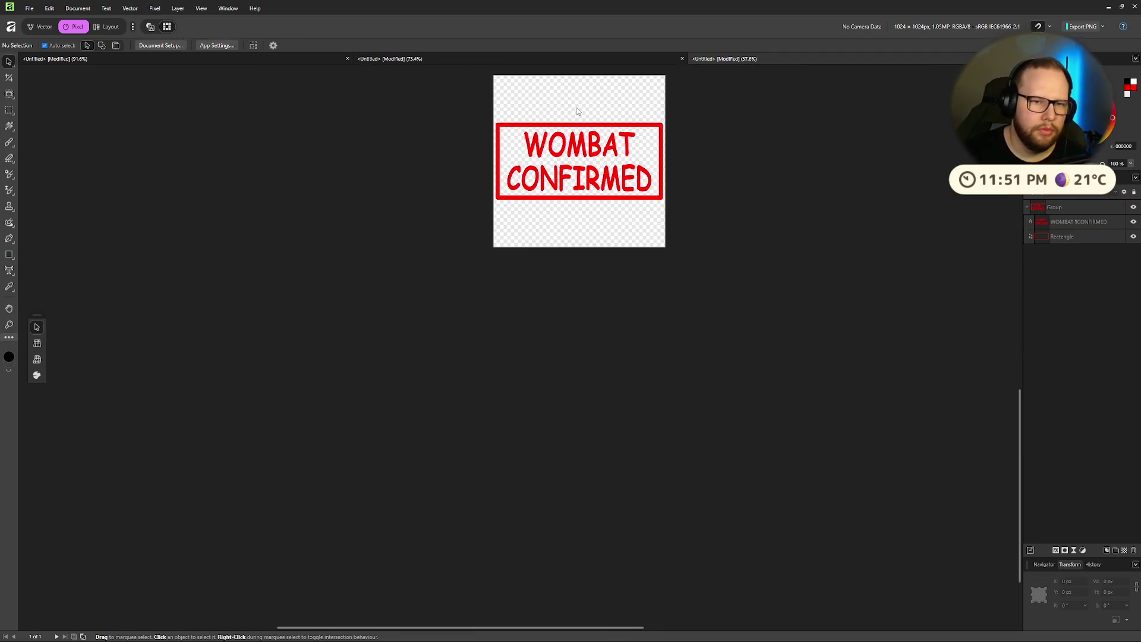
key(ctrl+super+Right)
key(ctrl+super+Right)
key(ctrl+l)
Step: Search Google for 'affinity create stamp effect'
text(a)
key(BackSpace)
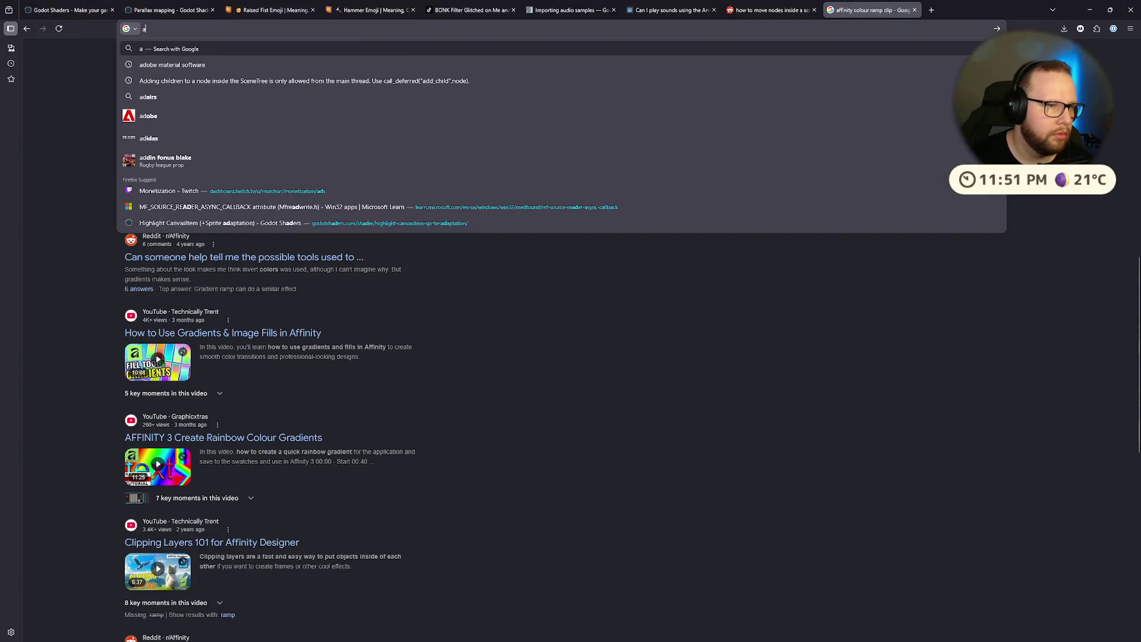
text(ffinity create stamp effect)
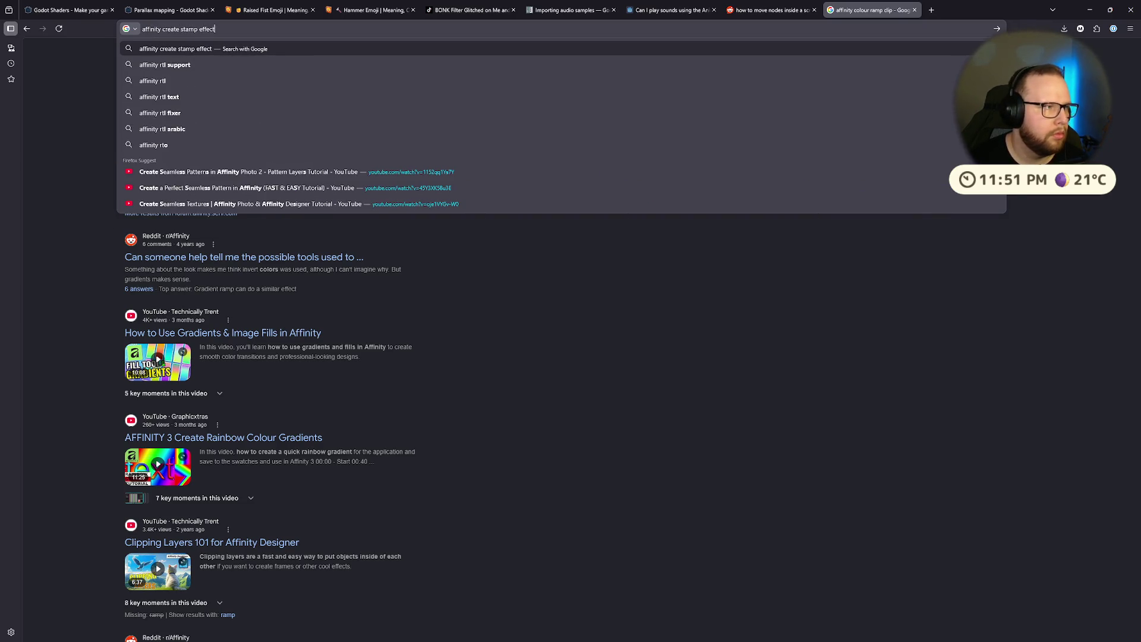
key(Return)
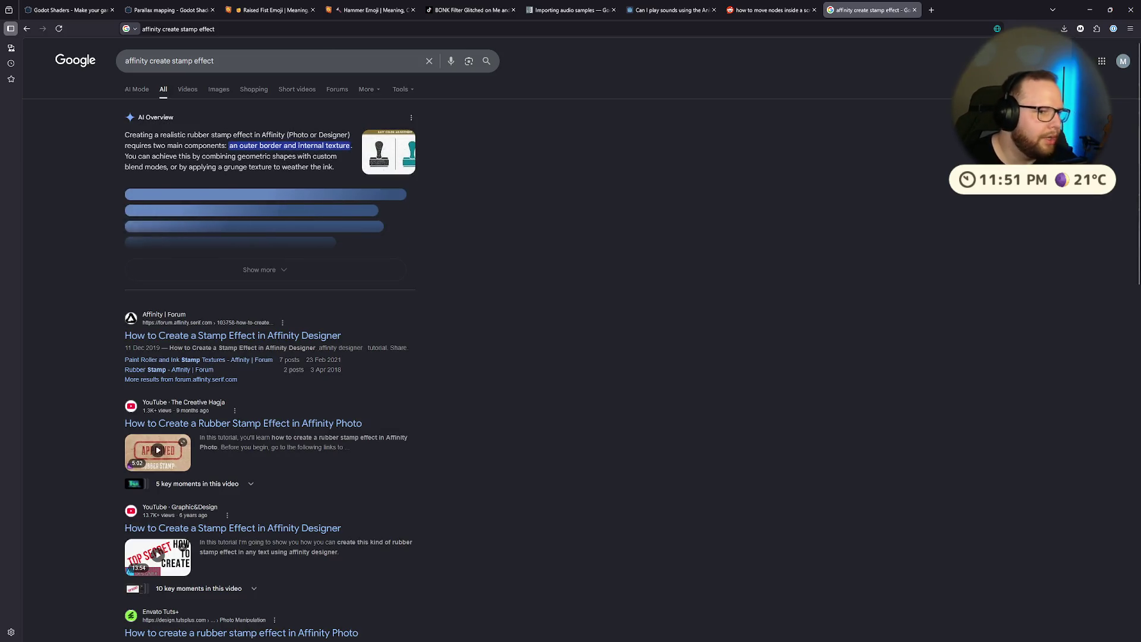
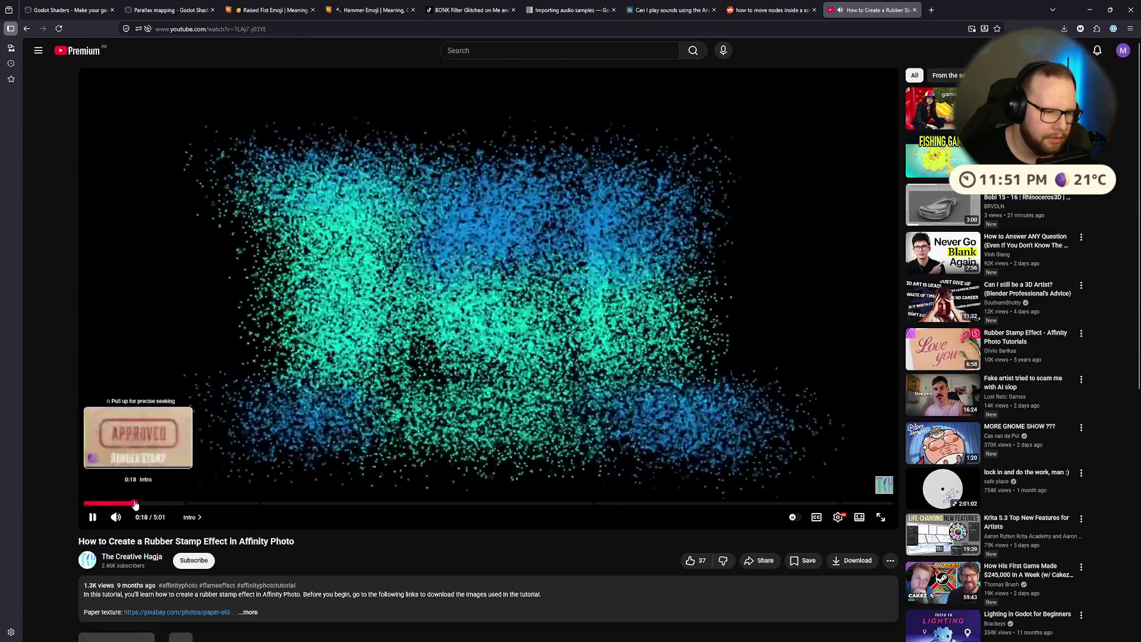
Step: Skip through the rubber-stamp tutorial to the concrete texture and blend options part
click(136, 504)
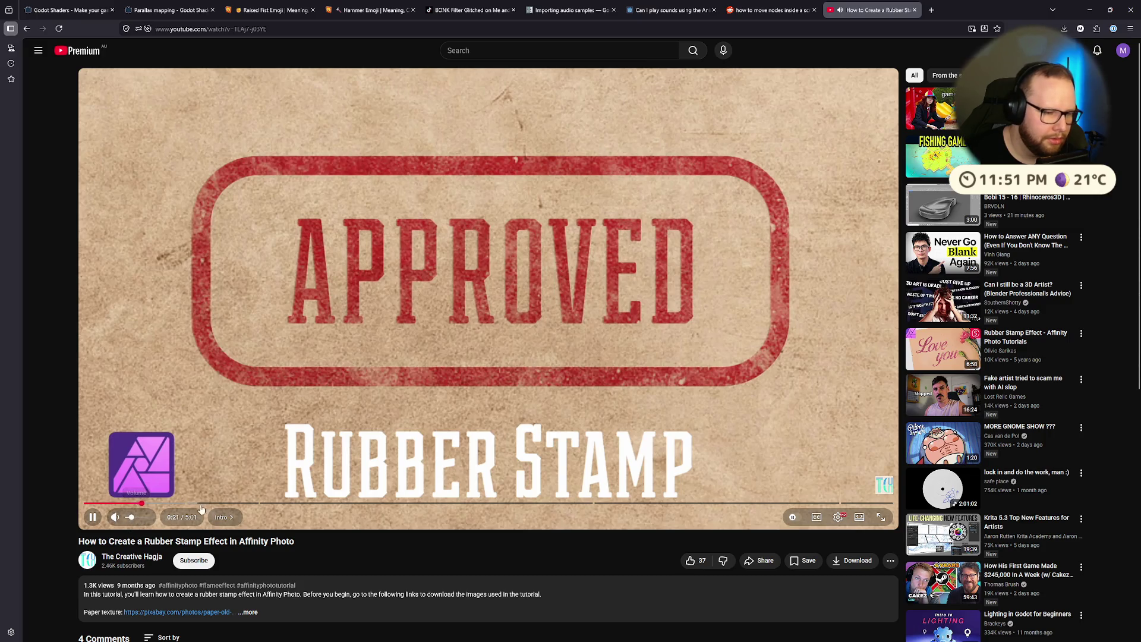
click(228, 504)
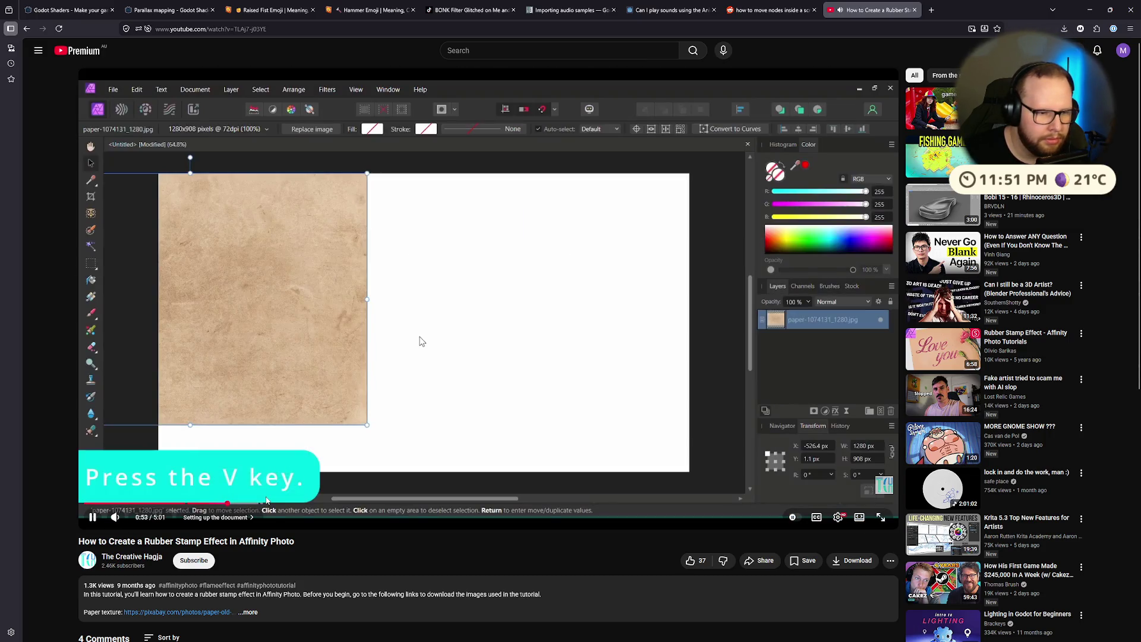
key(space)
click(266, 504)
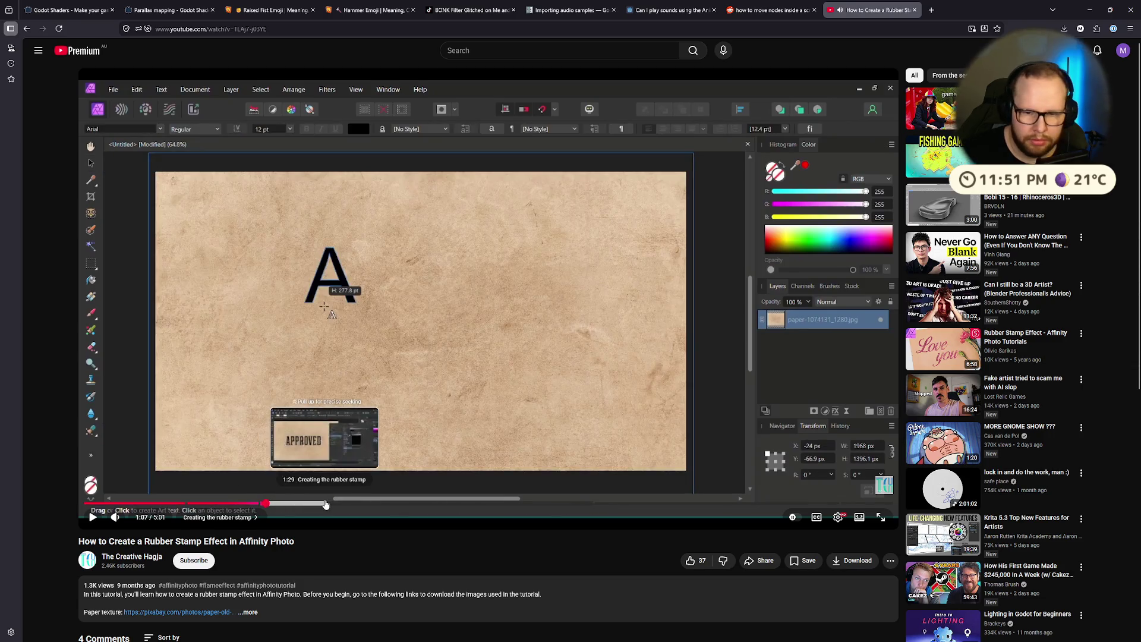
click(356, 504)
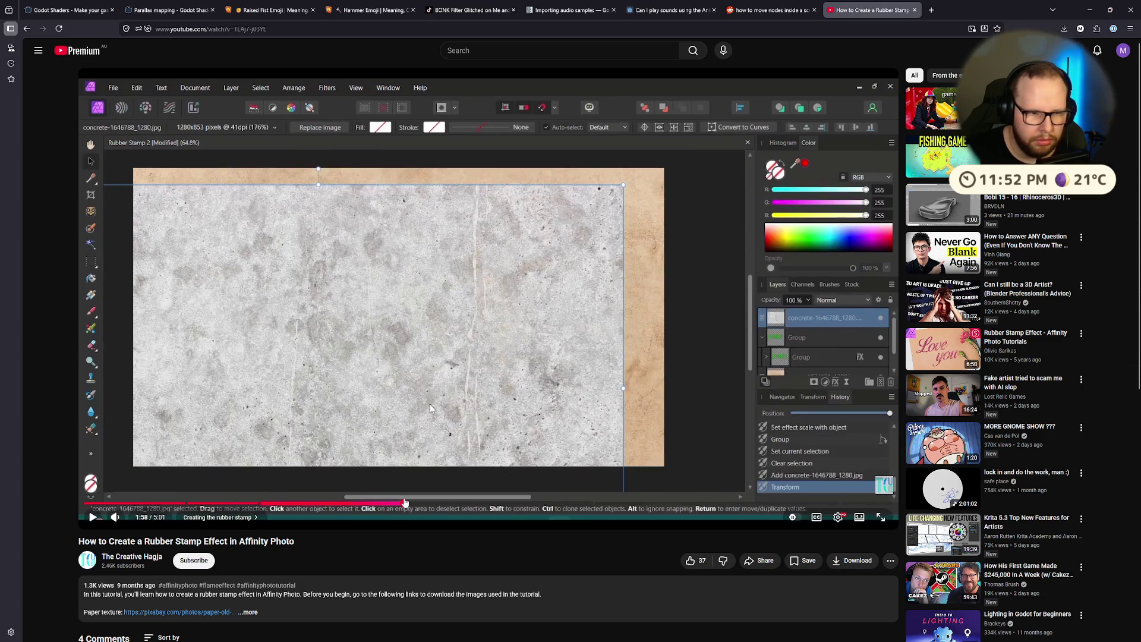
click(447, 502)
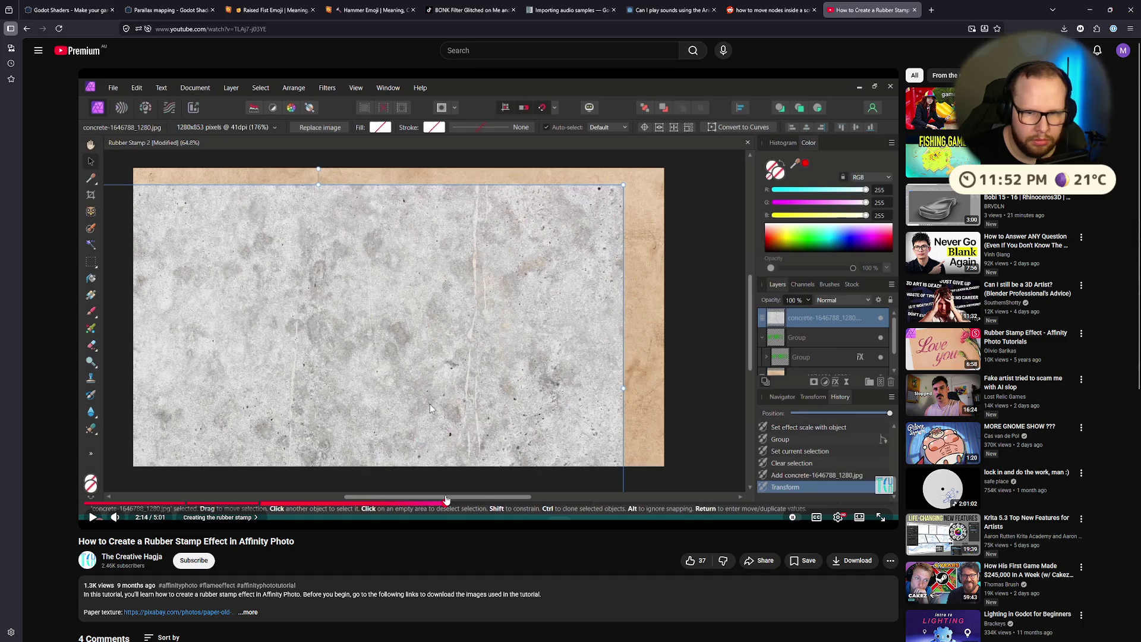
click(467, 502)
click(500, 503)
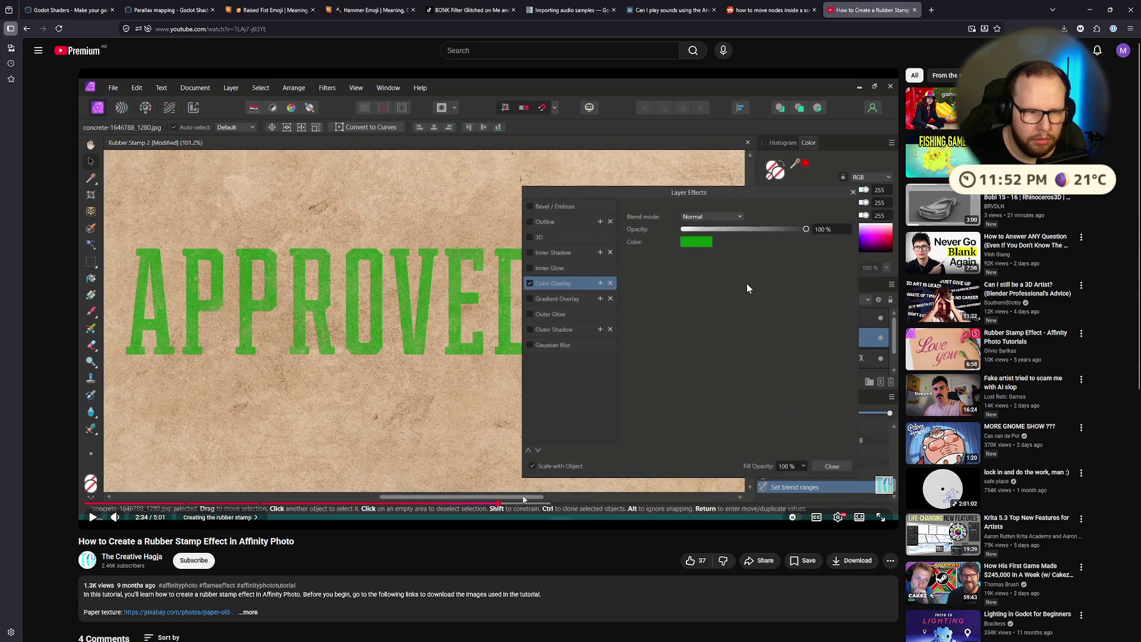
Step: Rewind the tutorial to where the concrete file opens, pause it, and start a new tab
key(space)
key(space)
click(453, 504)
mouse_move(453, 506)
mouse_down()
mouse_move(387, 505)
mouse_move(430, 506)
mouse_up()
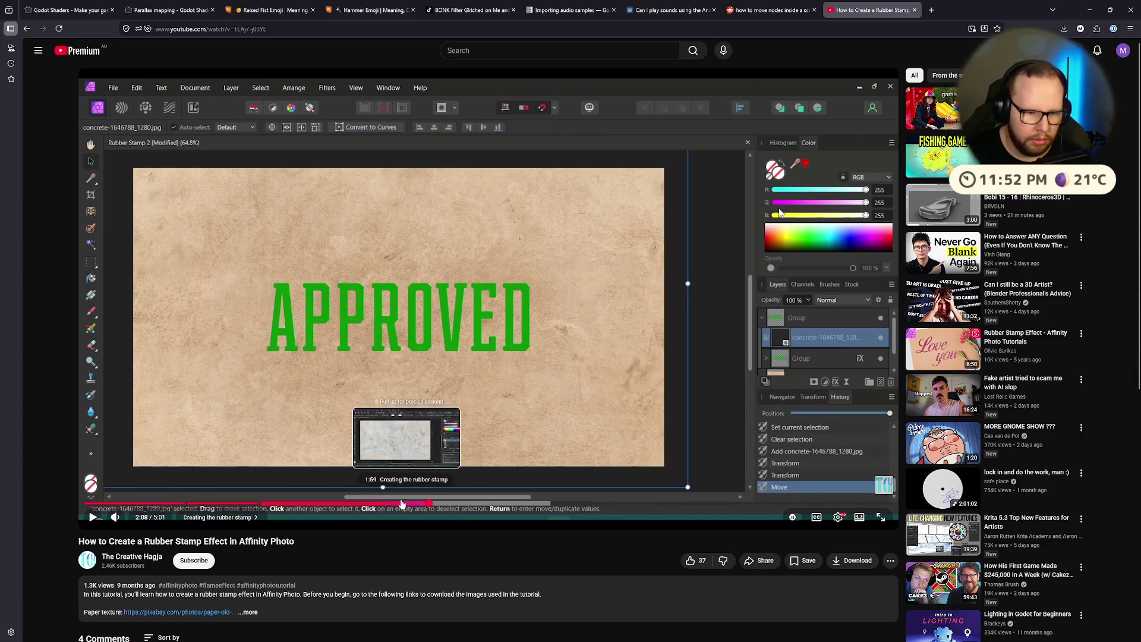
click(382, 504)
click(400, 351)
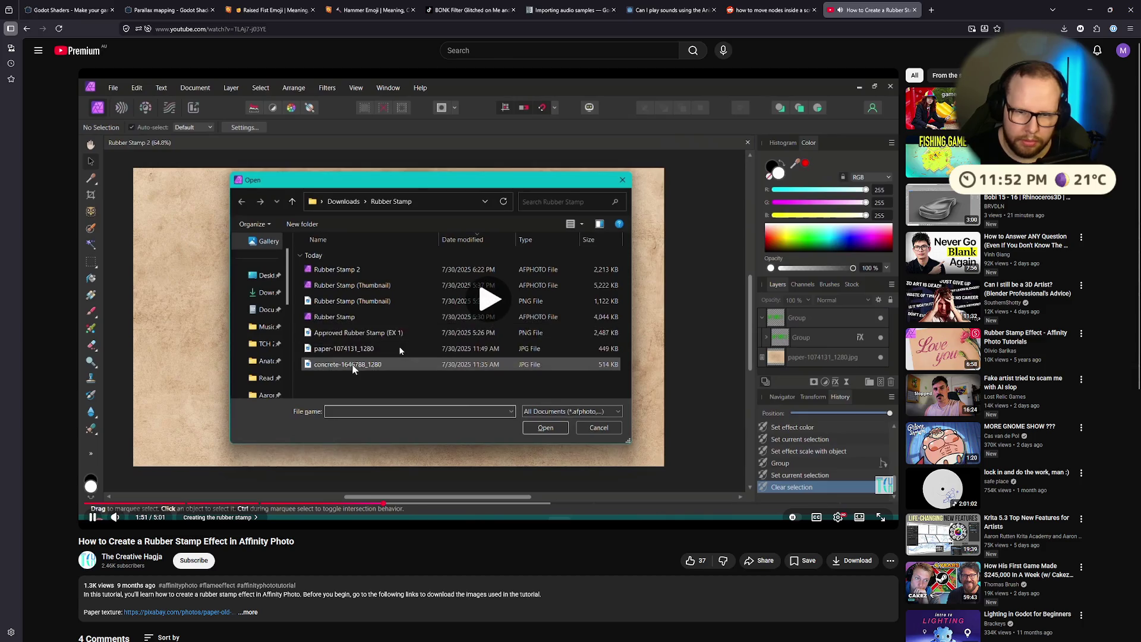
click(400, 351)
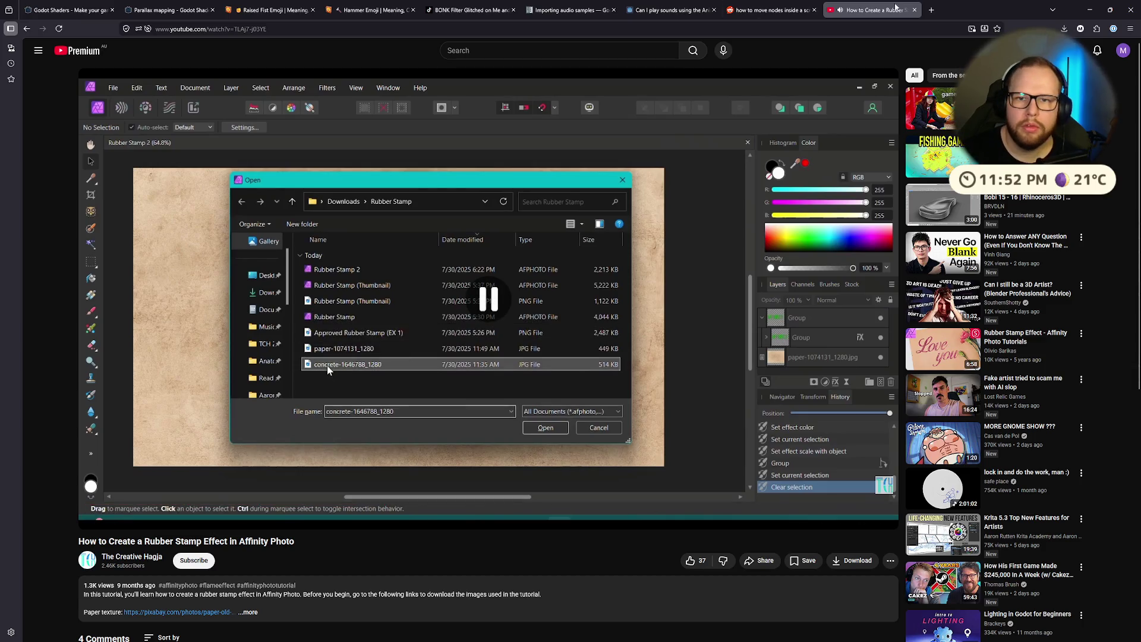
click(931, 11)
text(c)
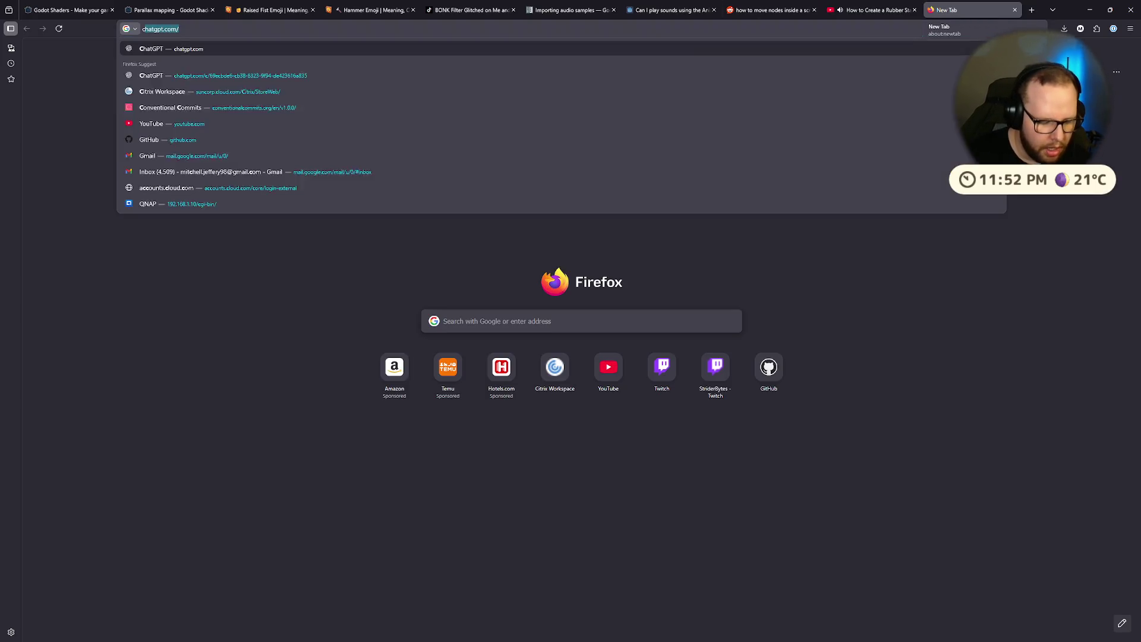
text(oncreate t)
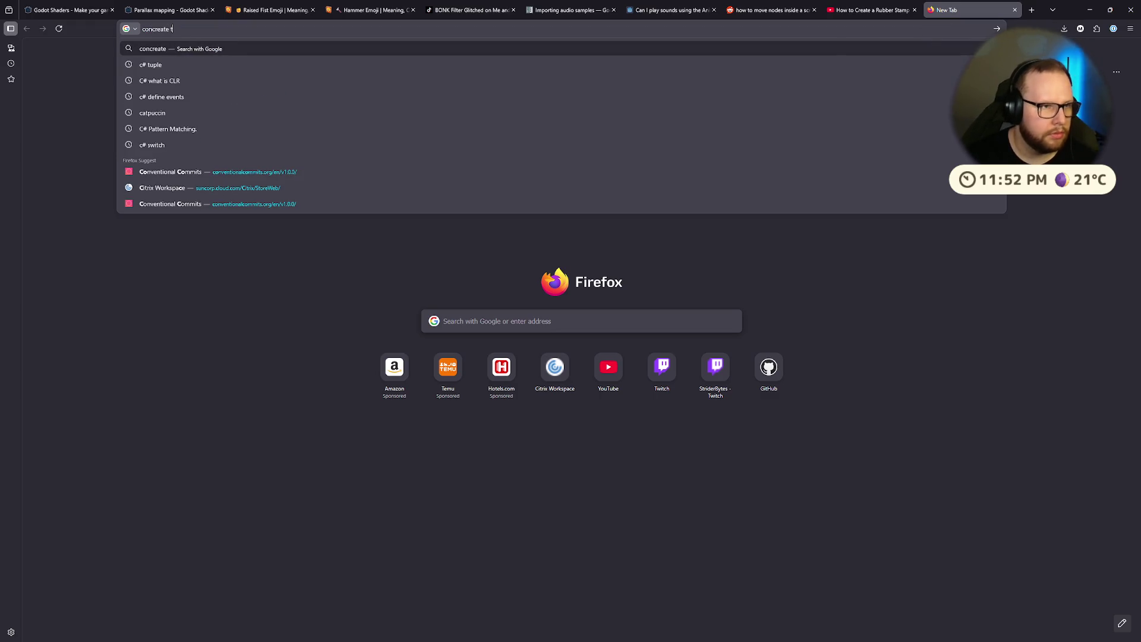
text(0)
Step: Search 'concrete texture cc0' and download Concrete 032 as a 4K zip from CC0 Textures
key(Return)
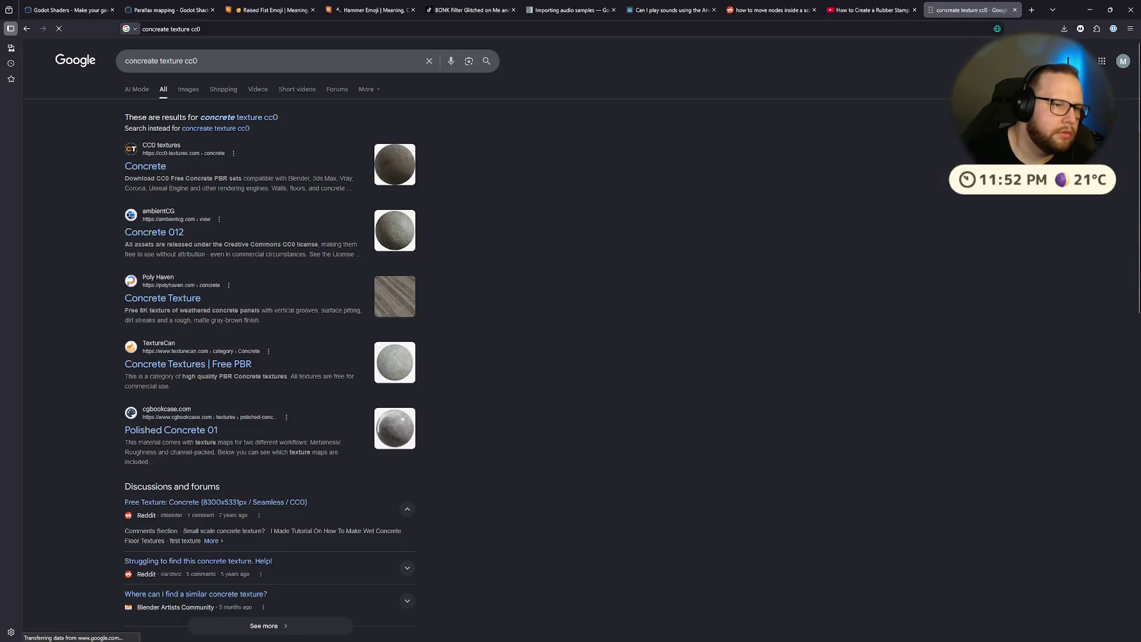
click(37, 173)
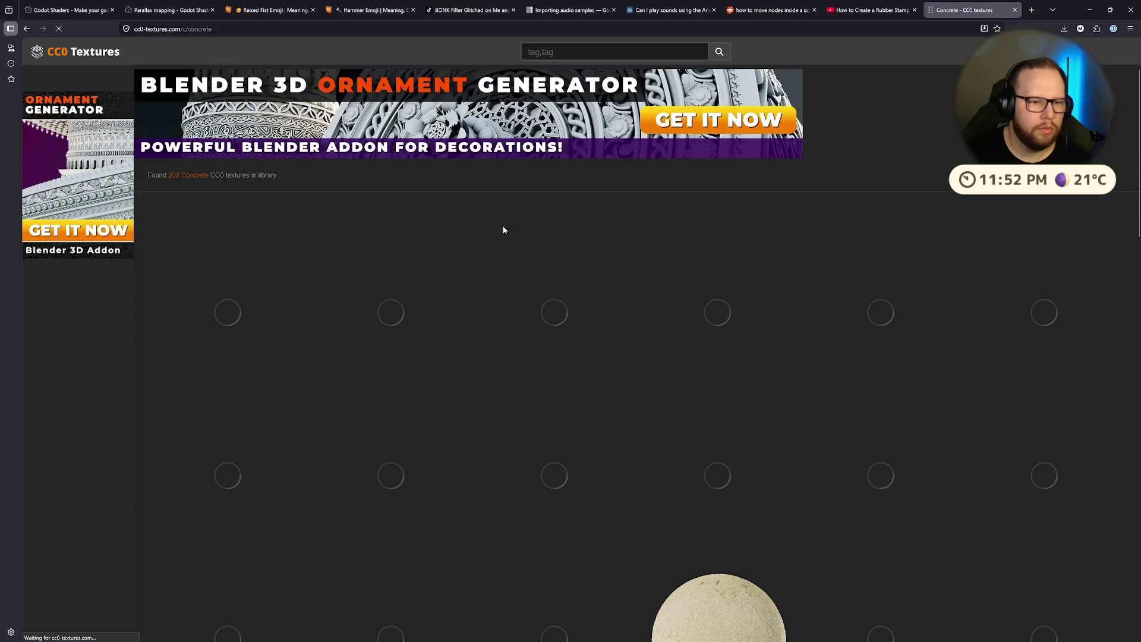
scroll(395, 250, up, 2)
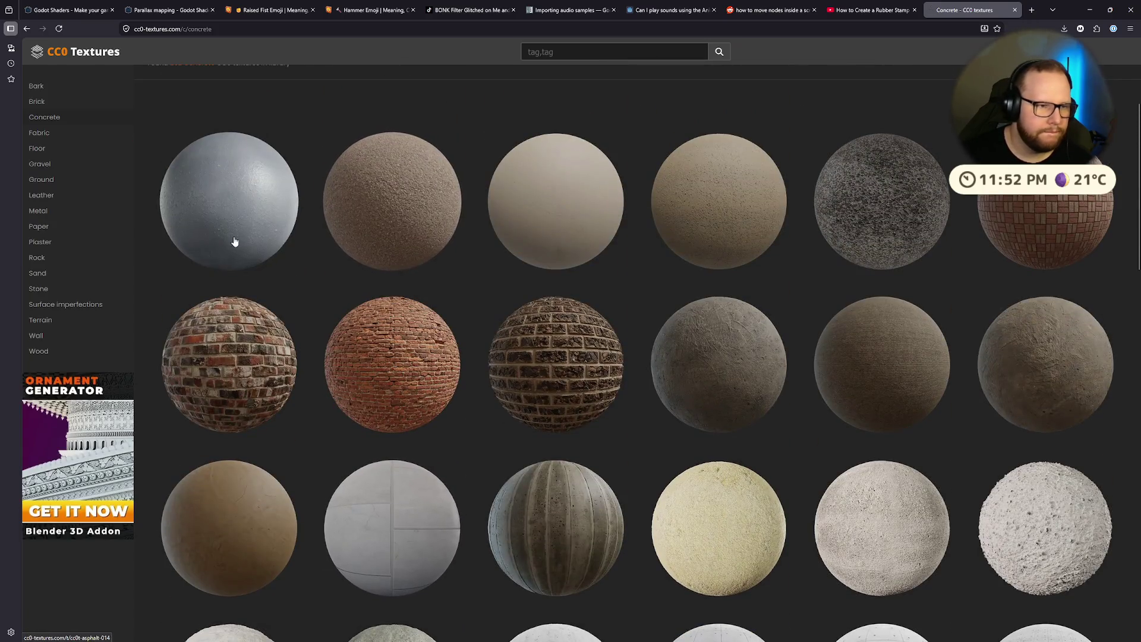
scroll(235, 242, down, 5)
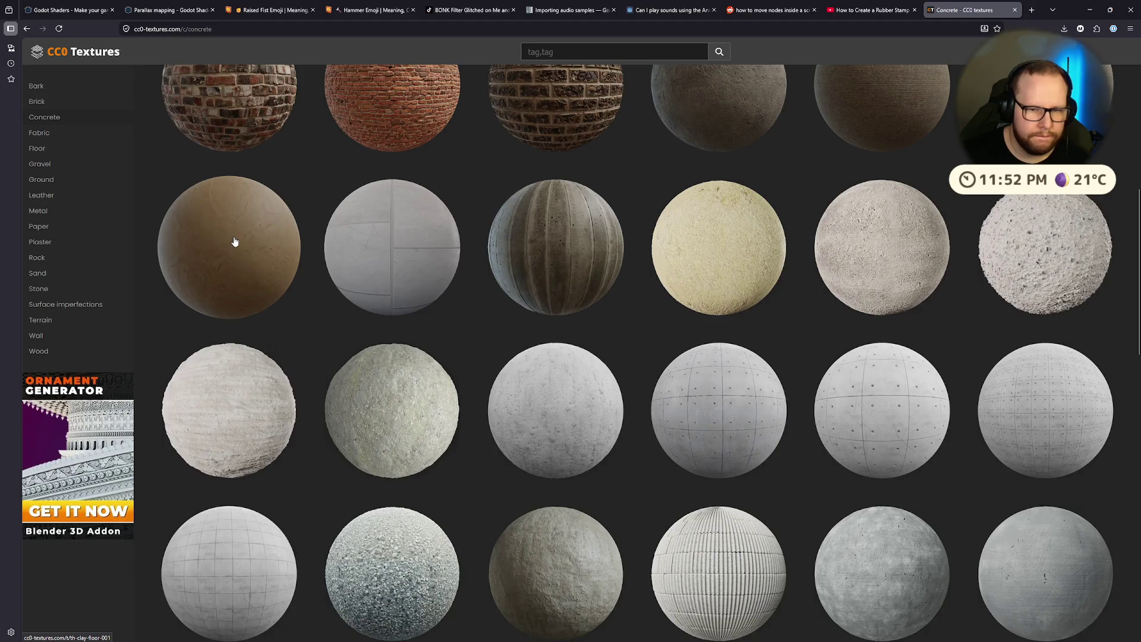
scroll(776, 286, up, 4)
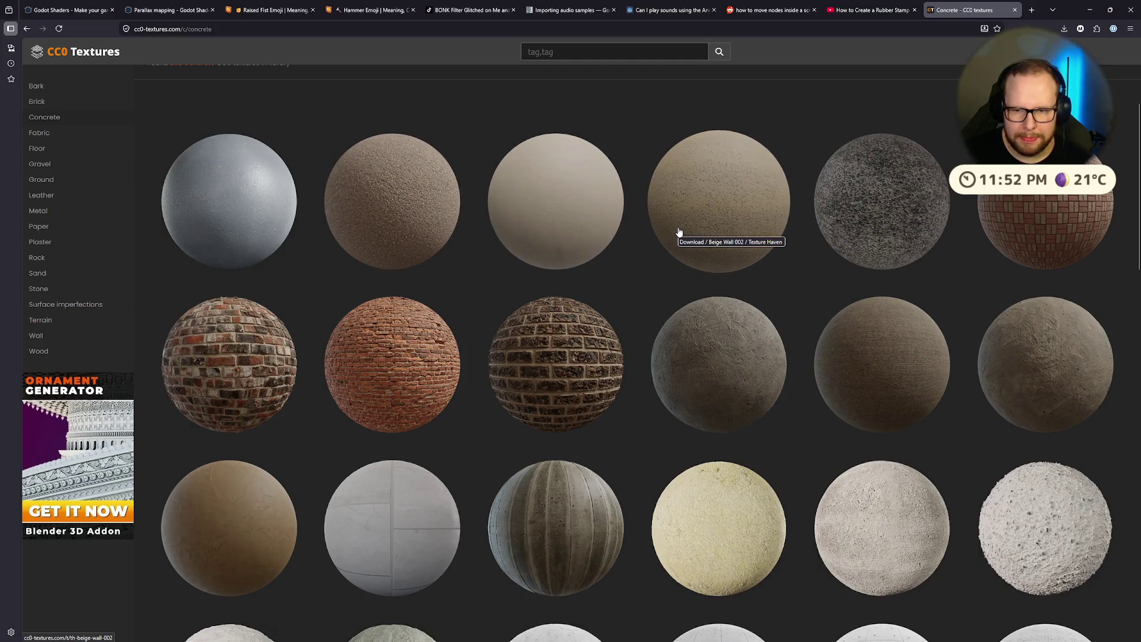
scroll(681, 234, down, 8)
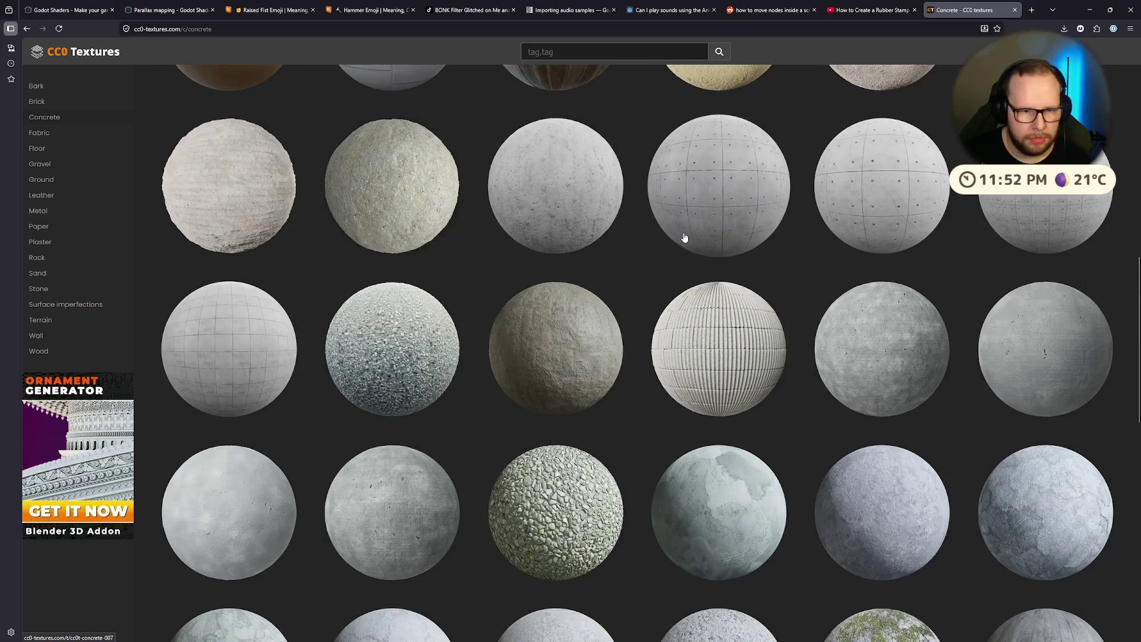
scroll(685, 238, down, 2)
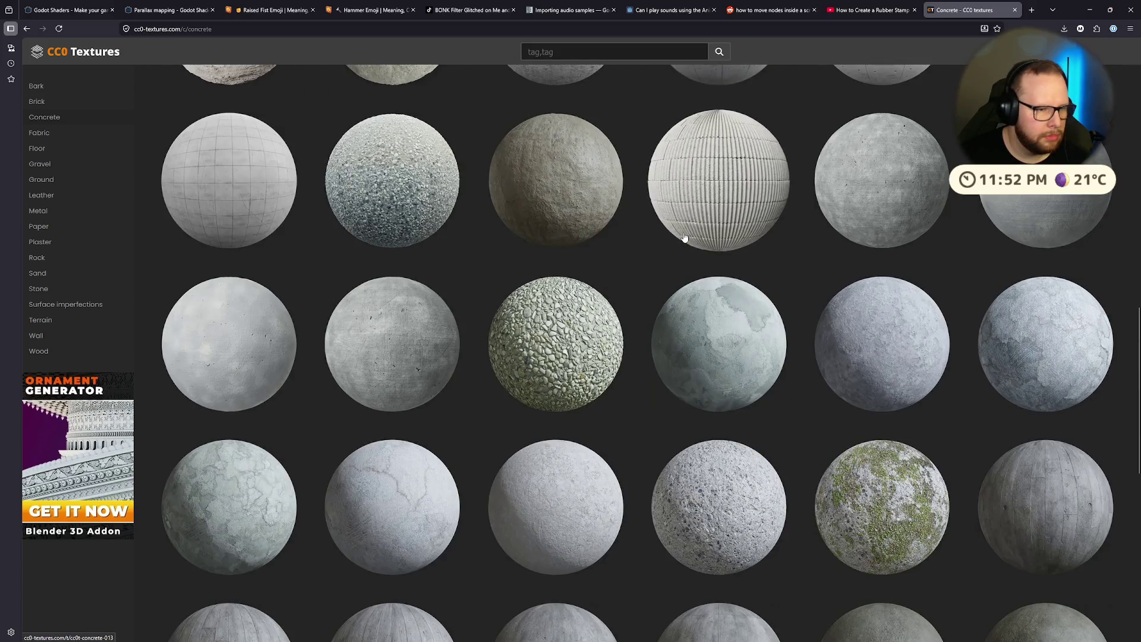
scroll(685, 238, down, 3)
scroll(685, 238, down, 5)
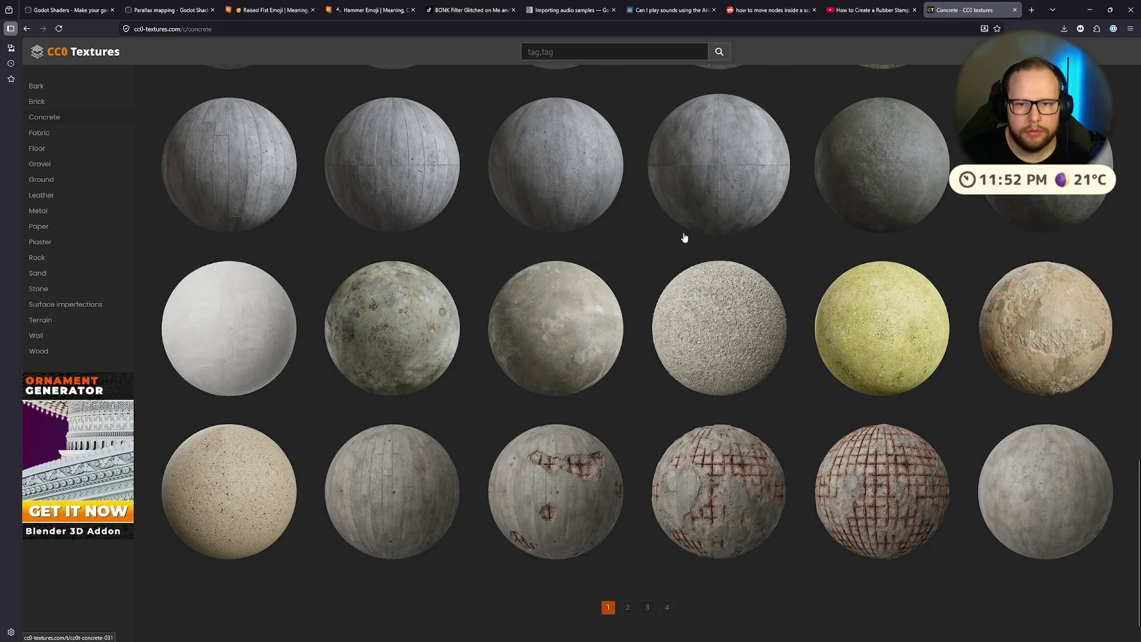
scroll(685, 238, up, 3)
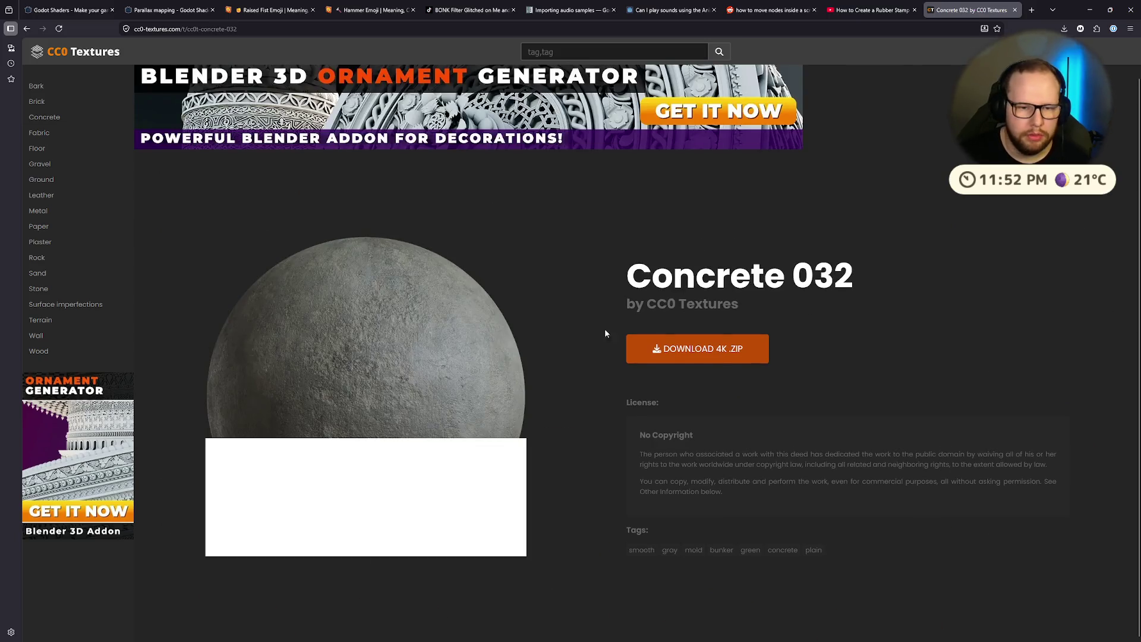
click(718, 350)
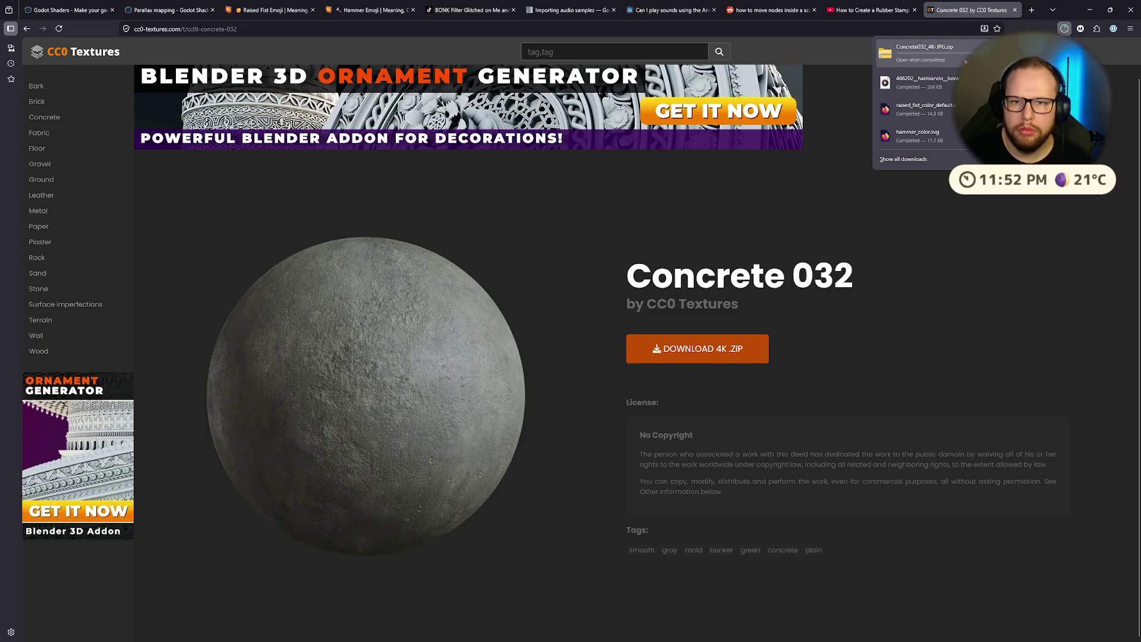
Step: Watch more of the stamp tutorial, then return to Concrete 032 and check recent downloads
click(856, 10)
click(494, 237)
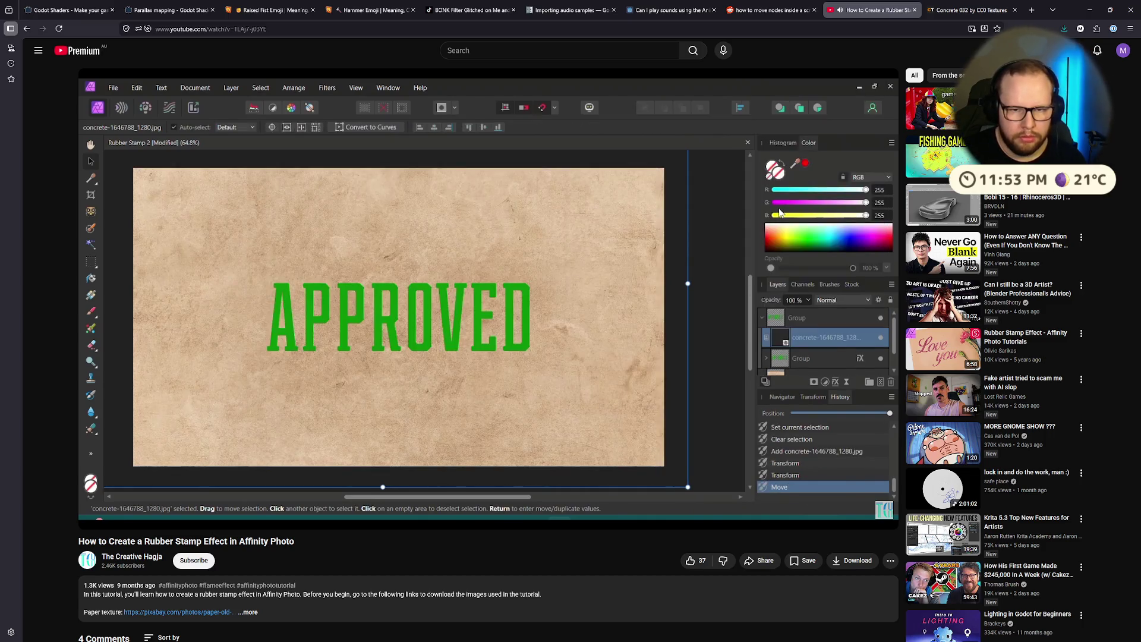
click(381, 293)
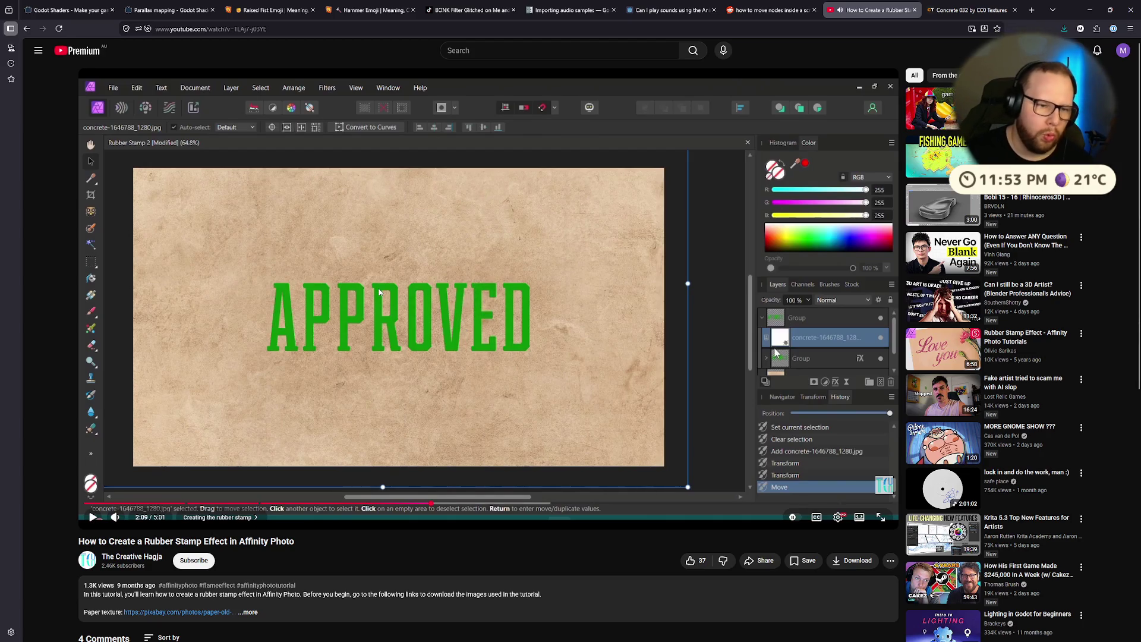
key(alt+Tab)
key(ctrl+super+Right)
key(ctrl+super+Right)
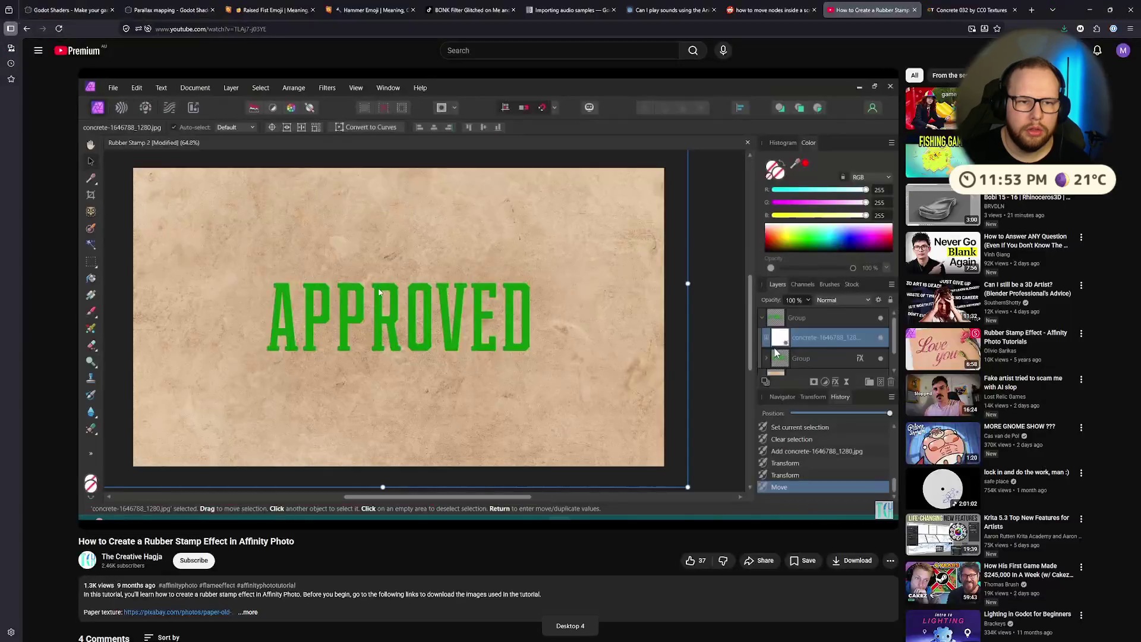
click(972, 11)
click(1065, 28)
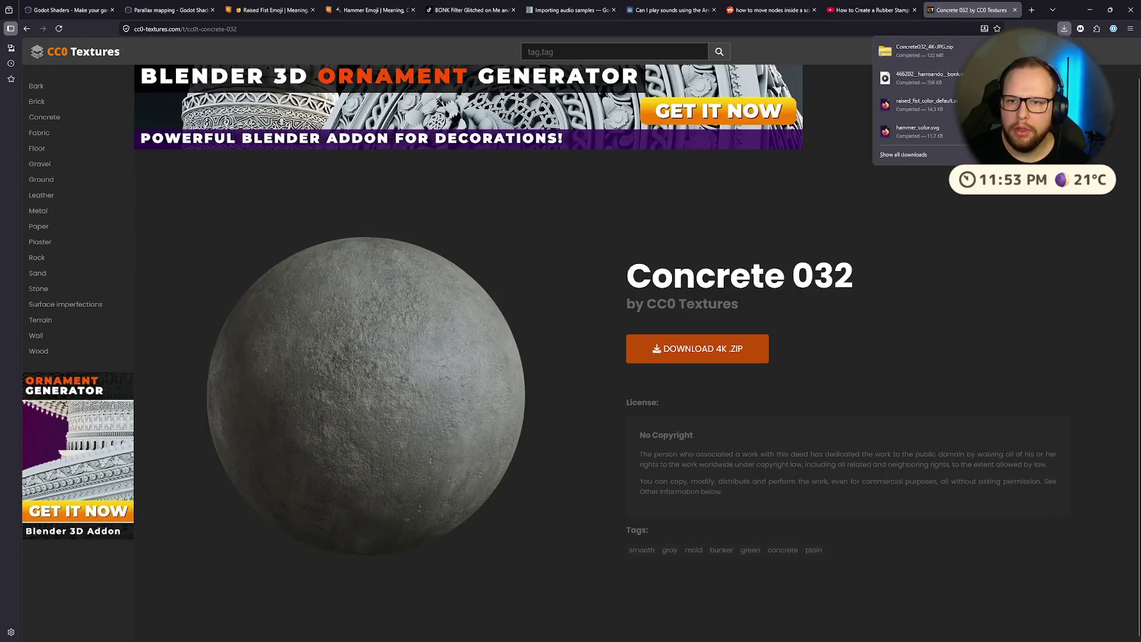
Step: Extract the downloaded Concrete032 zip into its own folder
click(919, 52)
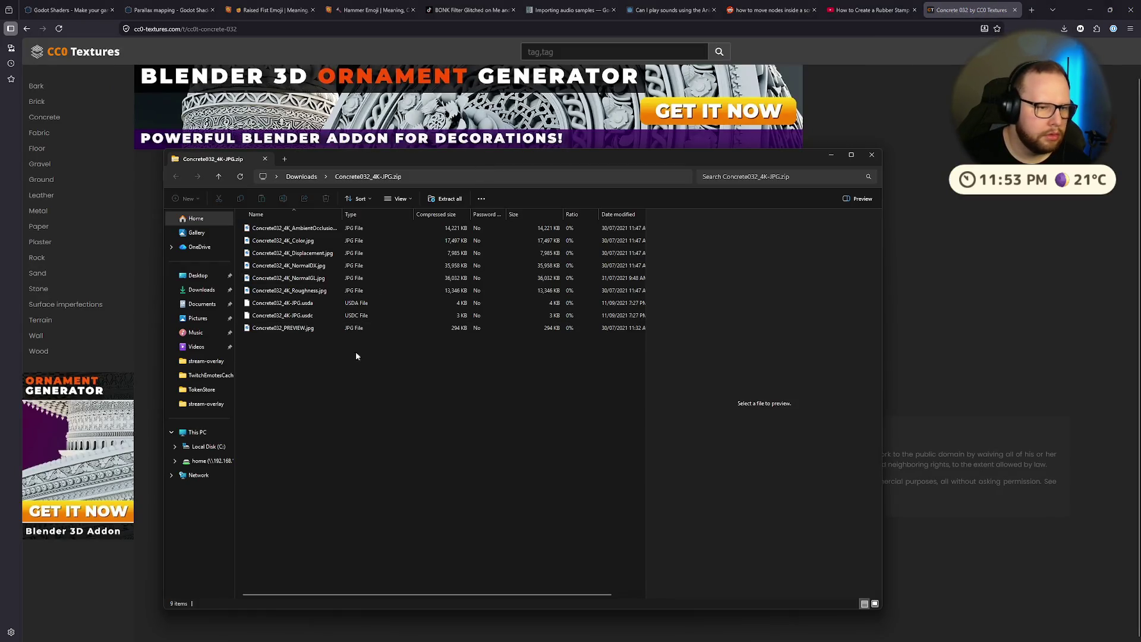
click(305, 232)
double_click(305, 241)
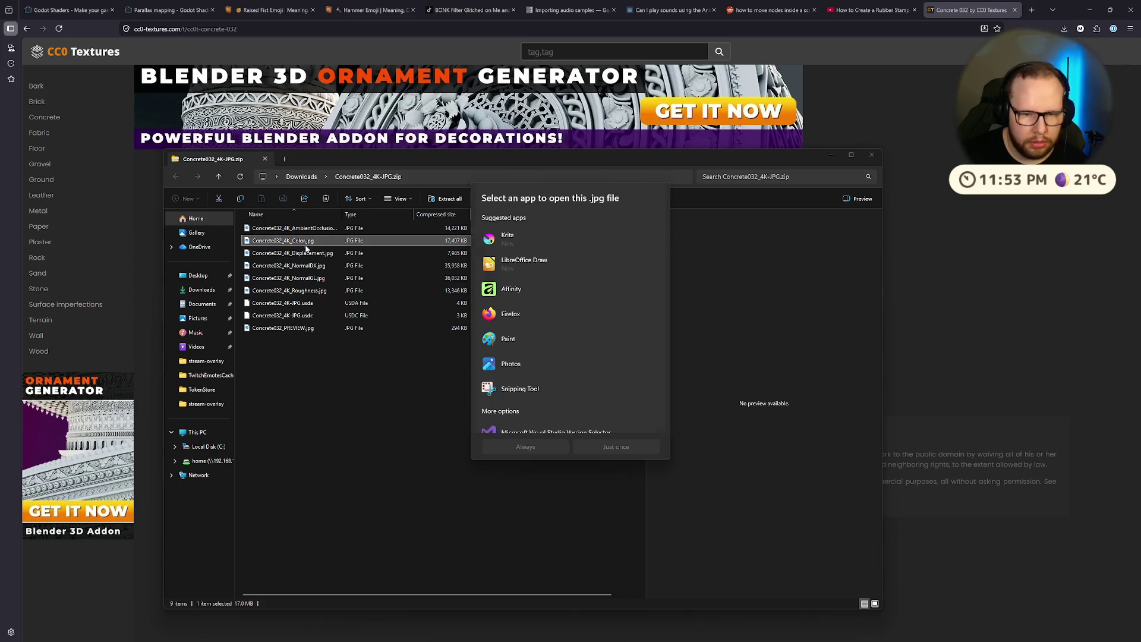
key(Escape)
click(301, 176)
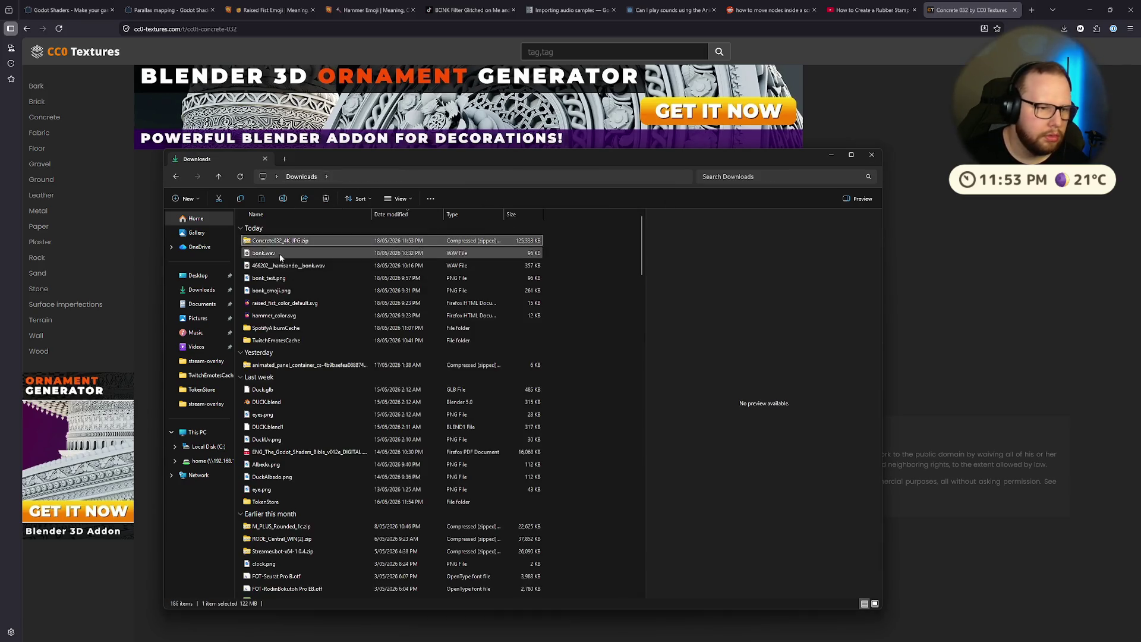
right_click(283, 246)
click(374, 363)
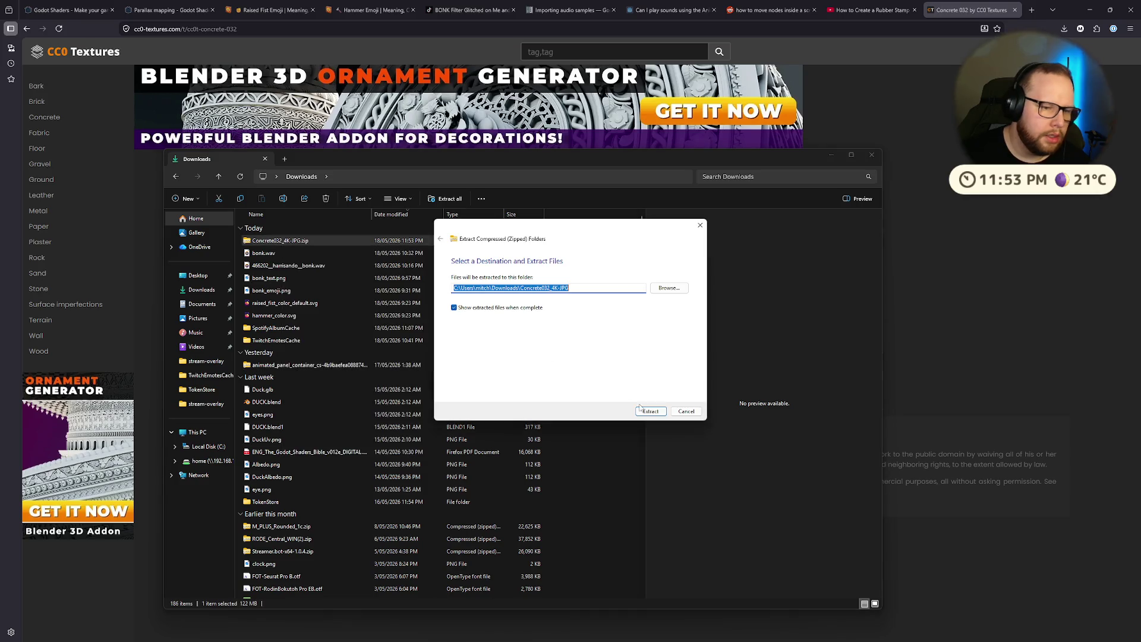
click(651, 411)
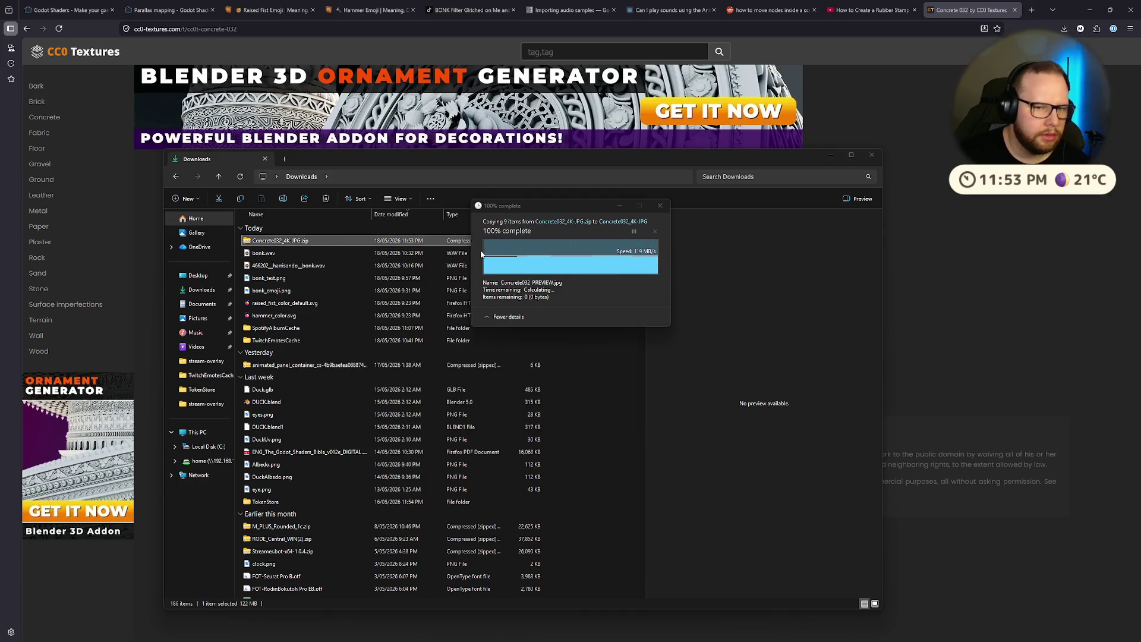
Step: Preview the Concrete032 maps: NormalDX, Roughness, PREVIEW, Color, Displacement and AmbientOcclusion
click(304, 254)
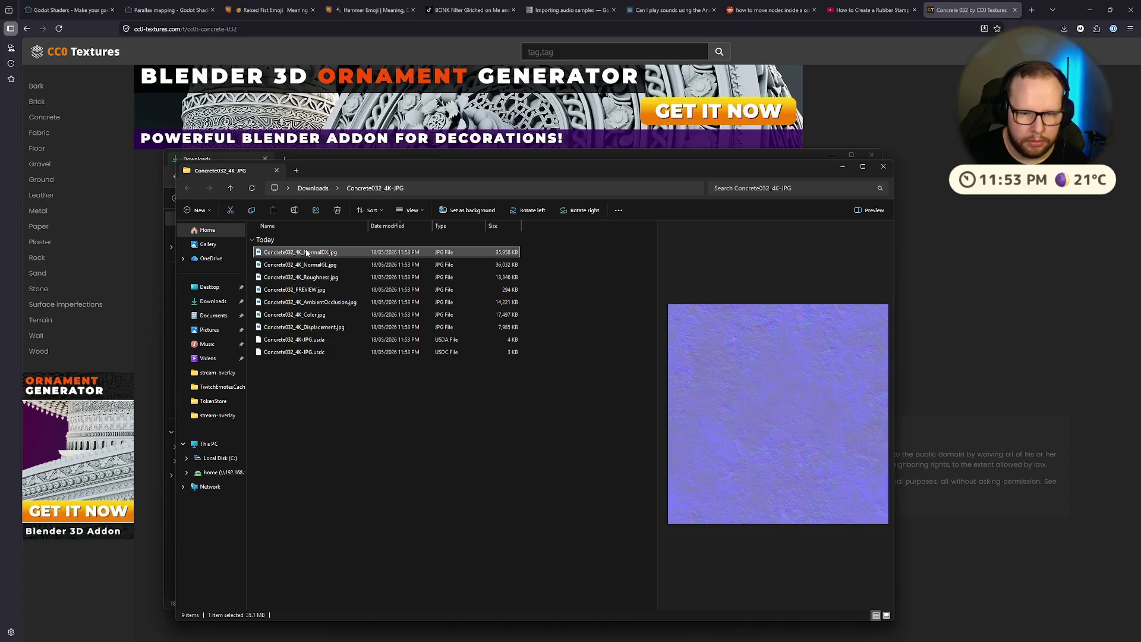
click(310, 277)
click(311, 291)
click(311, 279)
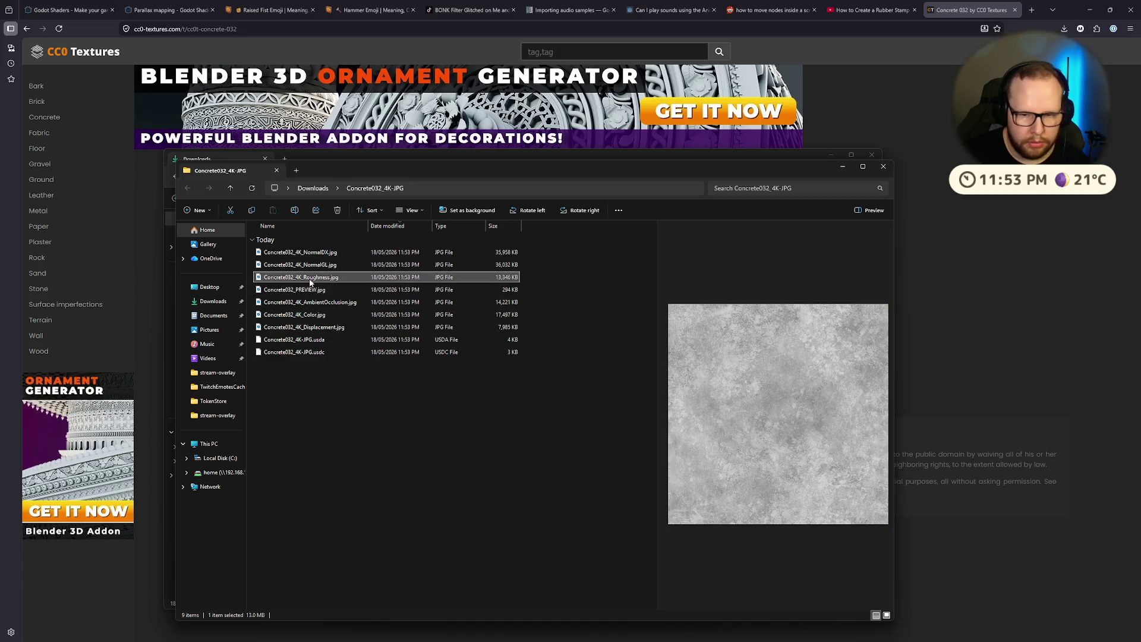
click(309, 303)
click(307, 291)
click(303, 315)
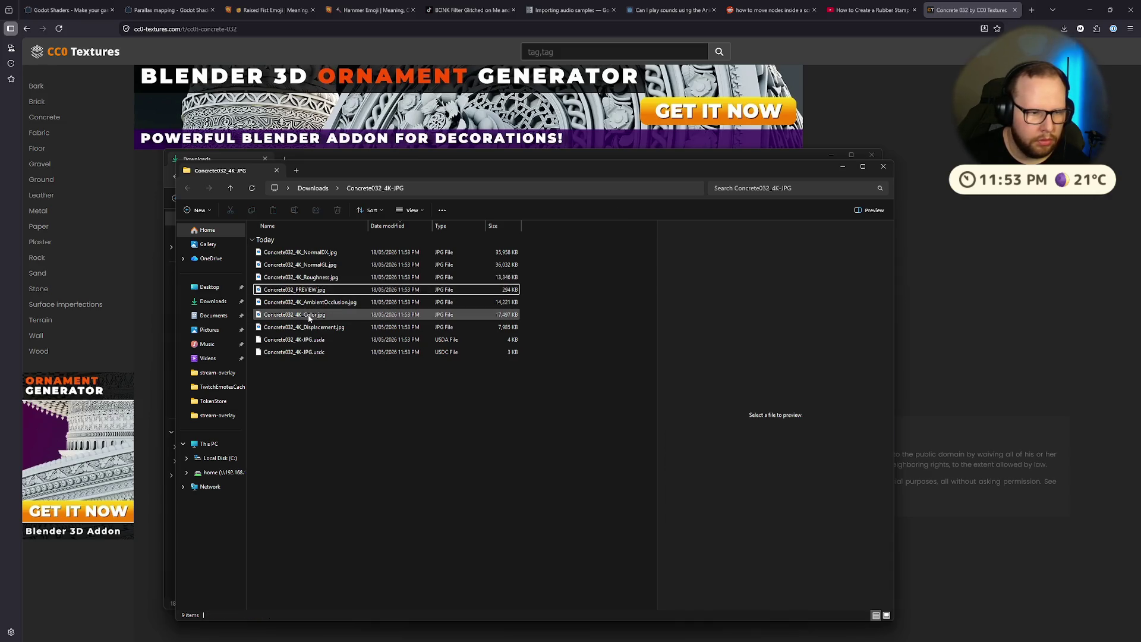
click(315, 281)
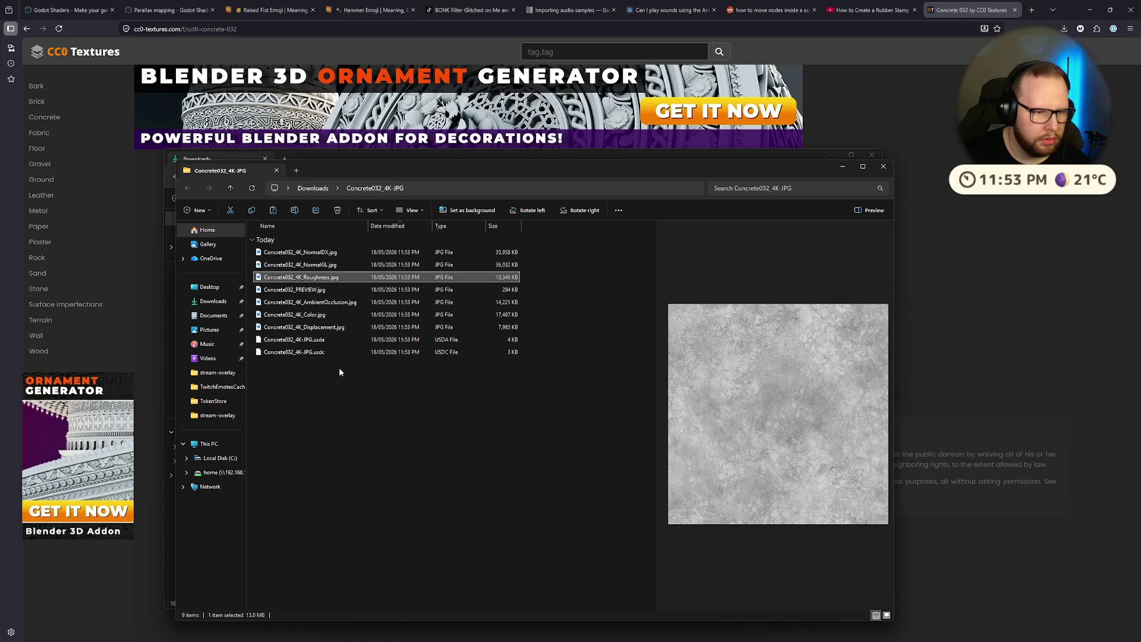
click(320, 316)
click(318, 328)
click(318, 317)
click(323, 302)
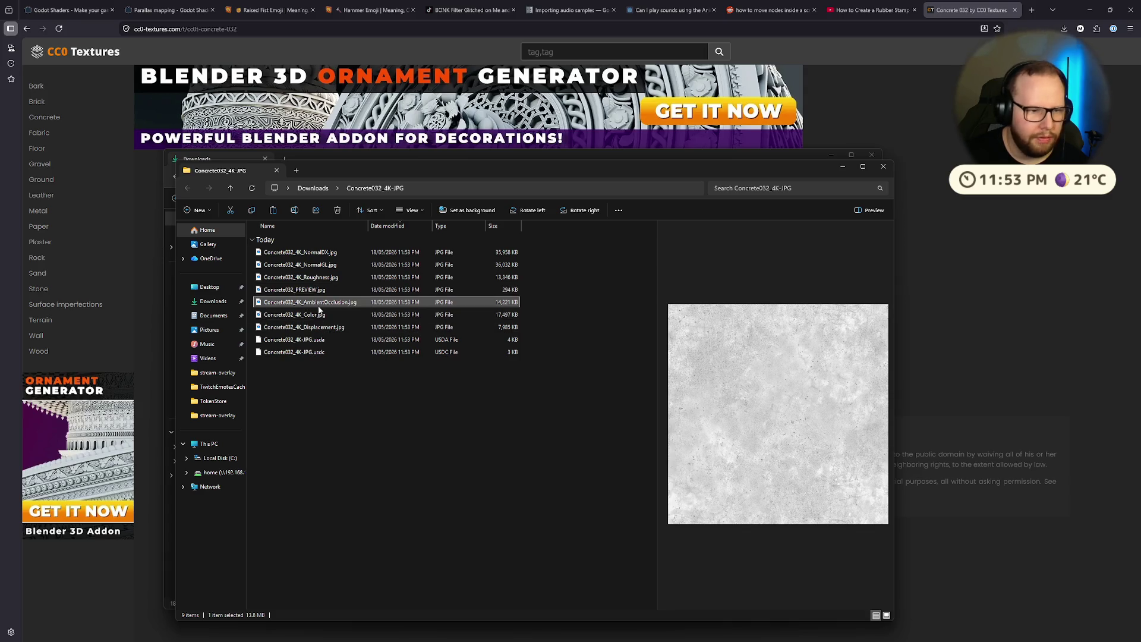
Step: Try opening Concrete032_4K_AmbientOcclusion.jpg, then leave it selected
double_click(319, 304)
key(Escape)
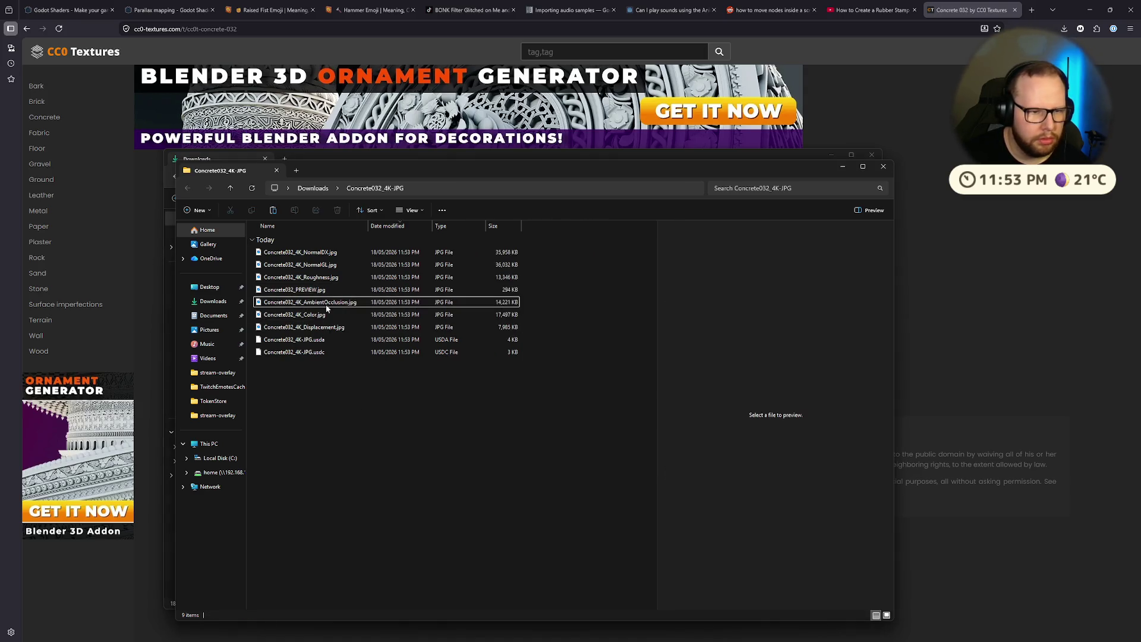
right_click(324, 303)
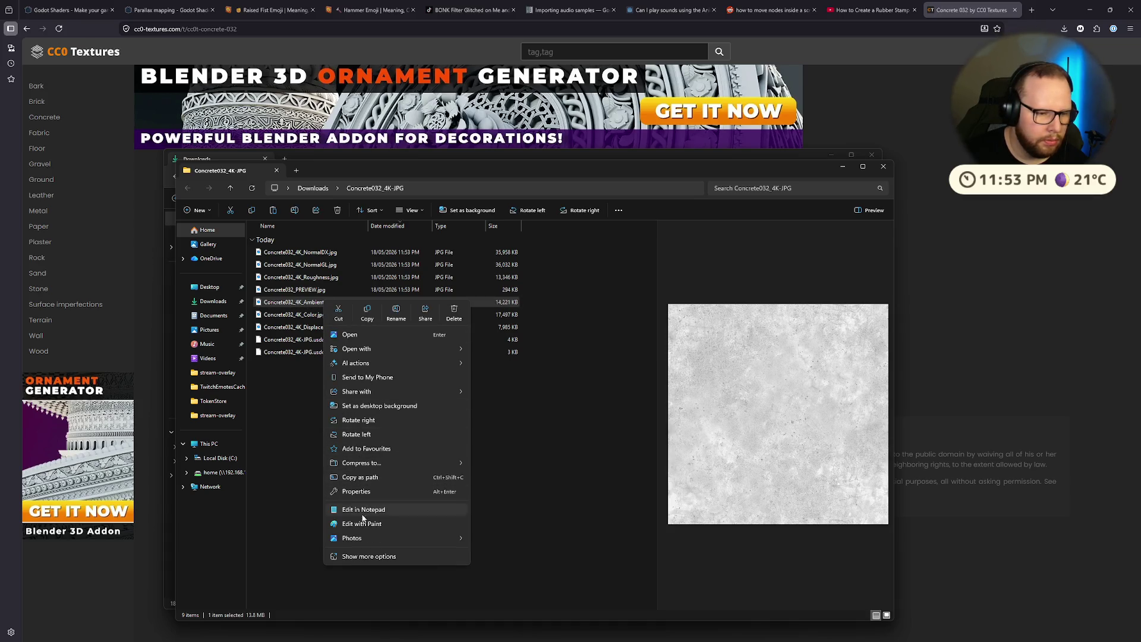
click(284, 370)
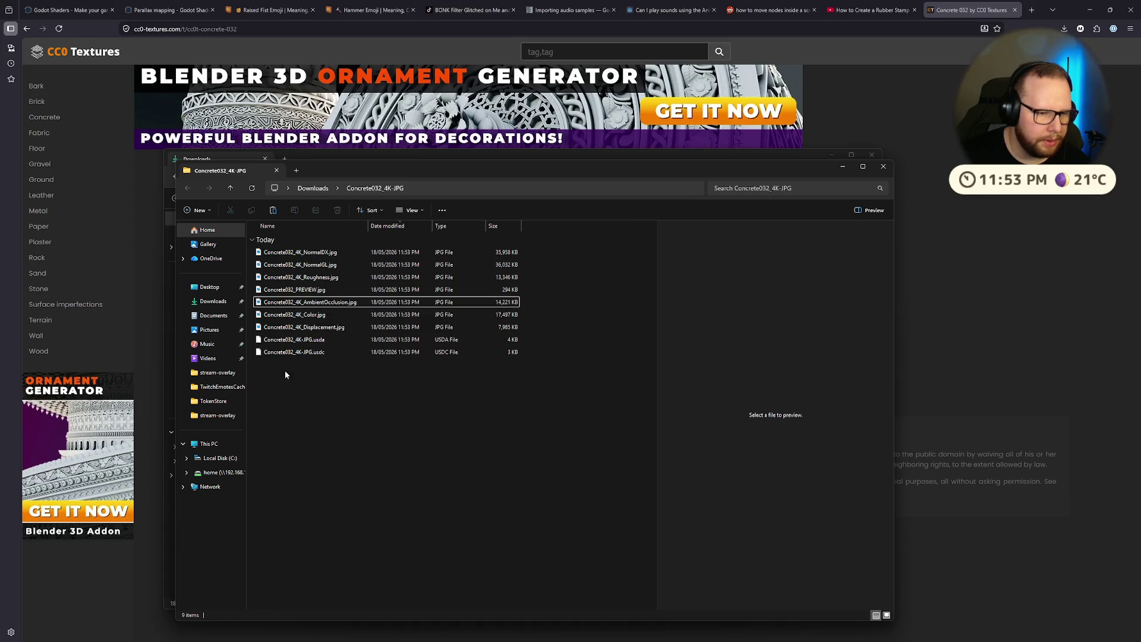
click(296, 302)
Step: Recheck the maps and copy Concrete032_4K_AmbientOcclusion.jpg to the clipboard
key(ctrl+super+Right)
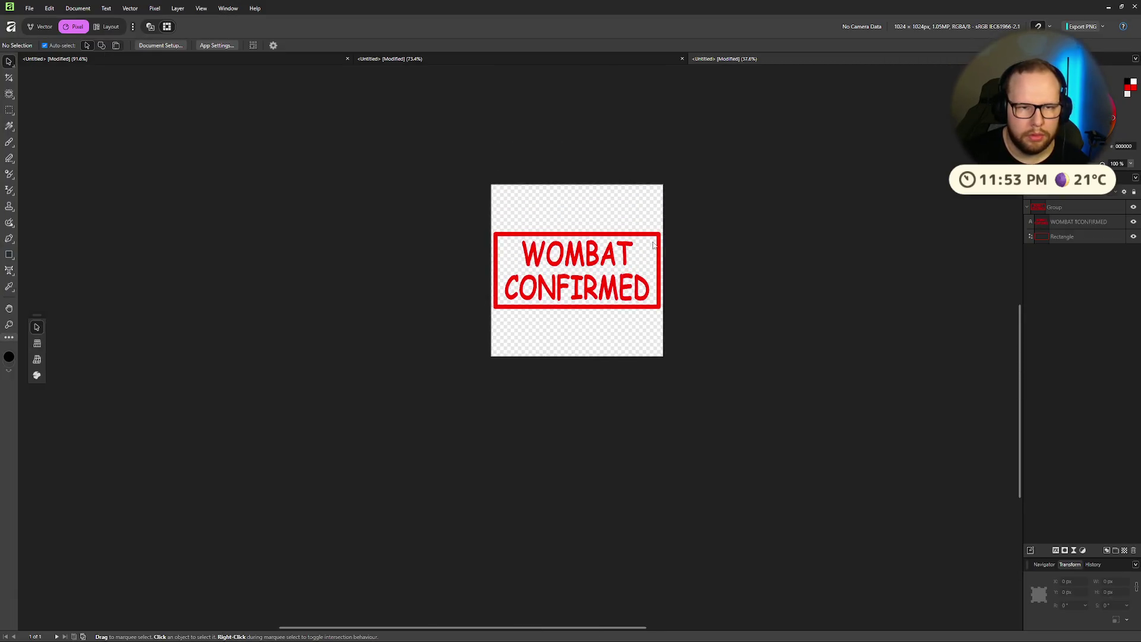
key(ctrl+super+Right)
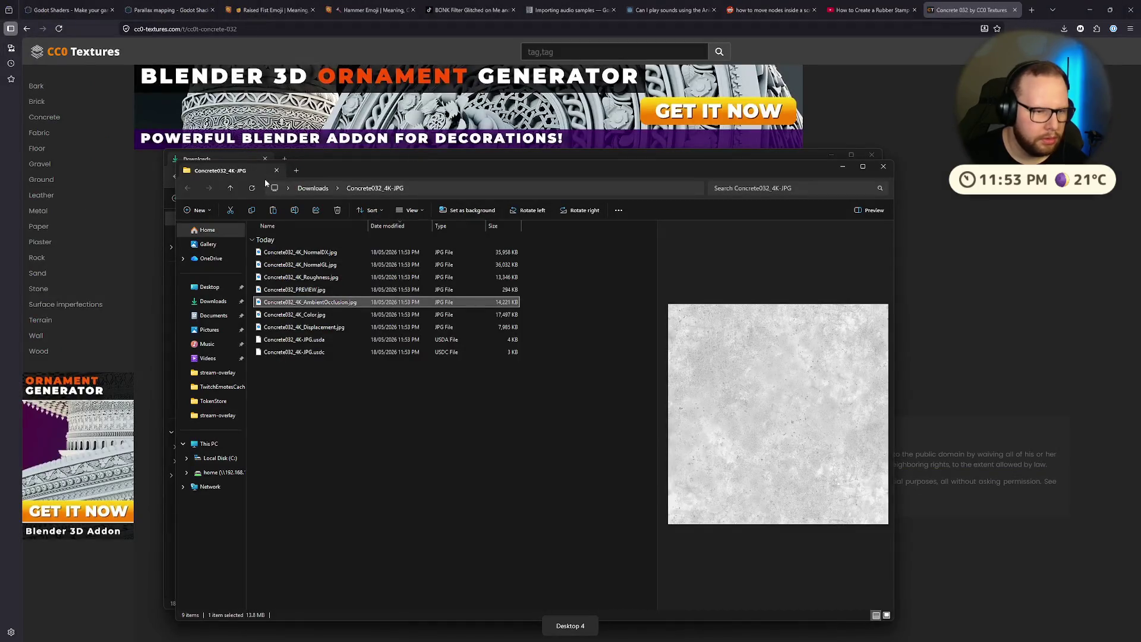
click(295, 291)
right_click(286, 300)
click(276, 317)
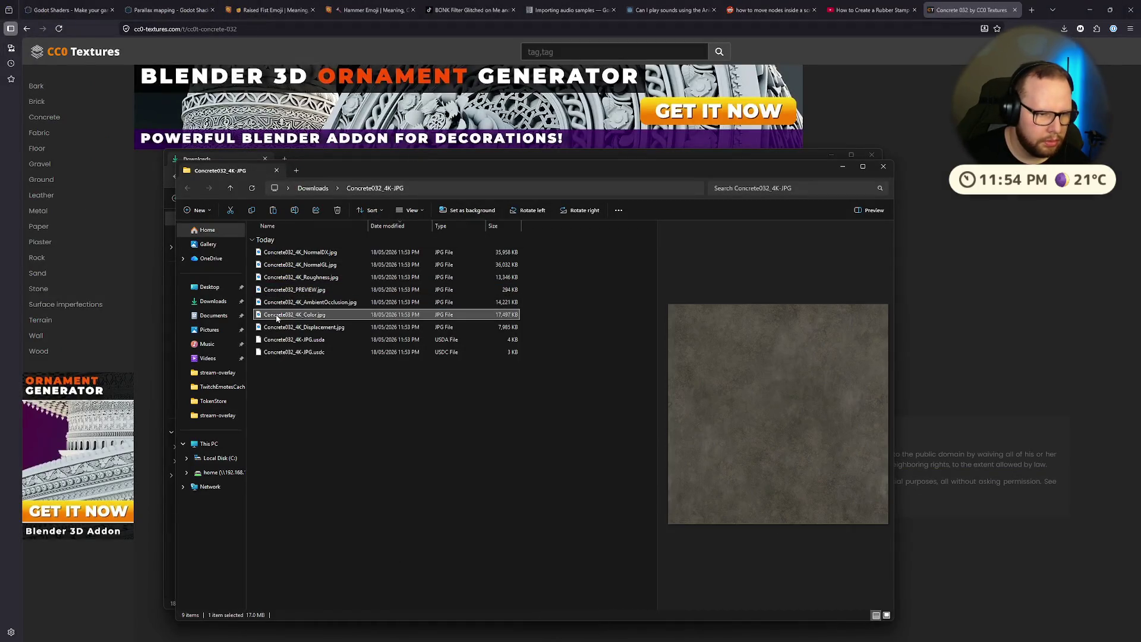
click(291, 290)
click(300, 327)
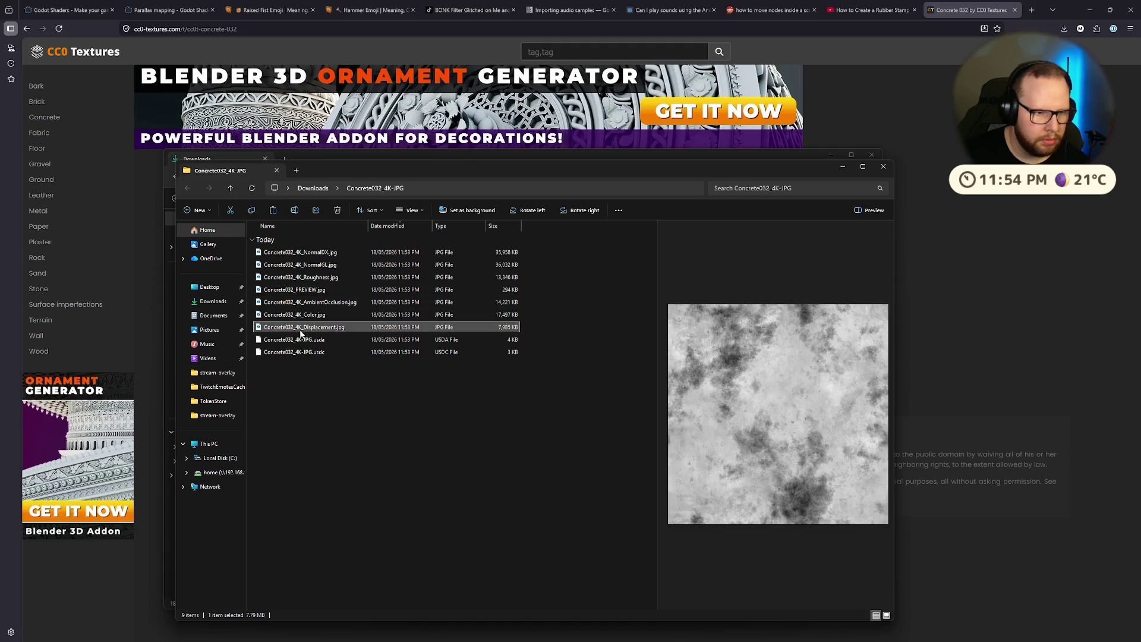
click(302, 341)
click(301, 315)
click(298, 303)
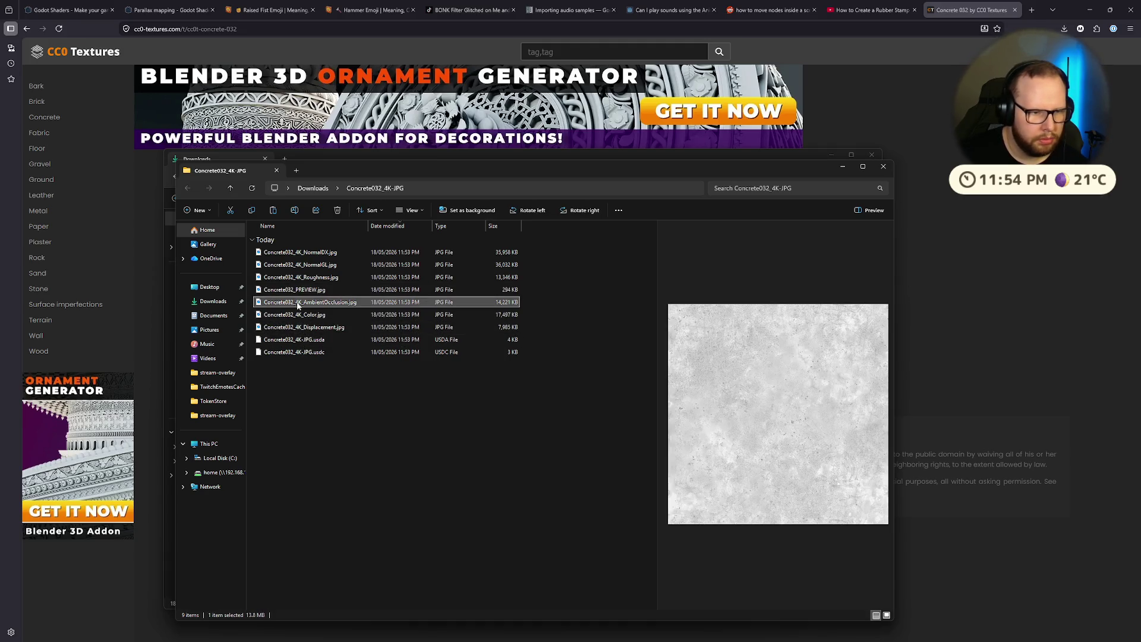
right_click(298, 305)
click(338, 321)
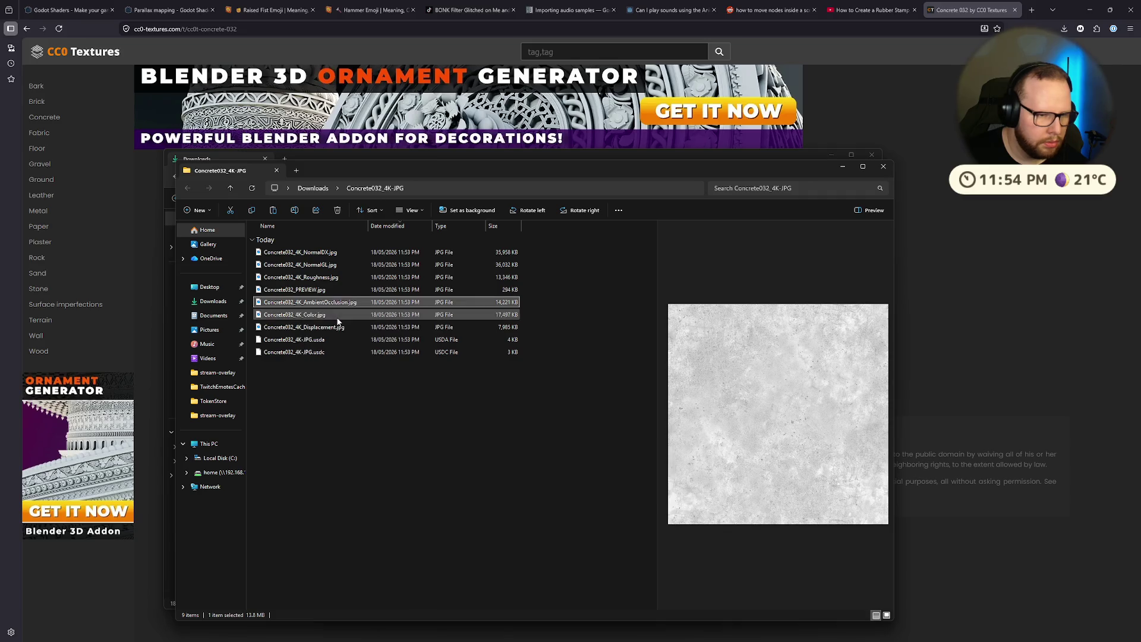
key(ctrl+super+Left)
key(ctrl+super+Left)
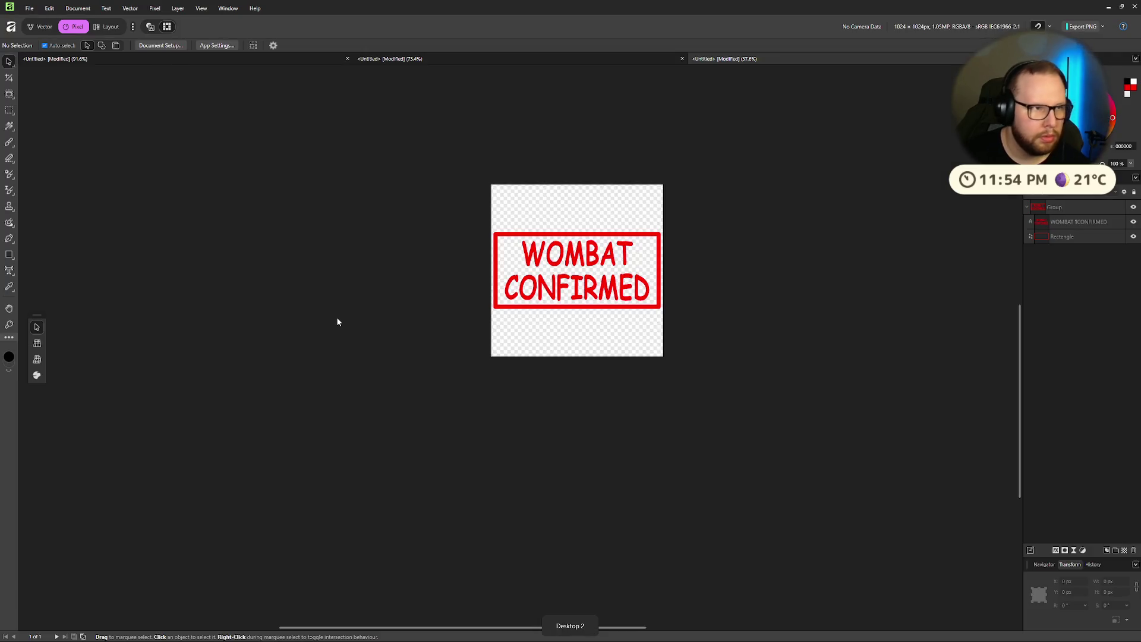
Step: Try placing Concrete032_4K_AmbientOcclusion.jpg via File > Place, then return to the WOMBAT CONFIRMED design
click(29, 8)
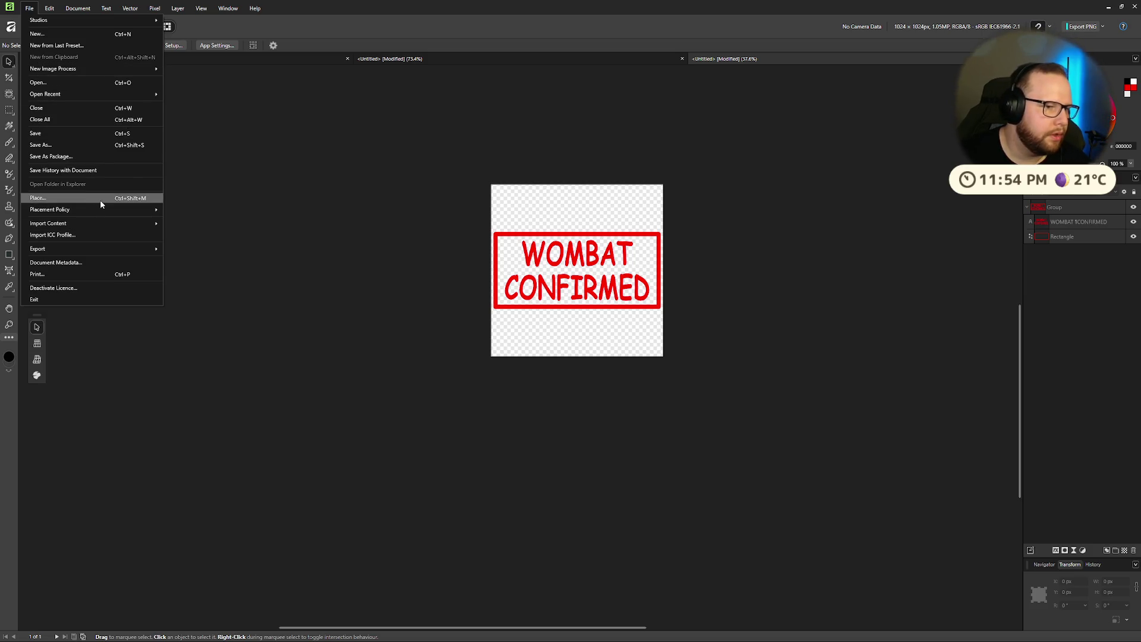
click(42, 198)
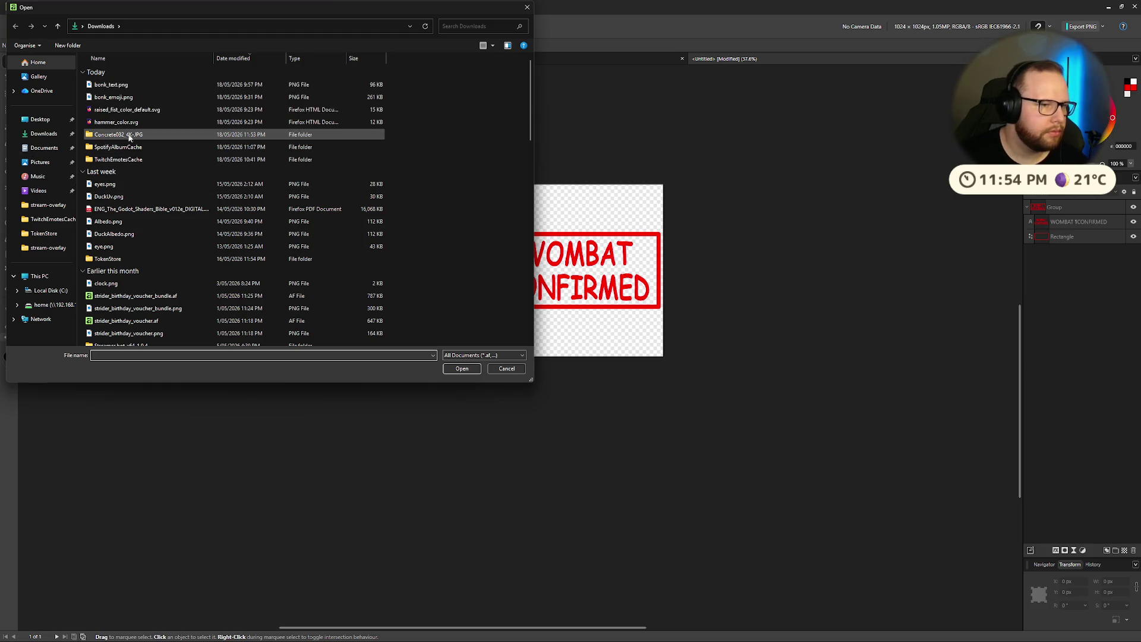
double_click(131, 136)
click(136, 135)
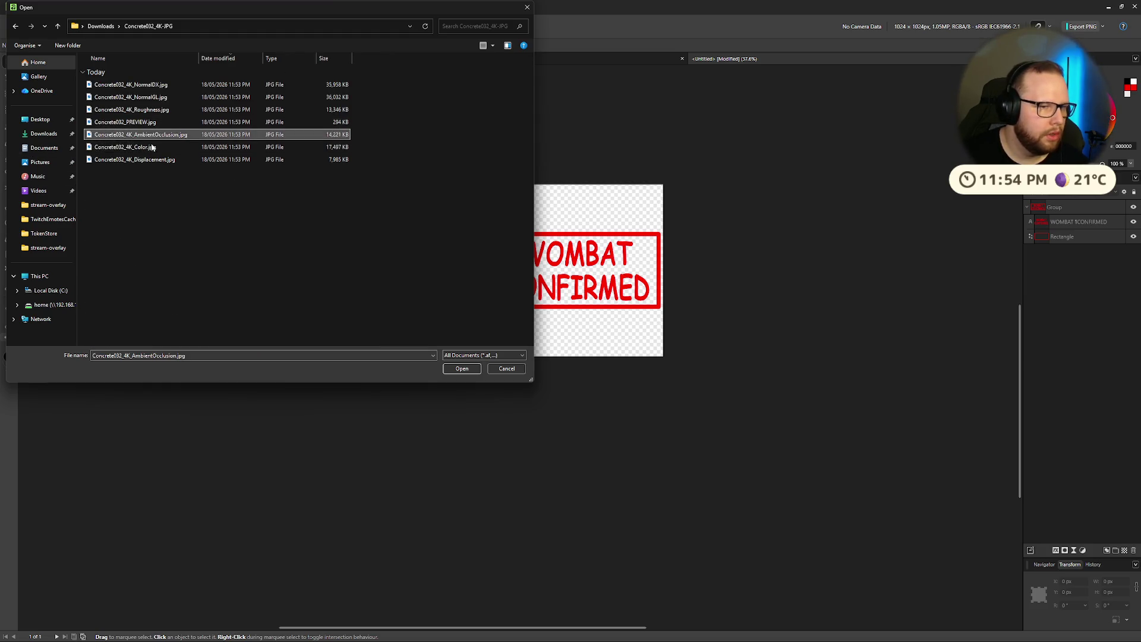
click(146, 147)
click(153, 111)
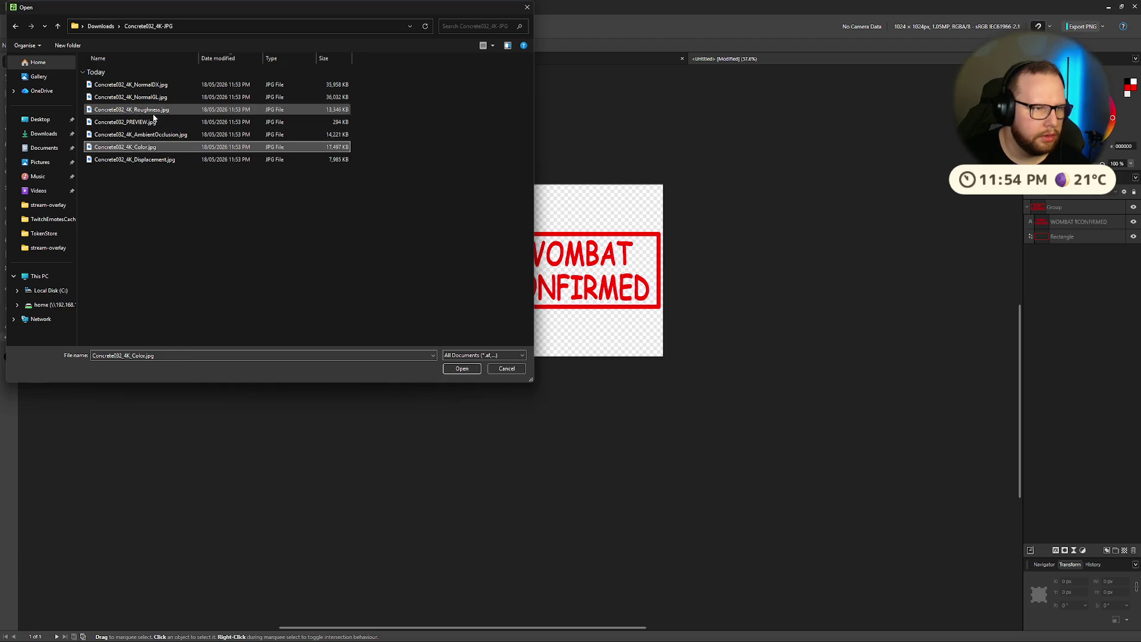
click(149, 135)
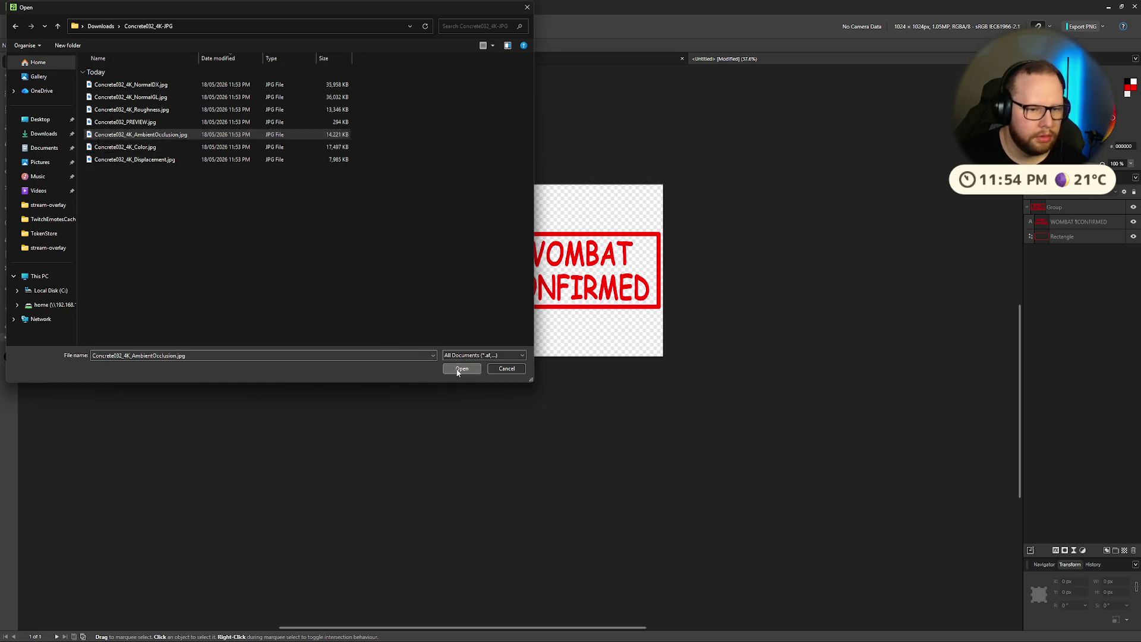
click(462, 368)
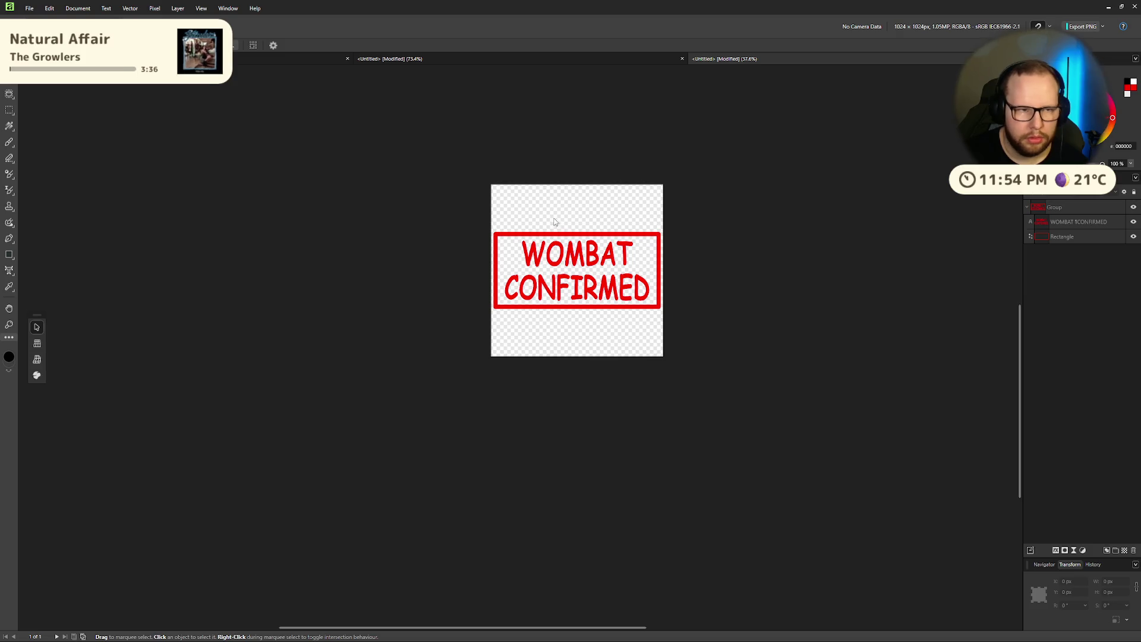
click(537, 60)
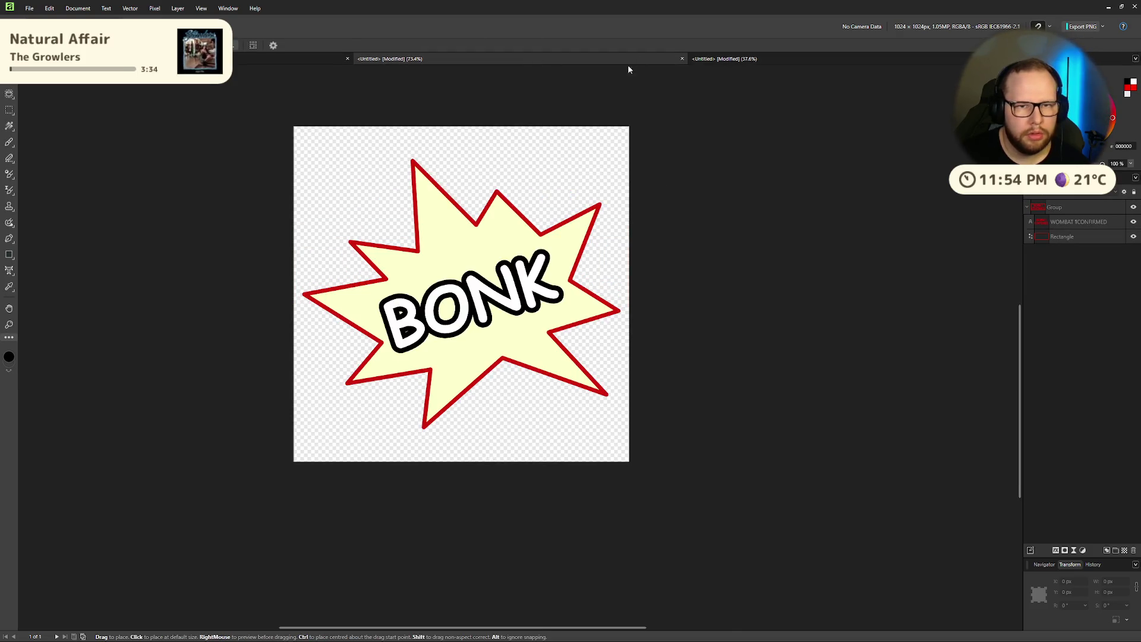
click(760, 59)
key(ctrl+2)
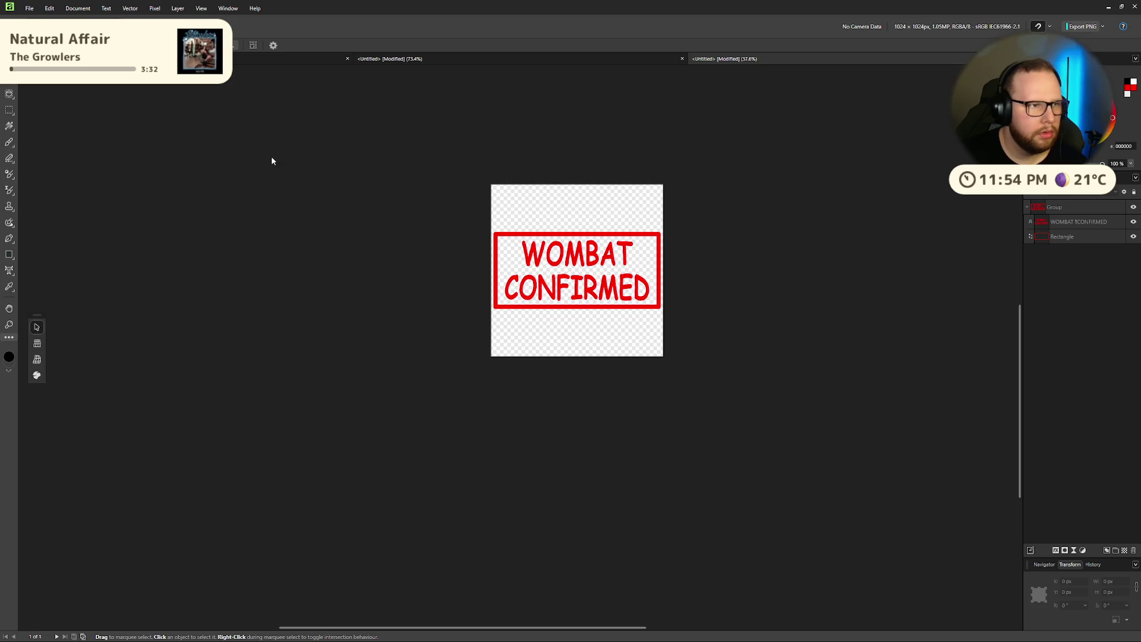
Step: Open Concrete032_4K_AmbientOcclusion.jpg as a separate document via File > Open
click(29, 8)
click(60, 96)
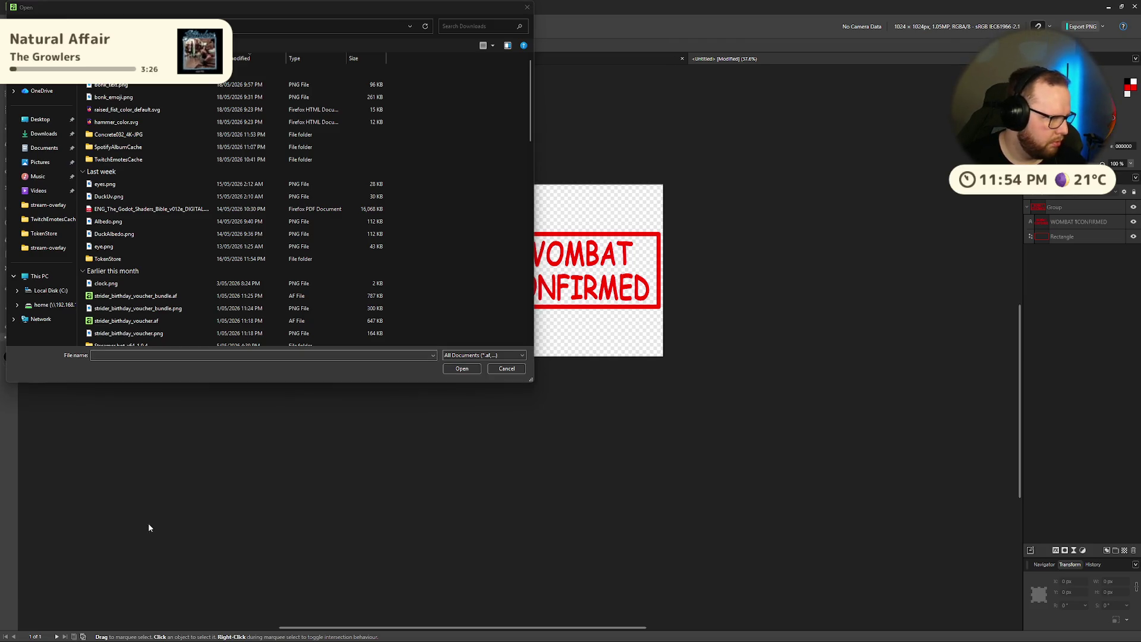
double_click(127, 136)
click(152, 115)
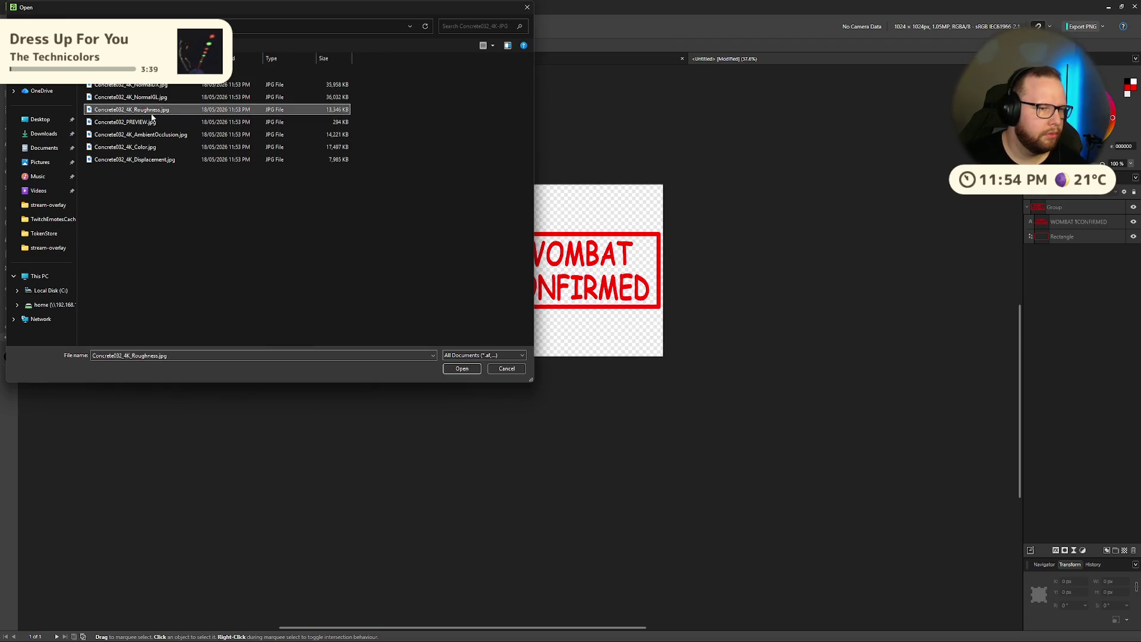
click(152, 125)
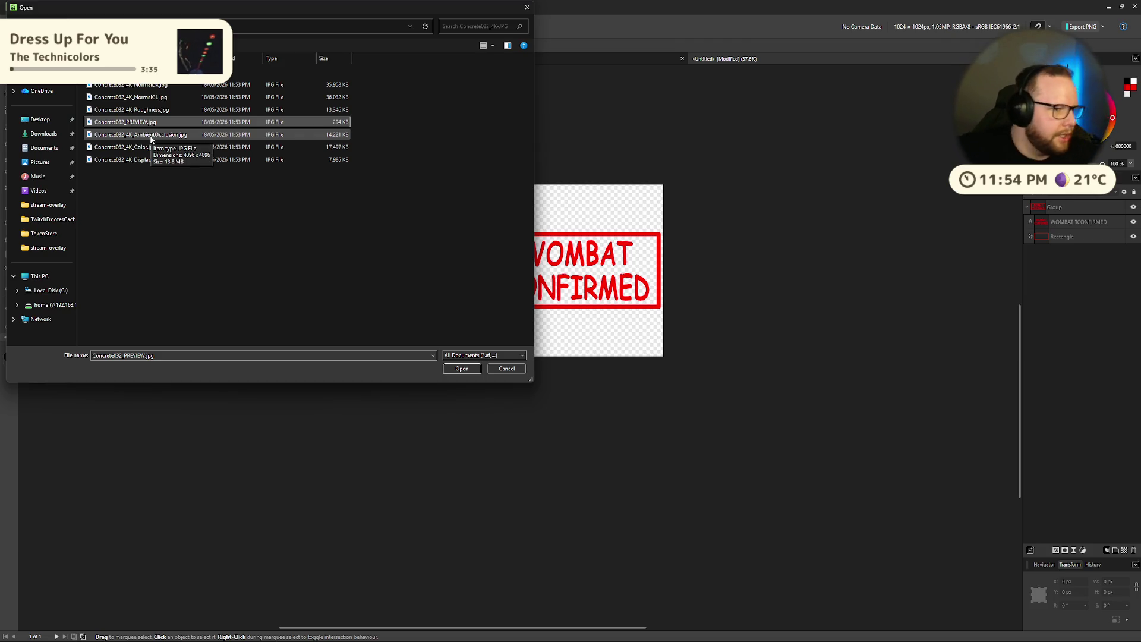
click(151, 139)
click(475, 368)
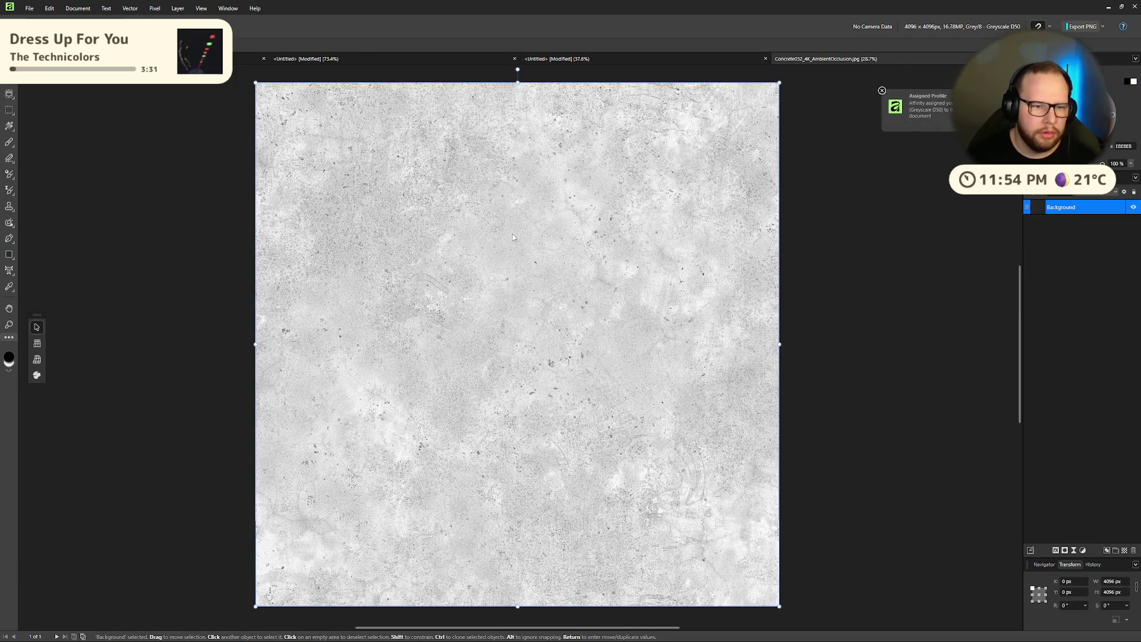
click(568, 60)
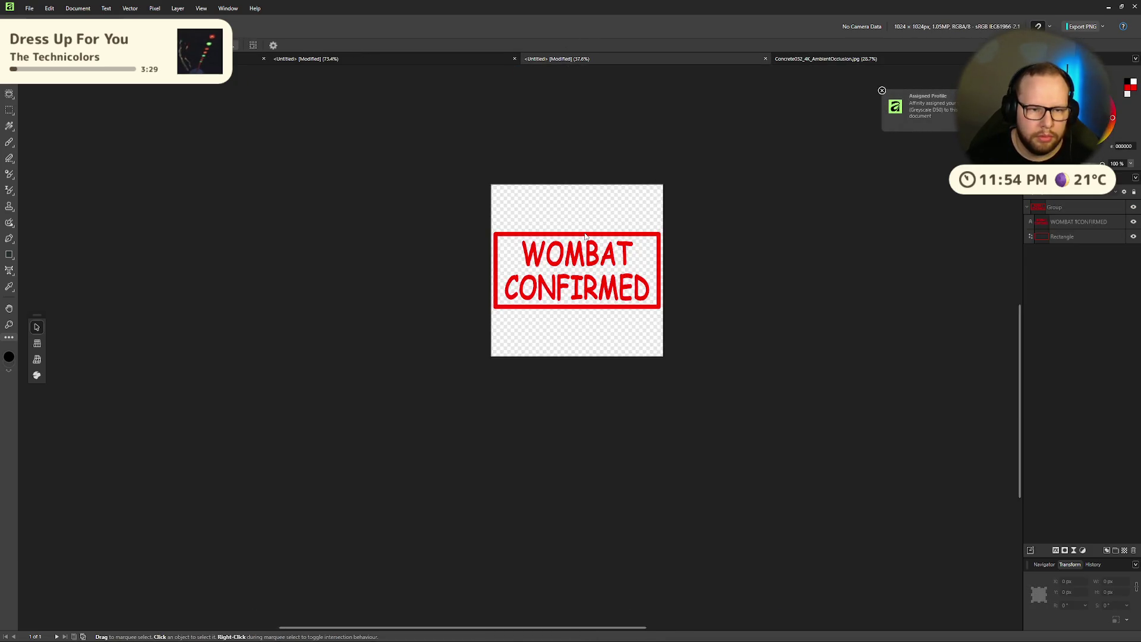
Step: Paste the concrete texture over the stamp and scale it to fill the 1024 px canvas
key(ctrl+v)
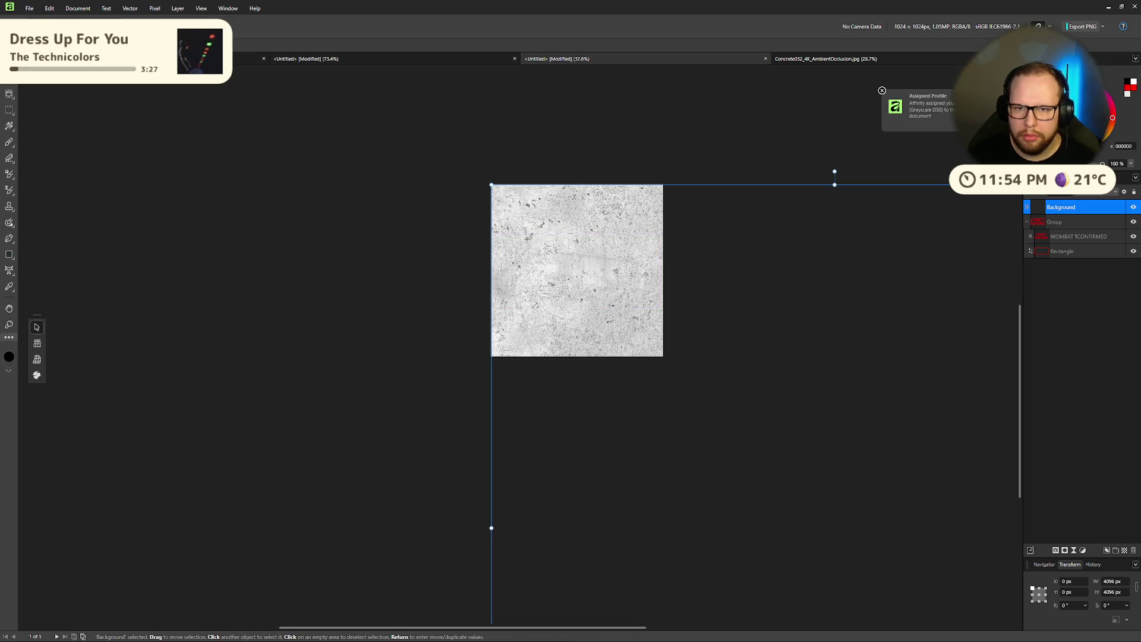
click(882, 91)
mouse_move(492, 185)
mouse_down()
mouse_move(823, 500)
mouse_move(400, 133)
mouse_move(390, 89)
mouse_move(624, 377)
mouse_move(557, 277)
mouse_move(539, 277)
mouse_up()
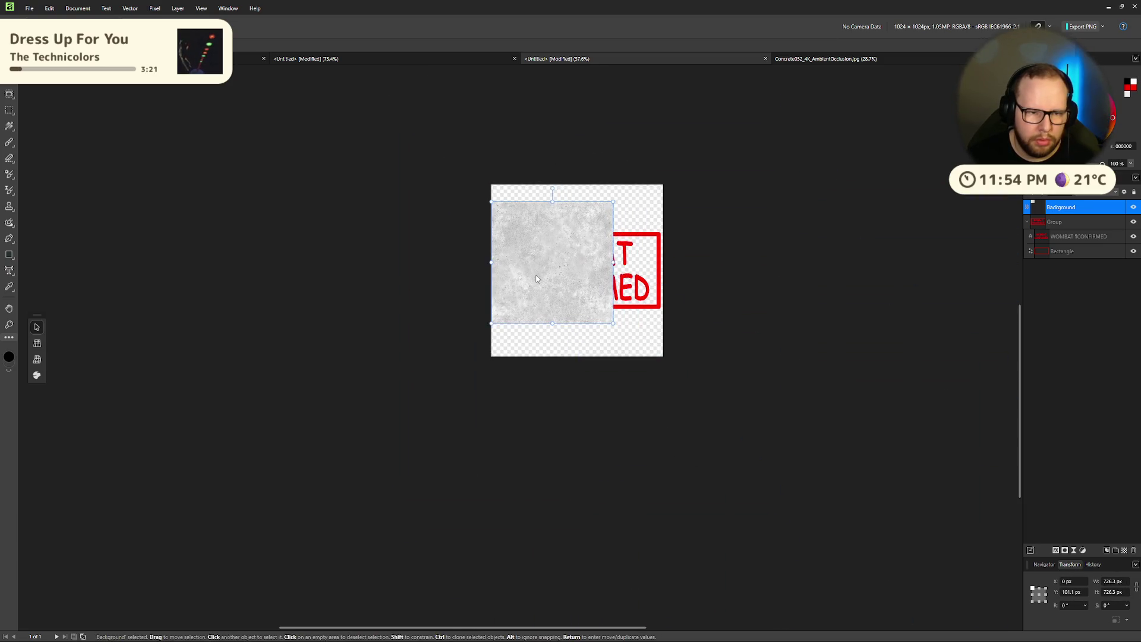
mouse_move(606, 331)
mouse_down()
mouse_move(637, 327)
mouse_move(664, 356)
mouse_up()
drag(594, 301, 593, 306)
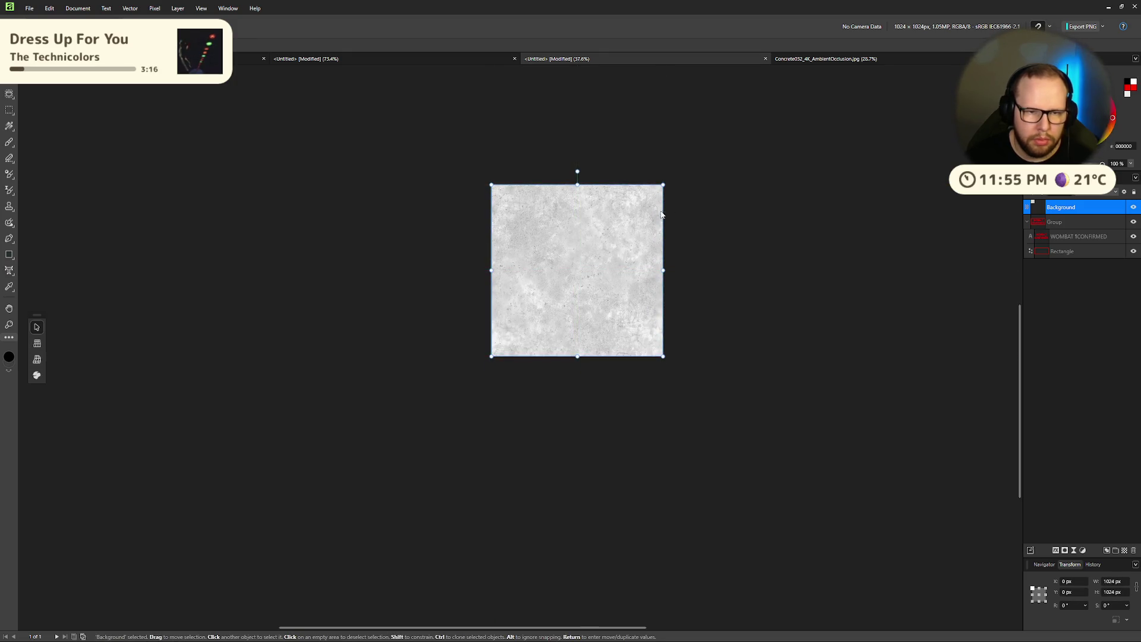
Step: Make the concrete texture layer a clipping mask over the stamp artwork
right_click(1044, 212)
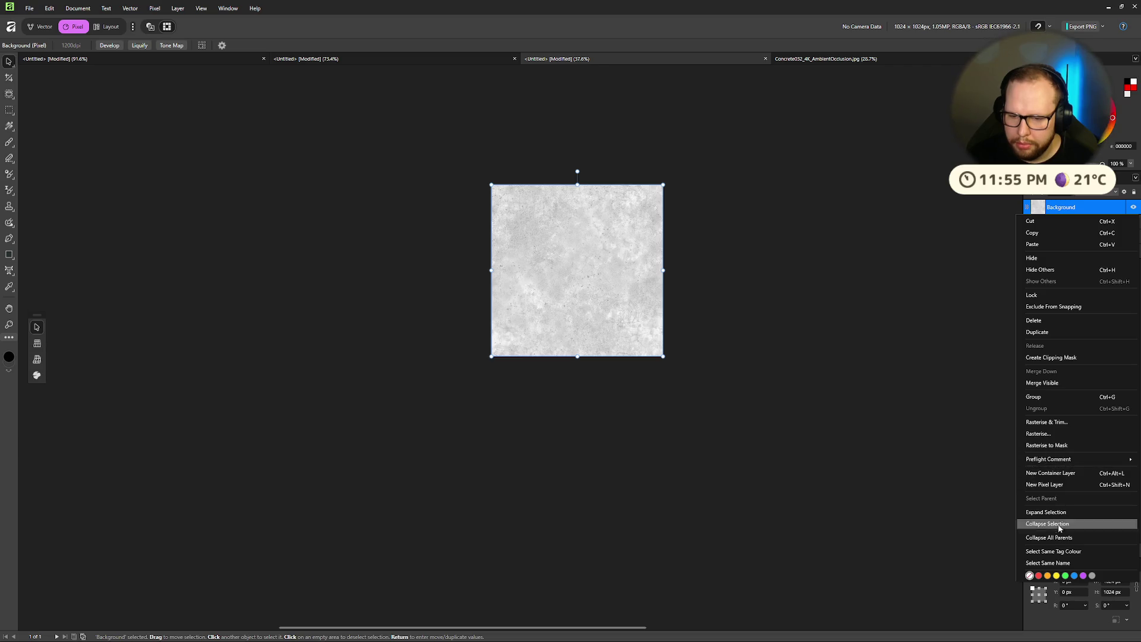
click(1047, 359)
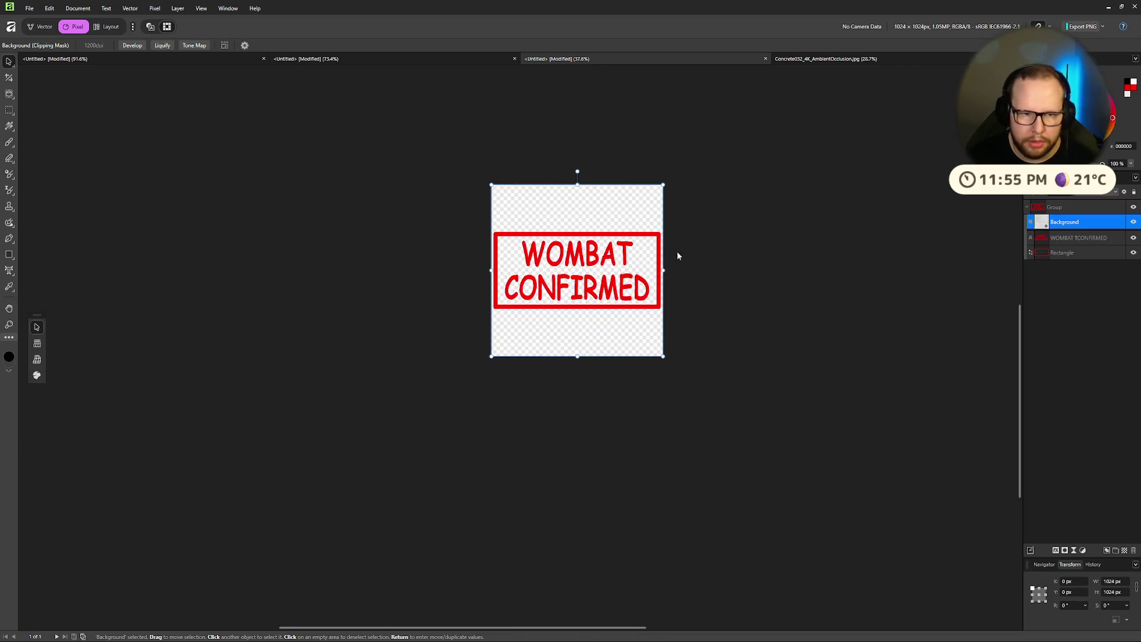
scroll(532, 241, up, 5)
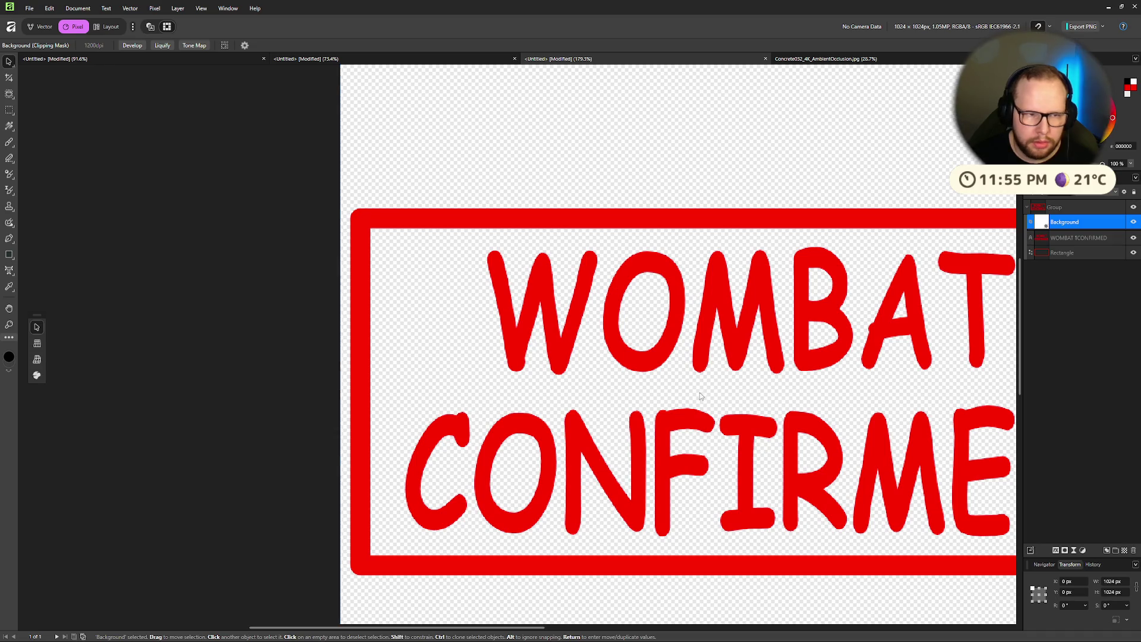
key(ctrl+z)
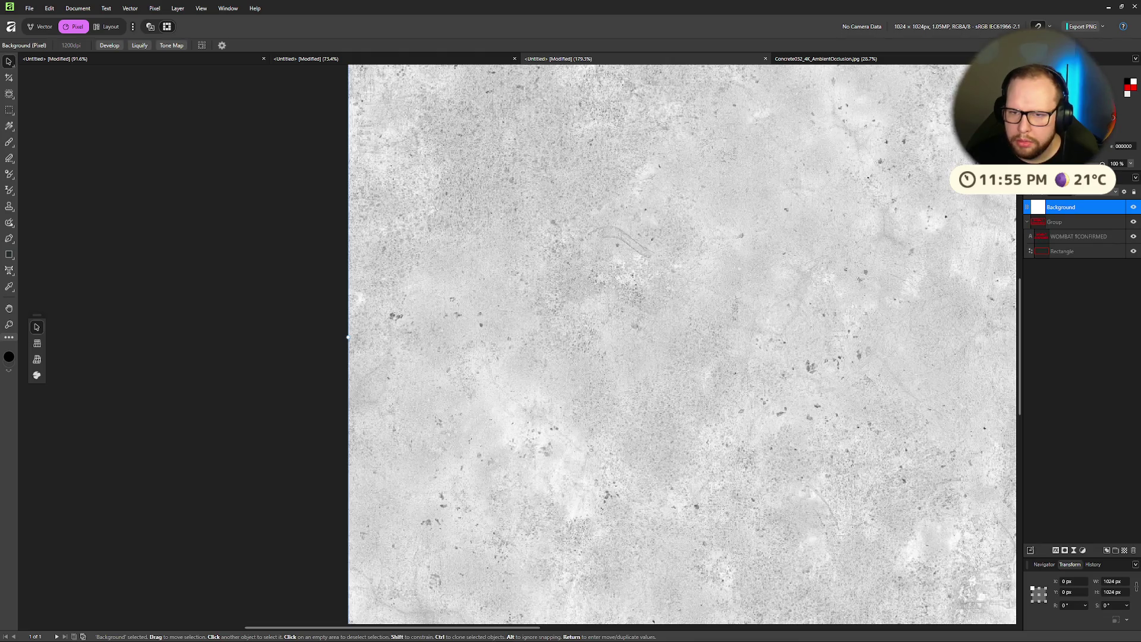
right_click(1039, 218)
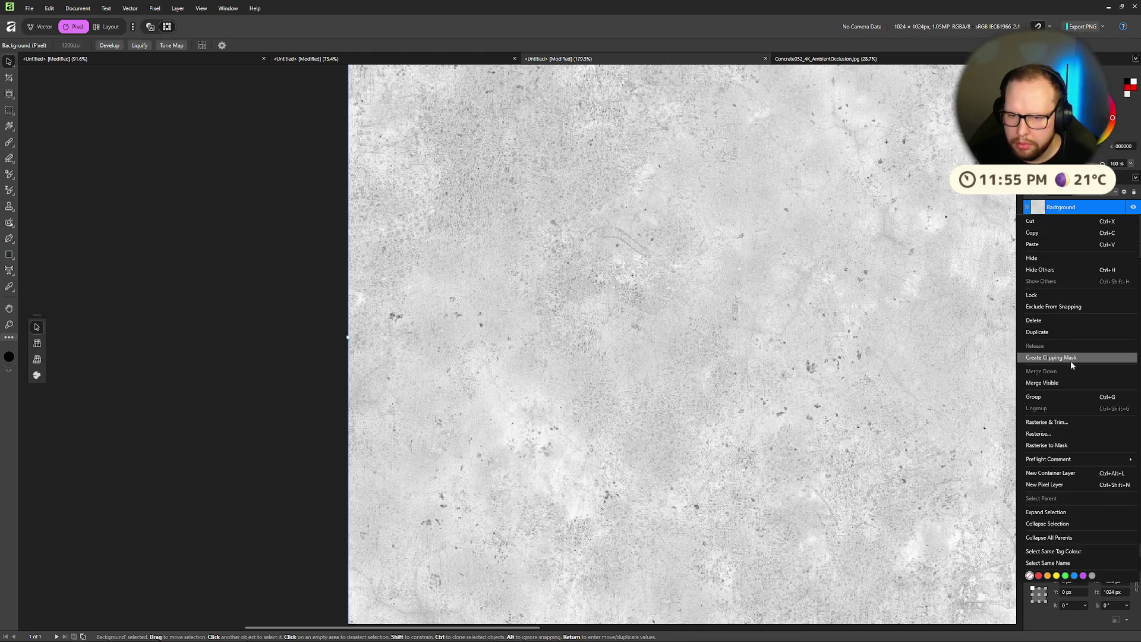
click(1071, 361)
key(ctrl+super+Right)
key(ctrl+super+Right)
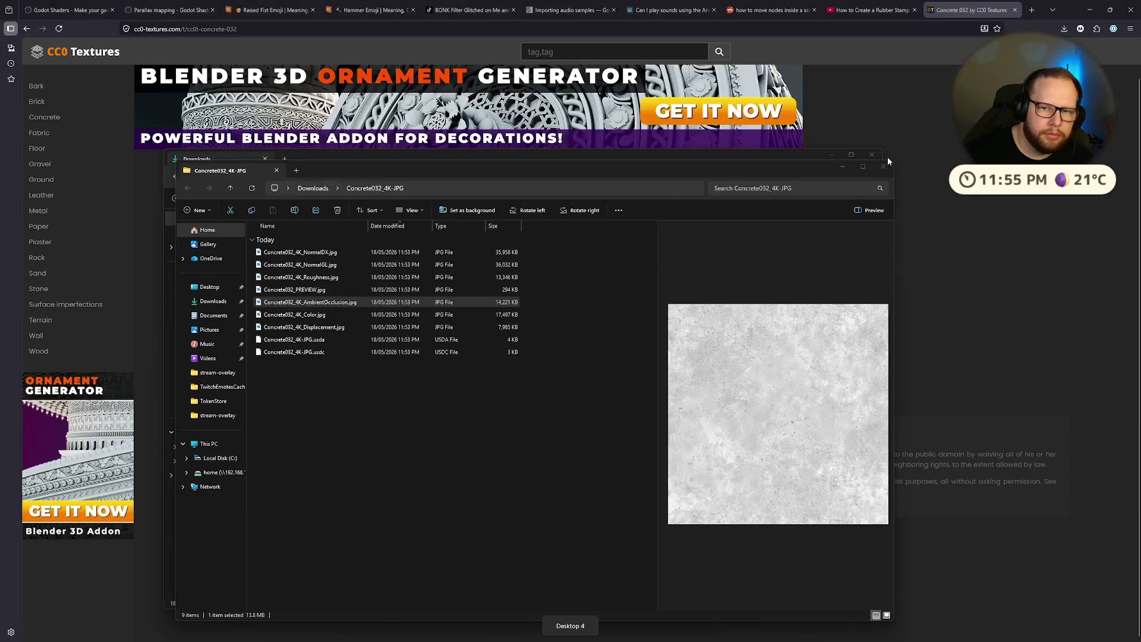
Step: Close both File Explorer windows and play the tutorial up to its blend ranges step
click(884, 166)
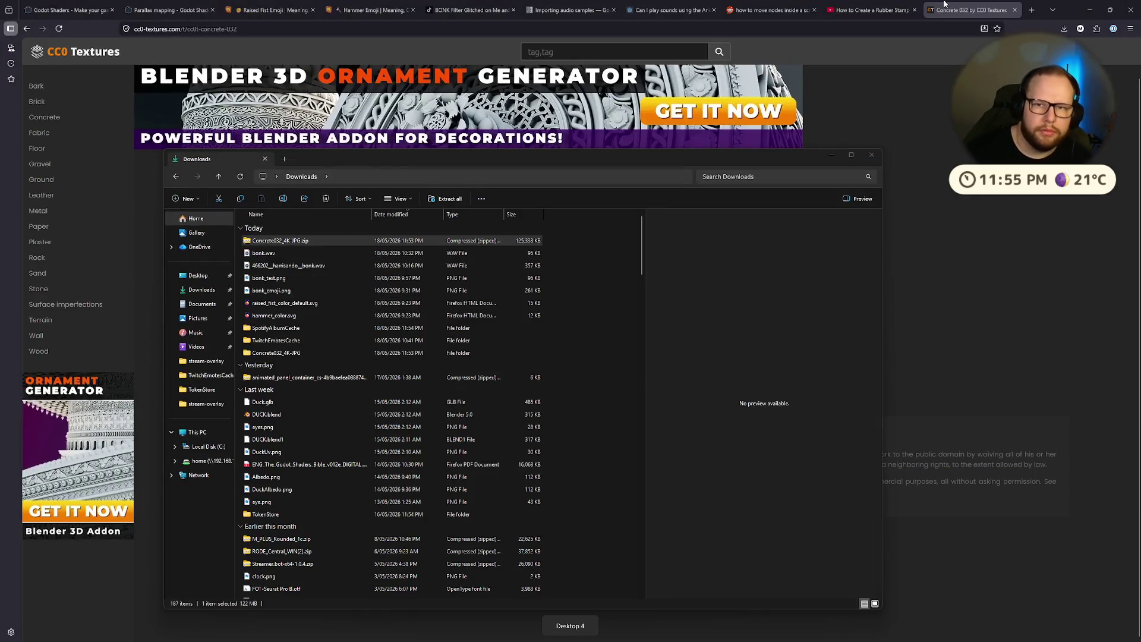
click(872, 155)
click(872, 10)
click(516, 274)
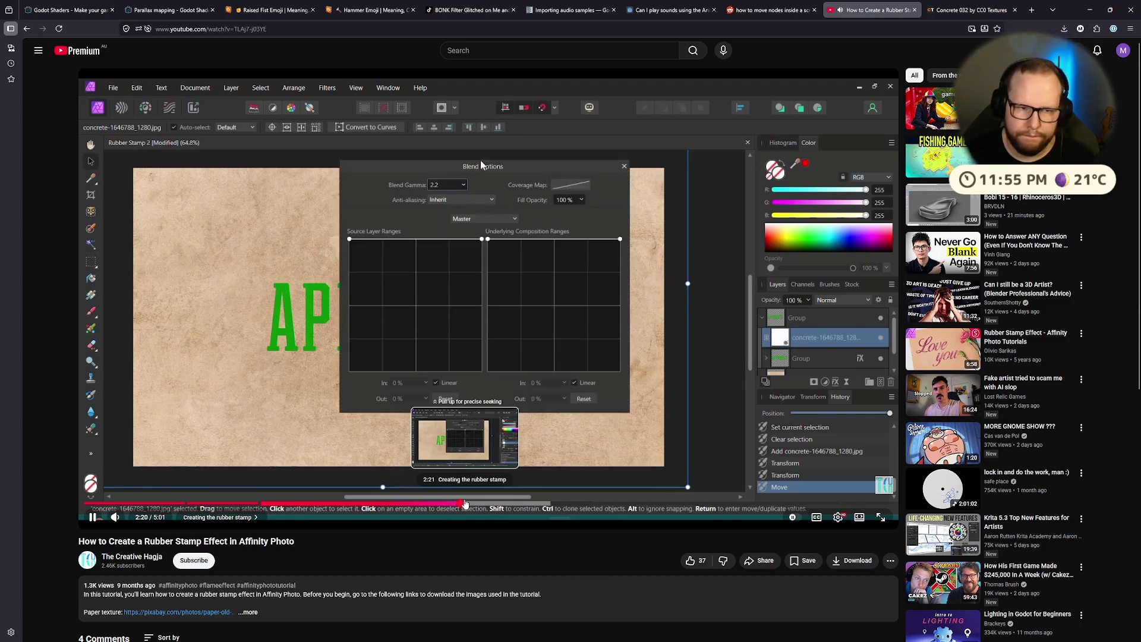
key(space)
key(ctrl+super+Left)
key(ctrl+super+Right)
key(ctrl+super+Left)
key(ctrl+super+Left)
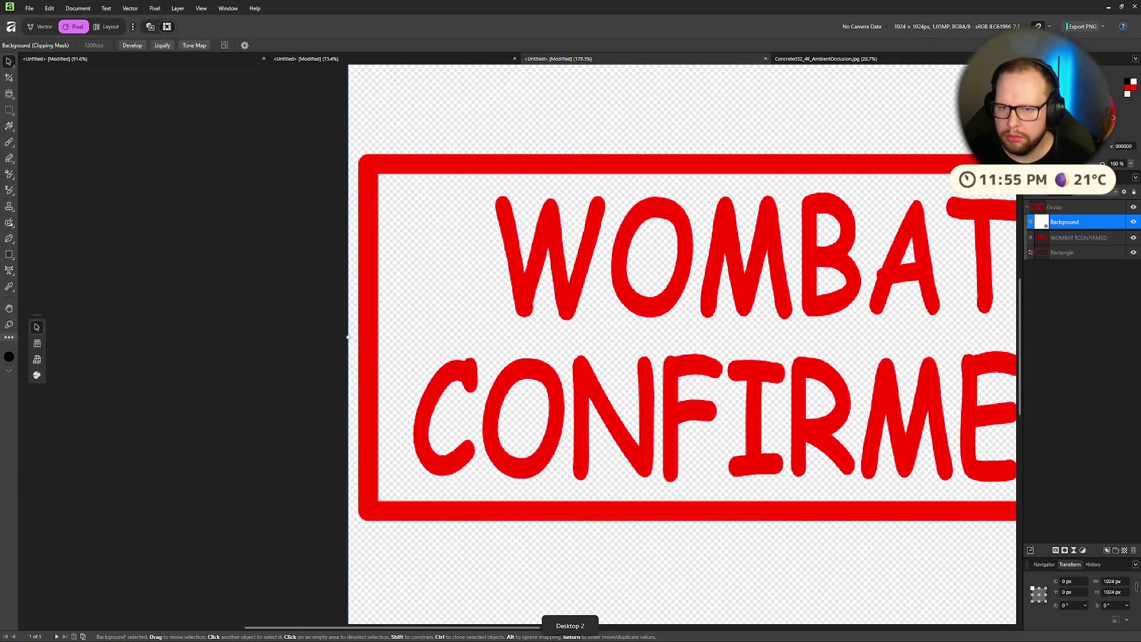
Step: Open the texture layer's Blend Options and fade its dark tones, checking the tutorial for reference
click(1126, 193)
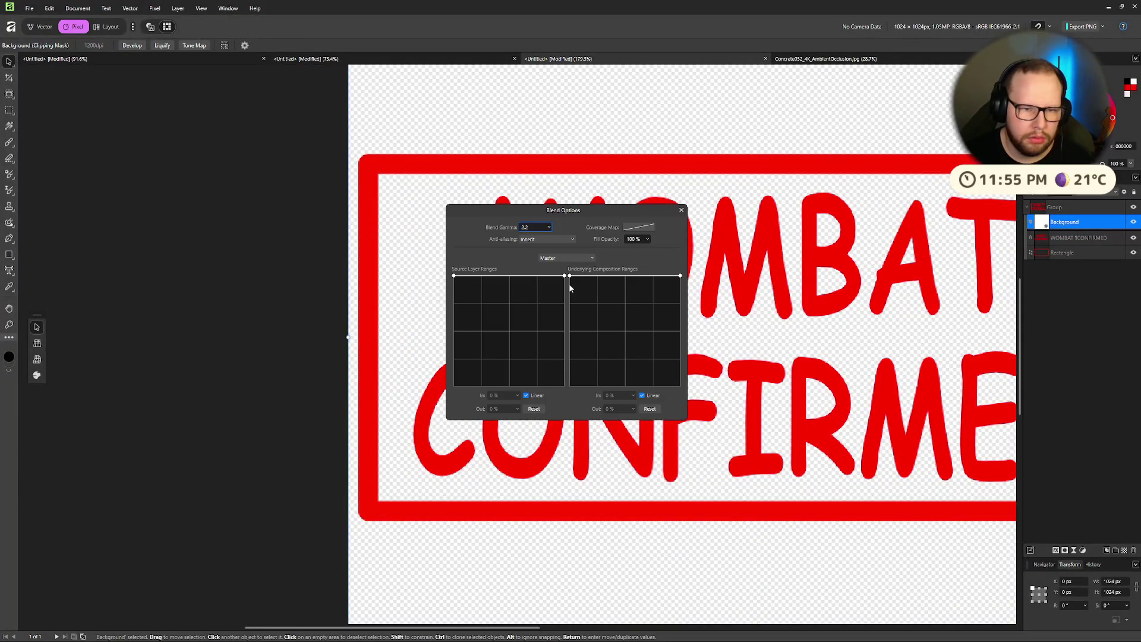
mouse_move(571, 278)
mouse_down()
mouse_move(589, 390)
mouse_move(569, 275)
mouse_up()
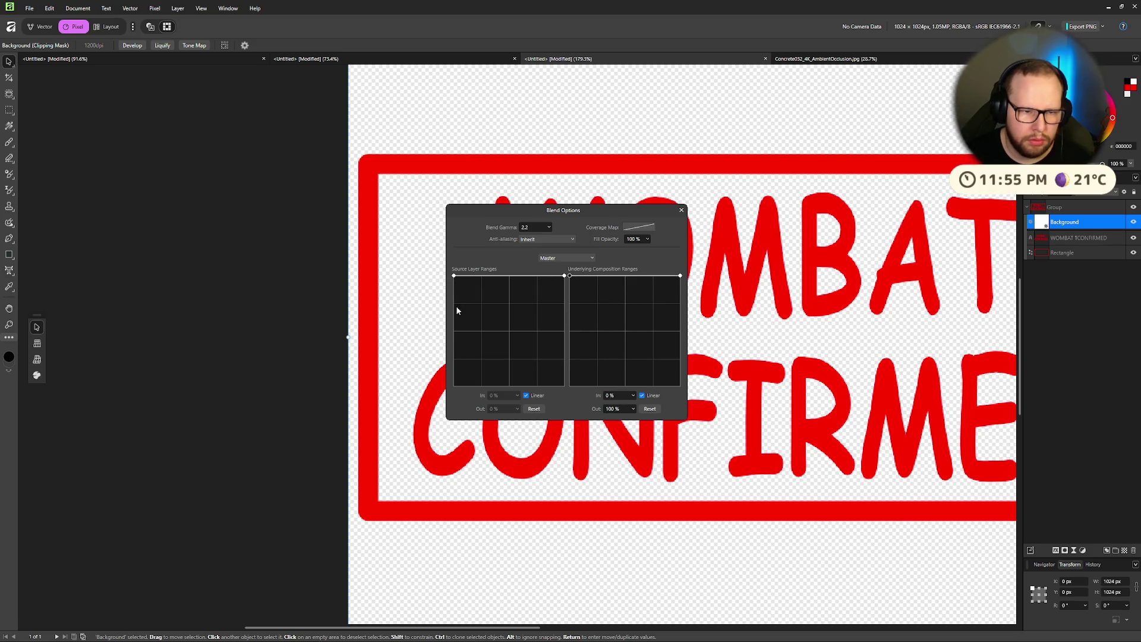
drag(454, 276, 454, 347)
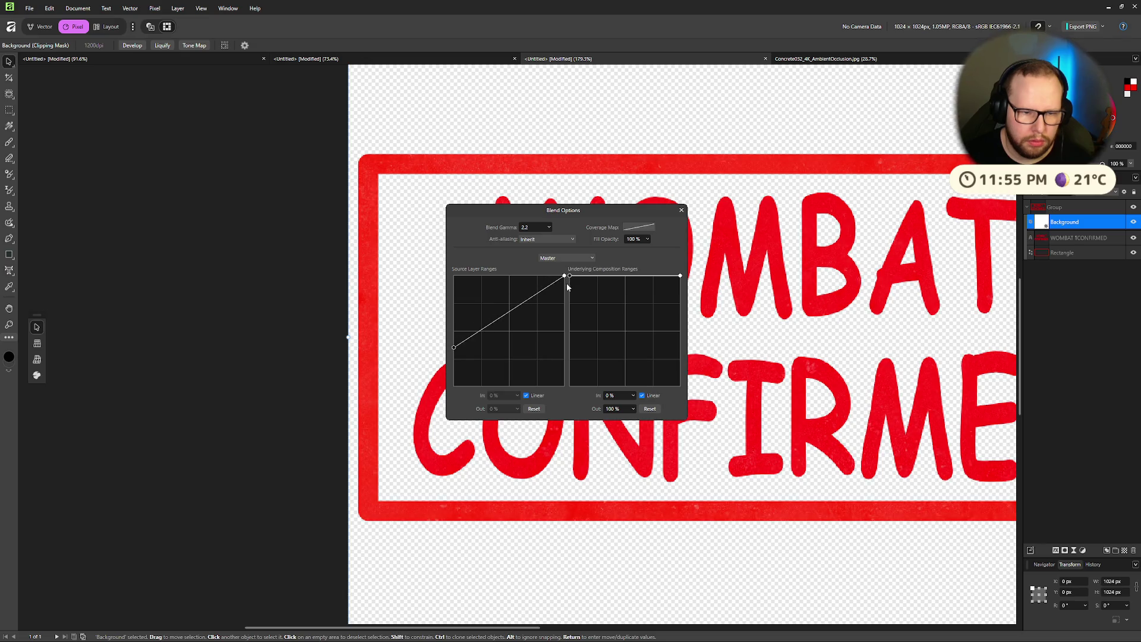
key(ctrl+super+Right)
key(ctrl+super+Right)
click(587, 315)
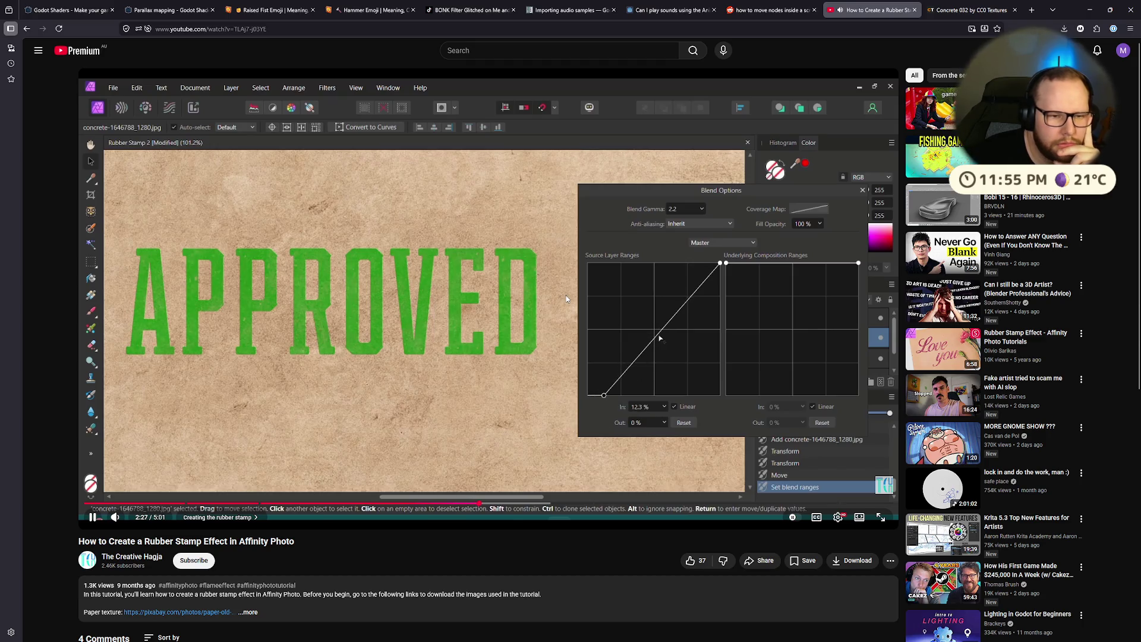
click(566, 295)
key(ctrl+super+Left)
key(ctrl+super+Left)
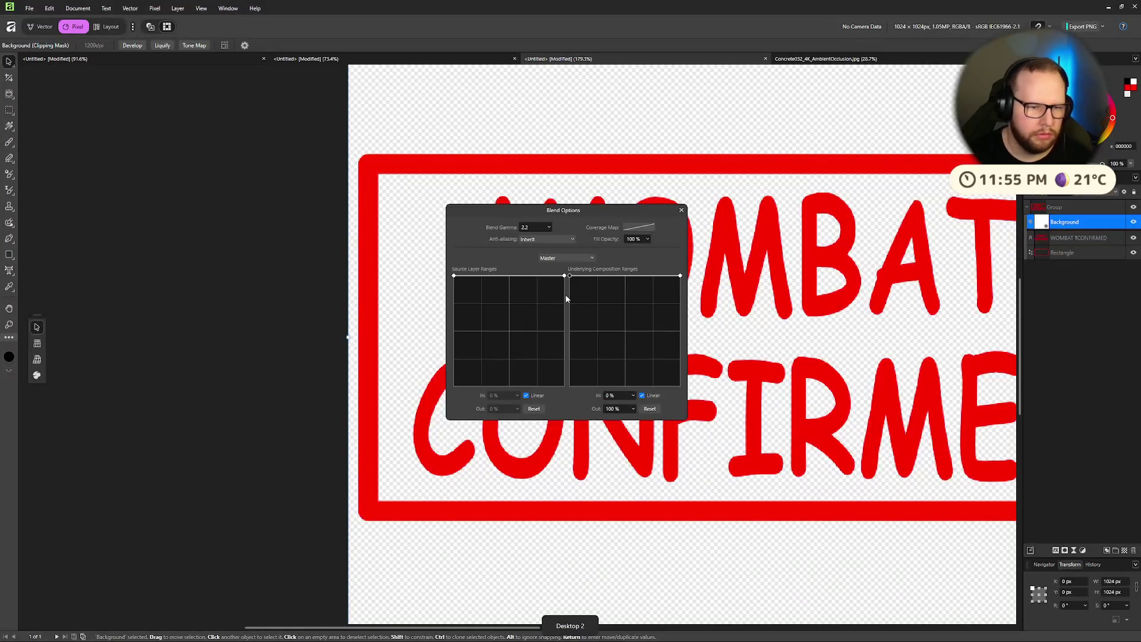
Step: Reshape the Source Layer Ranges curve for a worn, speckled red stamp and close Blend Options
mouse_move(454, 277)
mouse_down()
mouse_move(461, 397)
mouse_move(522, 397)
mouse_move(515, 406)
mouse_up()
mouse_move(564, 276)
mouse_down()
mouse_move(526, 315)
mouse_move(534, 340)
mouse_move(563, 356)
mouse_move(575, 278)
mouse_up()
mouse_move(512, 386)
mouse_down()
mouse_move(512, 354)
mouse_move(533, 363)
mouse_move(514, 357)
mouse_move(523, 355)
mouse_up()
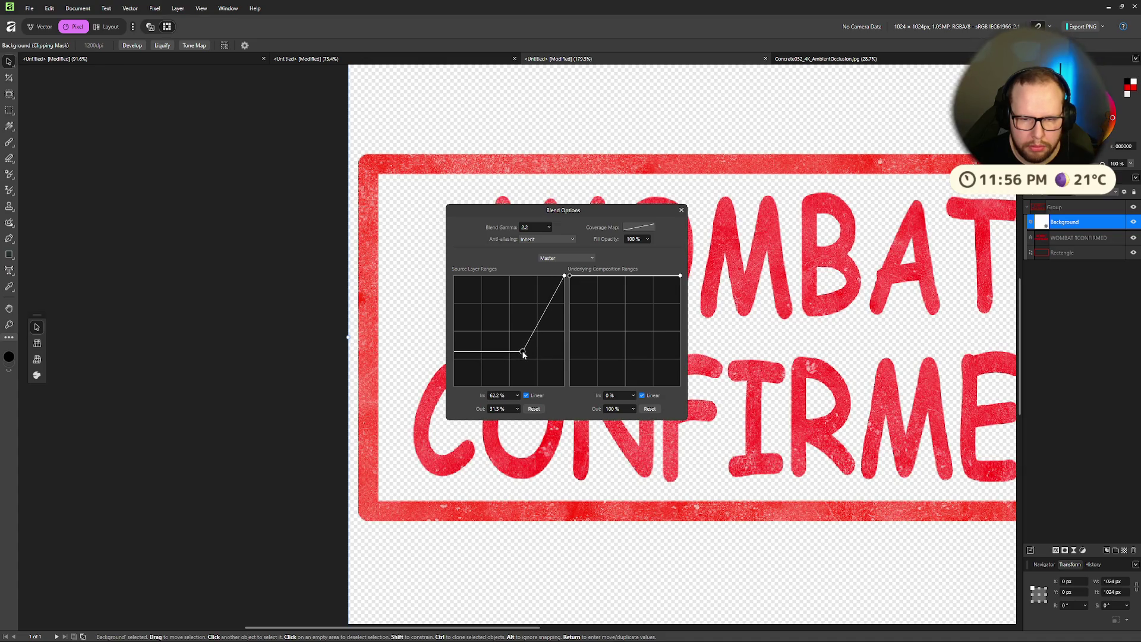
drag(464, 391, 478, 404)
mouse_move(523, 352)
mouse_down()
mouse_move(522, 398)
mouse_move(476, 381)
mouse_move(513, 352)
mouse_up()
click(681, 210)
scroll(731, 352, down, 5)
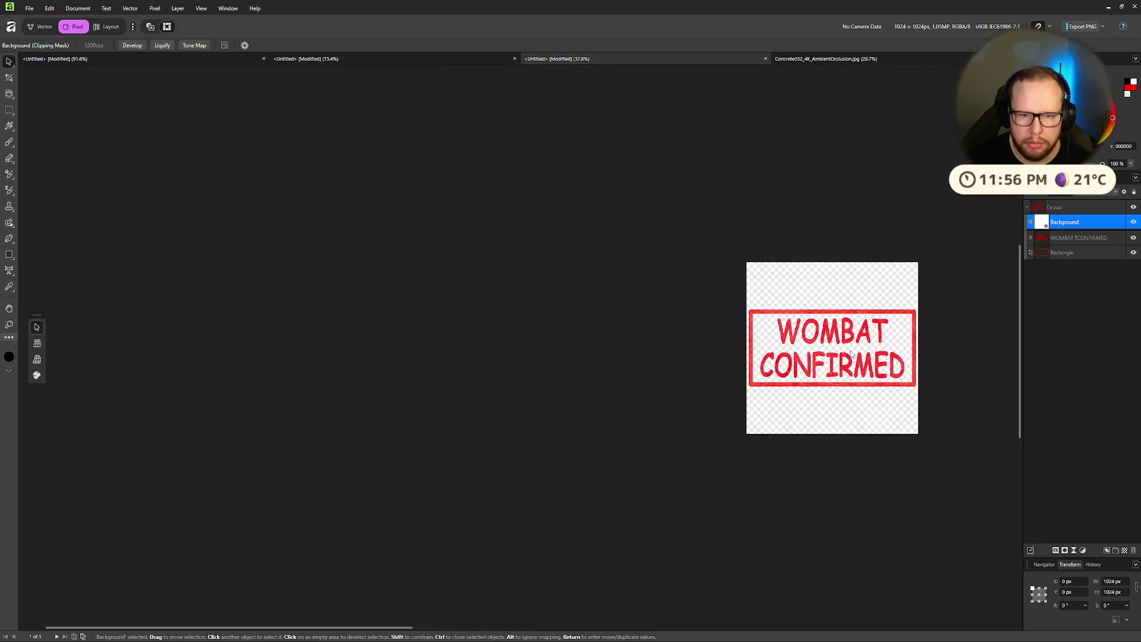
Step: Push the source blend range point to the bottom, then clear the layer selection
scroll(730, 352, up, 5)
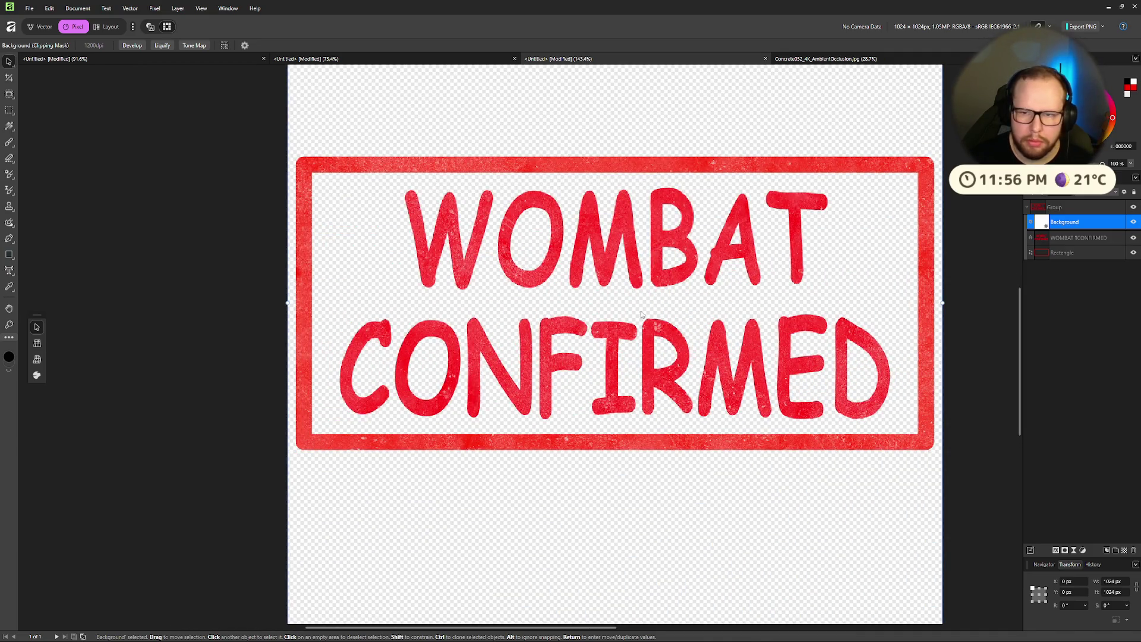
click(1124, 192)
mouse_move(513, 350)
mouse_down()
mouse_move(494, 395)
mouse_move(505, 404)
mouse_up()
click(674, 179)
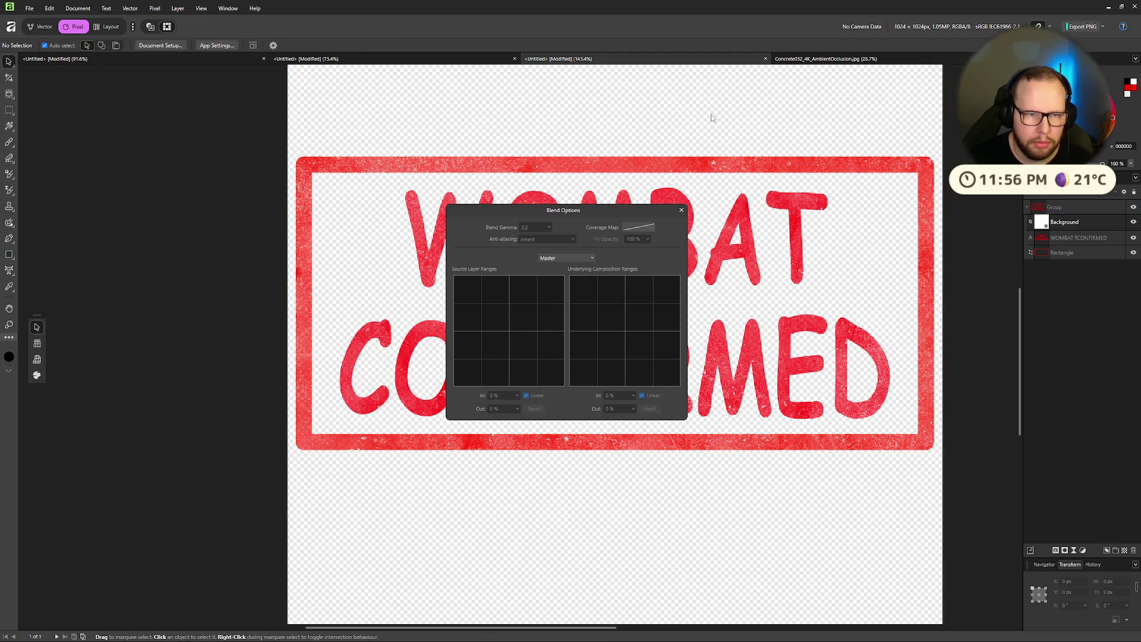
click(681, 210)
scroll(781, 243, down, 5)
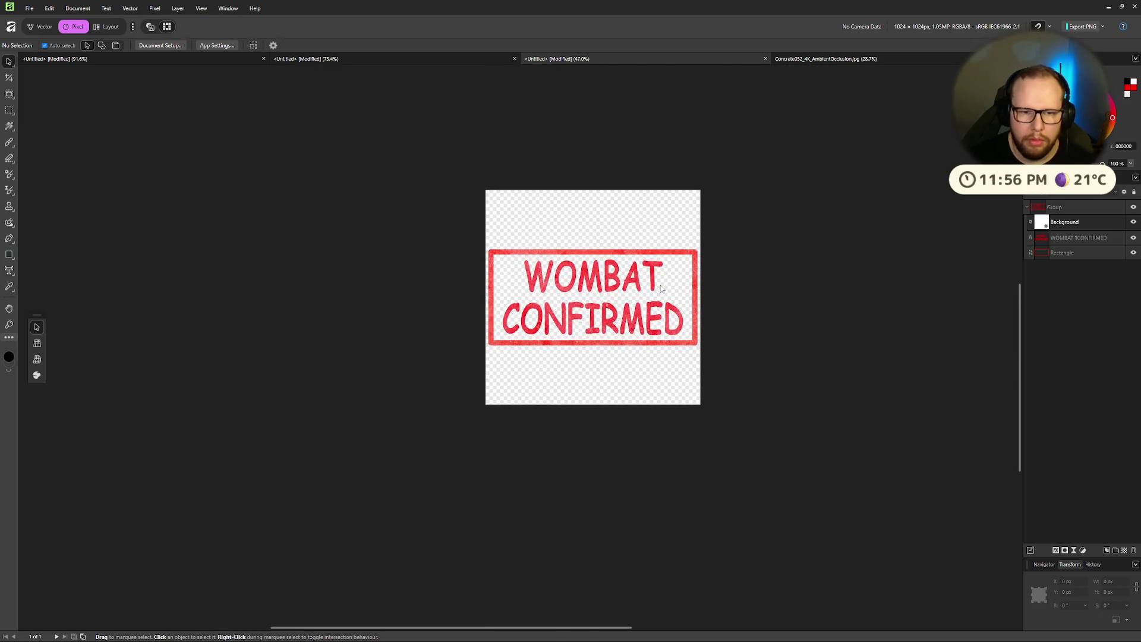
scroll(650, 301, up, 4)
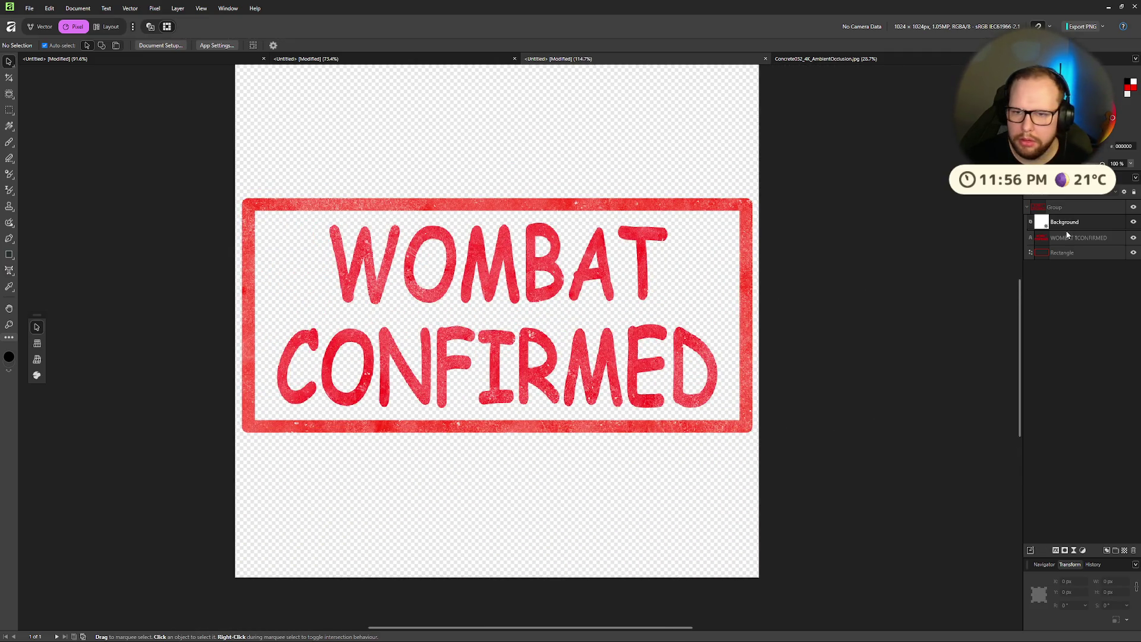
click(1129, 189)
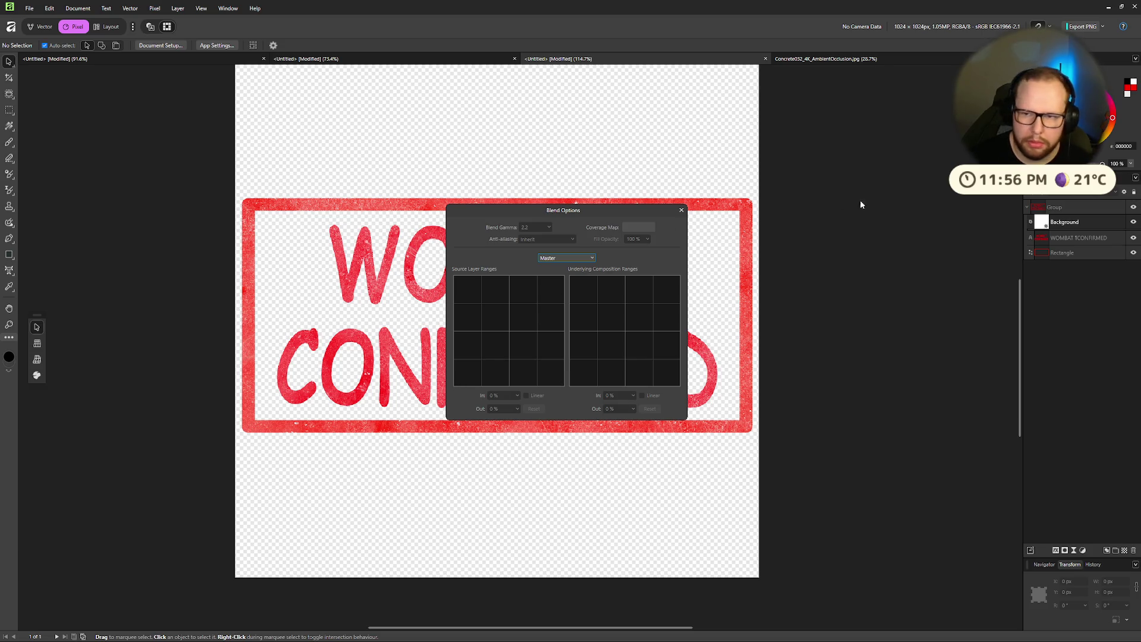
click(682, 210)
Step: On the concrete texture, start the source range near 35% and raise the underlying range's low point to the top
click(1058, 223)
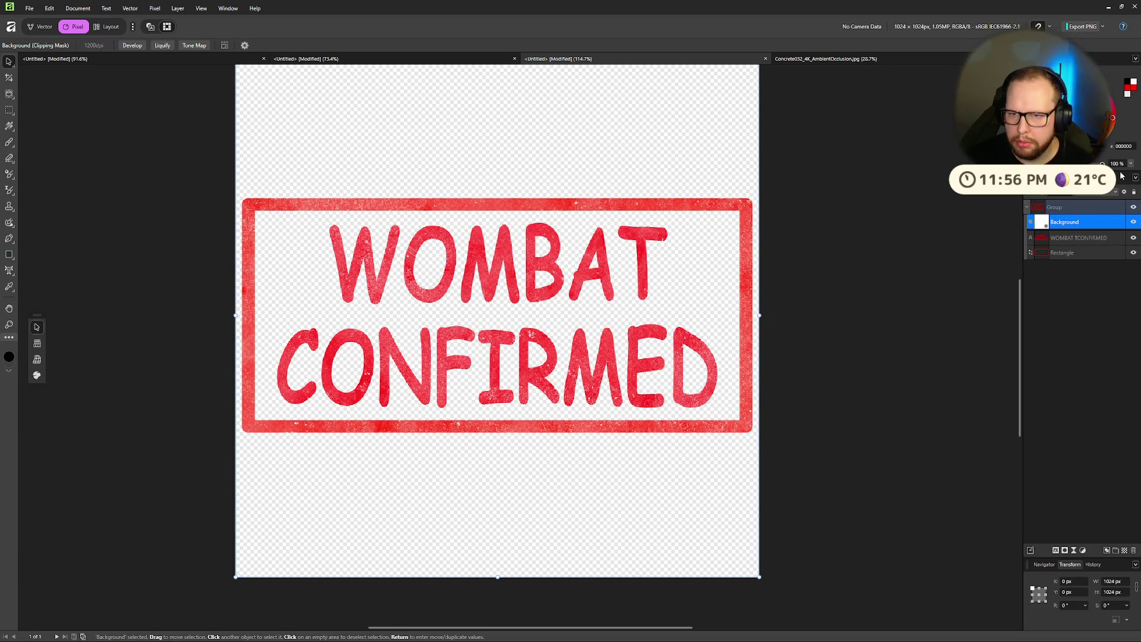
click(1124, 191)
drag(504, 387, 493, 387)
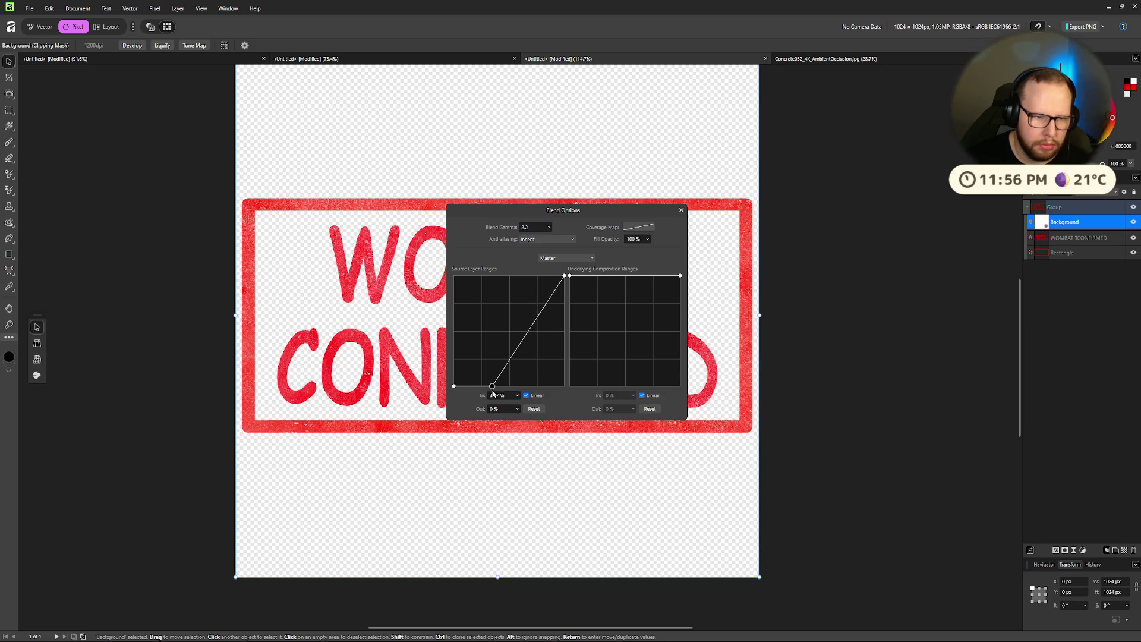
drag(570, 276, 563, 397)
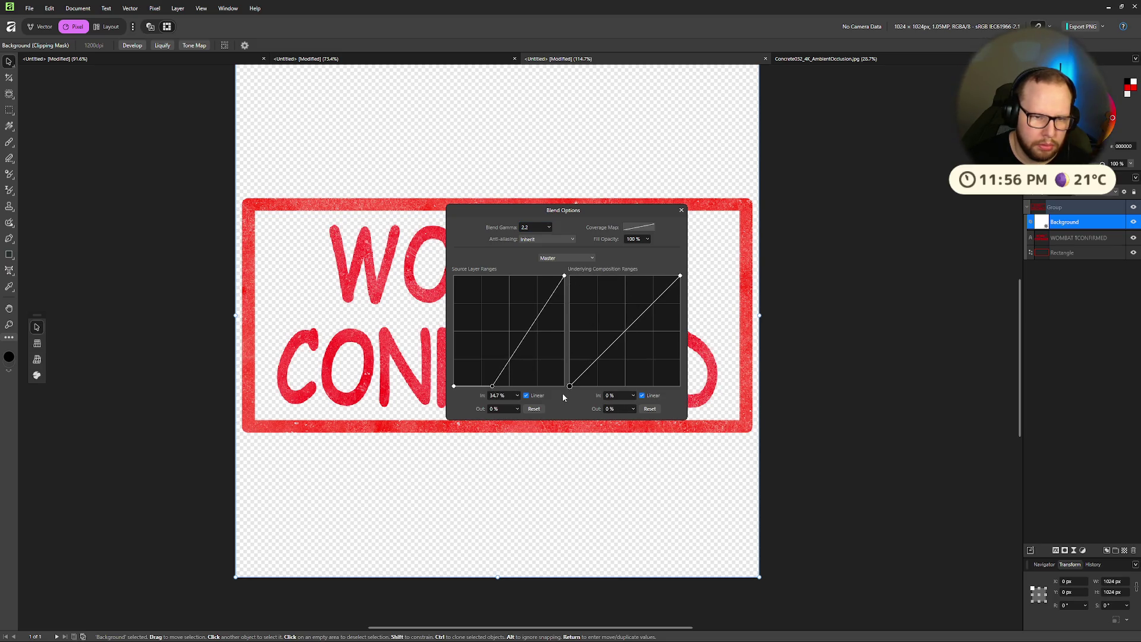
mouse_move(669, 293)
mouse_down()
mouse_move(675, 404)
mouse_move(674, 297)
mouse_up()
drag(570, 386, 583, 274)
mouse_move(542, 326)
mouse_down()
mouse_move(538, 374)
mouse_move(539, 279)
mouse_move(476, 342)
mouse_move(492, 319)
mouse_move(520, 311)
mouse_move(523, 383)
mouse_move(511, 386)
mouse_move(522, 387)
mouse_move(519, 367)
mouse_move(535, 370)
mouse_move(526, 330)
mouse_move(533, 337)
mouse_up()
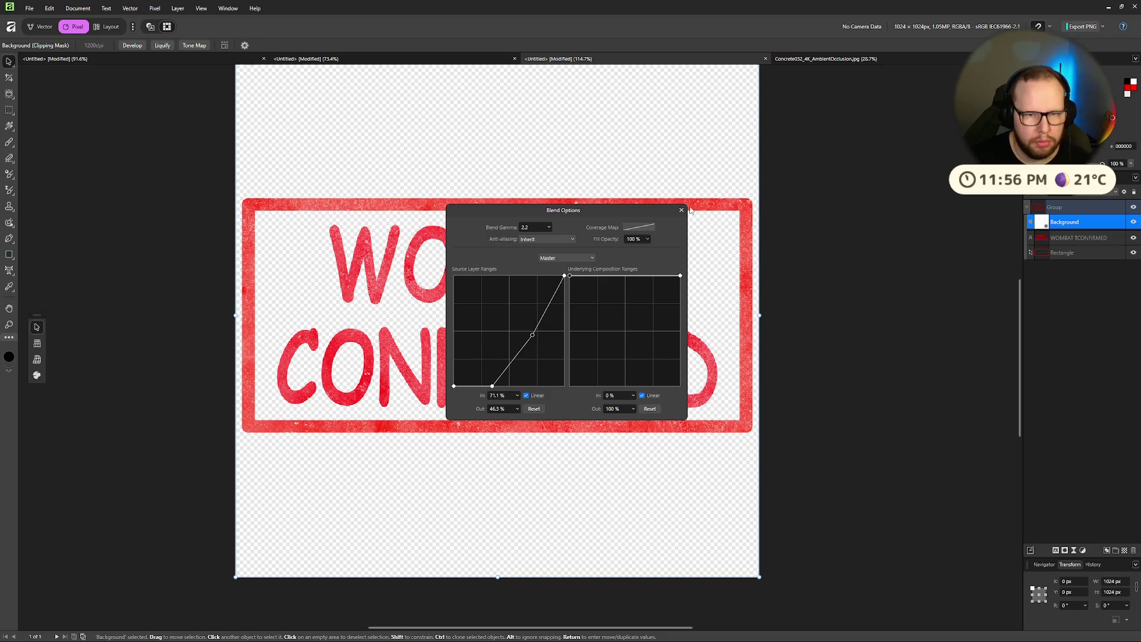
Step: Remove the source curve's middle point, shift its low point left to darken the text, and export as PNG
key(ctrl+z)
mouse_move(504, 386)
mouse_down()
mouse_move(491, 387)
mouse_move(505, 386)
mouse_up()
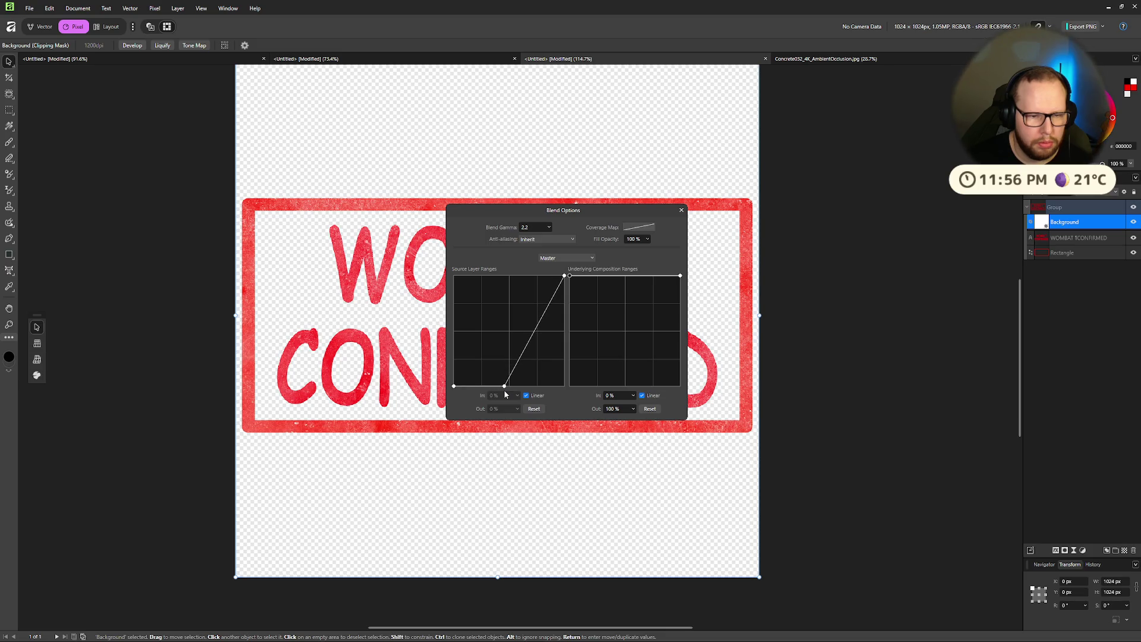
click(682, 210)
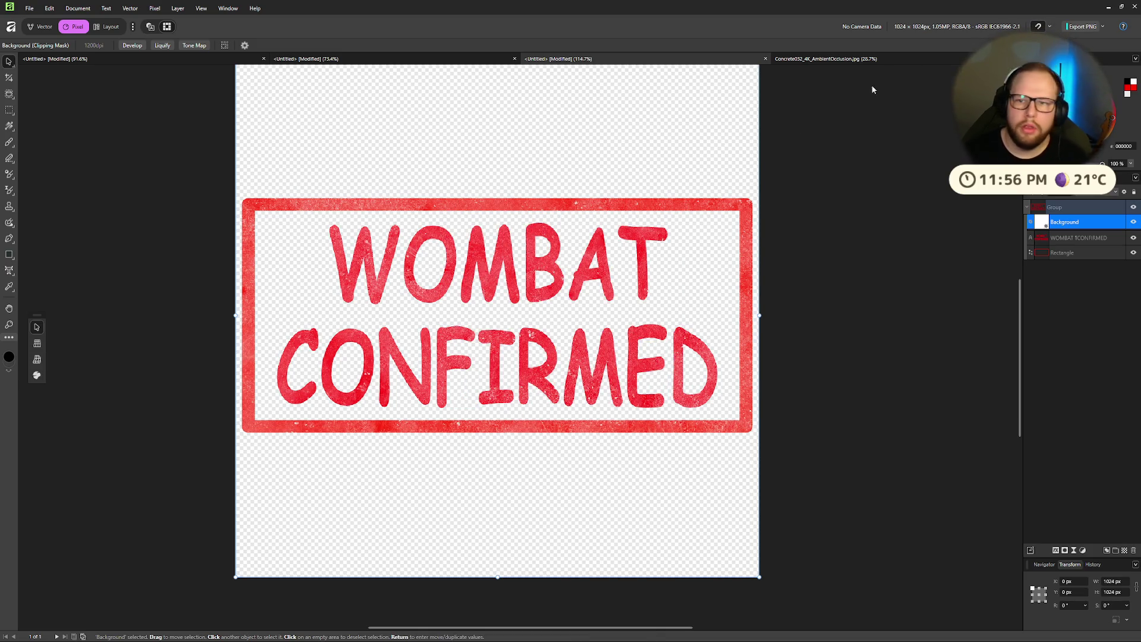
click(1083, 27)
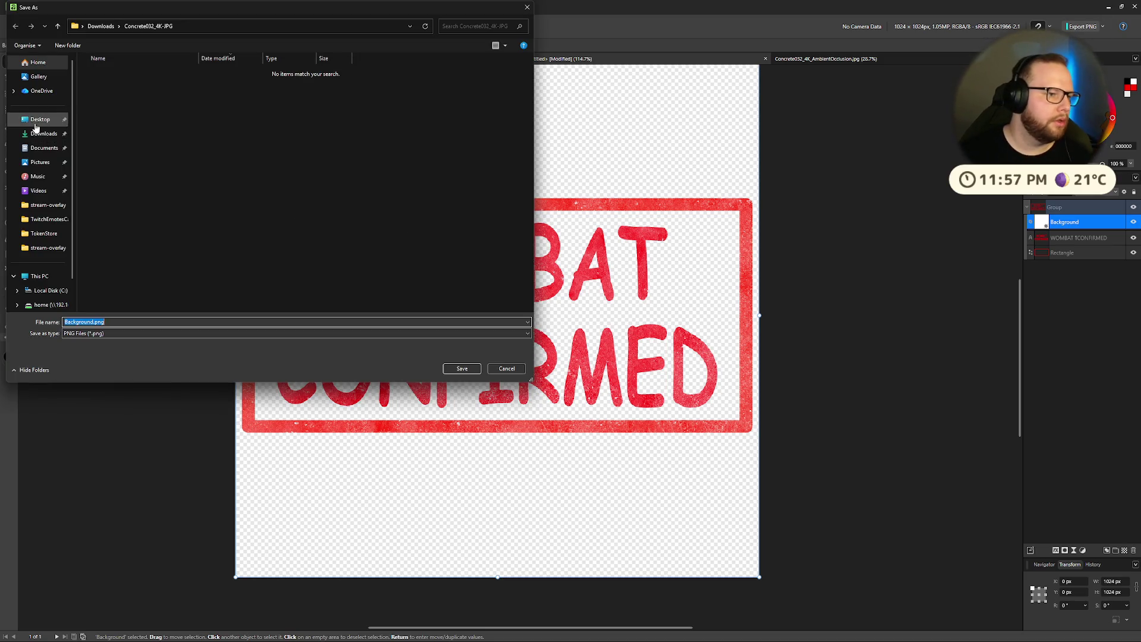
Step: Save the PNG export as wombat_confirmed.png in the Downloads folder
click(44, 134)
double_click(72, 337)
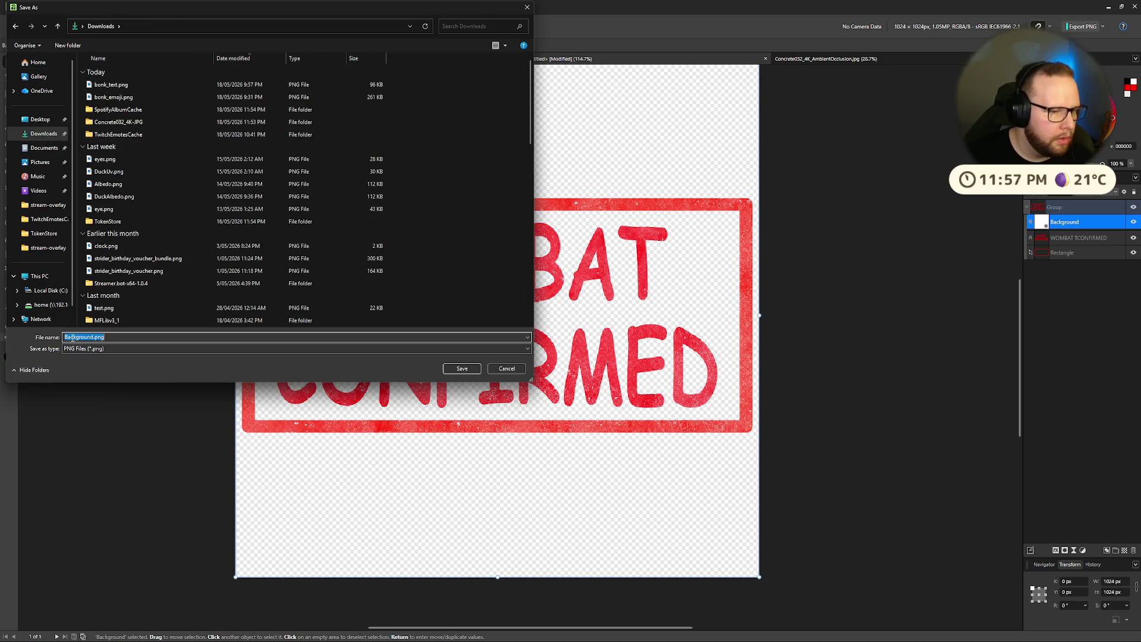
click(100, 339)
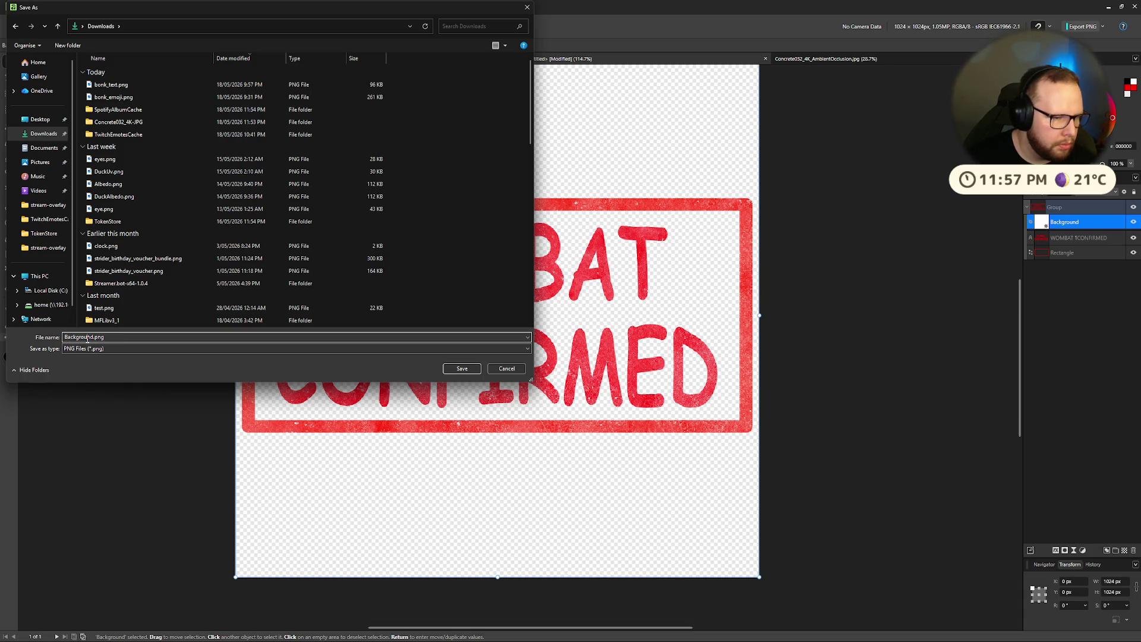
double_click(93, 338)
text(wombat)
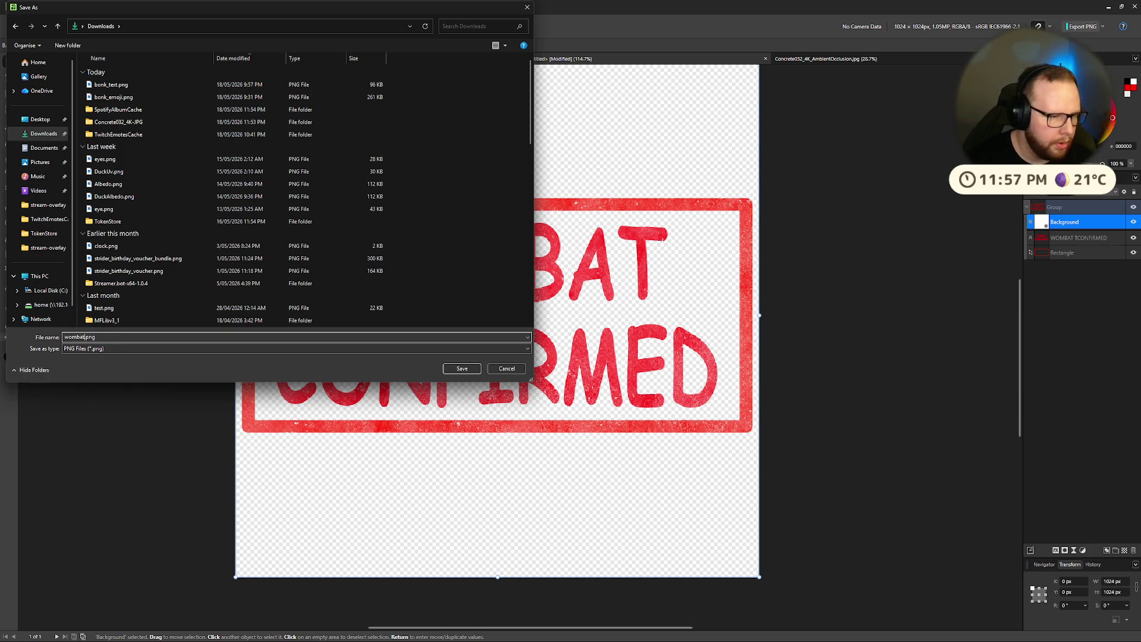
key(Return)
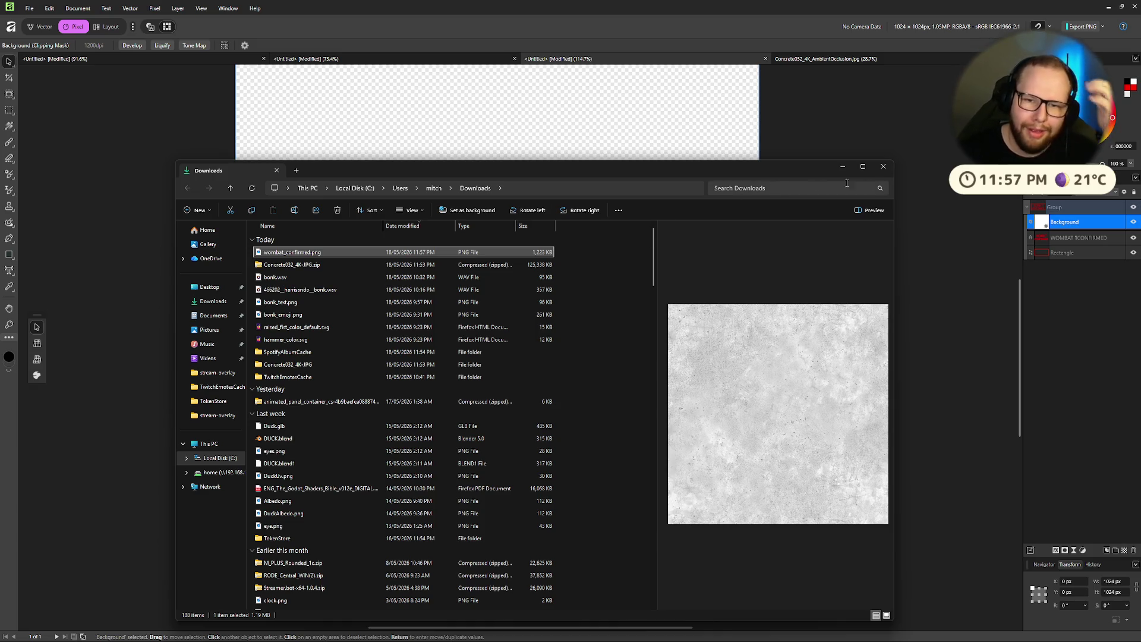
Step: Re-export the whole stamp group as PNG, replacing the earlier wombat_confirmed.png
click(883, 167)
click(1055, 207)
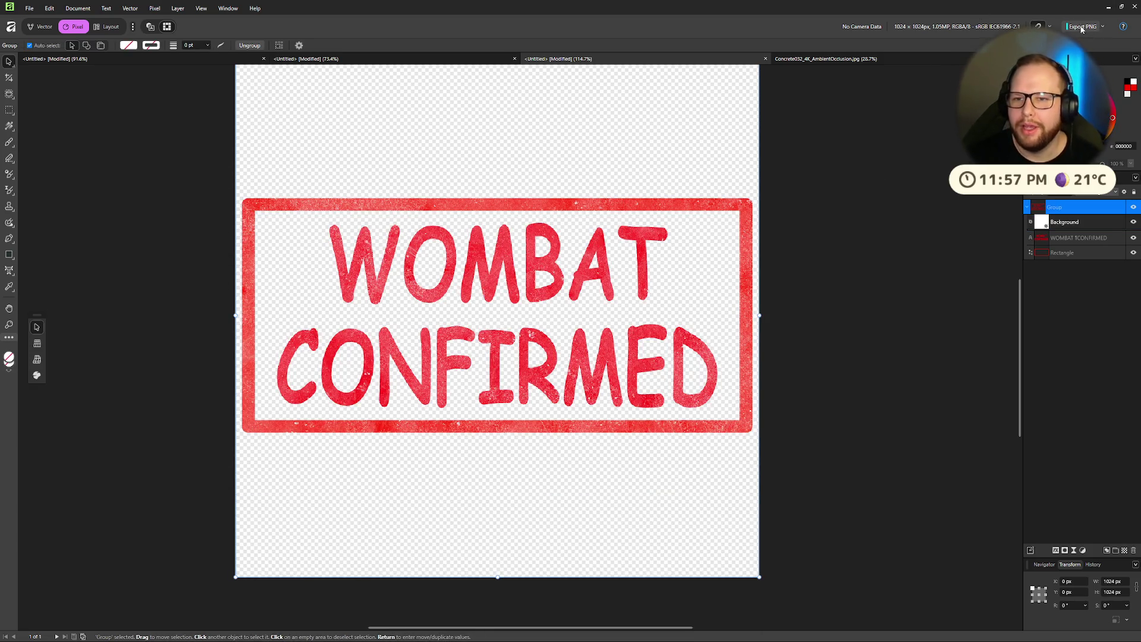
click(1082, 28)
click(454, 369)
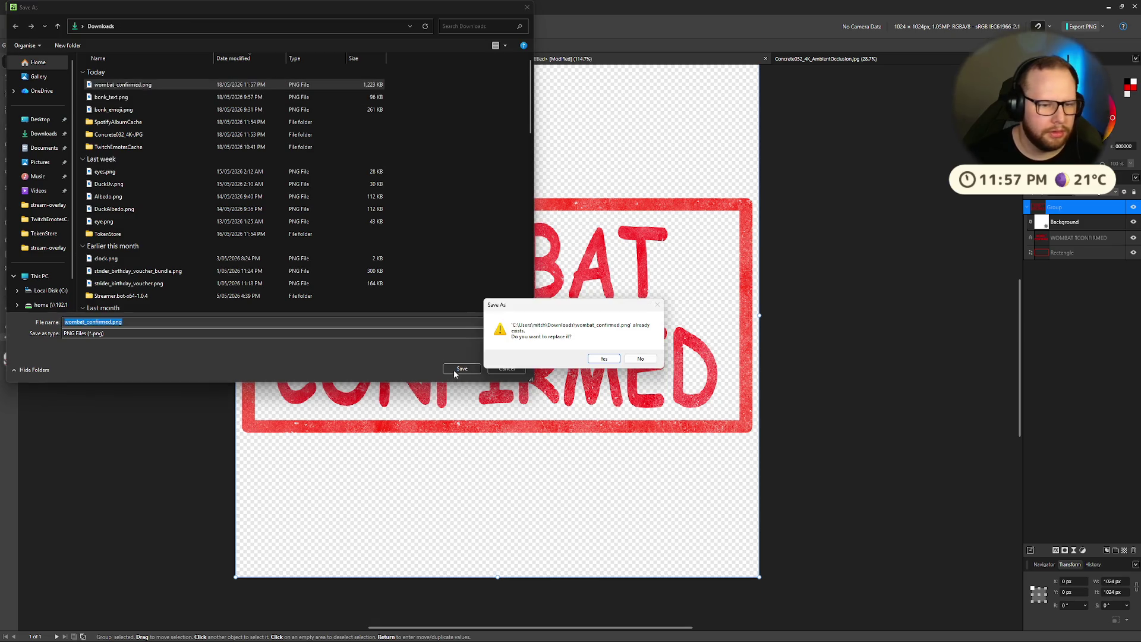
click(604, 358)
Step: Close the Downloads folder window and bring the Godot editor to the front
key(alt+Tab)
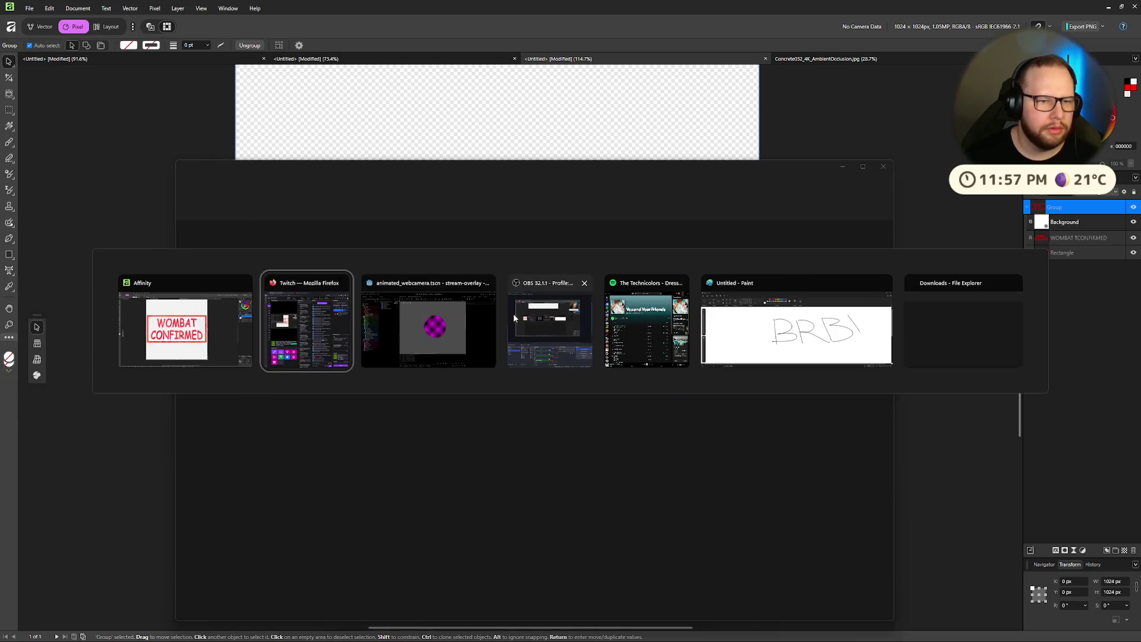
key(alt+Tab)
key(alt+Tab)
key(alt+Tab)
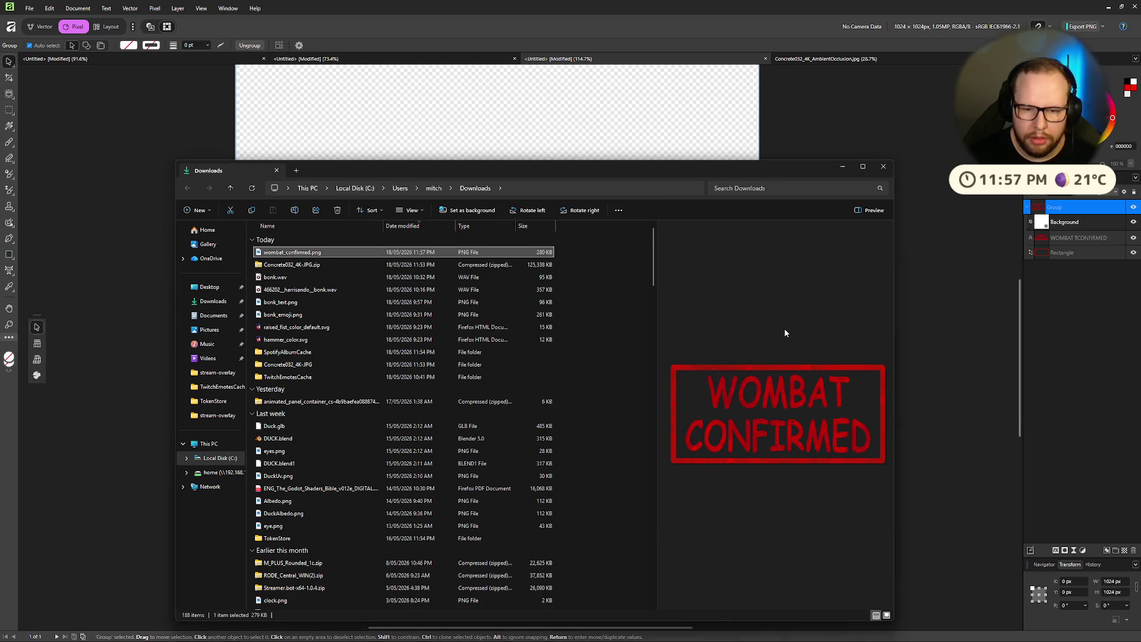
click(884, 167)
mouse_move(512, 639)
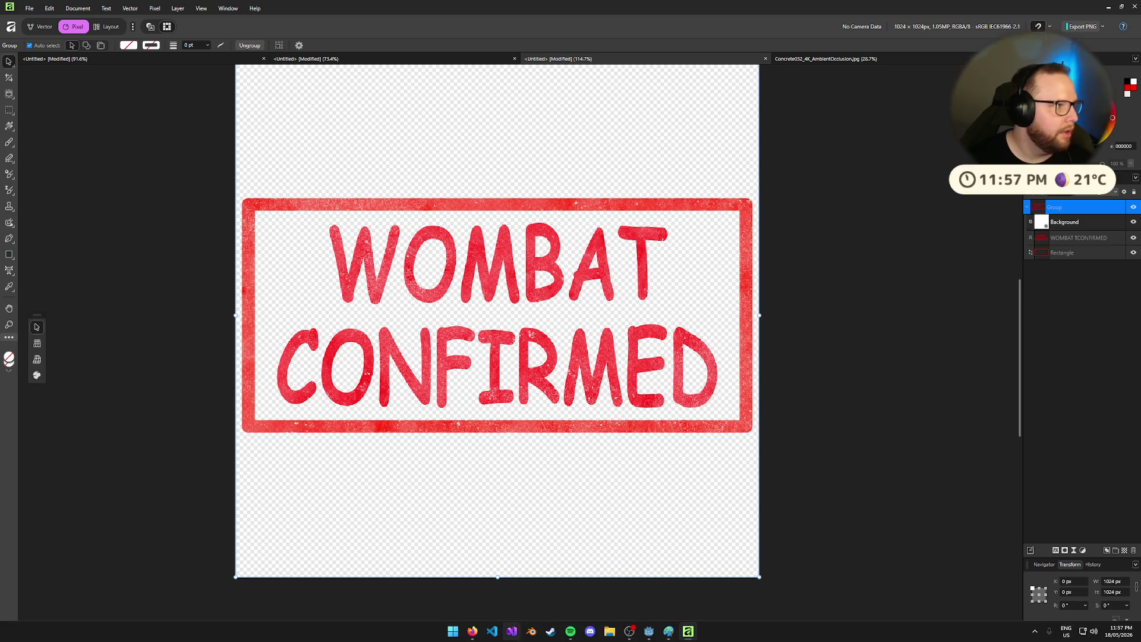
click(654, 638)
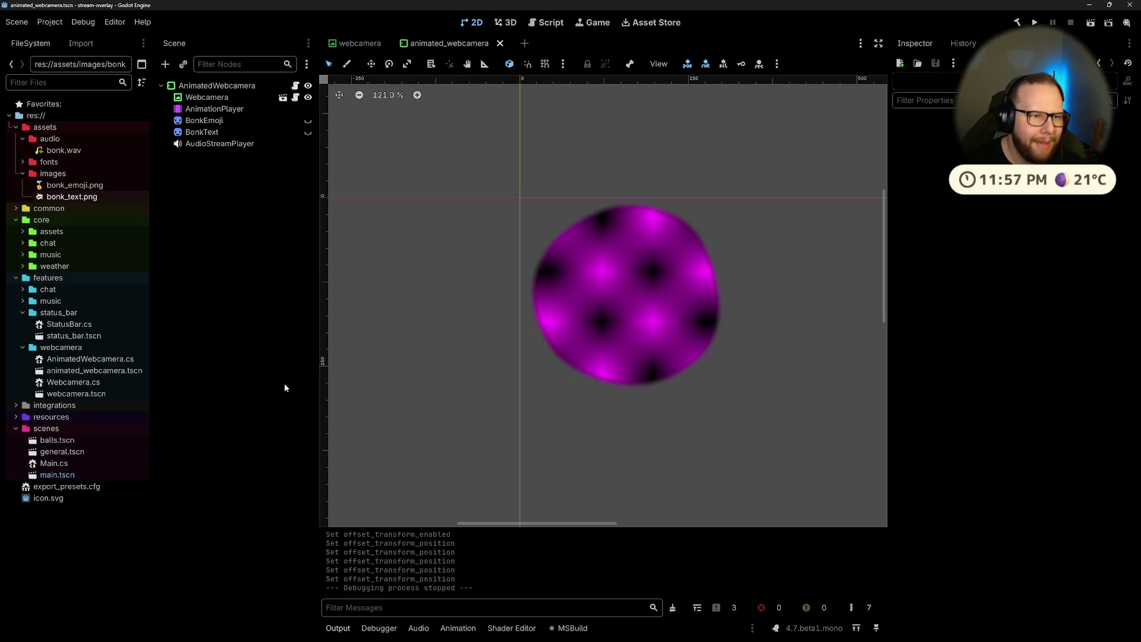
Step: Copy wombat_confirmed.png from the file browser into res://assets/images and check the sprite's offset settings
click(53, 173)
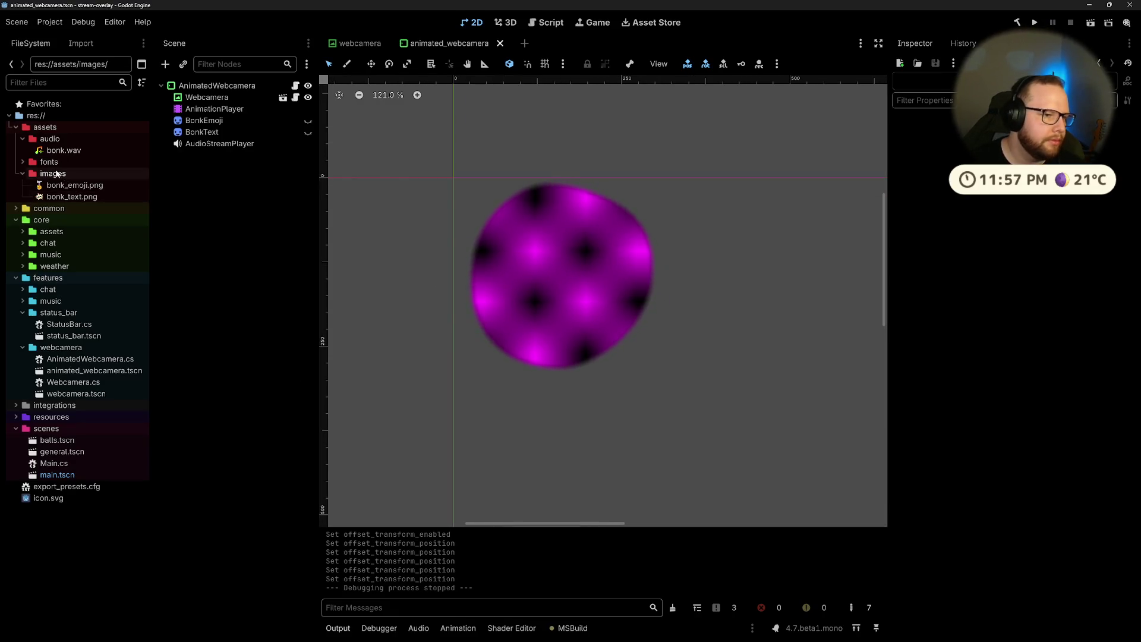
key(ctrl+alt+r)
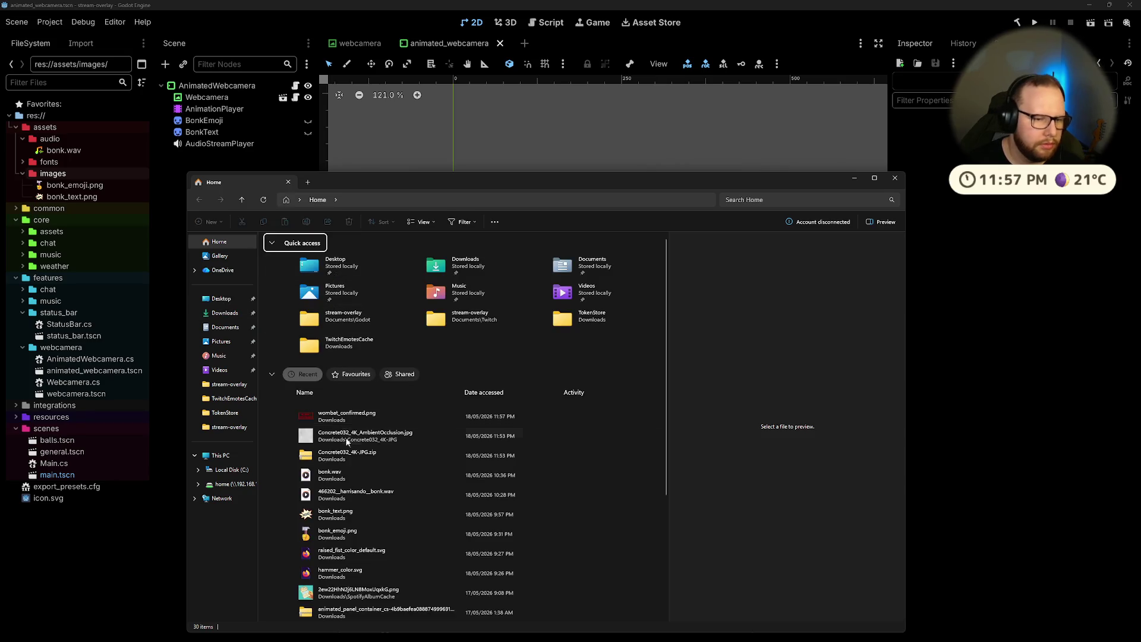
click(374, 419)
mouse_move(78, 186)
mouse_down()
mouse_move(66, 173)
mouse_move(583, 274)
mouse_up()
scroll(604, 311, down, 5)
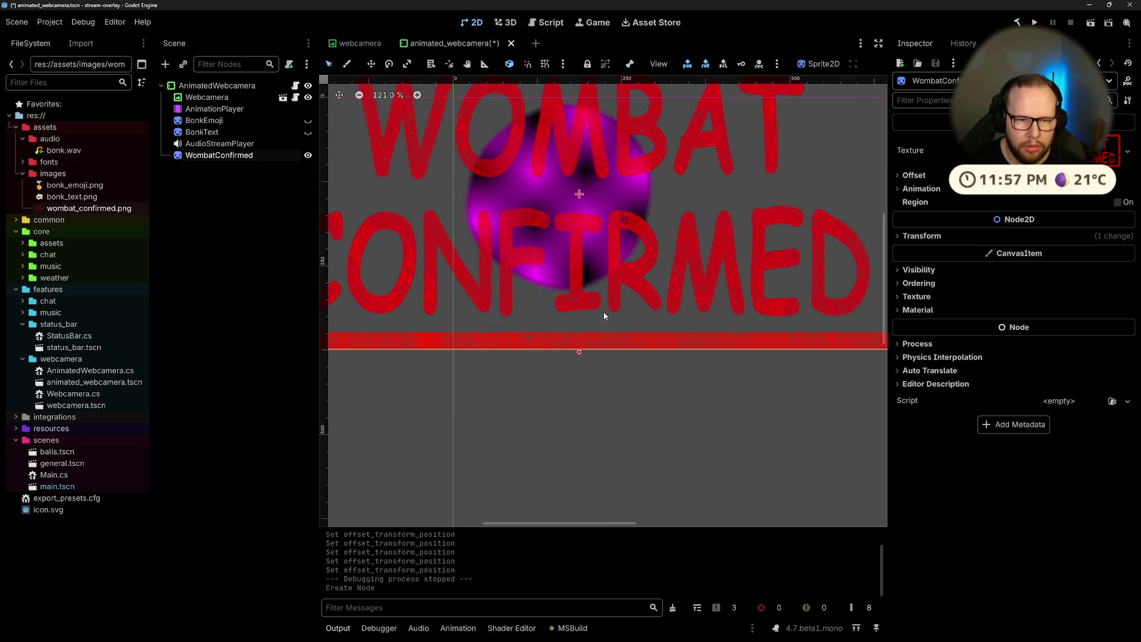
scroll(601, 292, up, 3)
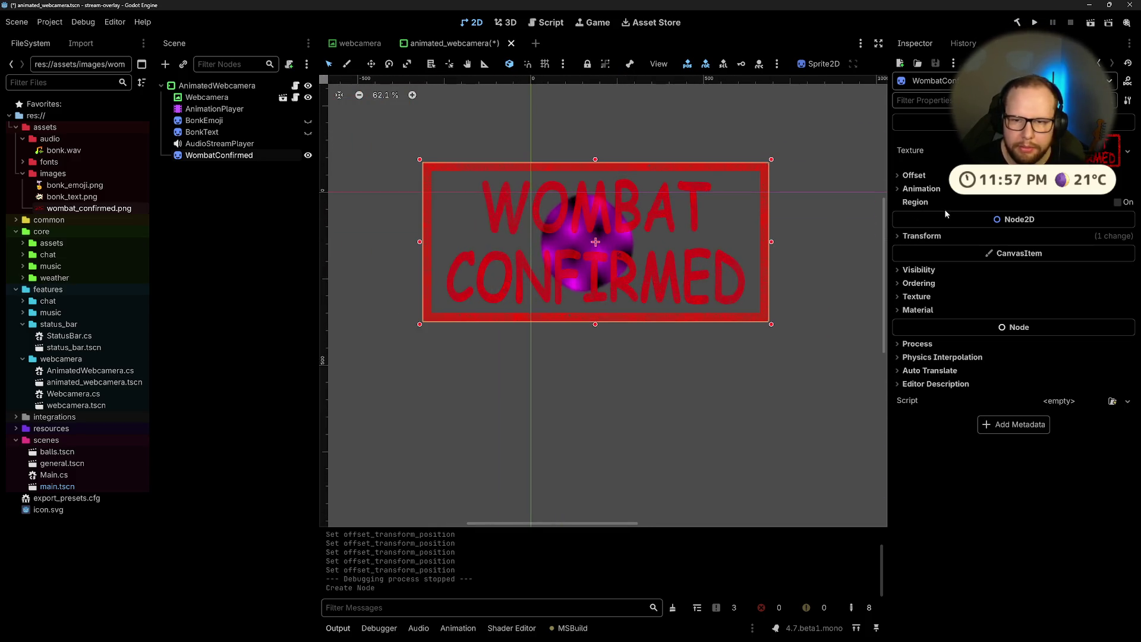
click(913, 176)
Step: Try a 0.5 scale on the WombatConfirmed sprite, then undo to keep full size
click(913, 176)
click(899, 188)
click(899, 188)
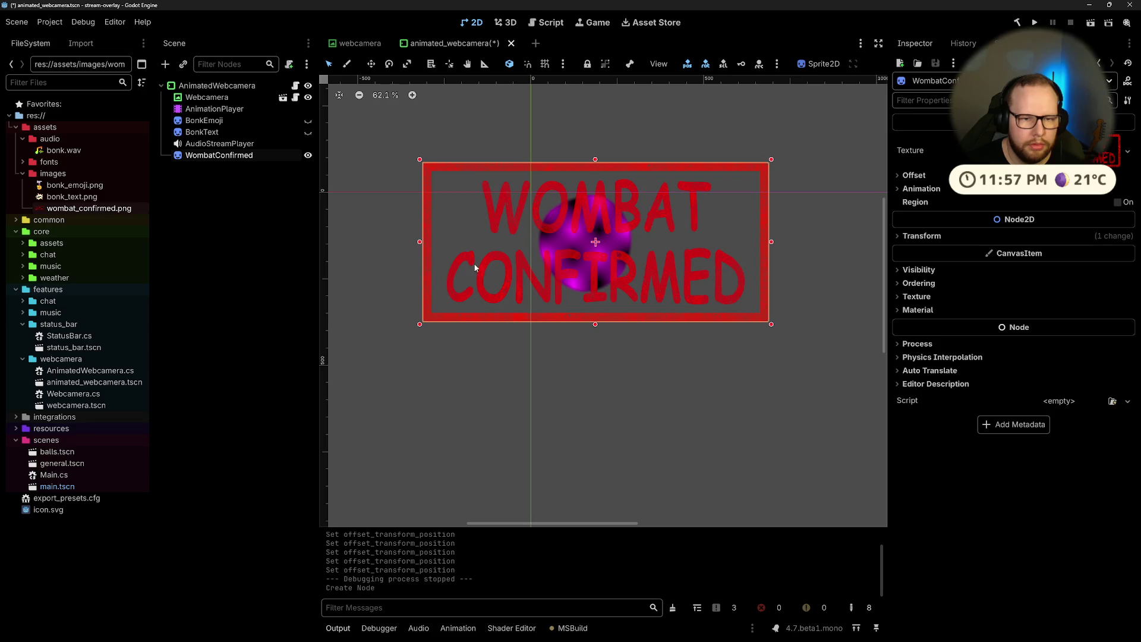
click(904, 177)
click(904, 176)
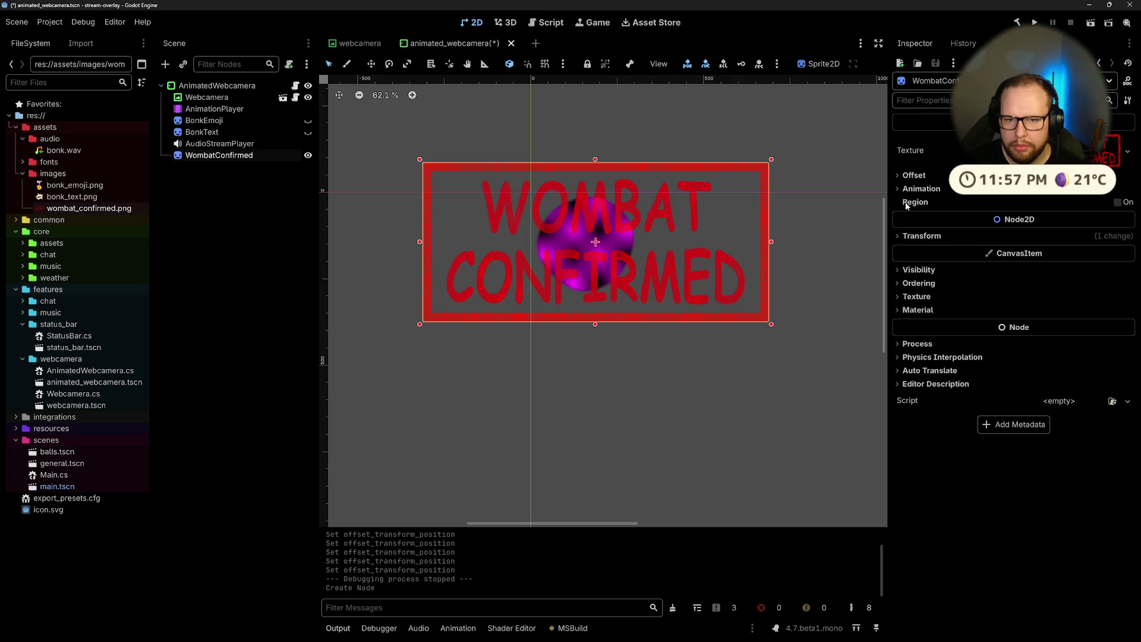
click(922, 236)
click(1046, 303)
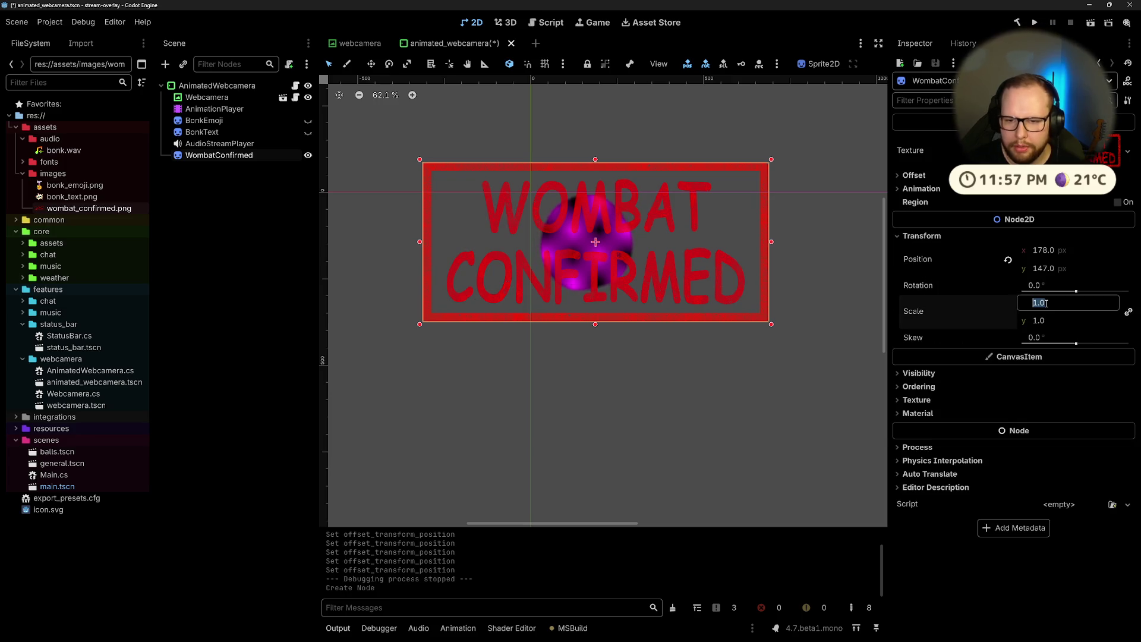
text(0.5)
key(Return)
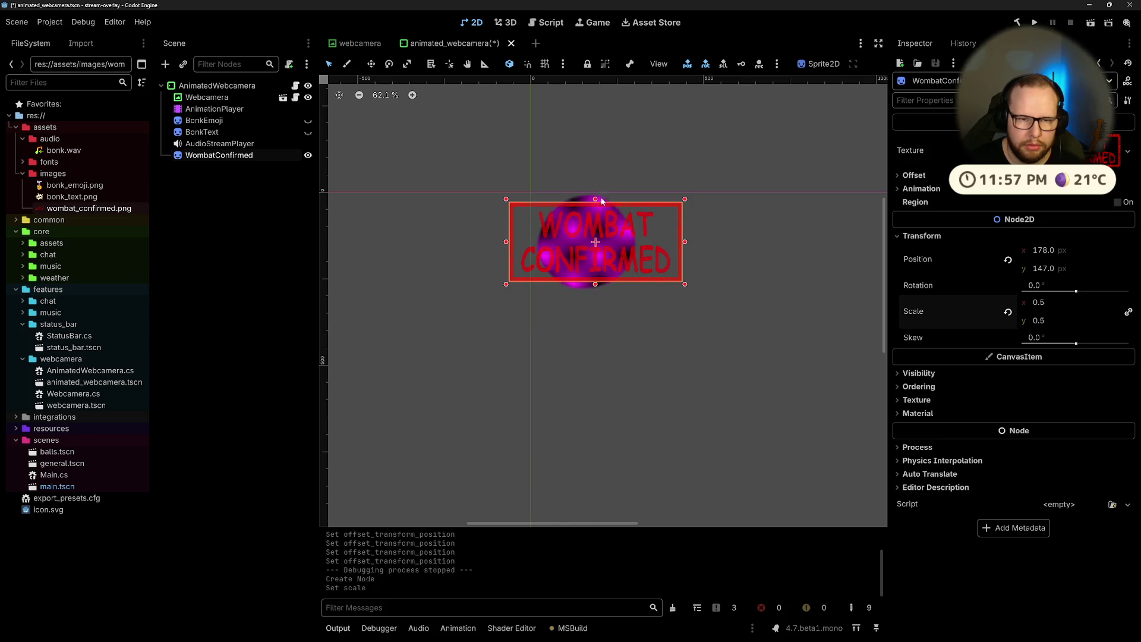
key(ctrl+z)
Step: Reset the sprite's position to the origin and set its x position to 150
drag(687, 232, 640, 234)
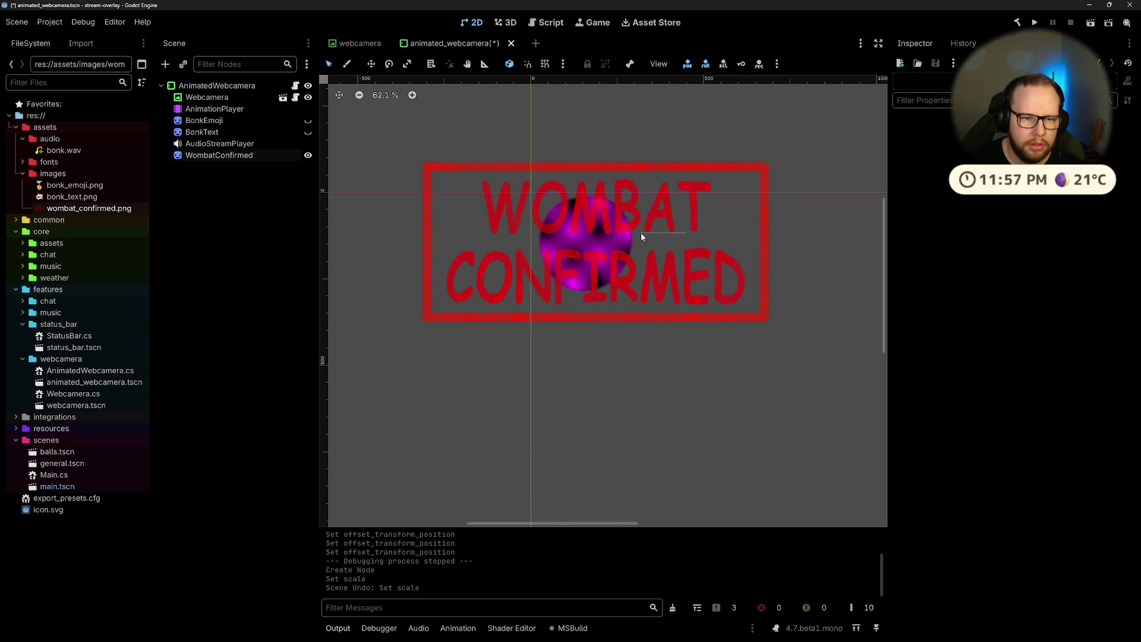
click(635, 215)
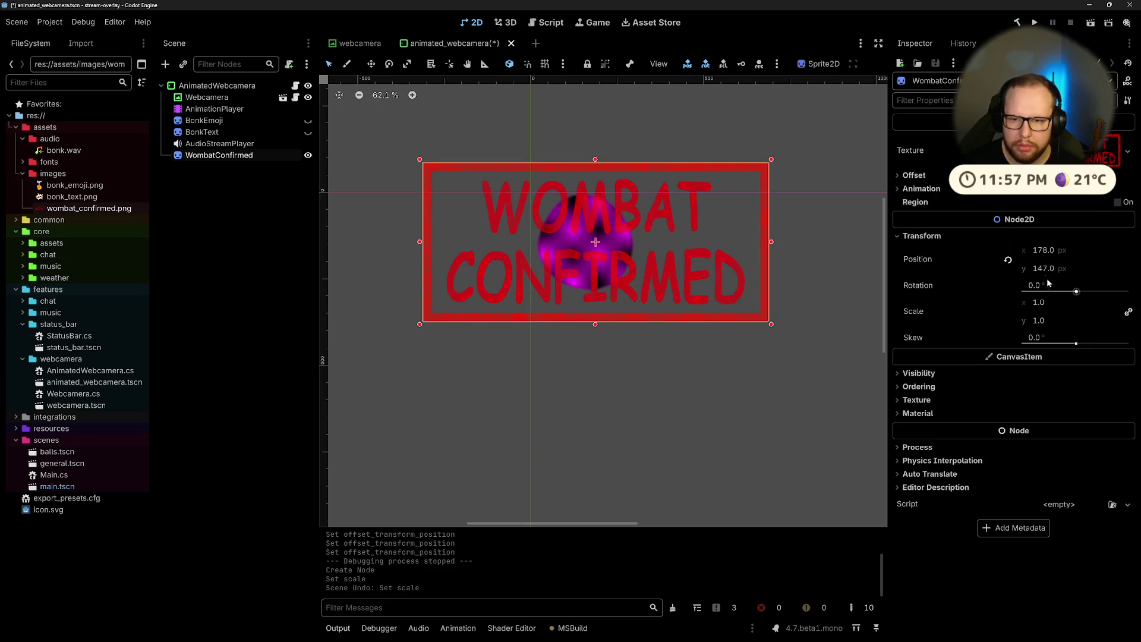
click(1008, 262)
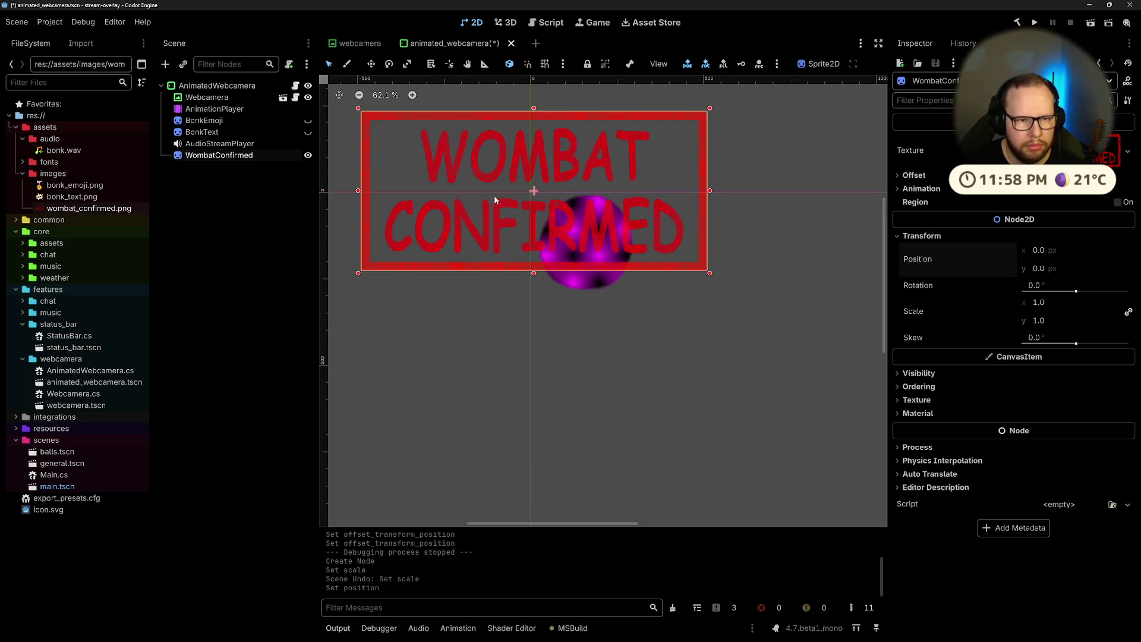
scroll(538, 202, down, 2)
scroll(537, 196, down, 2)
scroll(538, 189, up, 4)
scroll(529, 172, down, 3)
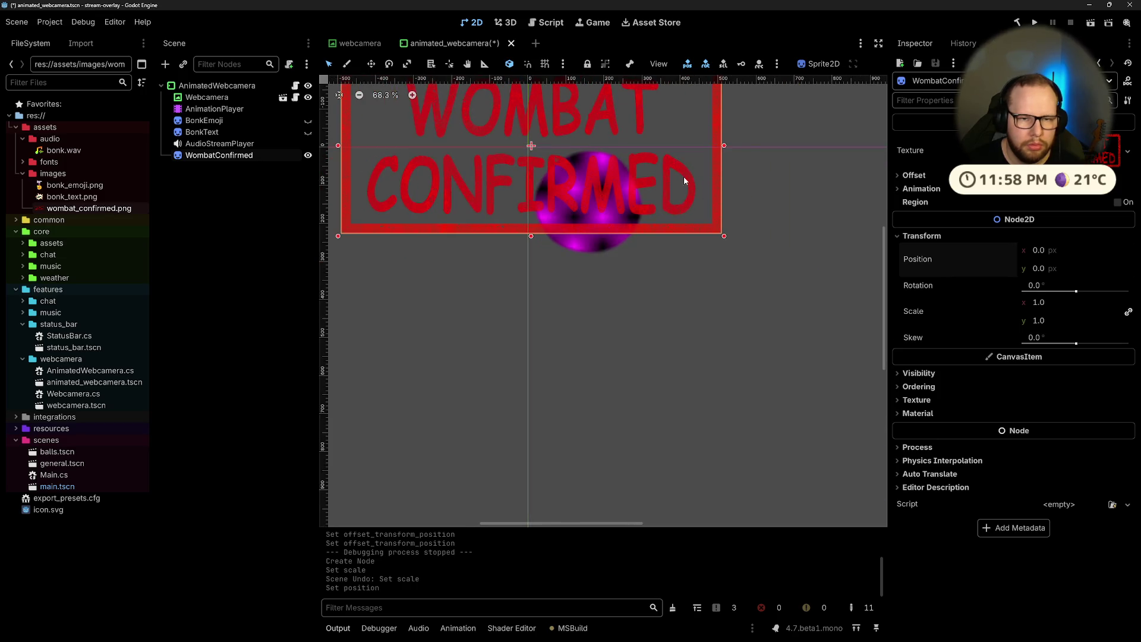
click(1066, 251)
text(1)
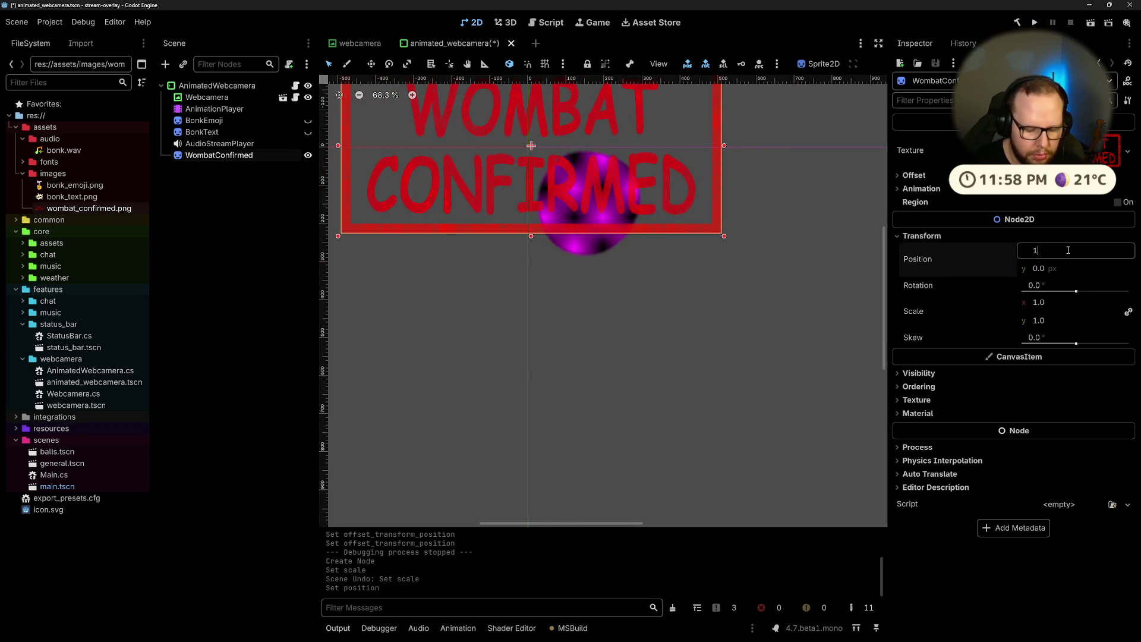
text(50)
key(Return)
Step: Set the sprite's y position to 100 and move WombatConfirmed above AudioStreamPlayer
click(1063, 266)
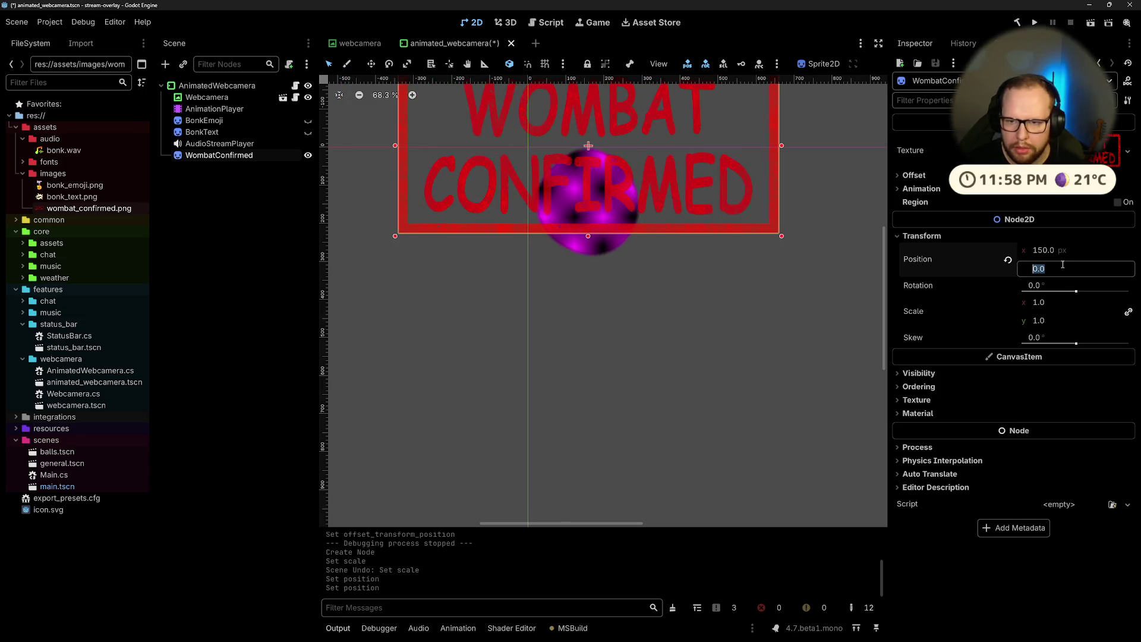
text(150)
key(Return)
click(1056, 268)
text(100)
key(Return)
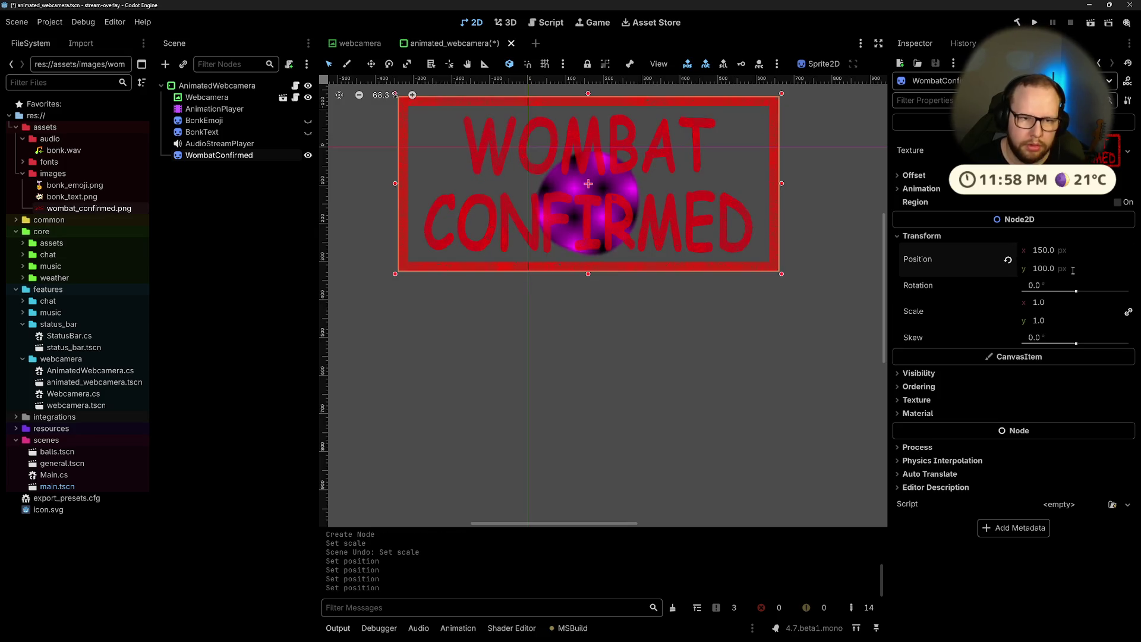
click(238, 278)
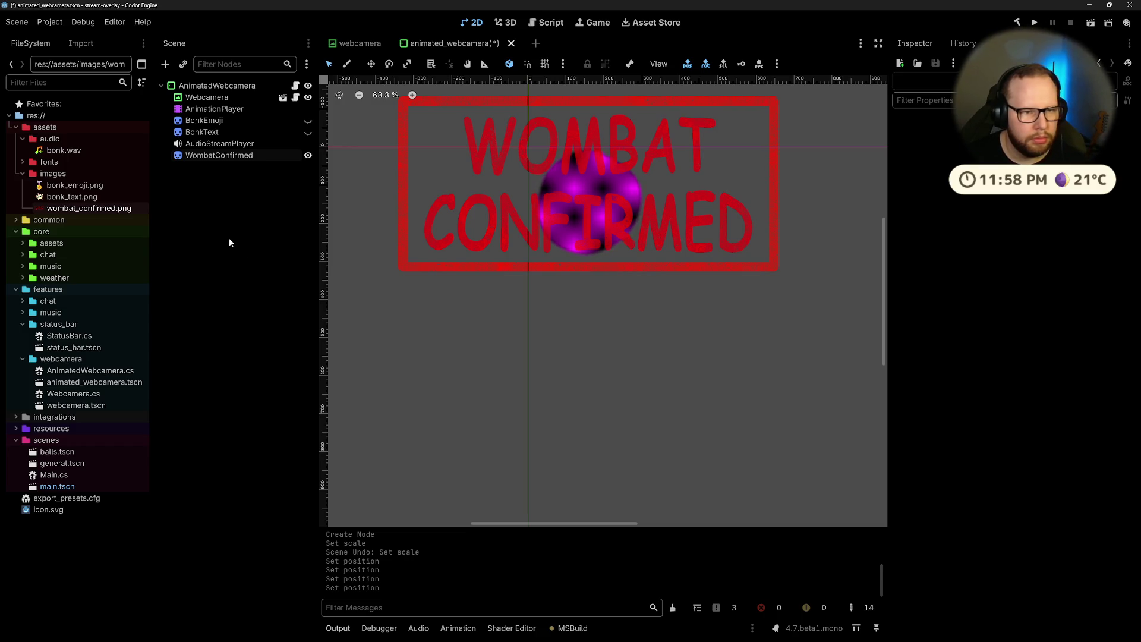
drag(198, 157, 196, 142)
Step: Hide WombatConfirmed, save the scene, and create a new AnimationPlayer animation named 'wombat'
click(308, 144)
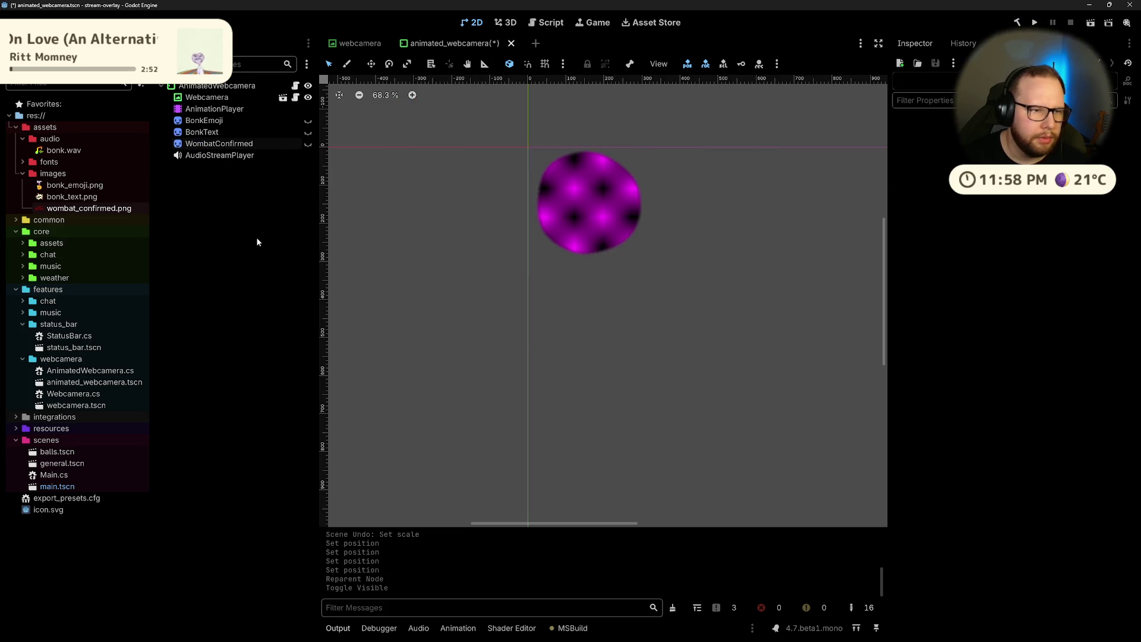
key(ctrl+s)
click(220, 155)
click(214, 108)
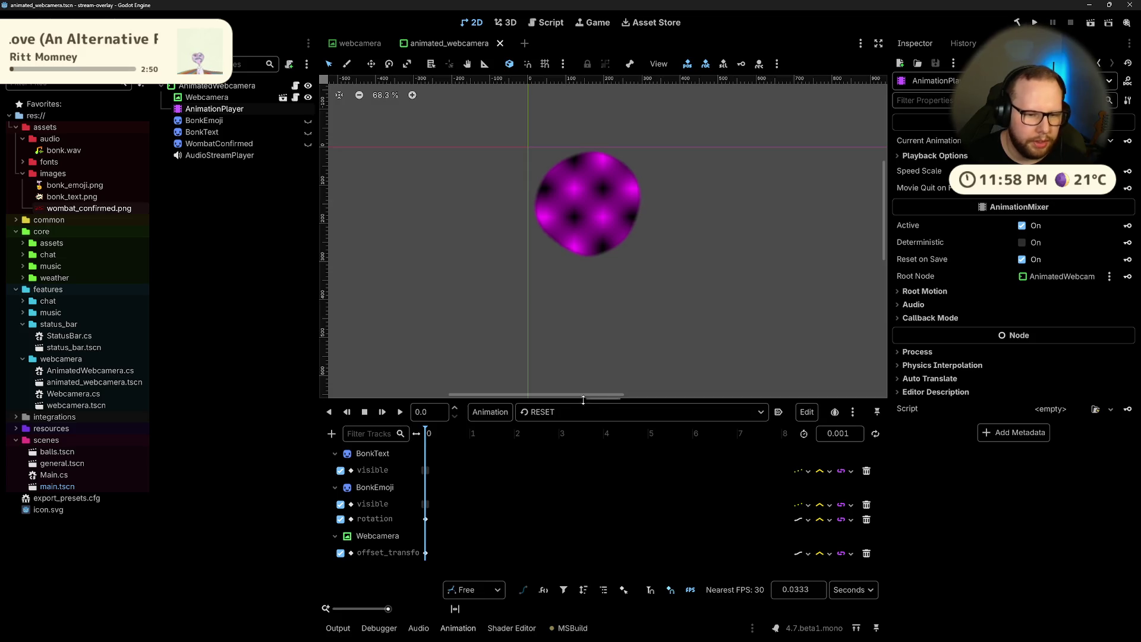
click(489, 412)
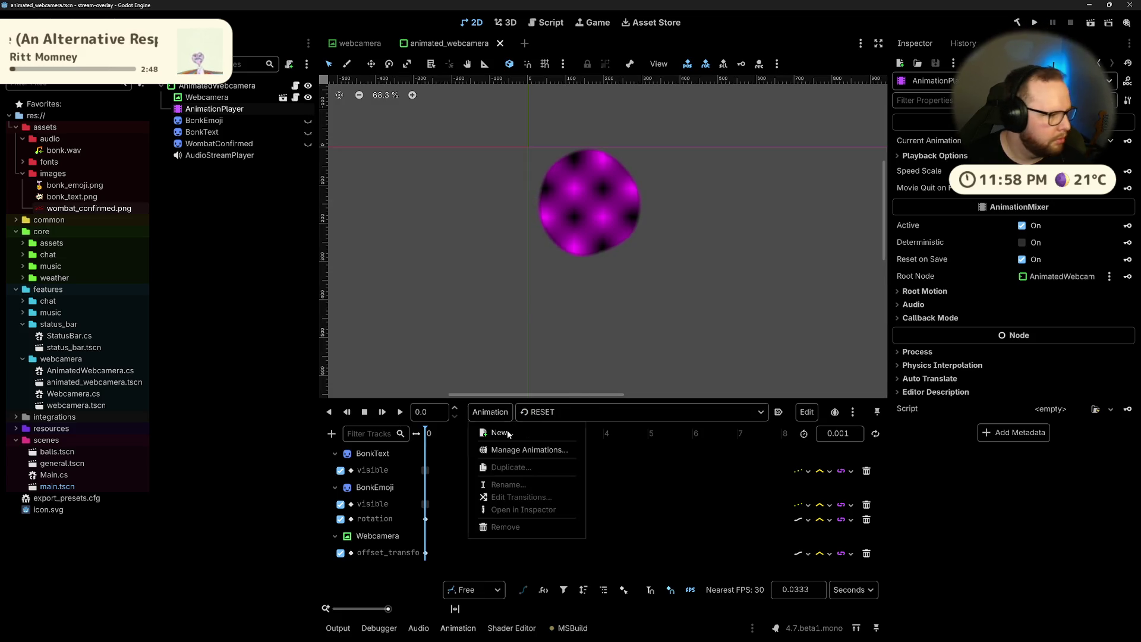
click(509, 435)
text(wombat)
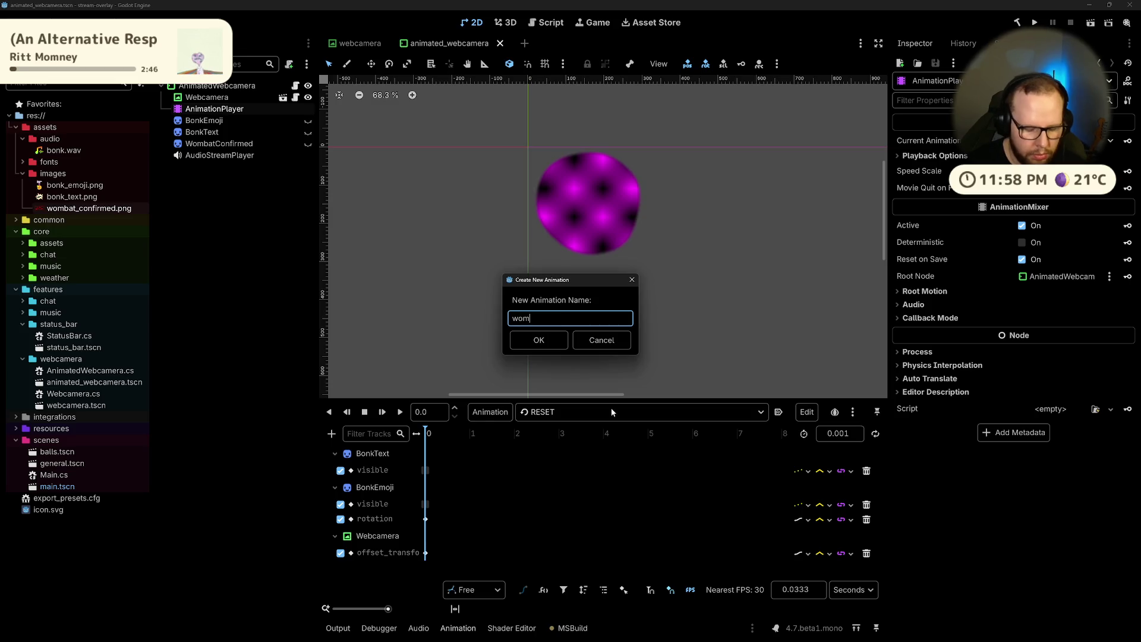
click(536, 344)
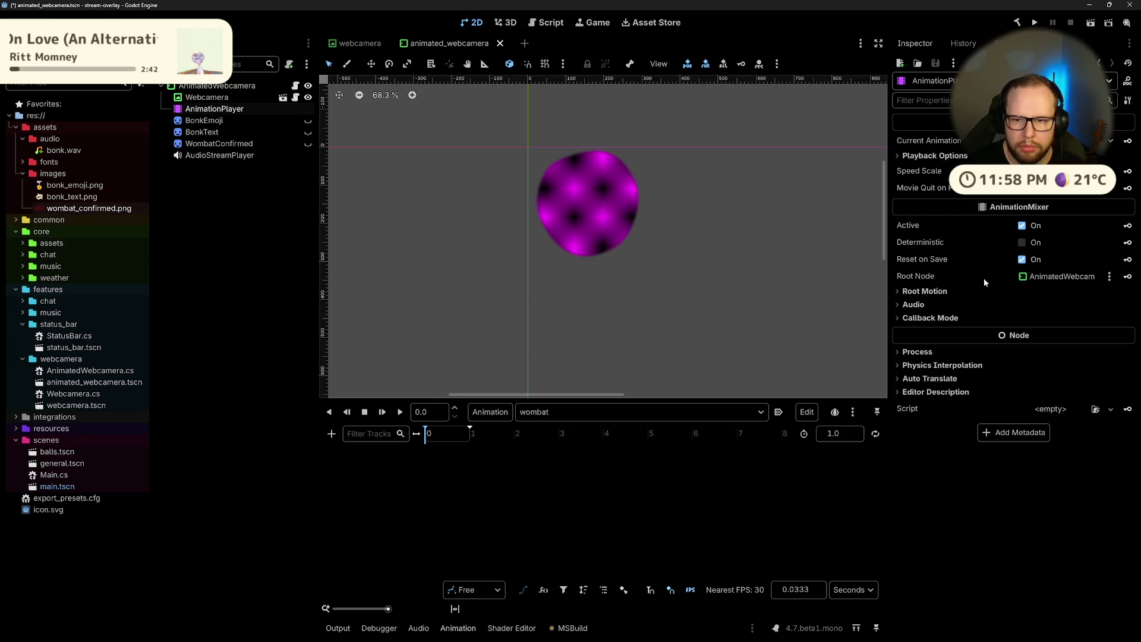
Step: Key WombatConfirmed's Visible property as on at 0 s, then turn visibility off and save
click(209, 144)
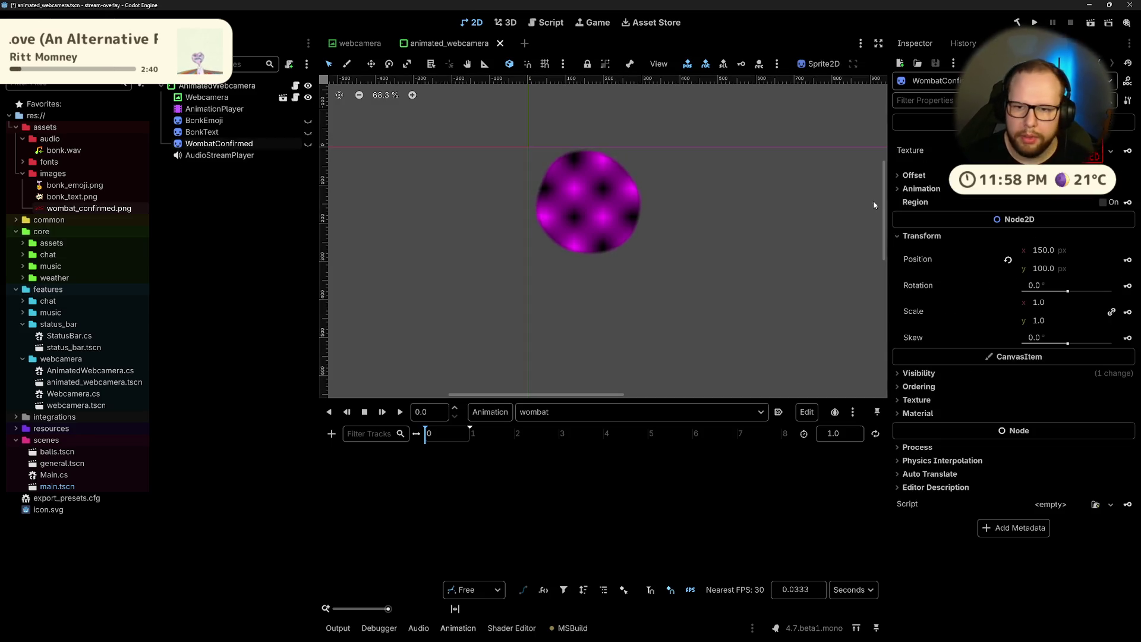
click(919, 373)
click(1022, 388)
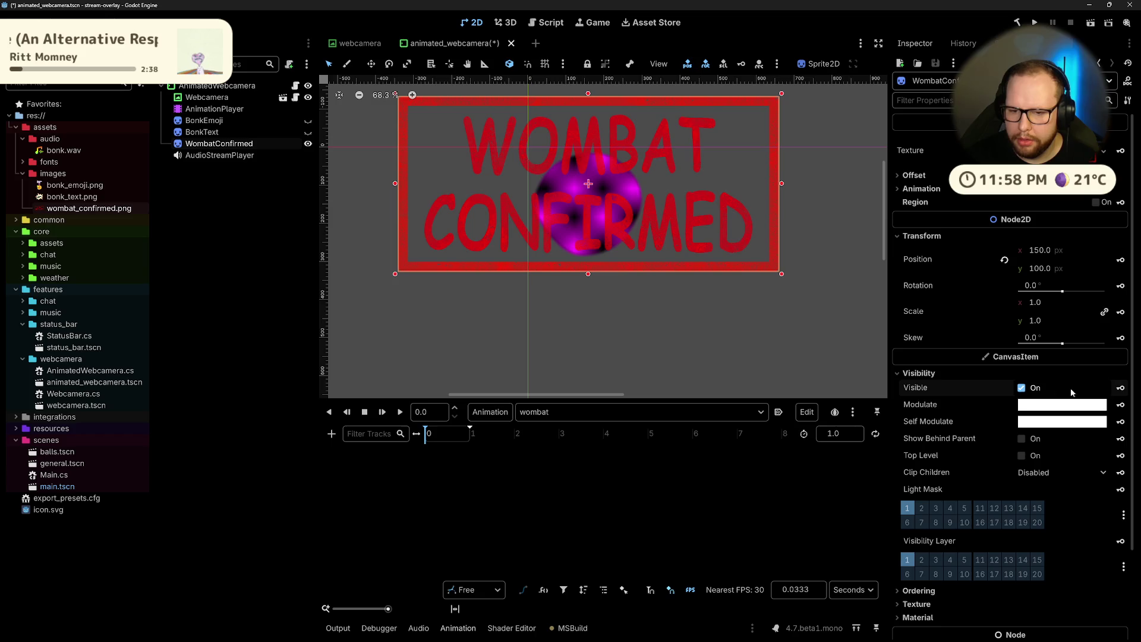
click(1121, 388)
click(528, 359)
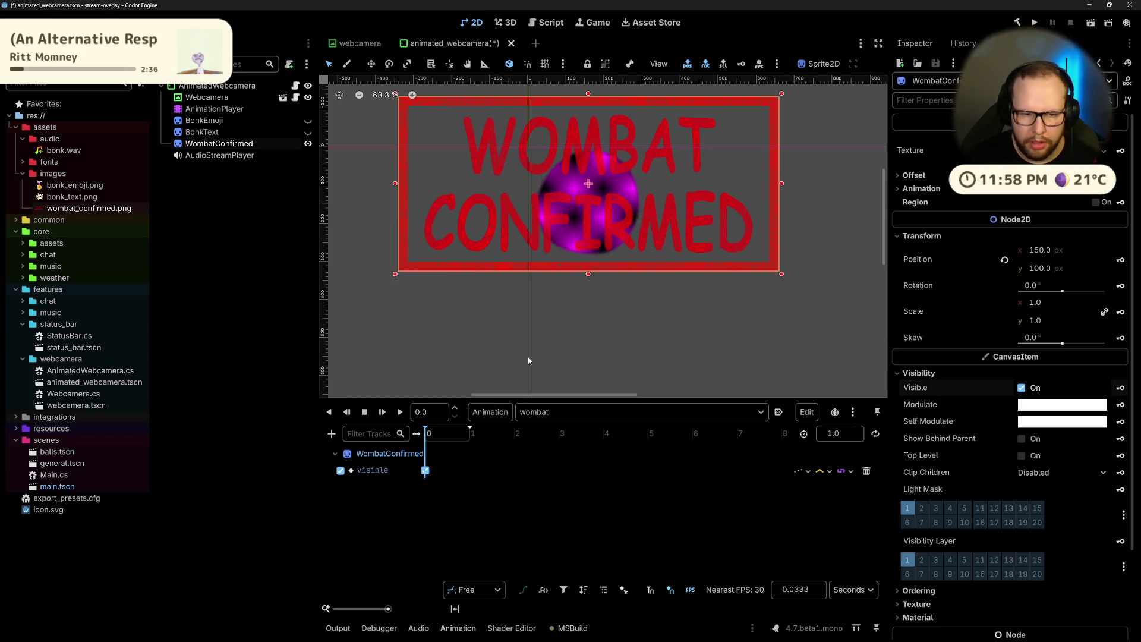
click(1033, 389)
key(ctrl+s)
Step: Compare the RESET and bonk animations, then return to 'wombat' with WombatConfirmed selected
click(577, 412)
click(547, 434)
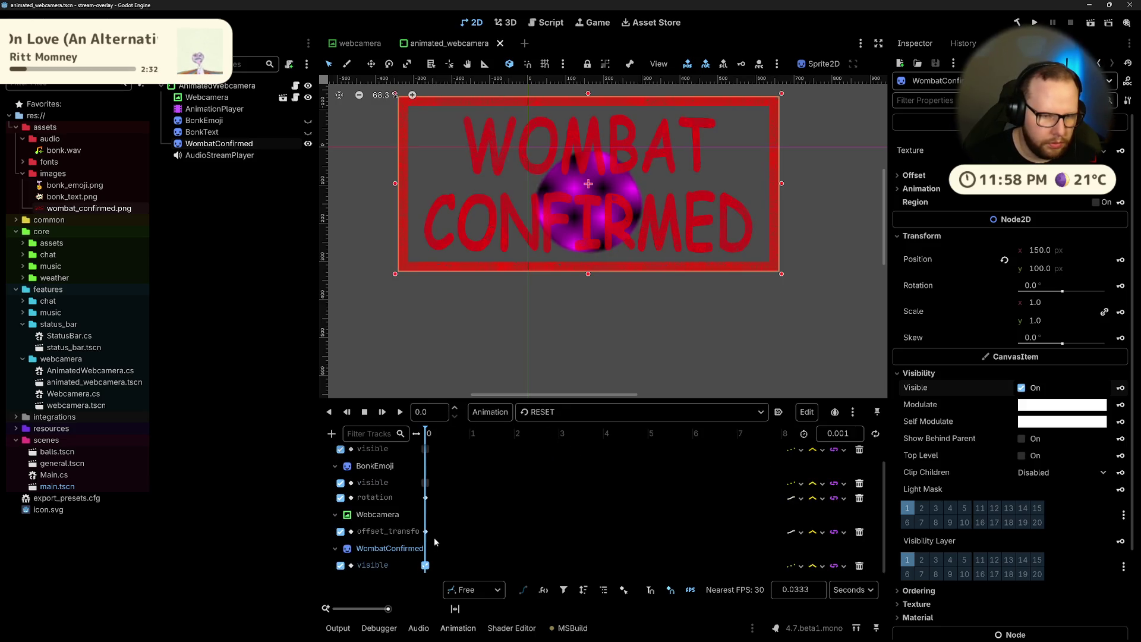
click(426, 565)
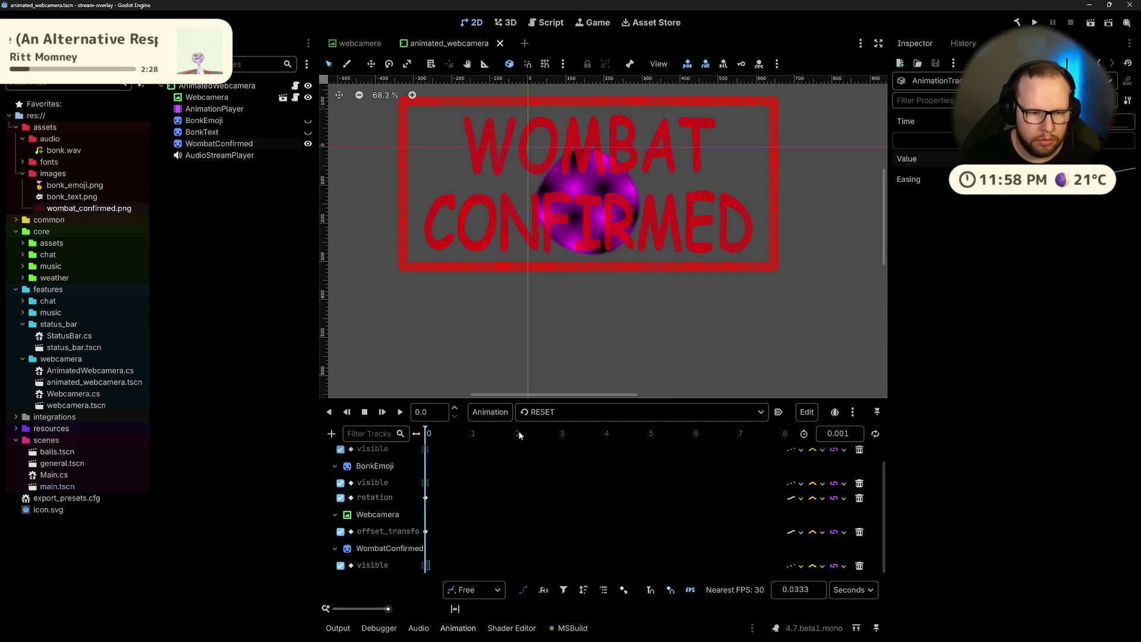
click(490, 412)
key(Escape)
click(567, 412)
click(553, 452)
click(567, 412)
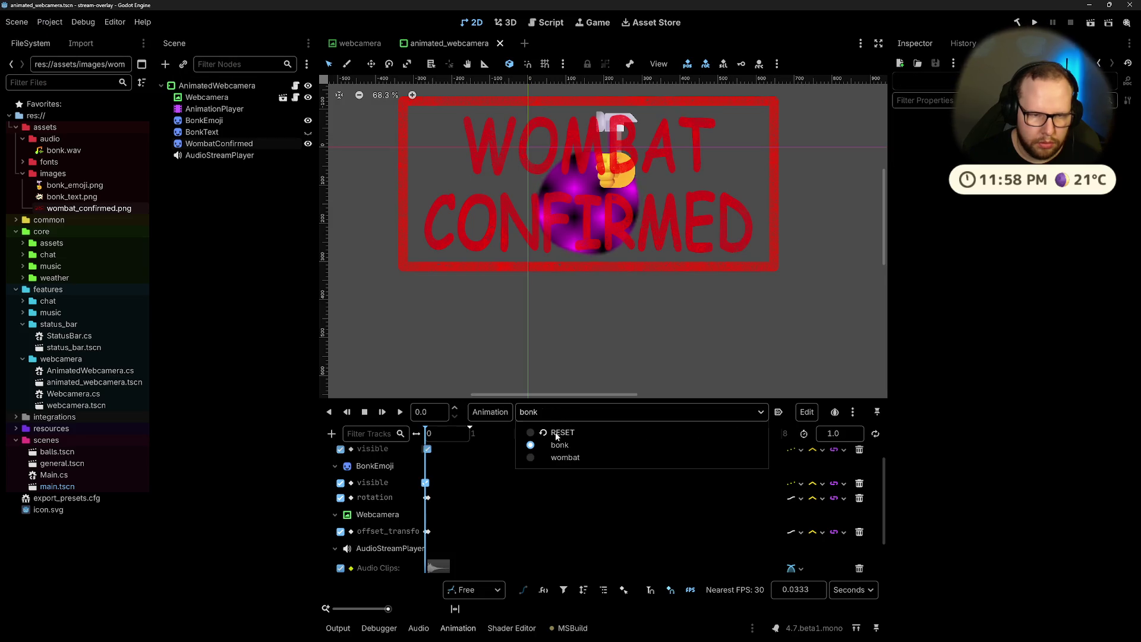
click(556, 434)
click(553, 412)
click(554, 460)
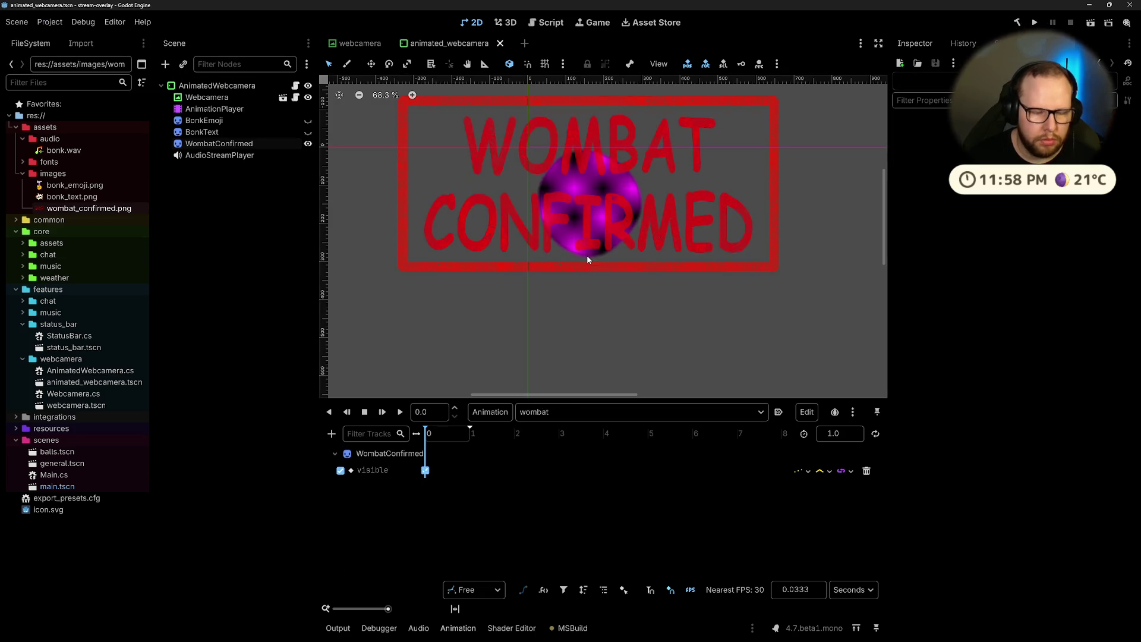
click(222, 143)
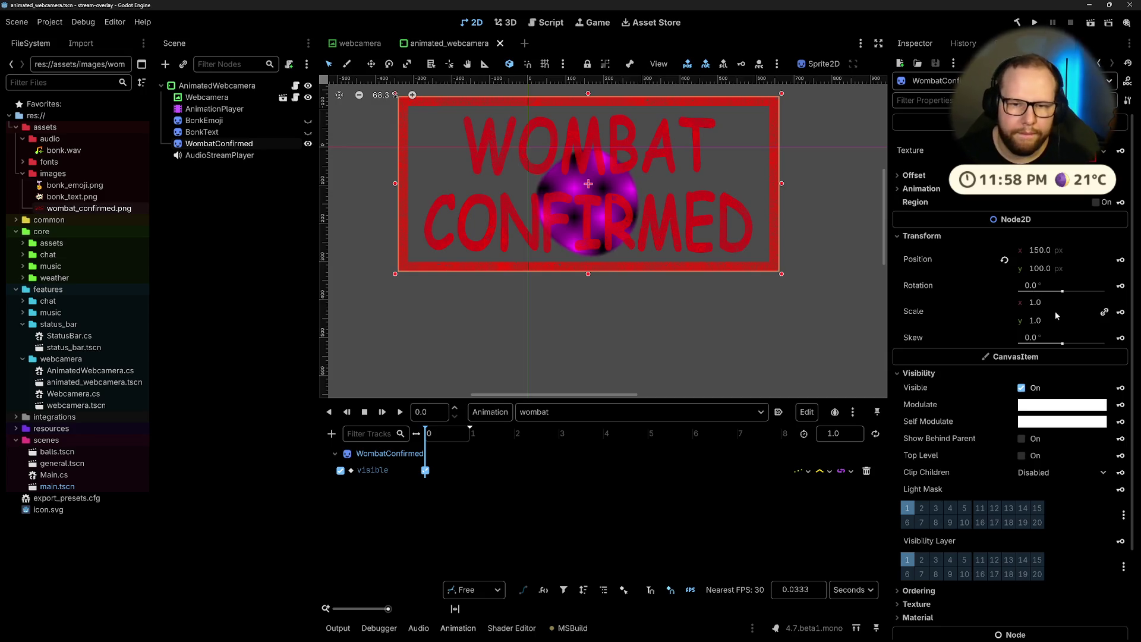
Step: At 0.2 s, set the stamp's scale to 0.3 and create a scale keyframe
double_click(426, 416)
text(0.2)
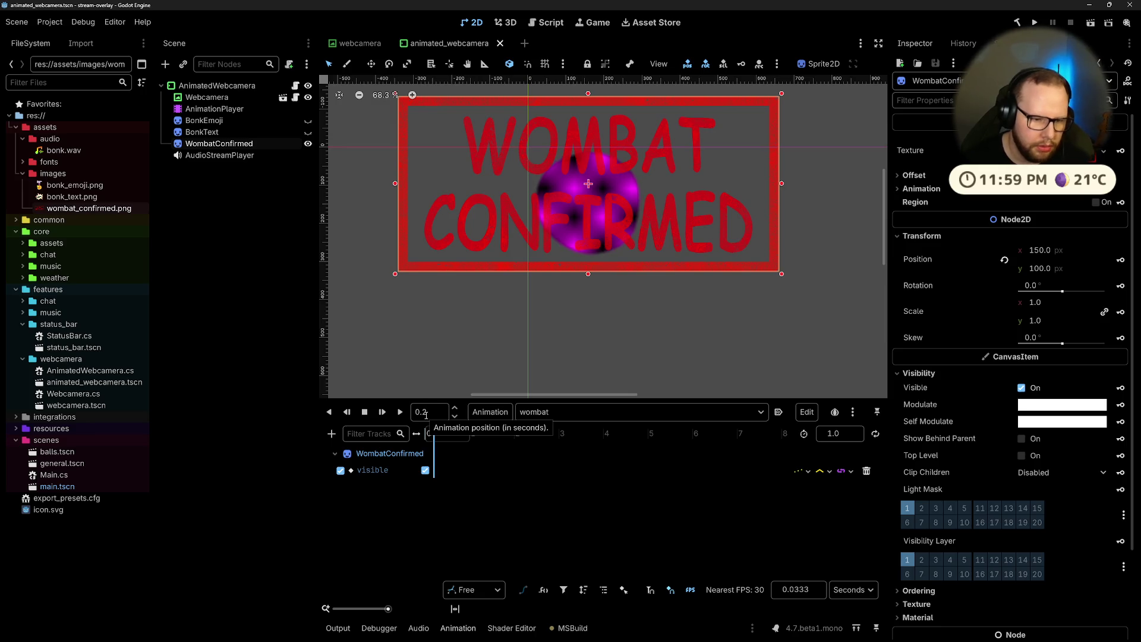
key(Return)
click(1075, 299)
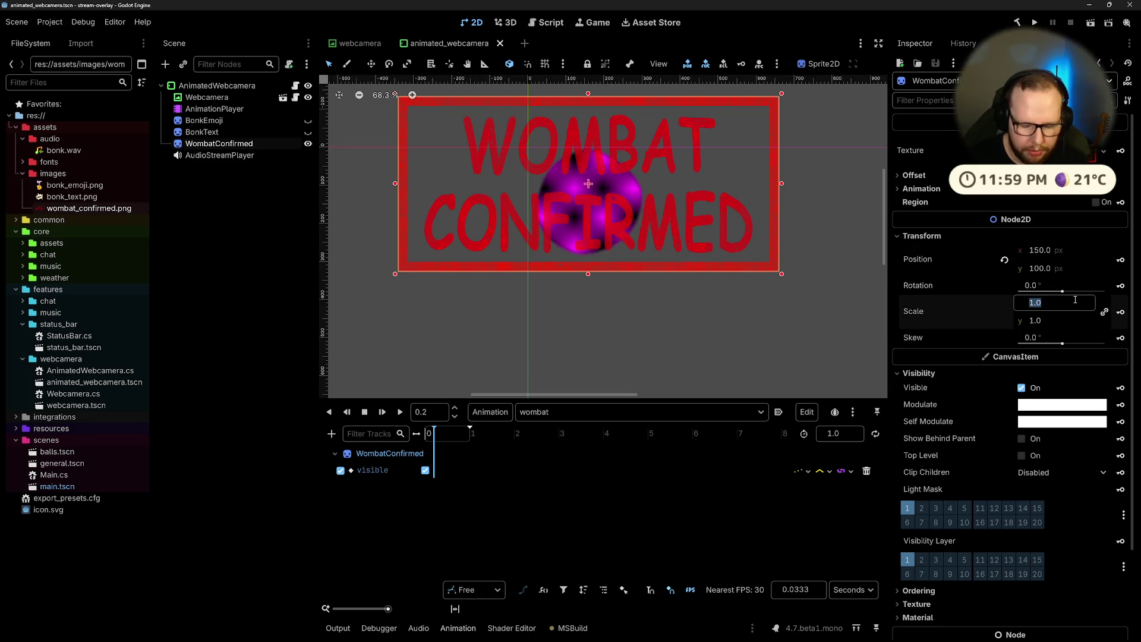
text(0.2)
key(Return)
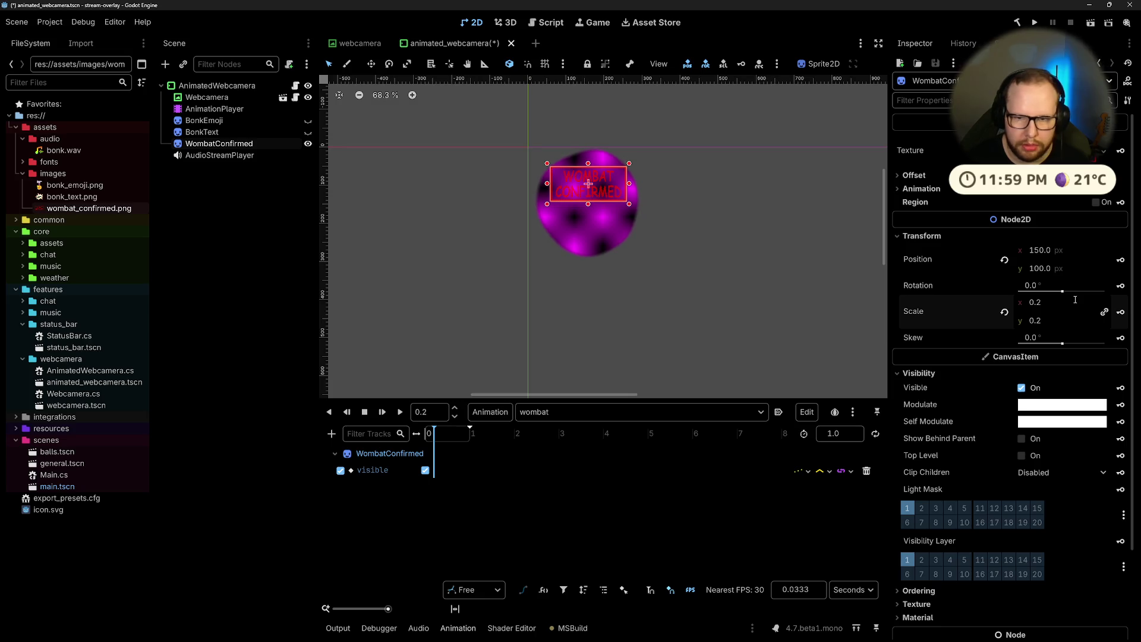
click(1062, 301)
key(BackSpace)
text(3)
key(Return)
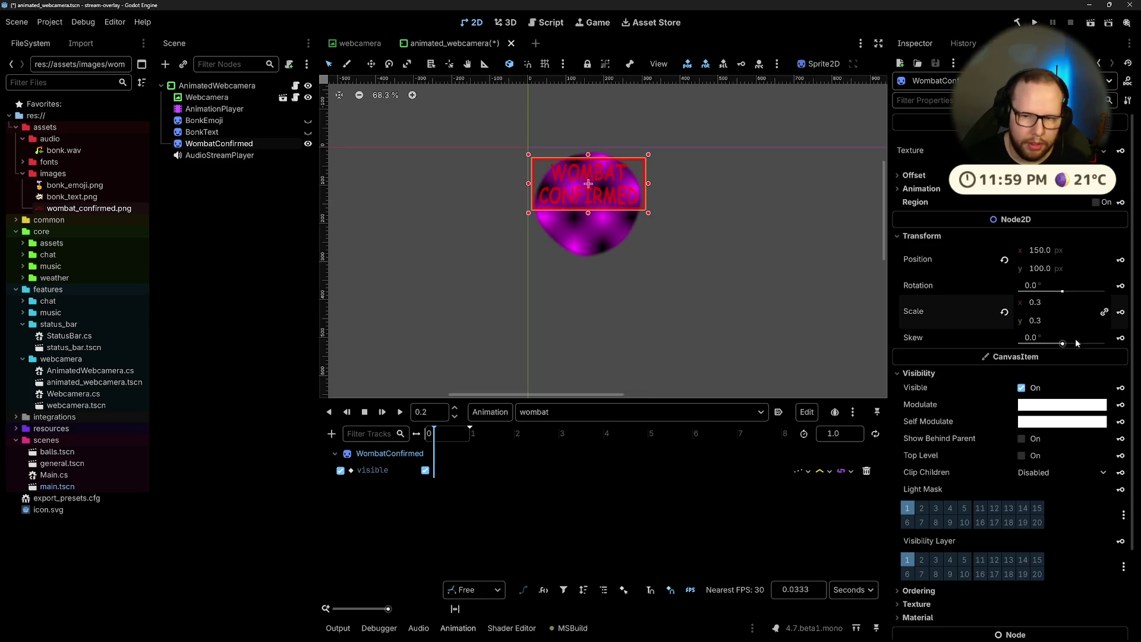
click(1121, 313)
click(514, 352)
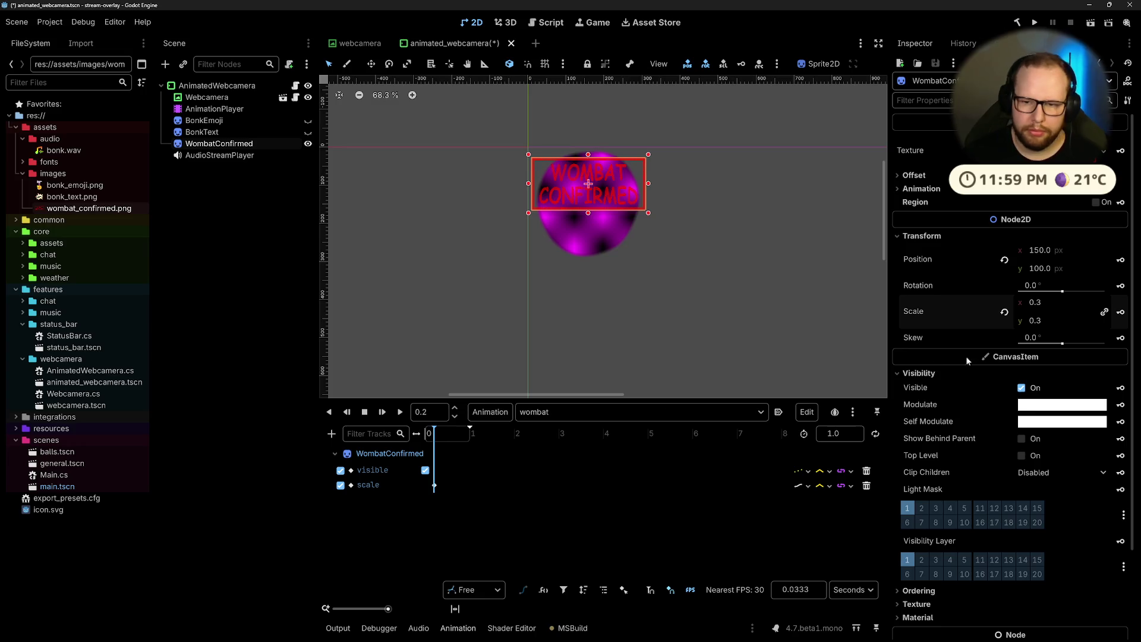
Step: Rotate the stamp to -5° and key the rotation track, keeping the wombat animation selected
drag(1063, 290, 1061, 292)
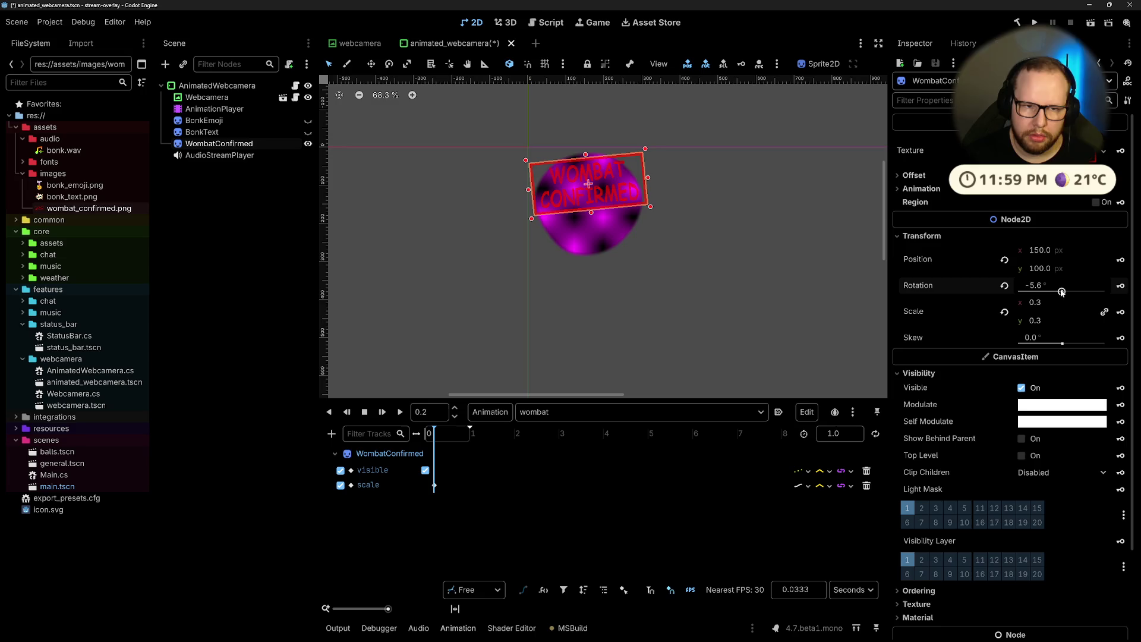
text(-5)
key(Return)
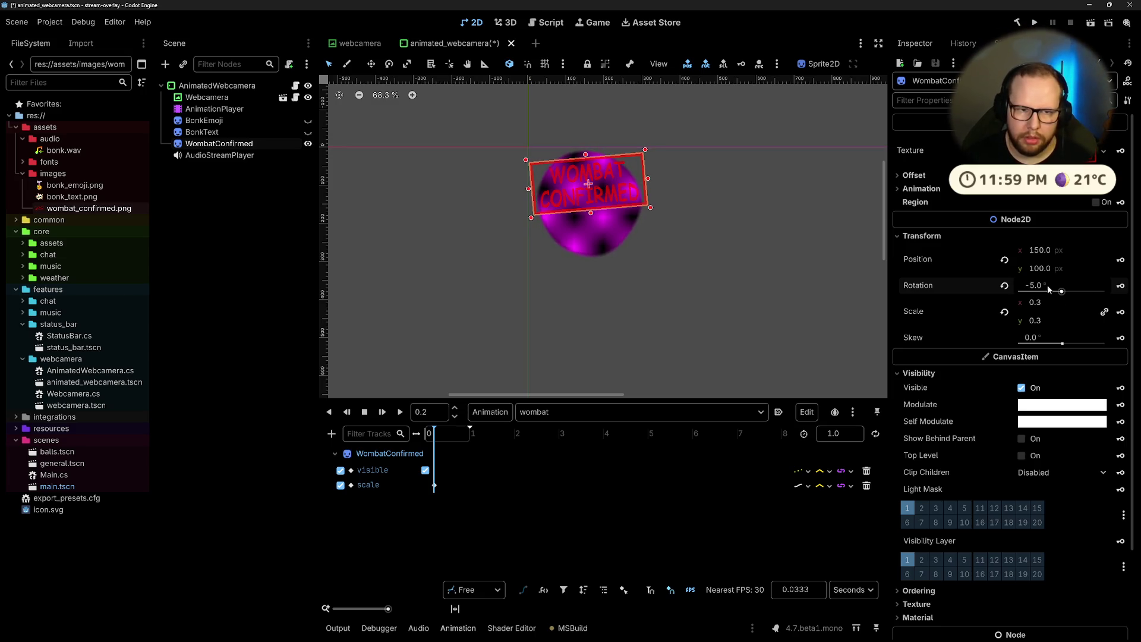
click(1121, 286)
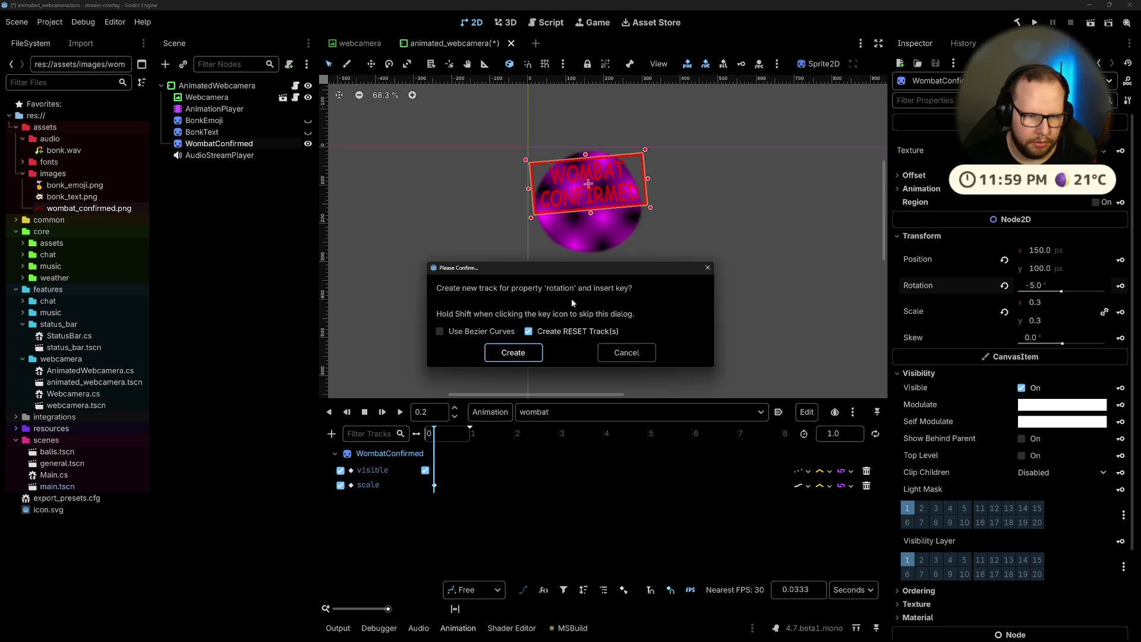
click(526, 350)
click(547, 416)
click(549, 434)
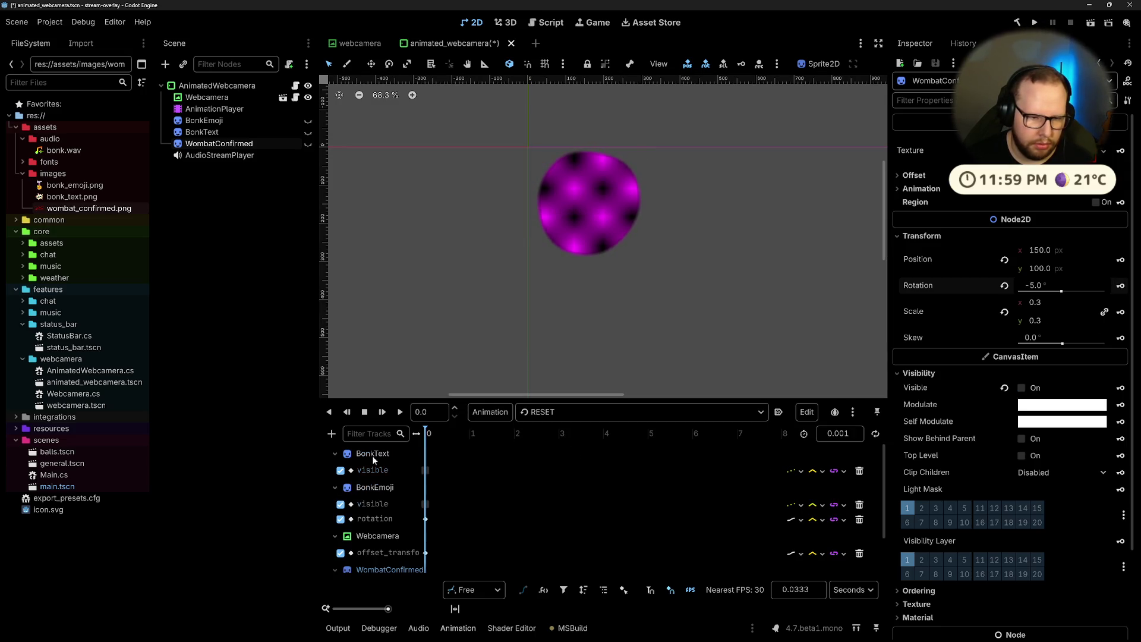
click(547, 412)
click(554, 459)
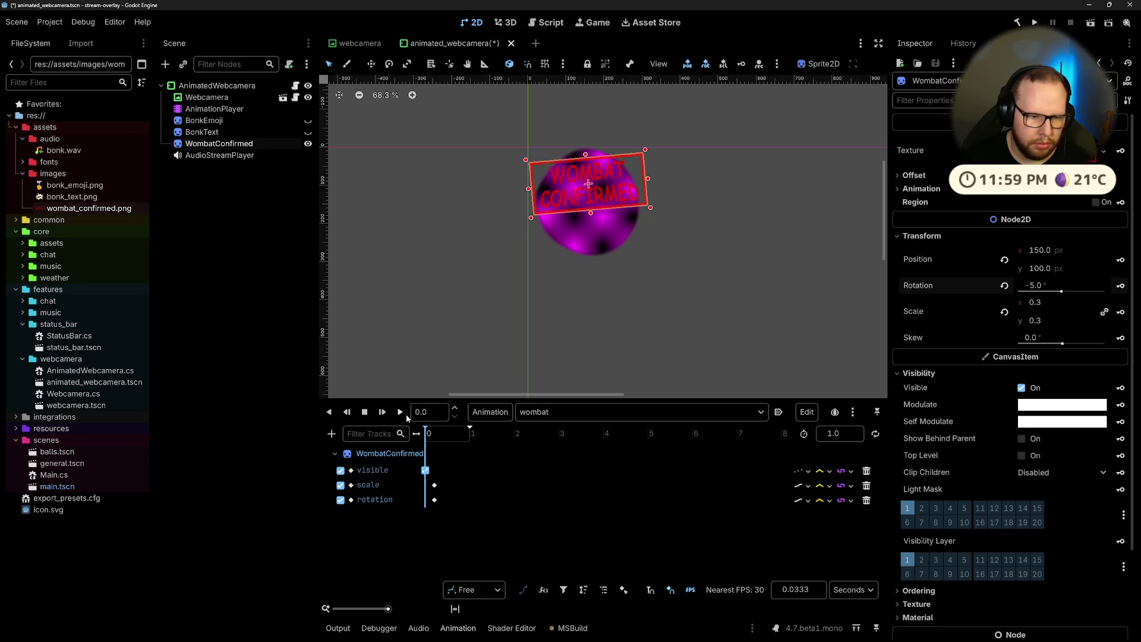
Step: Revert the stamp to upright rotation and full scale, and keyframe both at 0 s
click(1005, 286)
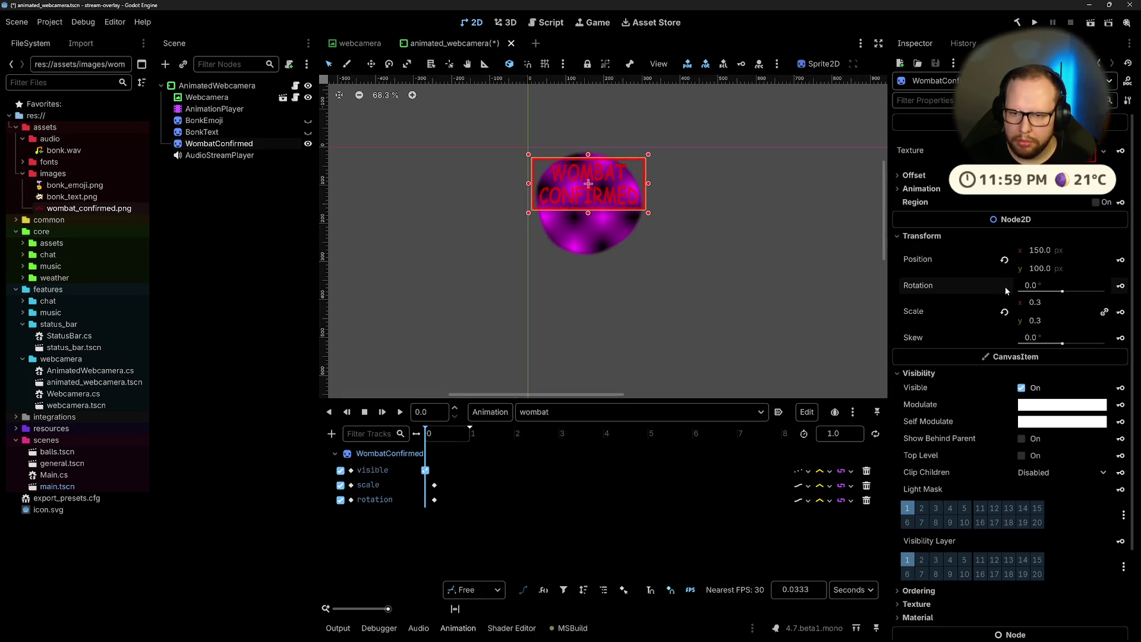
click(1005, 311)
click(1121, 286)
click(1121, 311)
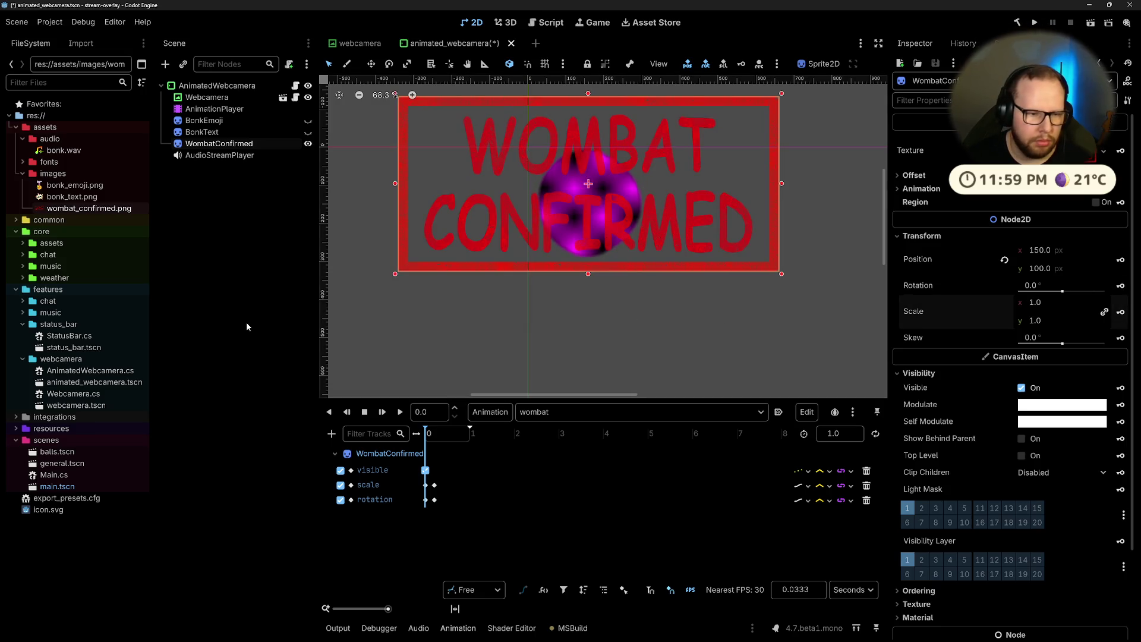
Step: Create a Modulate track for WombatConfirmed and drag its colour to fully transparent
scroll(1057, 260, down, 3)
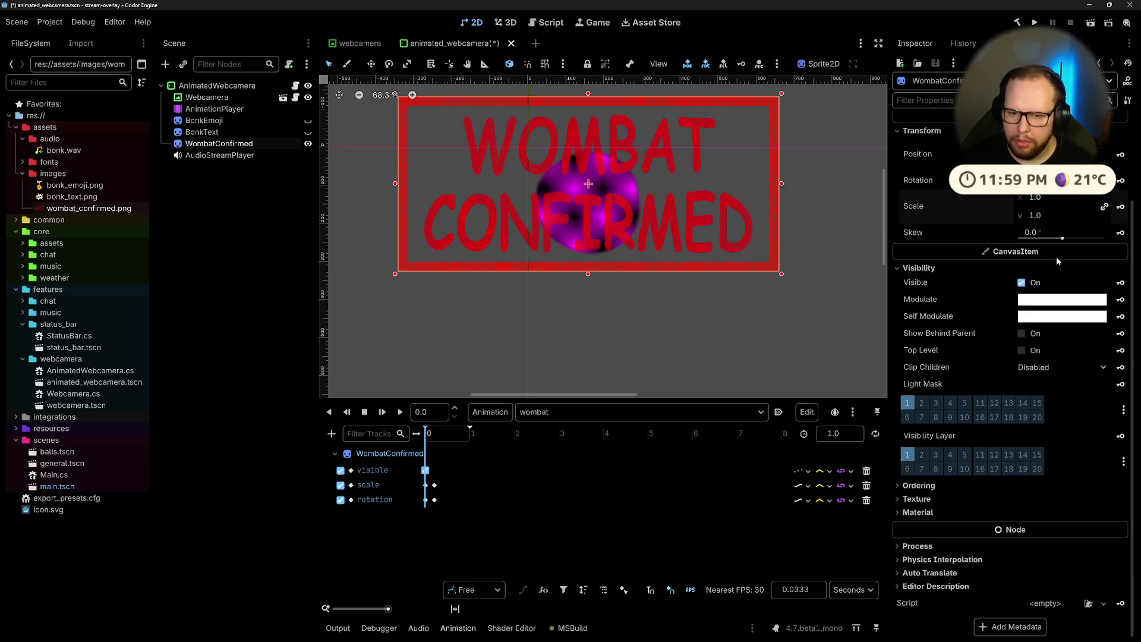
click(1121, 300)
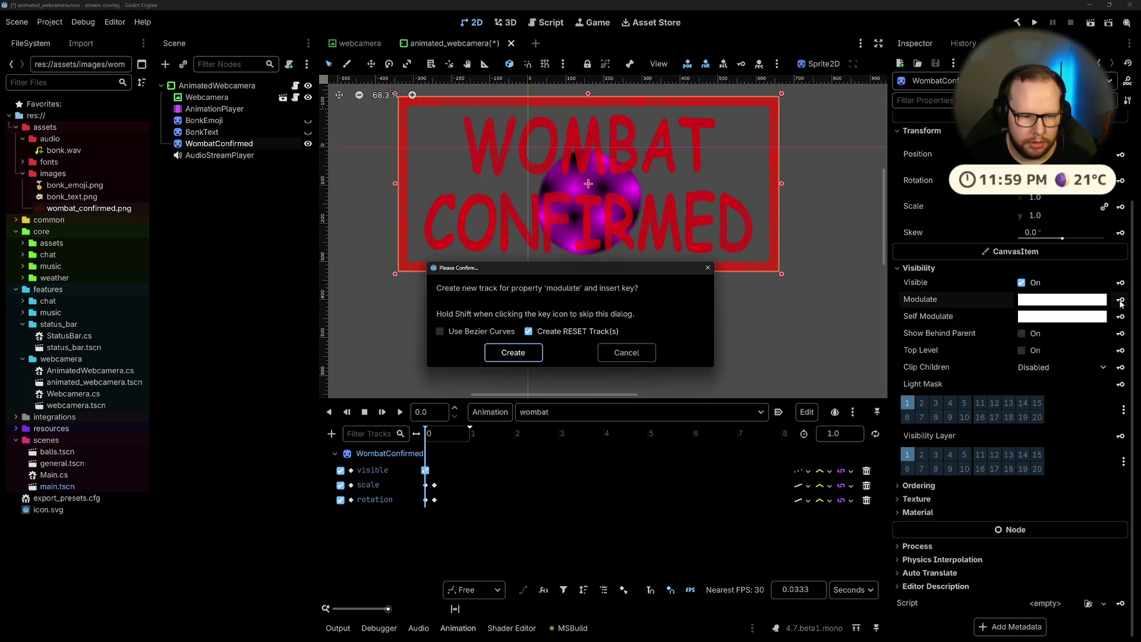
click(519, 350)
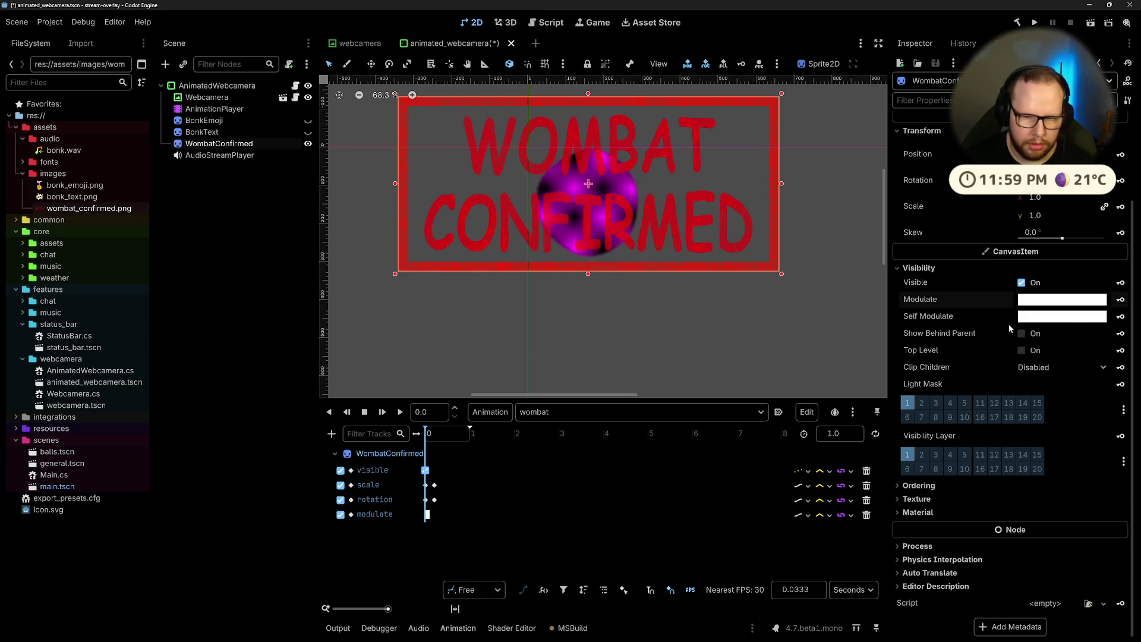
click(1047, 301)
click(1092, 573)
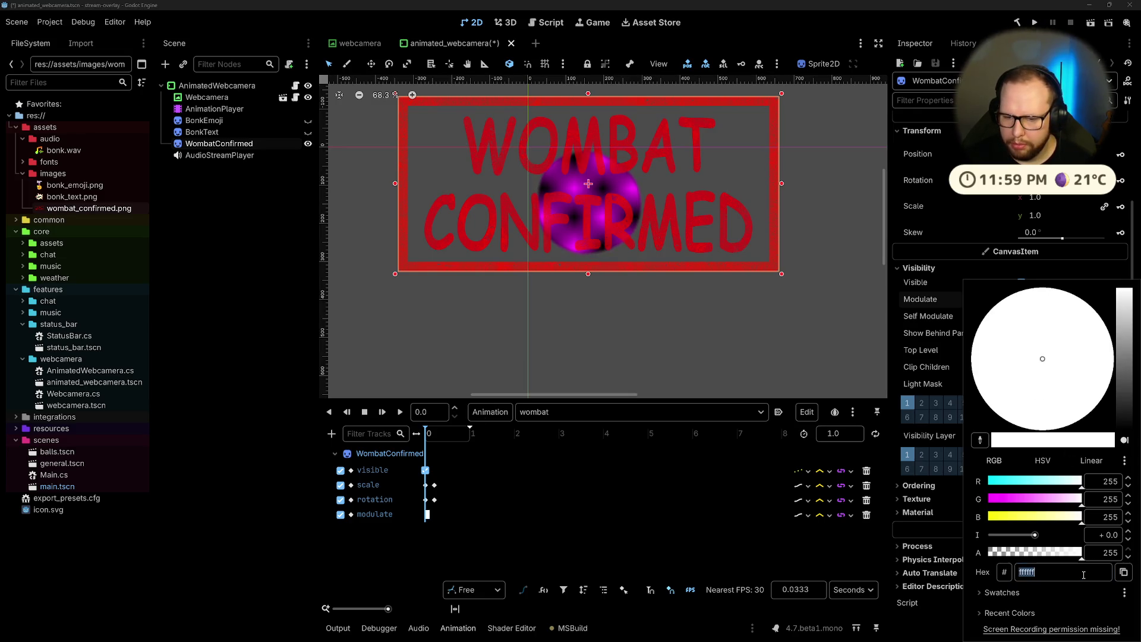
drag(1078, 562, 951, 560)
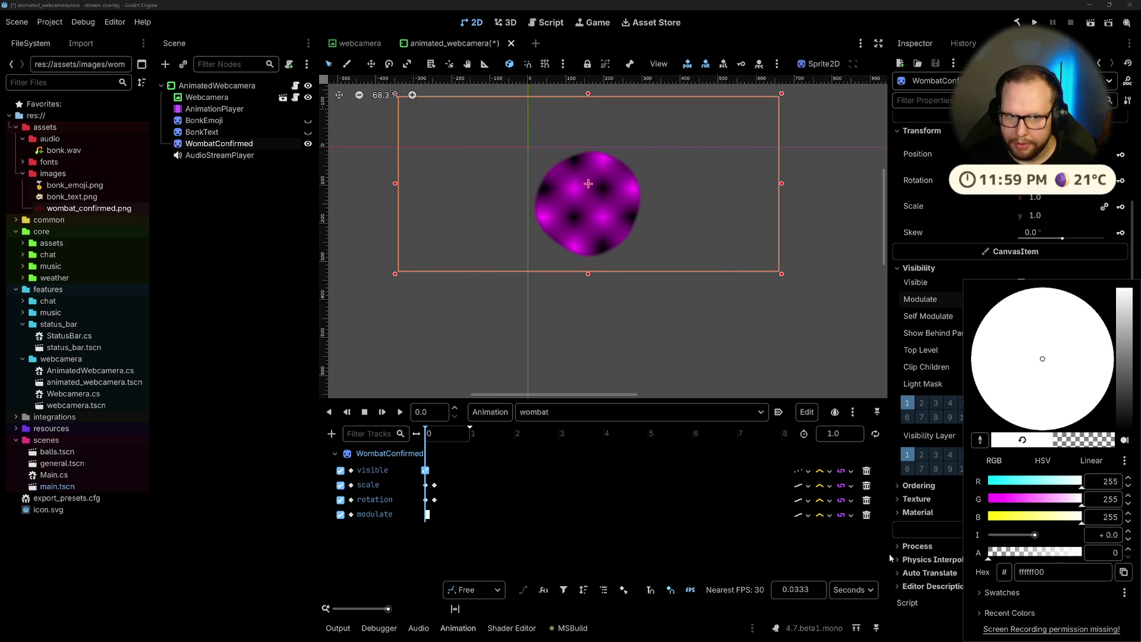
click(615, 544)
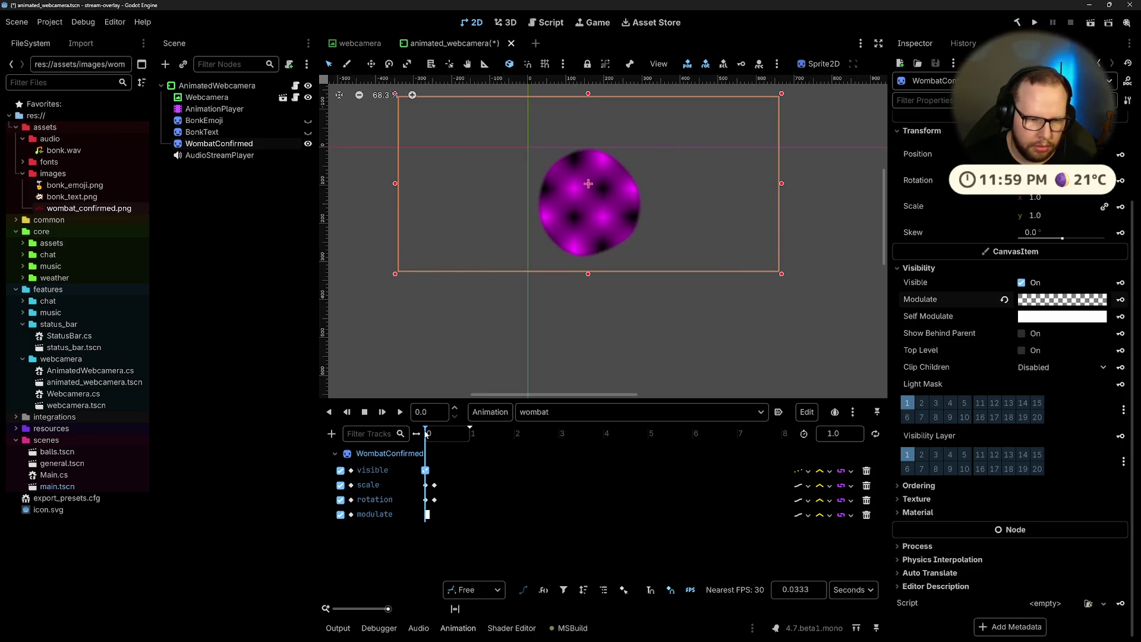
Step: Move the playhead to about 0.2 s and key the opaque Modulate colour there
click(435, 485)
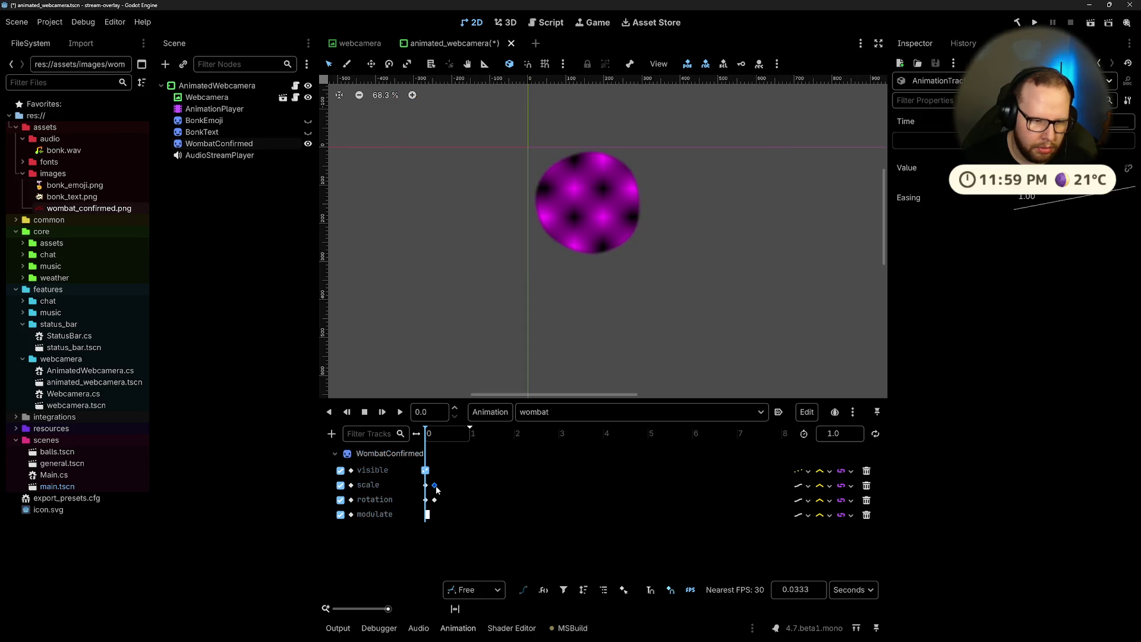
click(424, 438)
drag(424, 438, 435, 433)
scroll(438, 411, down, 1)
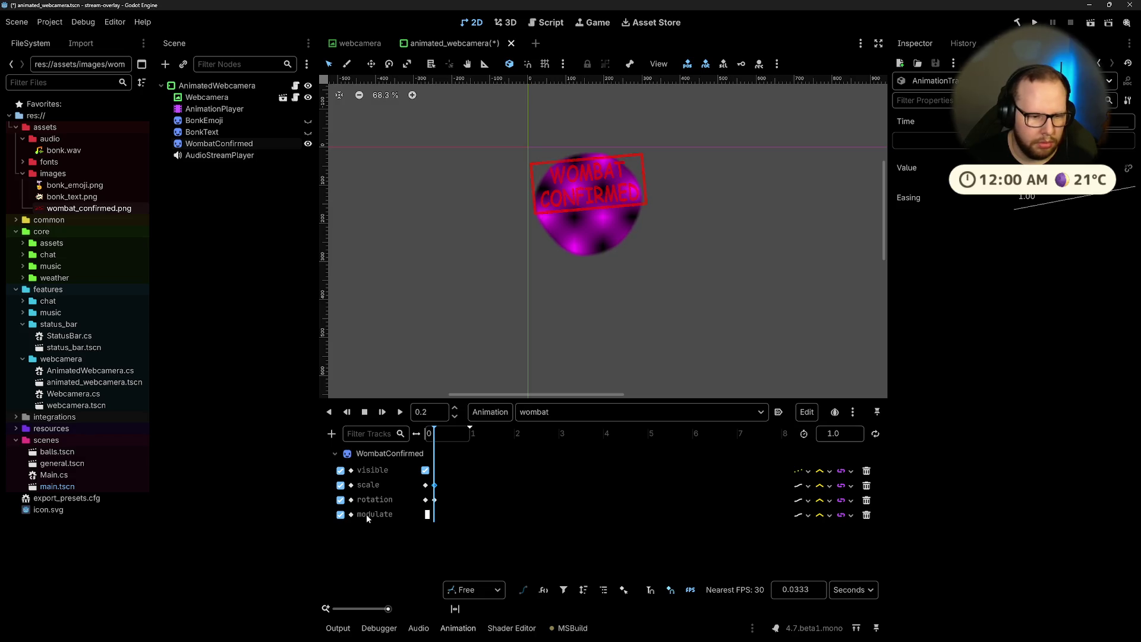
click(383, 454)
click(1121, 299)
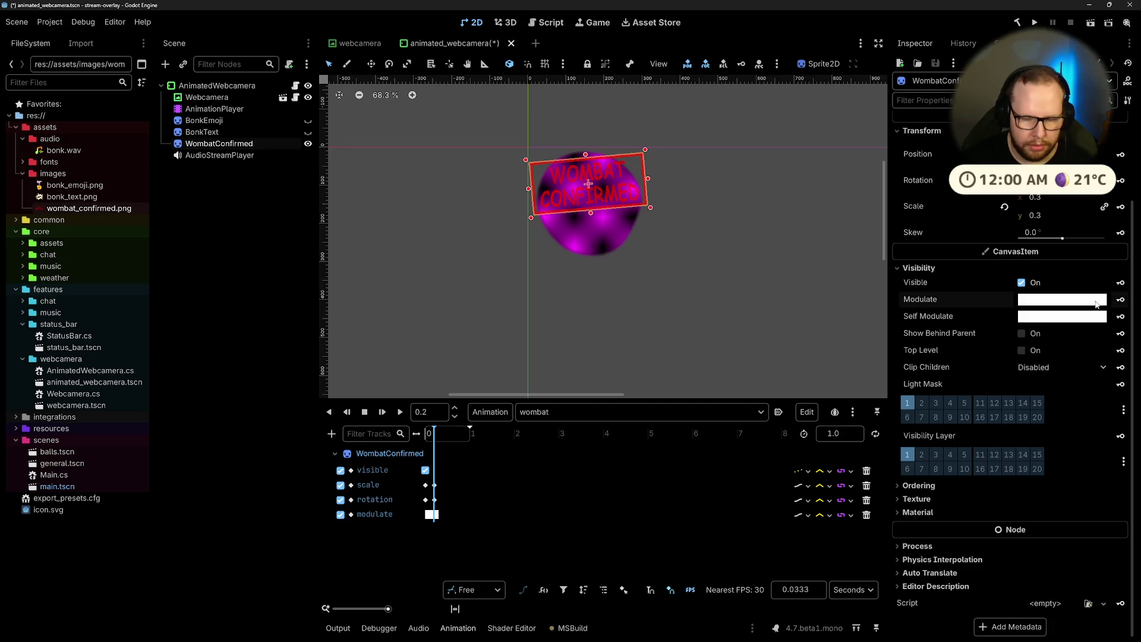
Step: Set the 0 s Modulate keyframe's colour to ffffff00 so it starts transparent
click(1096, 300)
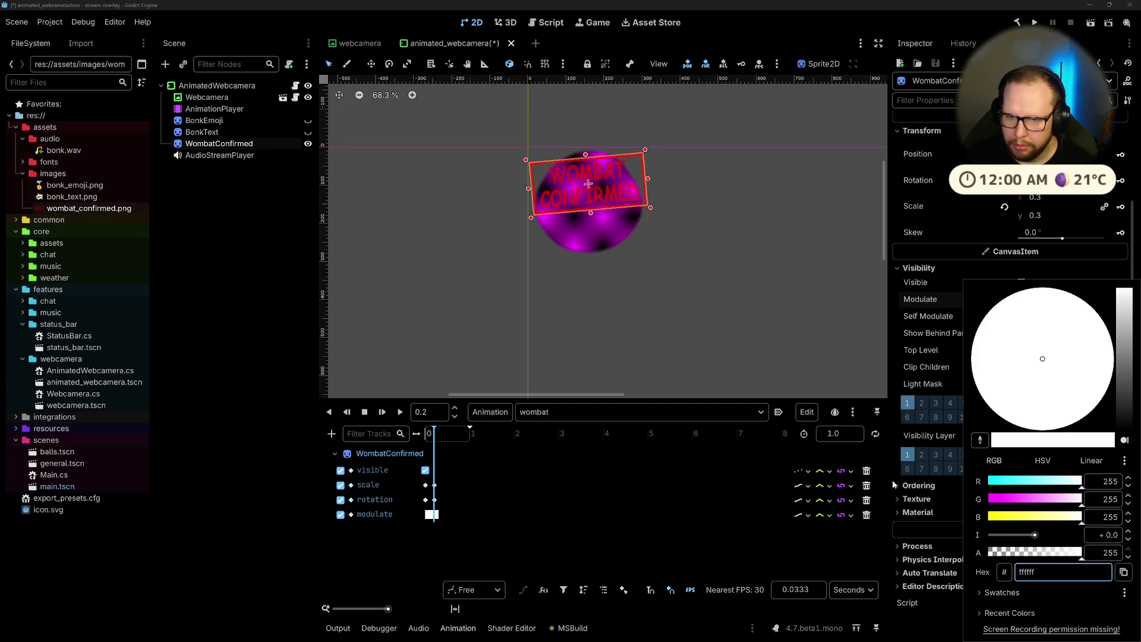
click(434, 515)
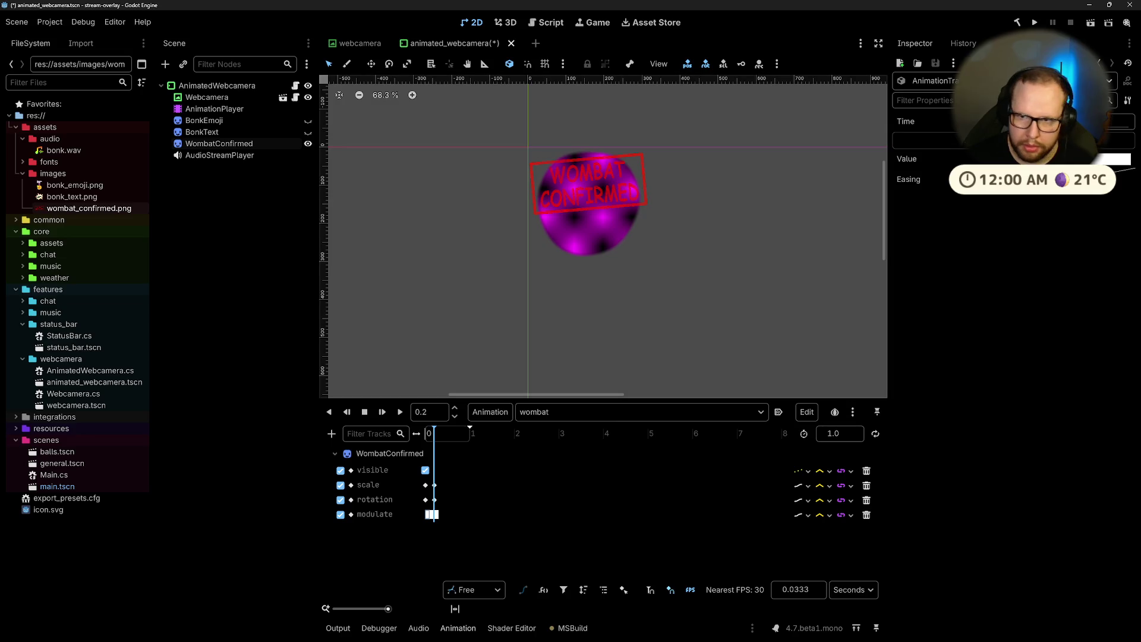
click(1115, 159)
text(ffffff00)
key(Return)
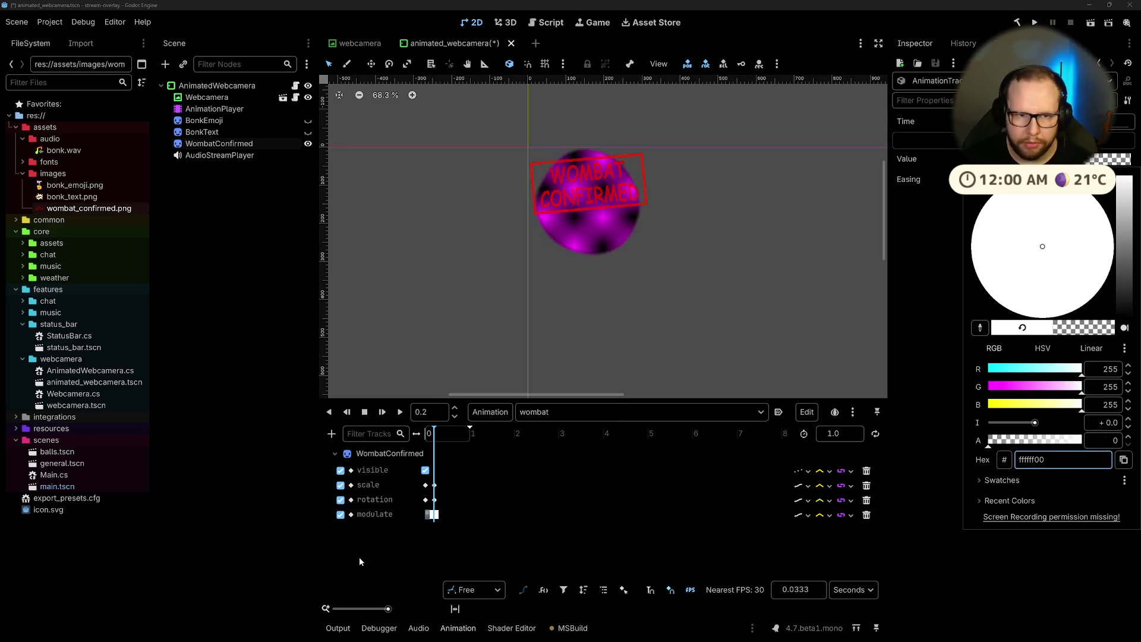
click(359, 558)
Step: Play the wombat animation from 0 s to preview the fade-in
click(400, 412)
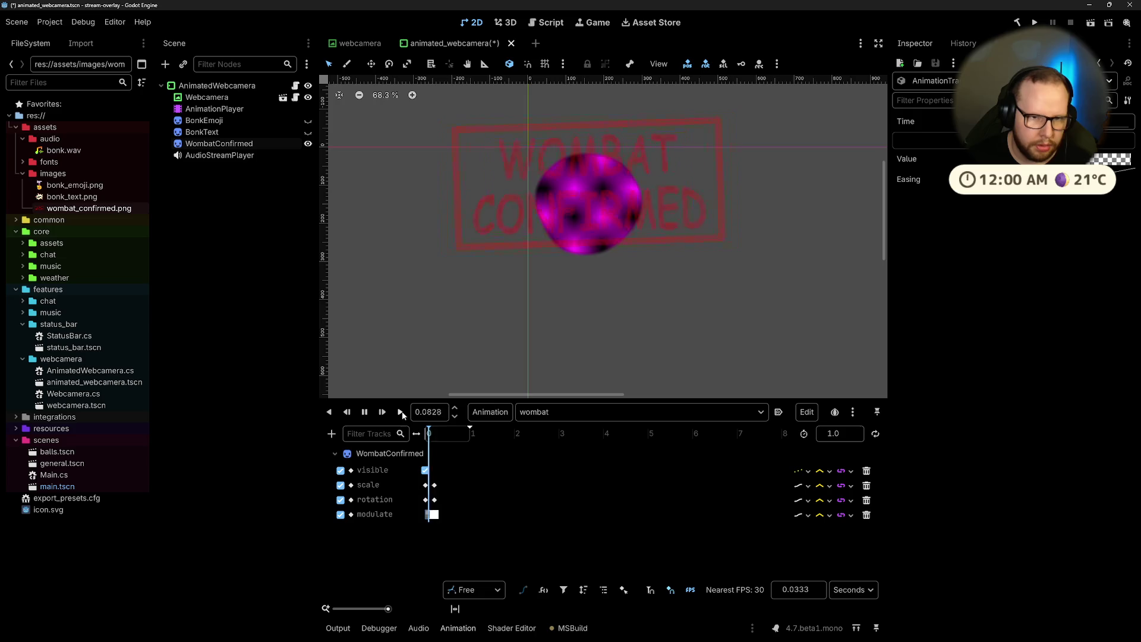
drag(466, 436, 389, 434)
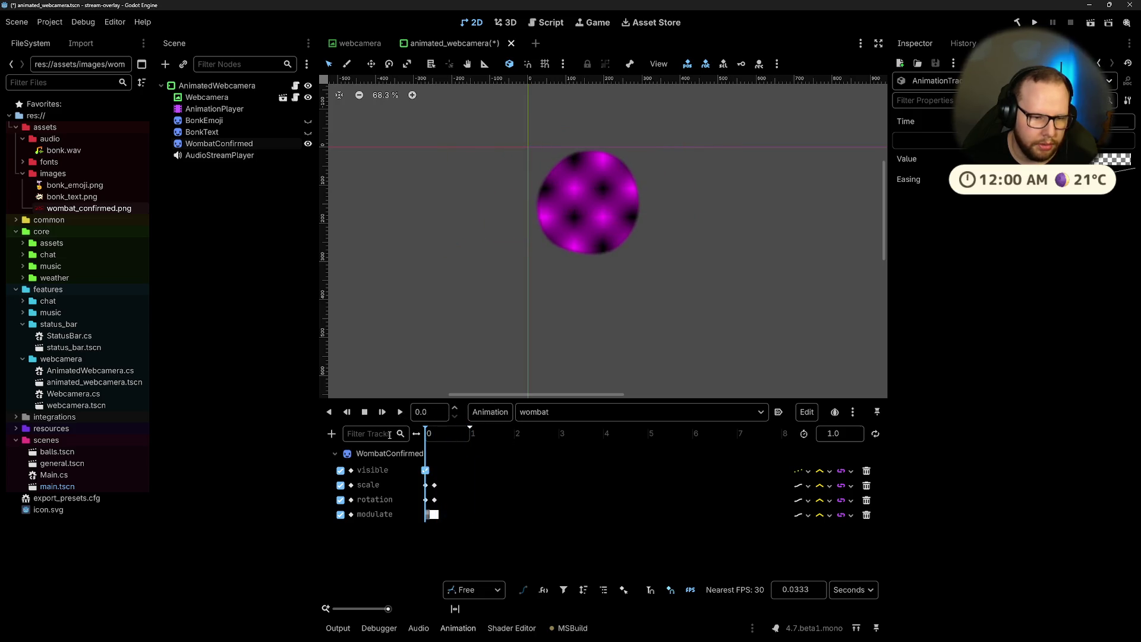
click(400, 412)
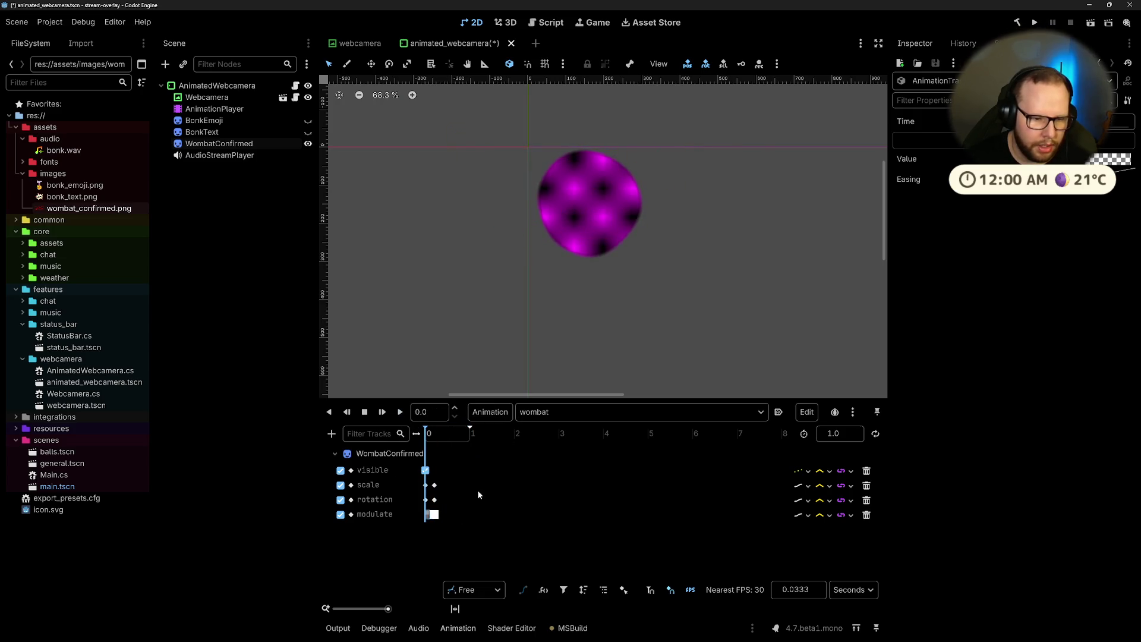
Step: Change the scale track's interpolation mode and preview the stamp animation
click(829, 486)
click(843, 530)
click(401, 412)
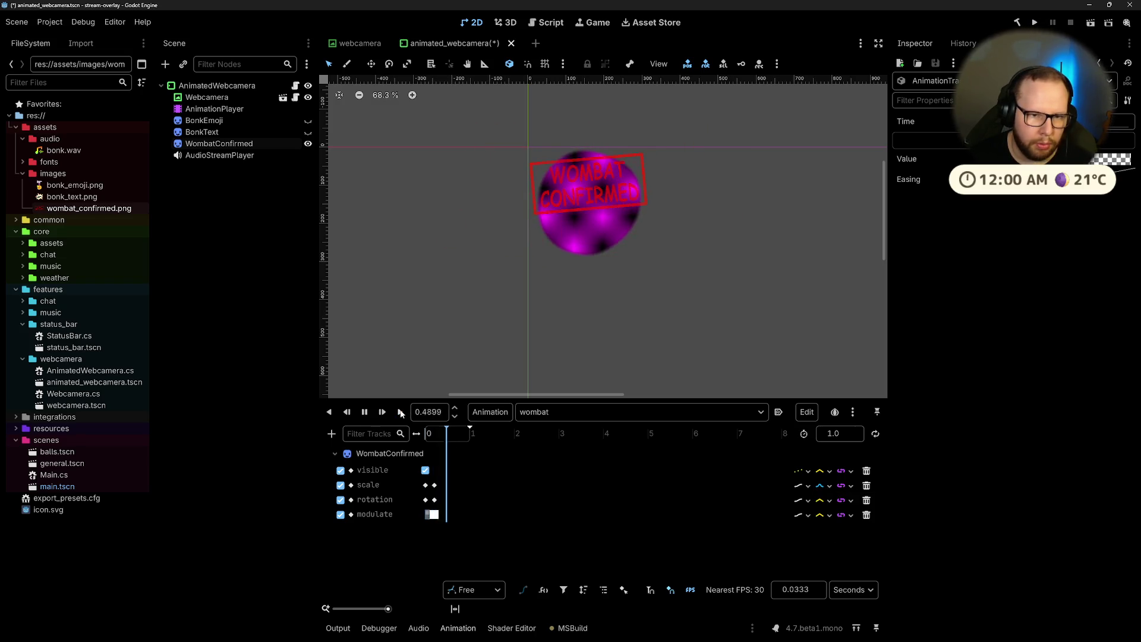
click(401, 412)
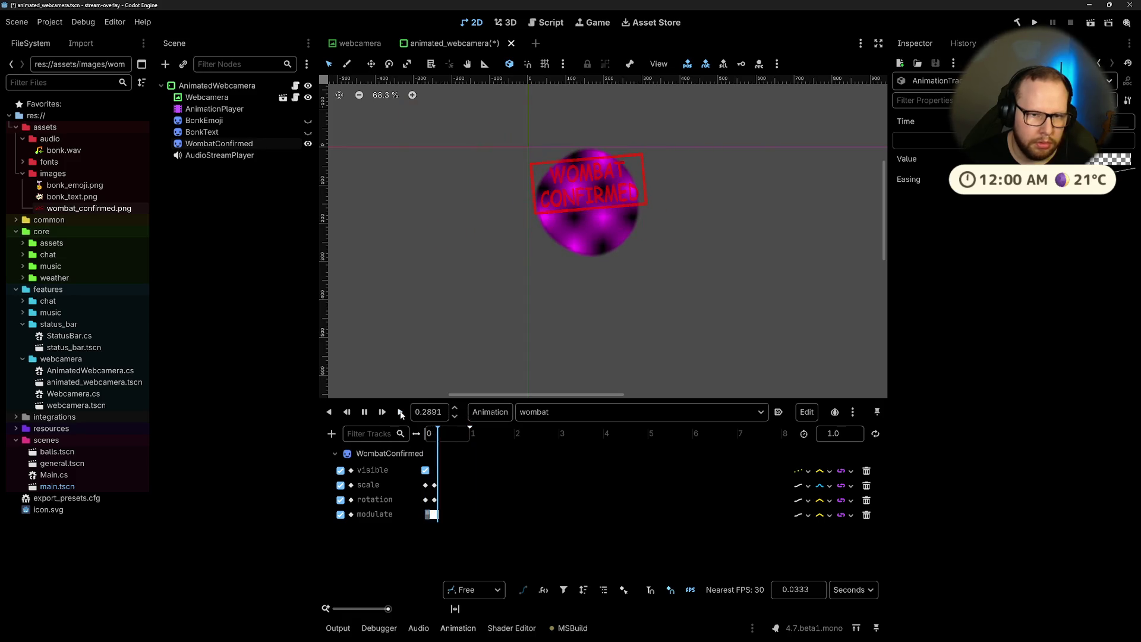
click(400, 412)
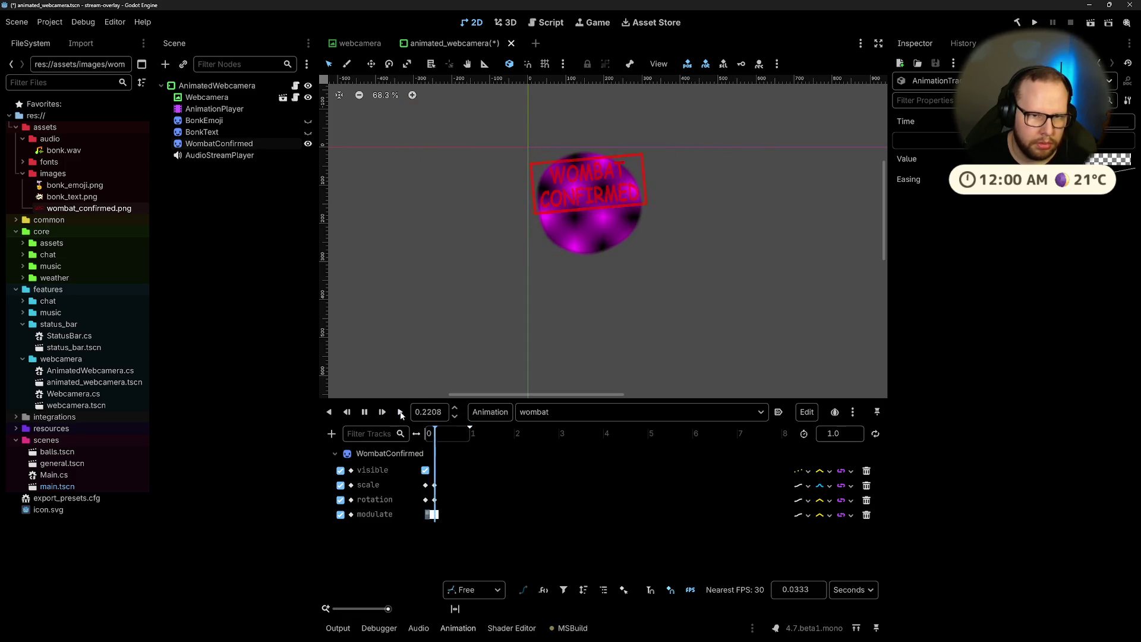
click(427, 513)
Step: Try Cubic, then settle on Linear interpolation for the rotation track
click(825, 501)
click(838, 543)
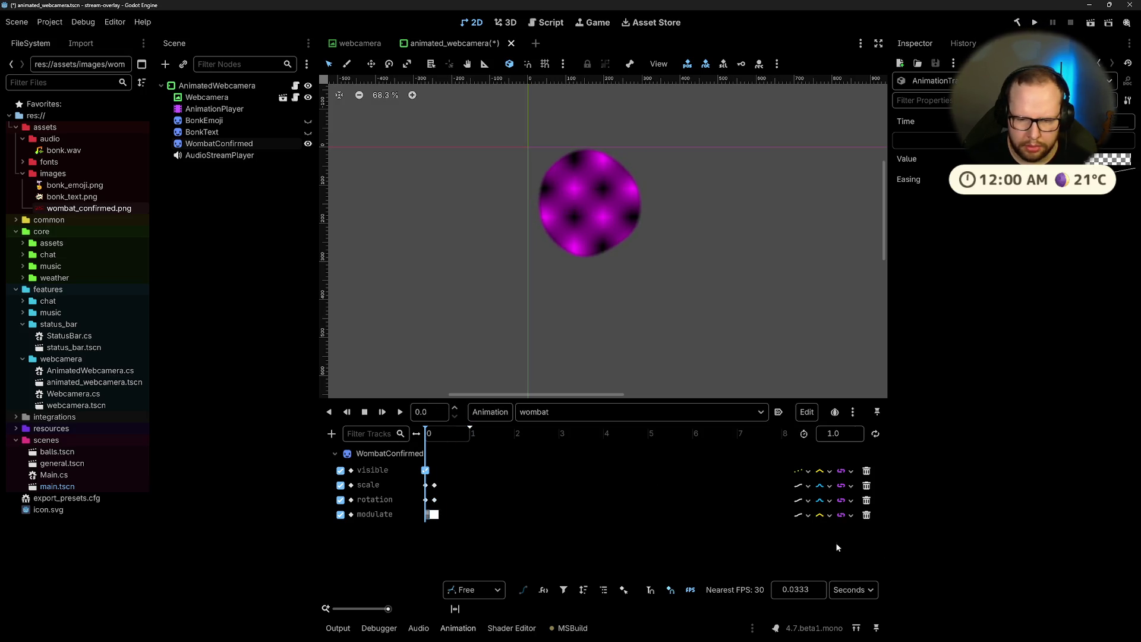
click(400, 412)
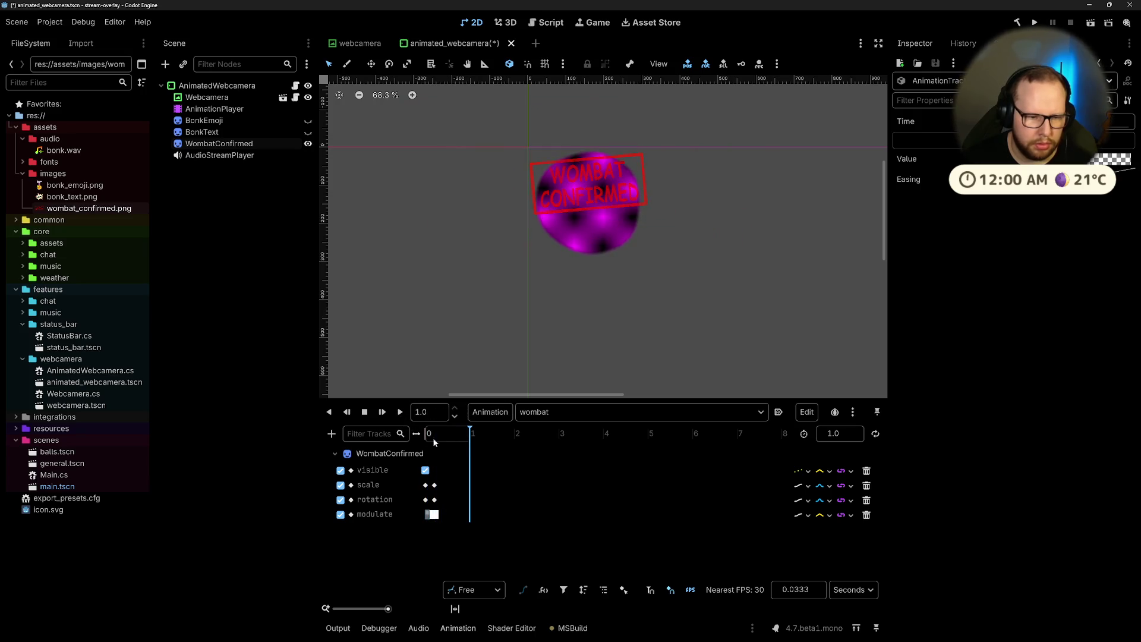
click(830, 501)
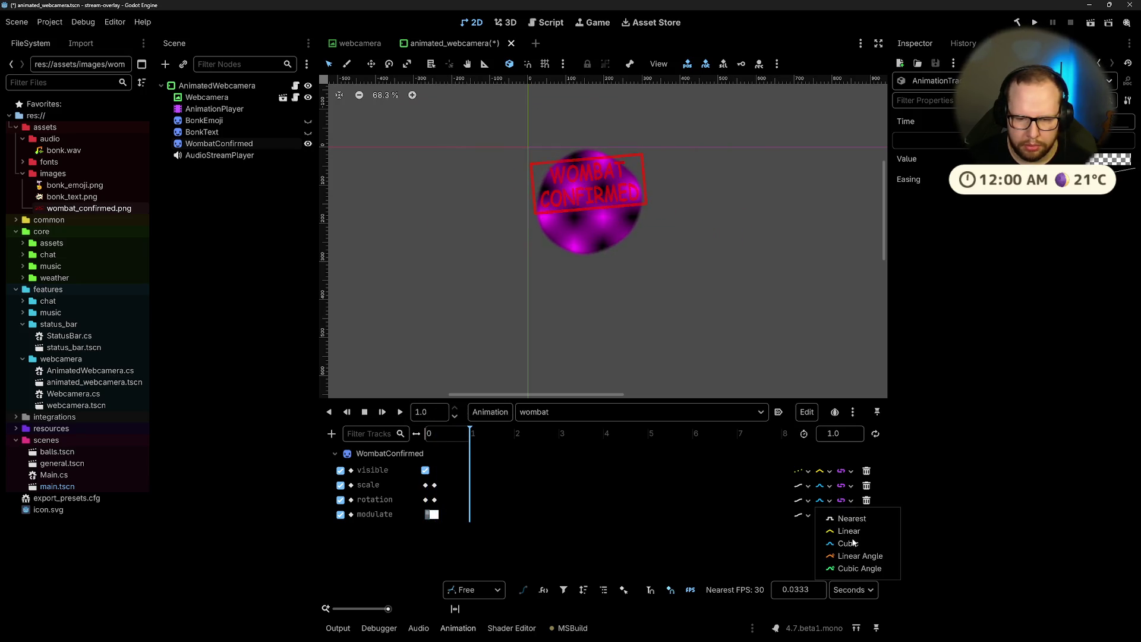
click(849, 531)
click(401, 416)
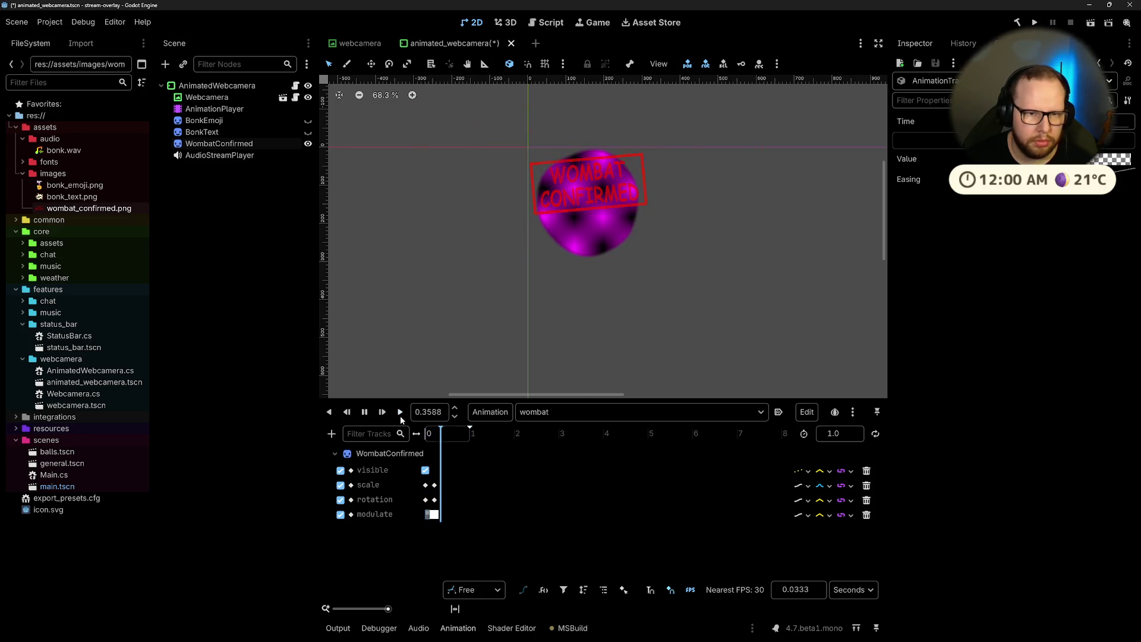
click(400, 415)
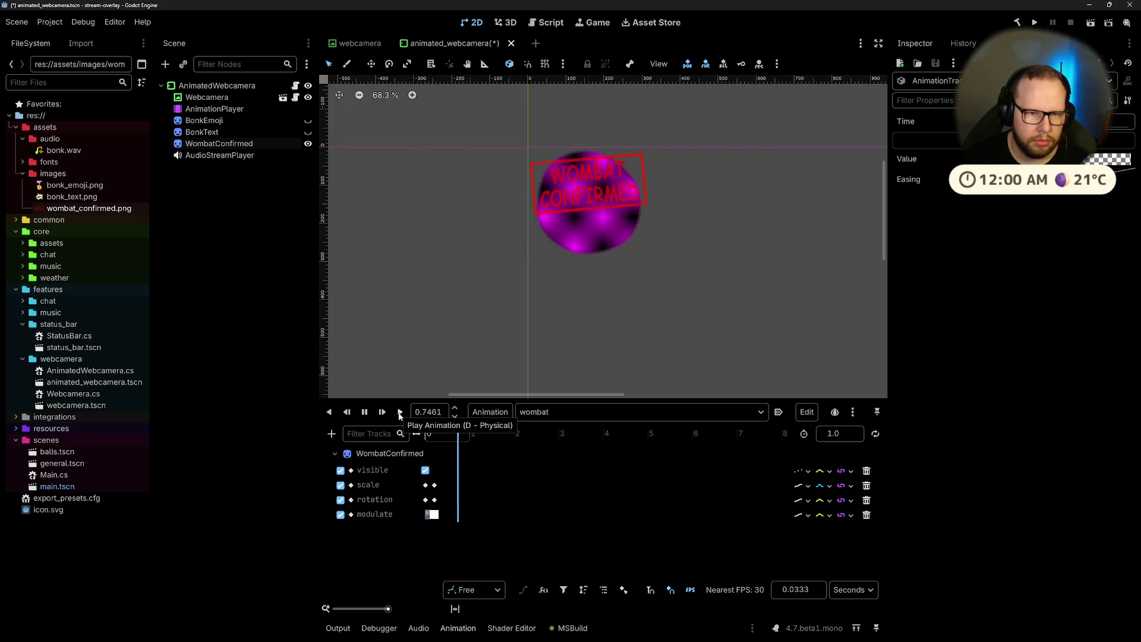
Step: Add a Modulate keyframe at 1.0 s with alpha lowered to 208, then preview
click(434, 517)
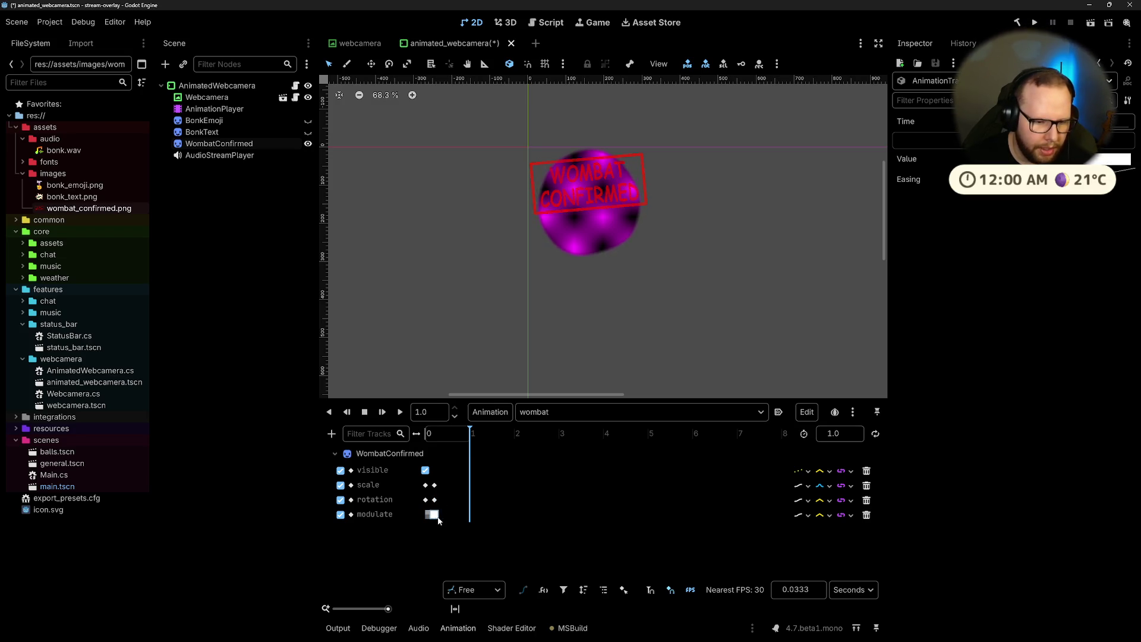
click(469, 519)
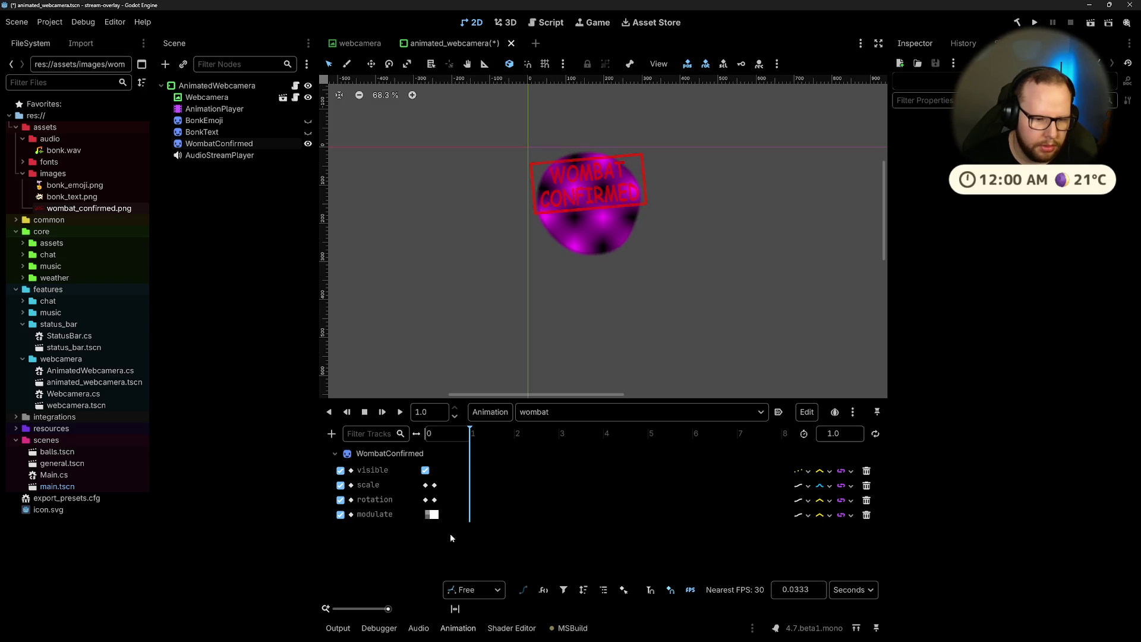
click(373, 455)
click(1120, 299)
click(470, 515)
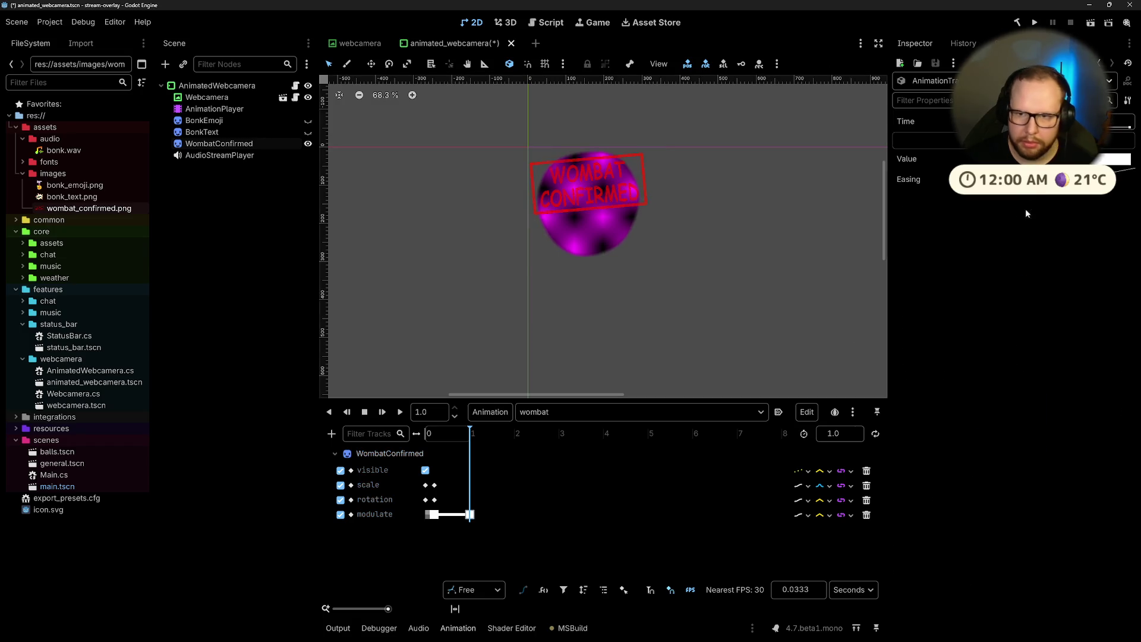
click(1115, 159)
drag(1081, 440, 513, 390)
click(465, 438)
drag(441, 433, 392, 438)
click(400, 412)
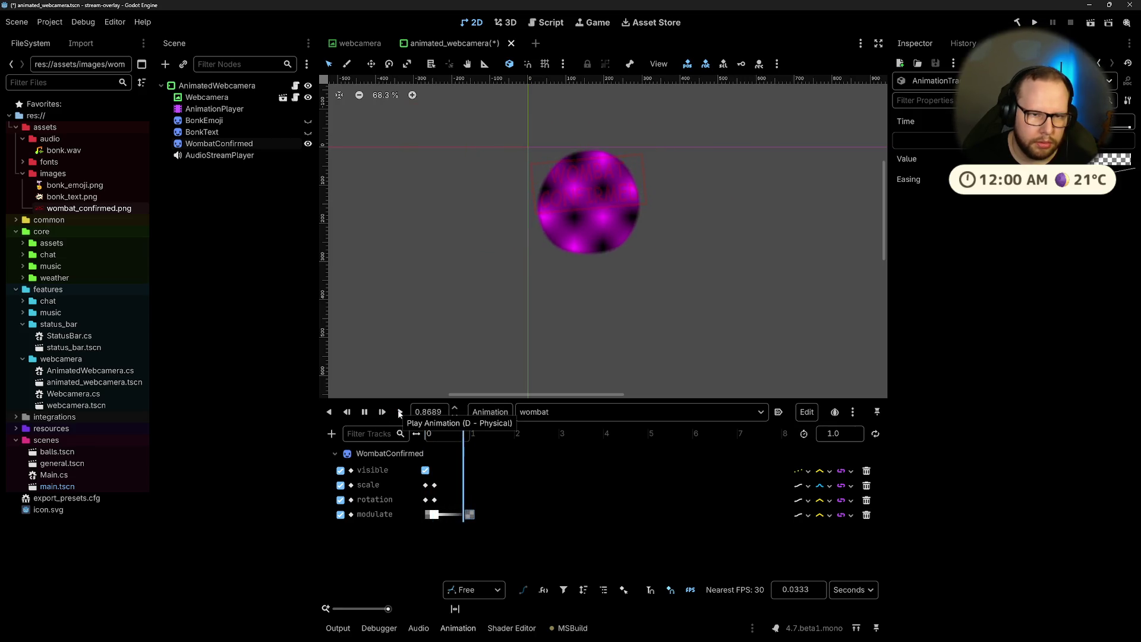
Step: Undo the partial fade and key the opaque Modulate colour at 0.8 s
click(399, 413)
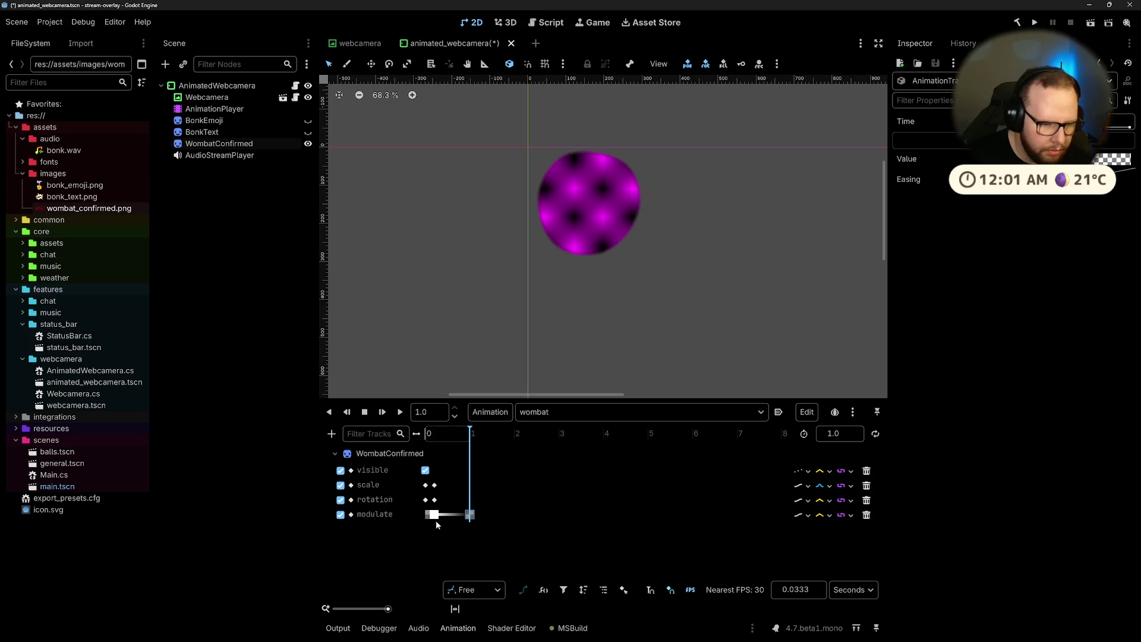
key(ctrl+z)
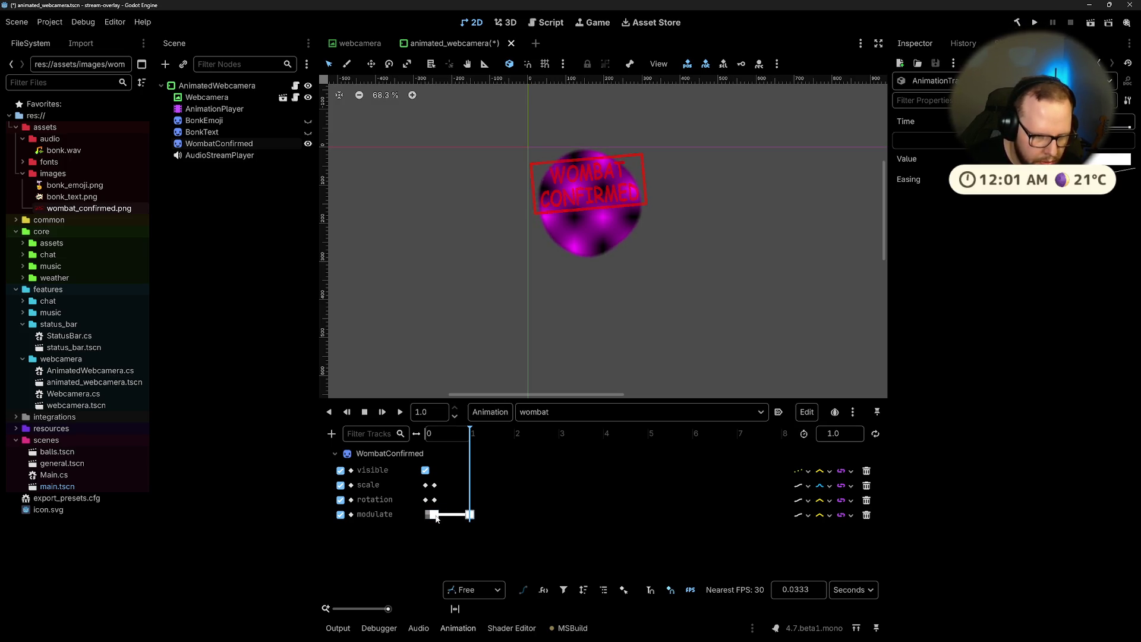
click(451, 518)
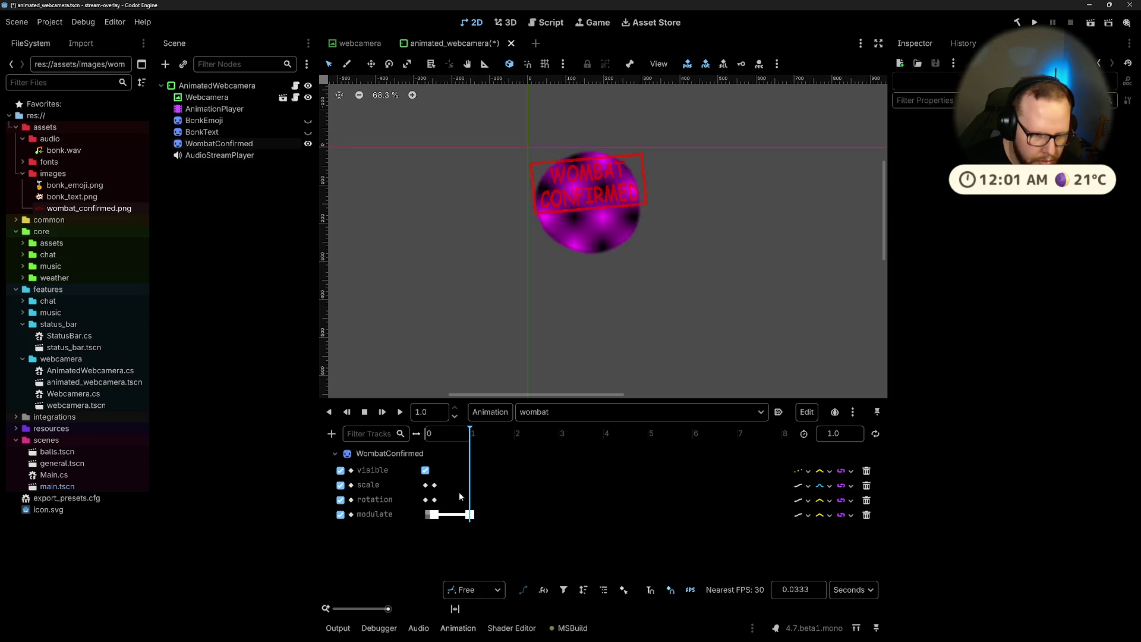
scroll(436, 409, down, 20)
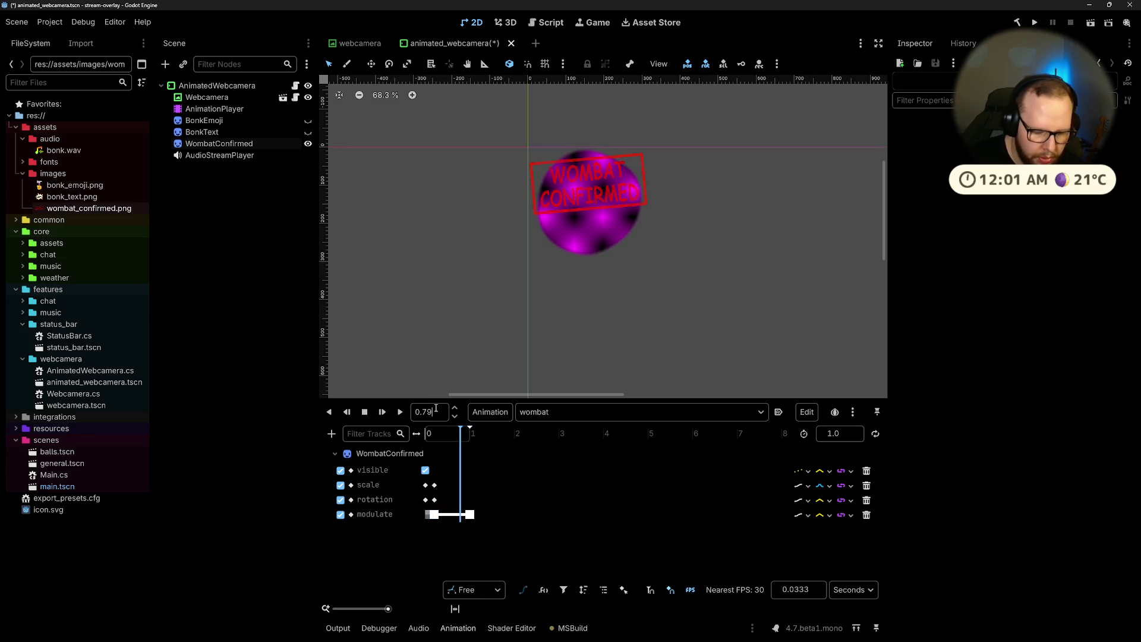
key(BackSpace)
text(8)
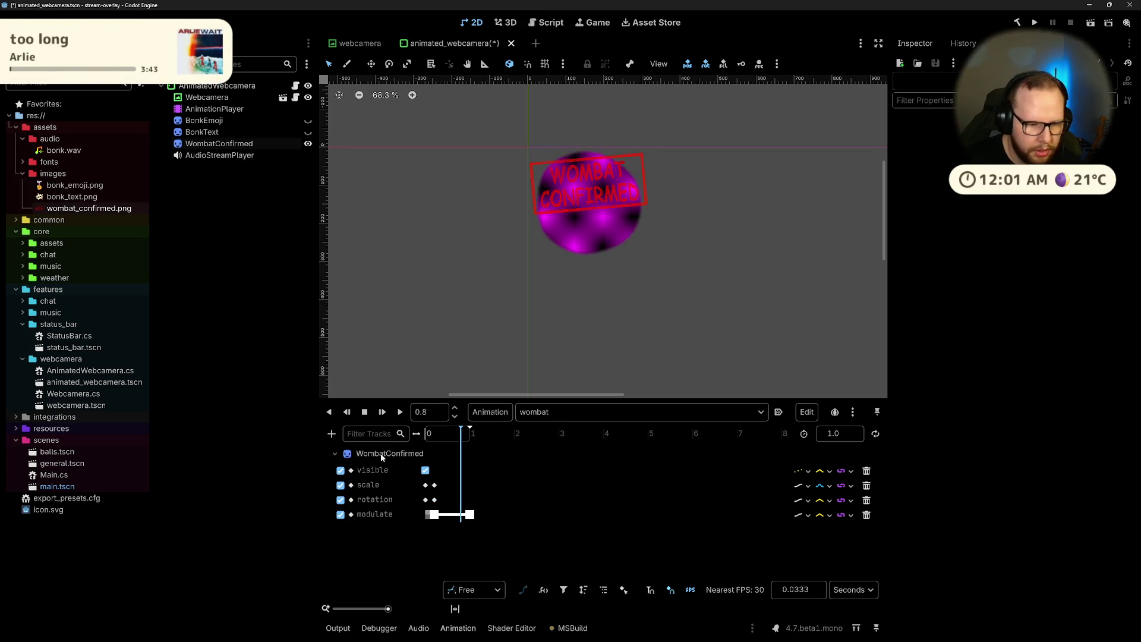
click(384, 453)
click(1120, 300)
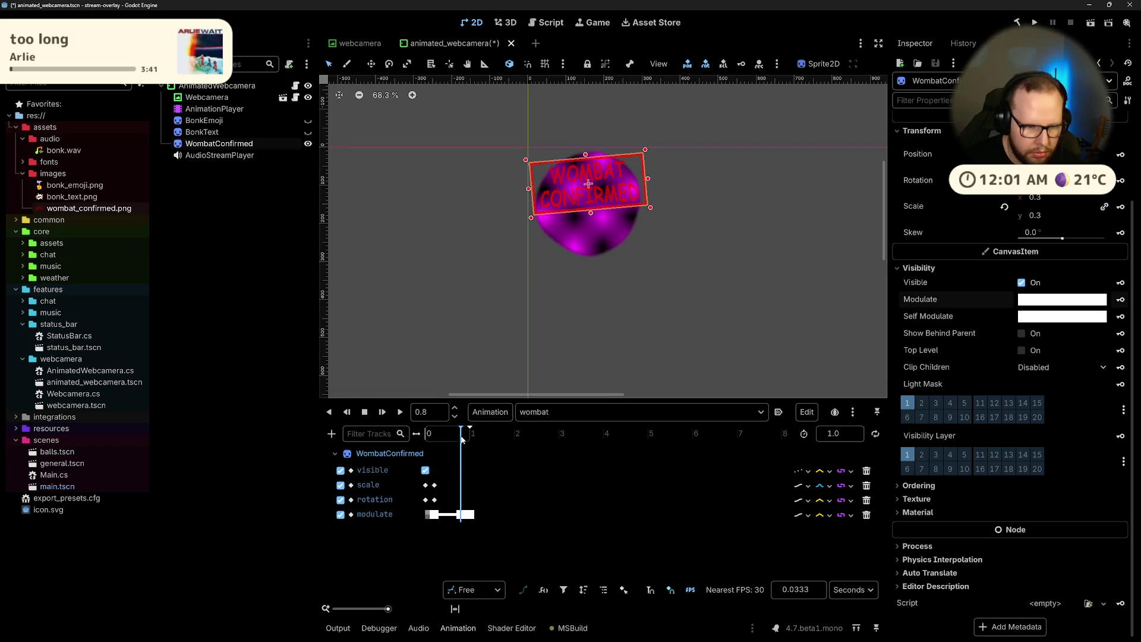
drag(464, 440, 427, 437)
click(400, 412)
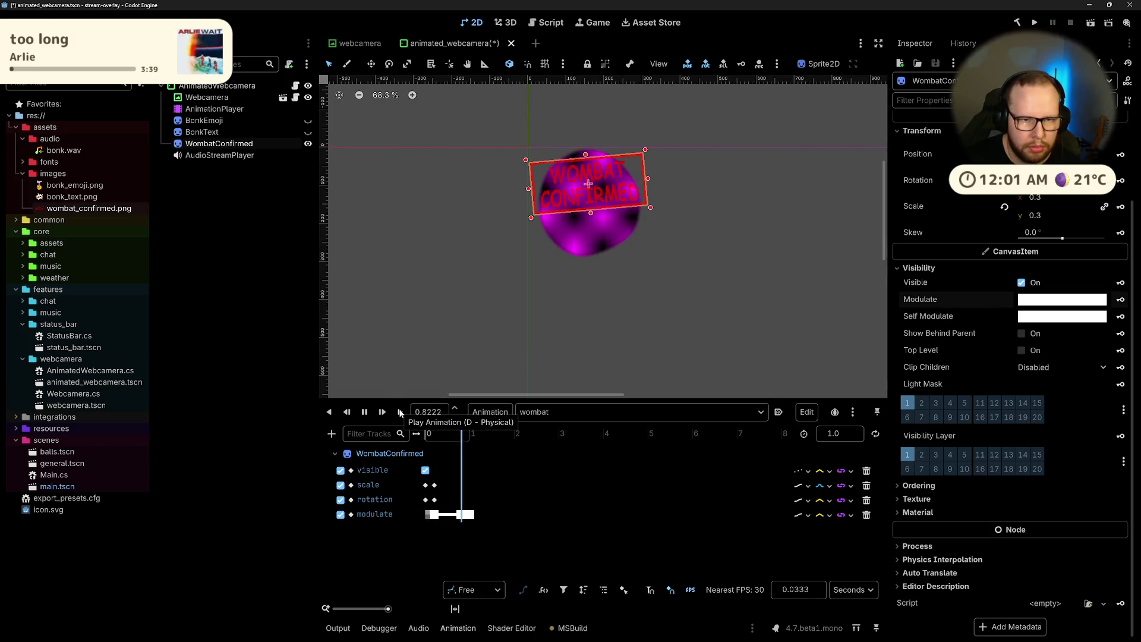
Step: Set the 1.0 s Modulate keyframe's alpha to 0 and preview the fade-out
click(470, 514)
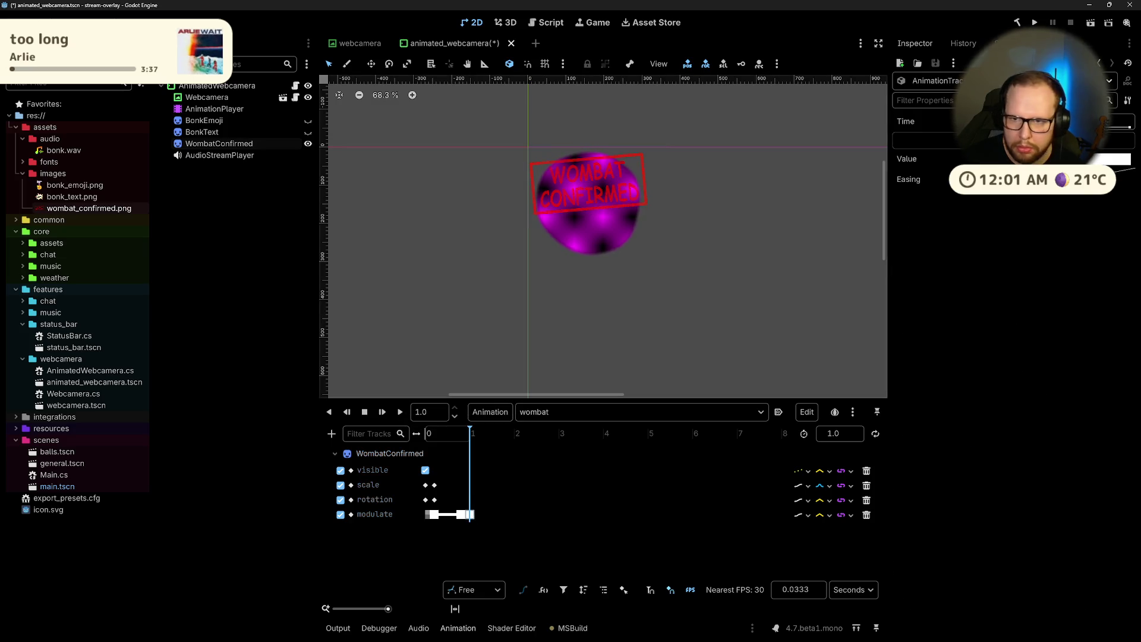
click(1111, 158)
click(989, 440)
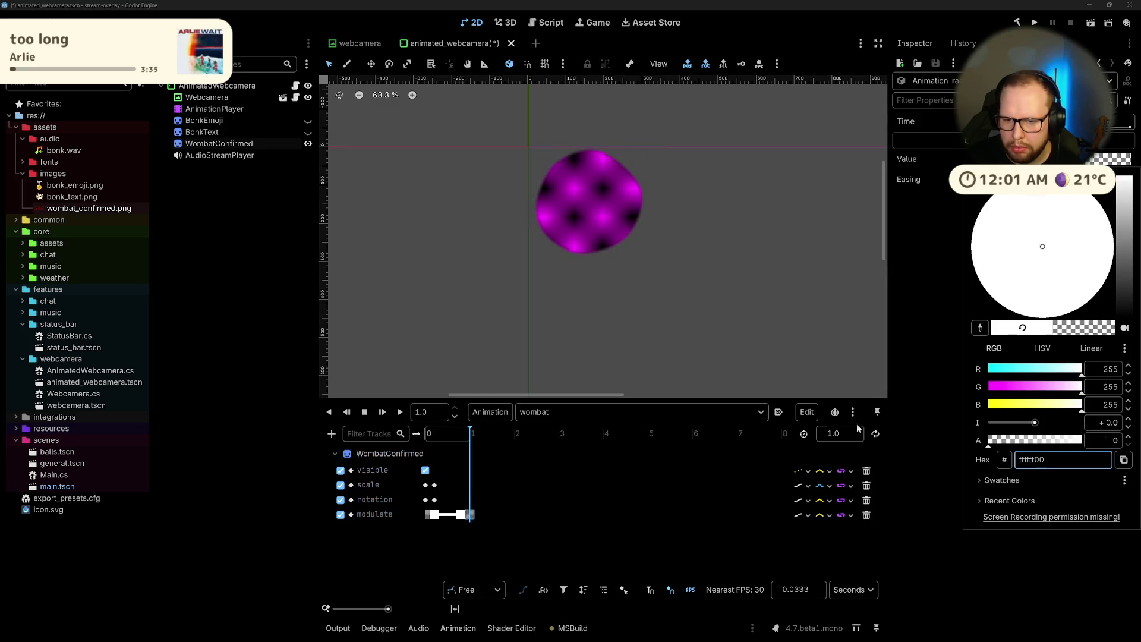
click(338, 561)
click(399, 413)
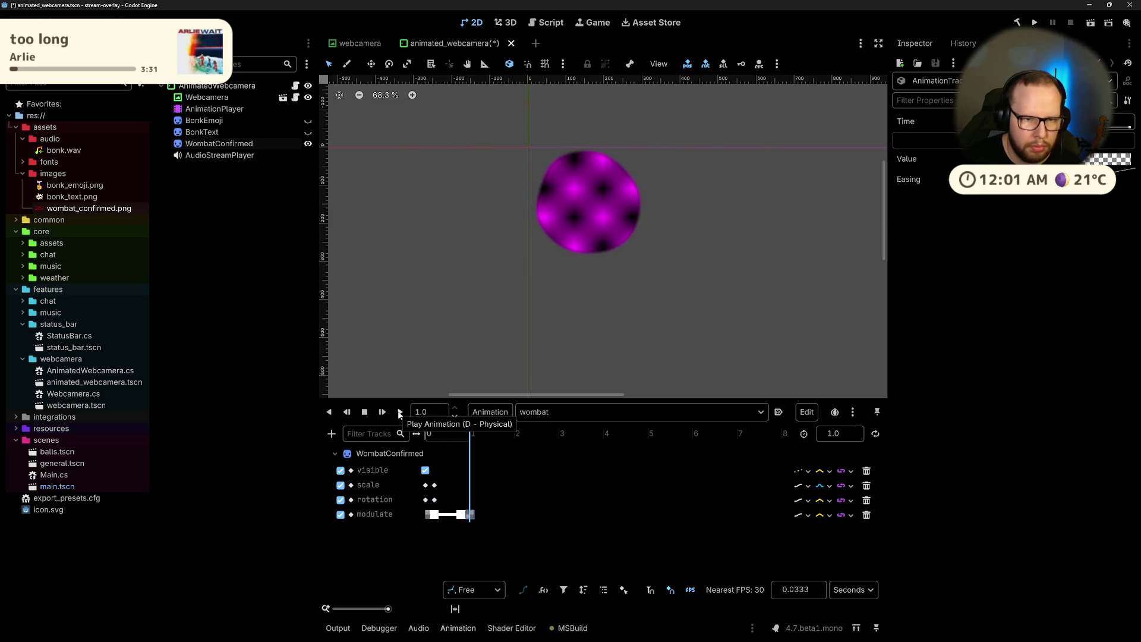
click(374, 556)
click(471, 515)
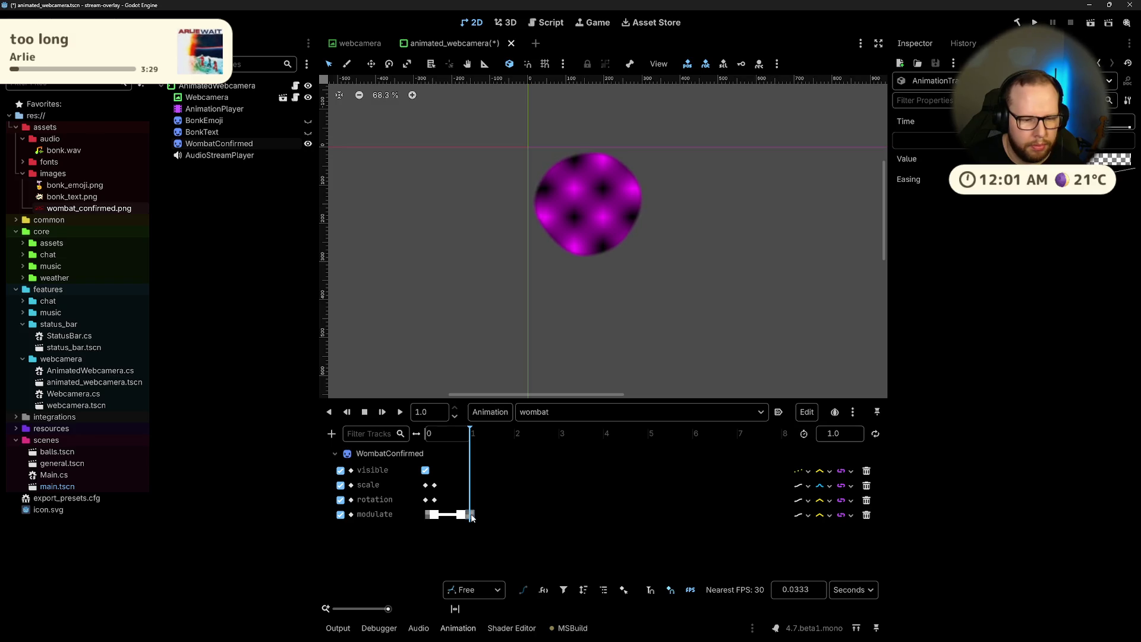
click(374, 557)
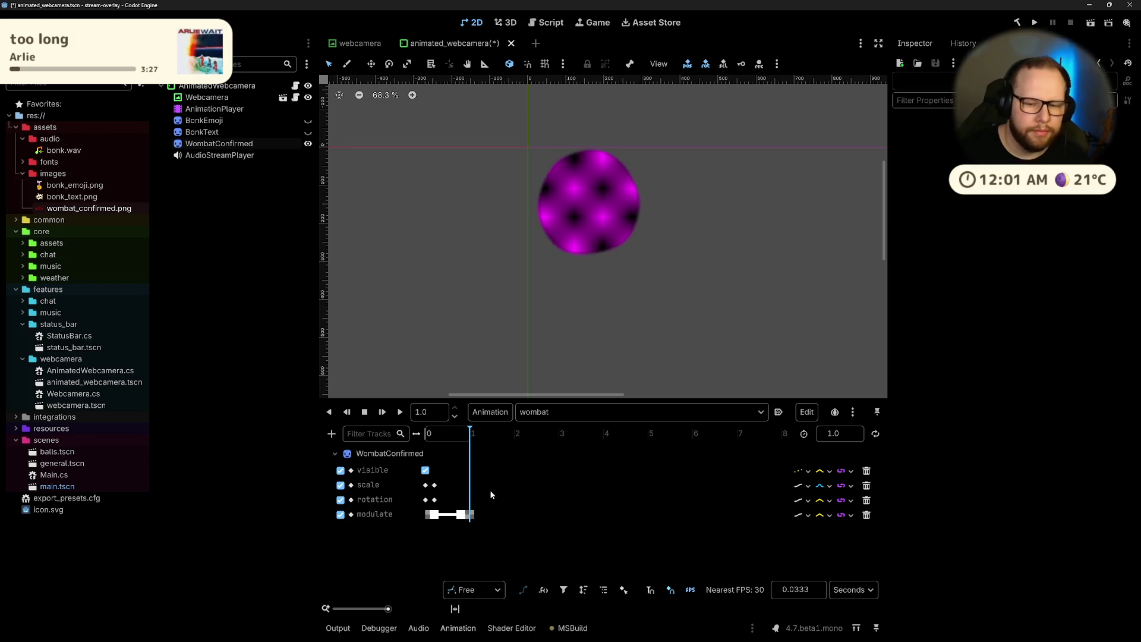
drag(447, 437, 428, 437)
click(401, 412)
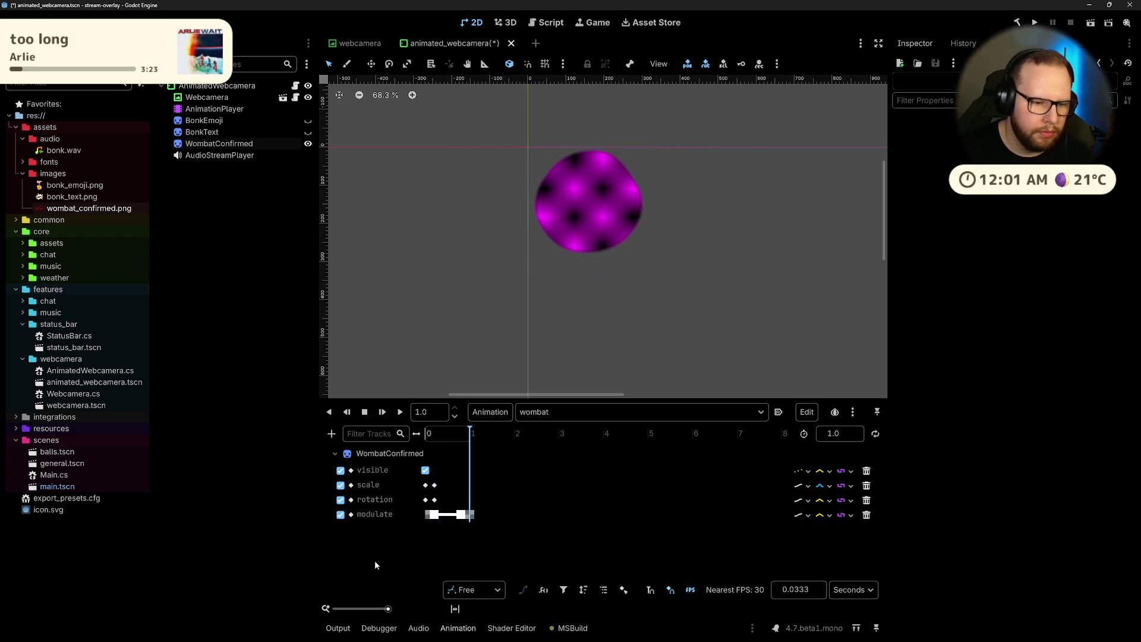
click(435, 485)
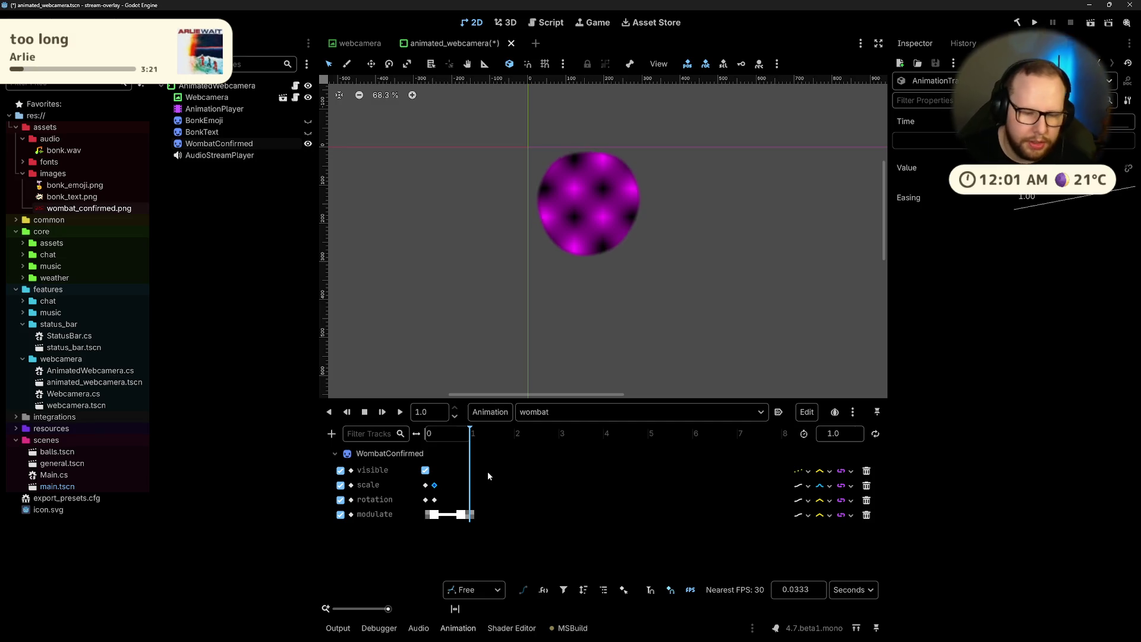
Step: Reset the second scale keyframe's Easing to 1 after trying a sharper curve
click(435, 486)
mouse_move(1047, 197)
mouse_down()
mouse_move(999, 197)
mouse_move(1017, 197)
mouse_up()
click(400, 414)
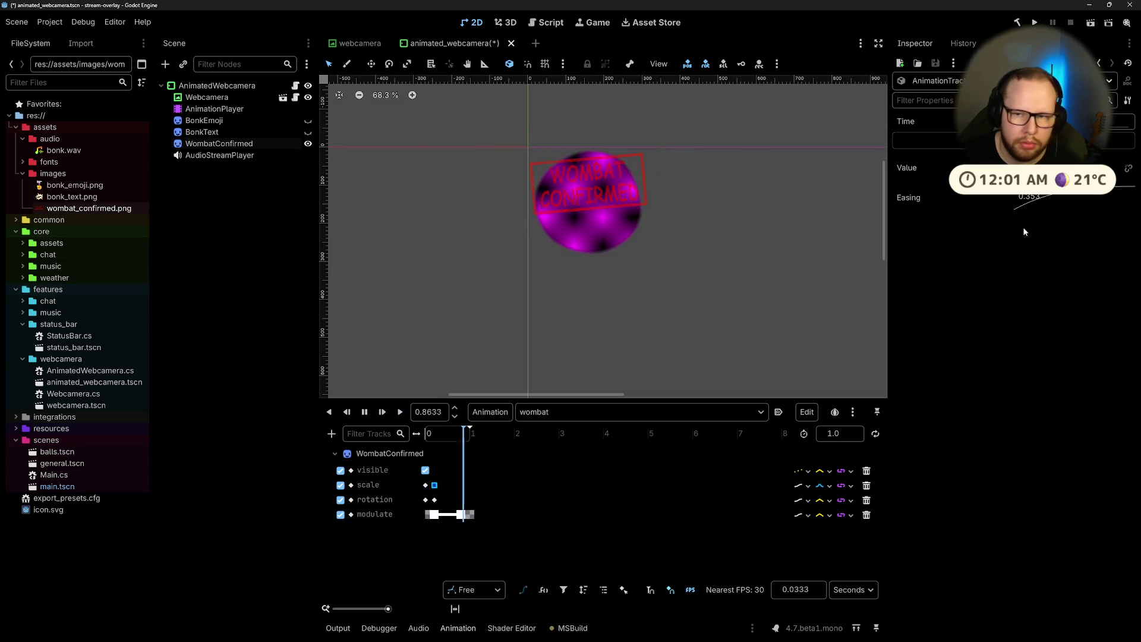
double_click(1032, 197)
text(1)
key(Return)
click(450, 533)
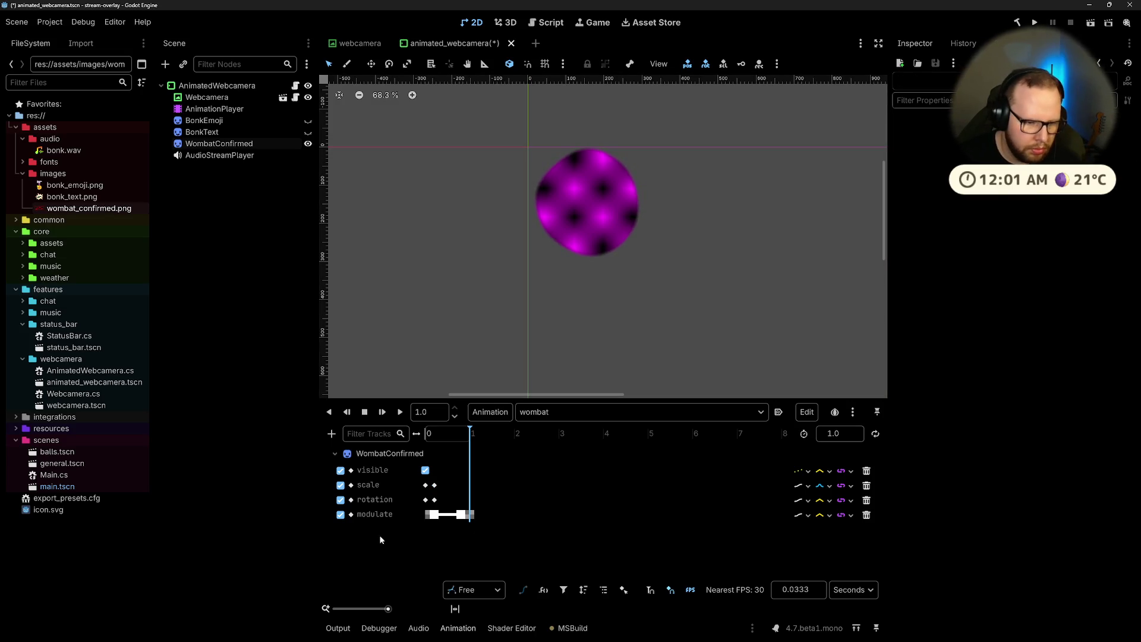
Step: Set the scale keyframe's handle mode to Balanced and fit the 0–1 s timeline
click(474, 589)
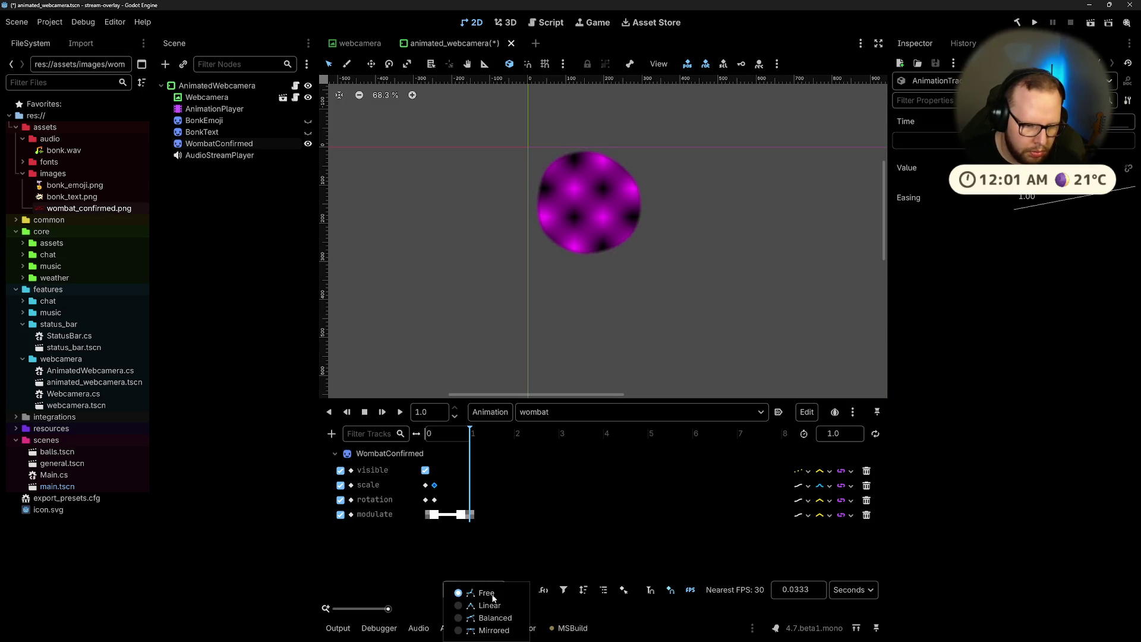
click(468, 619)
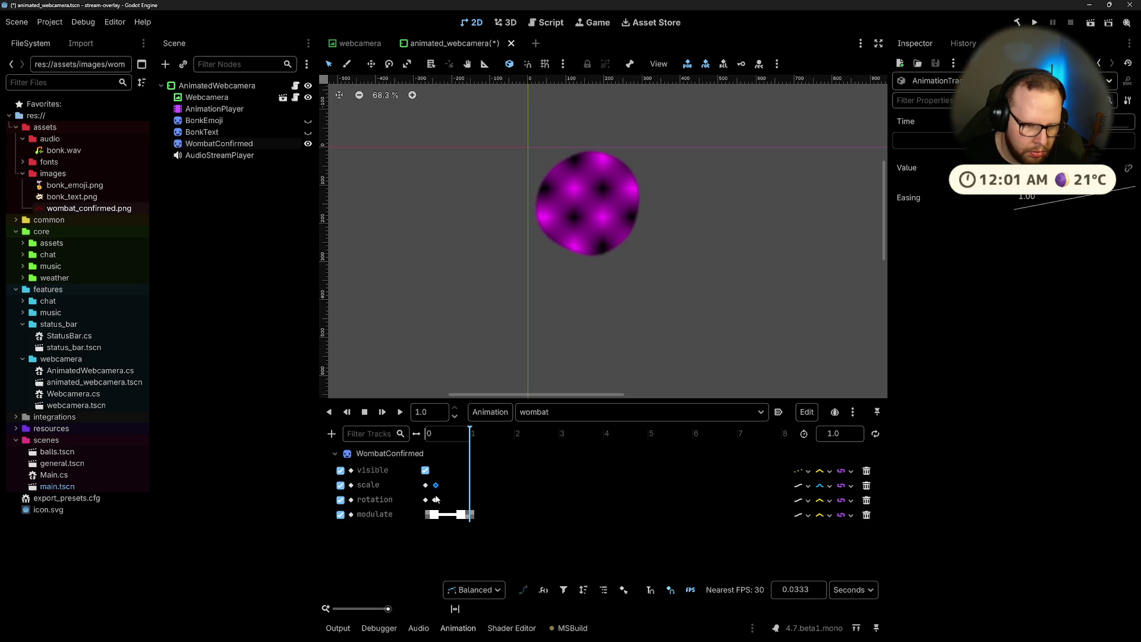
click(455, 609)
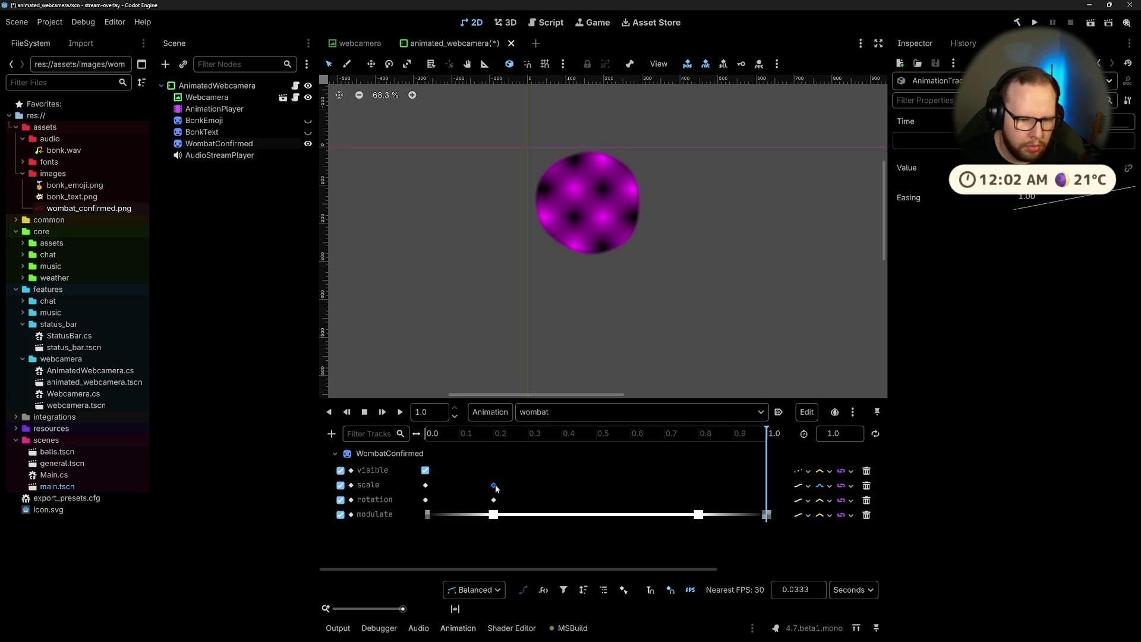
Step: Duplicate the scale keyframe twice, placing the copies at about 0.4 and 0.3 s
key(ctrl+d)
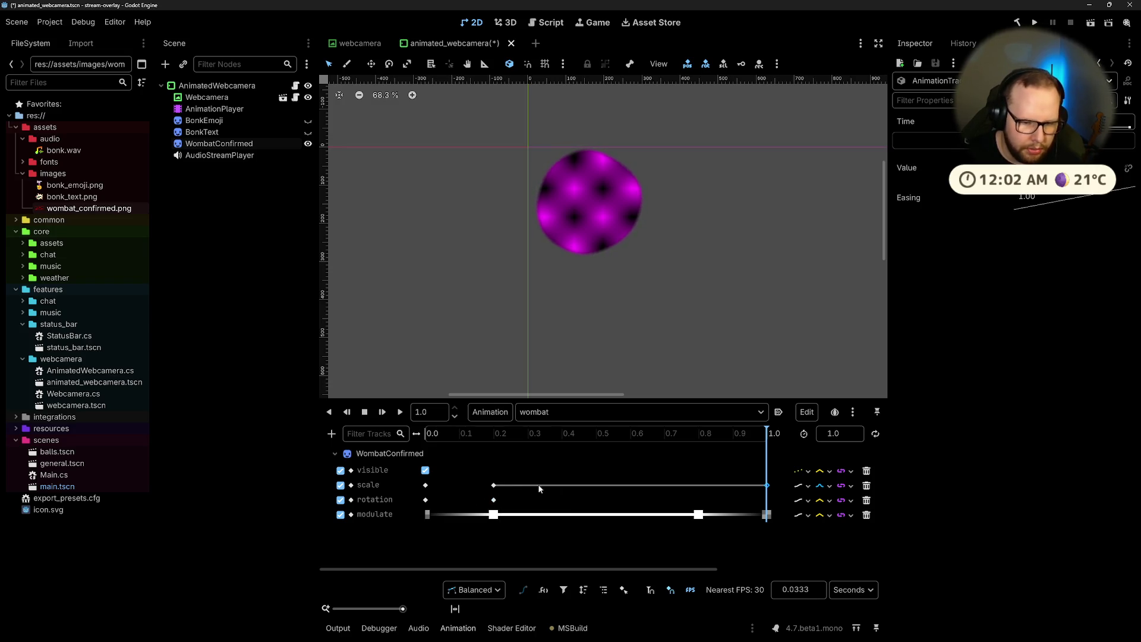
drag(768, 487, 575, 494)
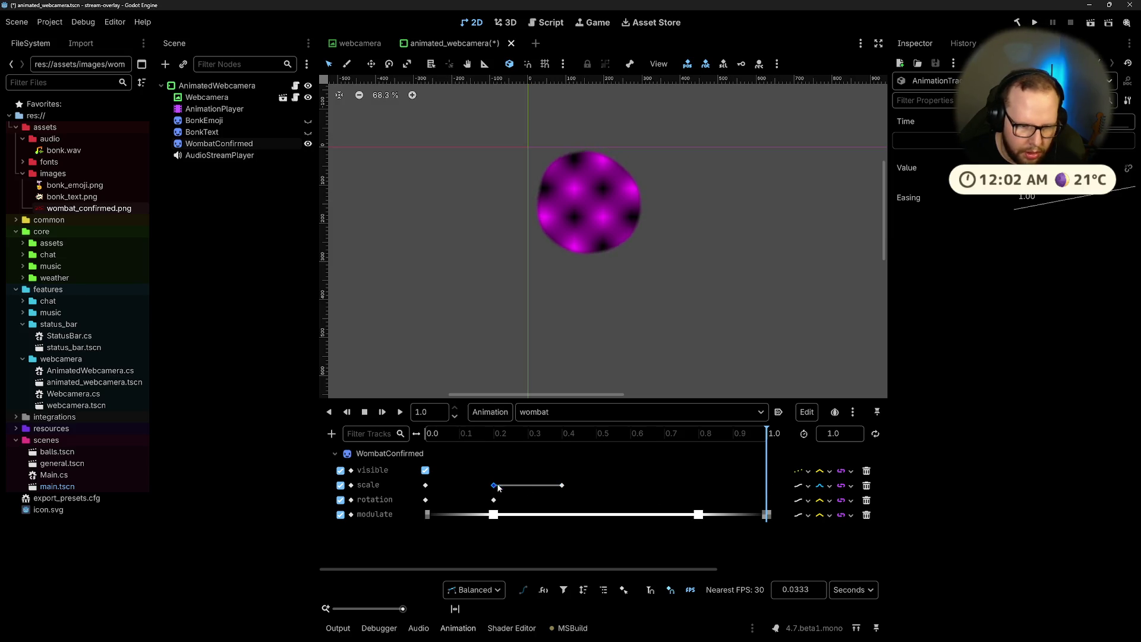
key(ctrl+d)
drag(764, 487, 527, 488)
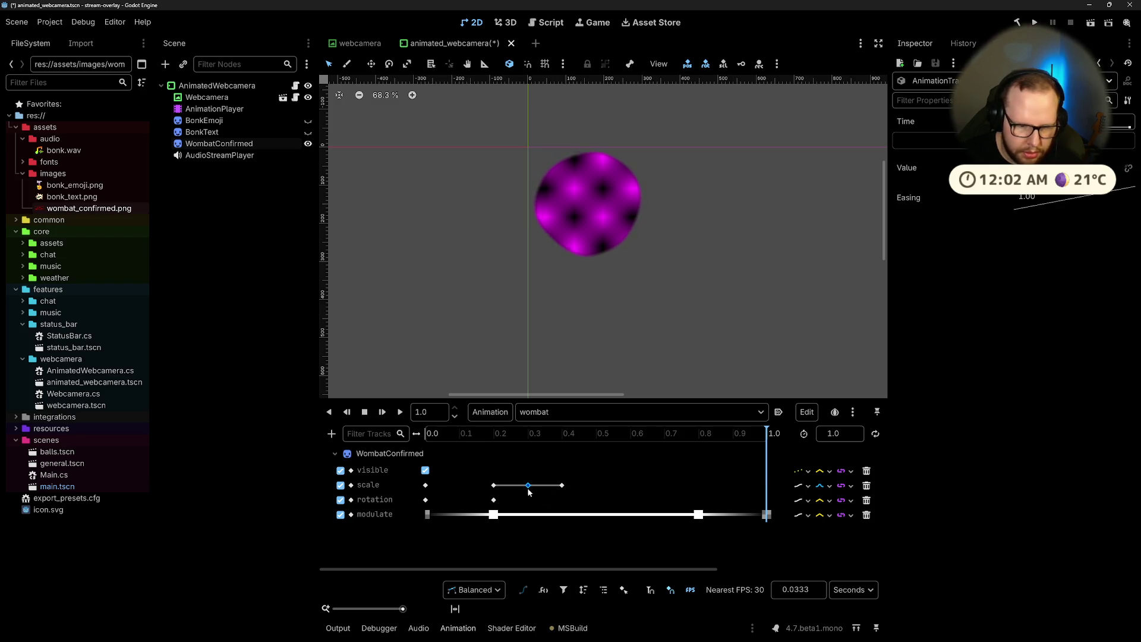